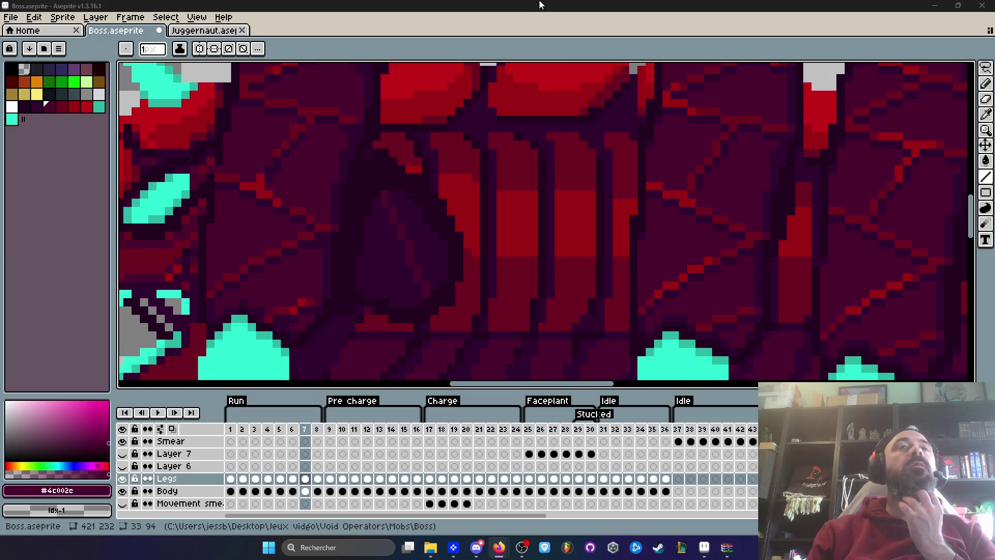
# Flip back and forth through the Run frames between frames 4 and 8 to compare poses
pyautogui.scroll(-5, 453, 217)
pyautogui.scroll(4, 454, 220)
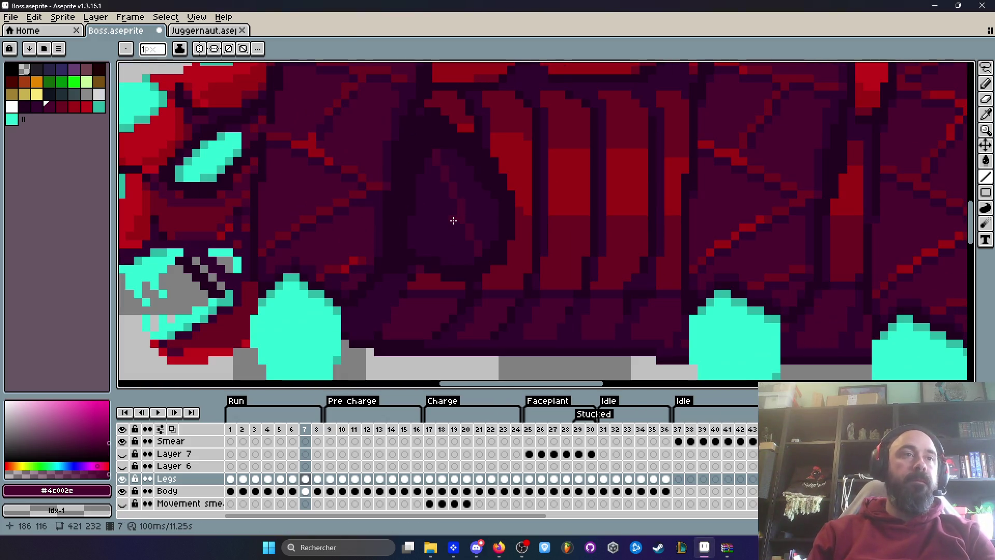
pyautogui.press('Right')
pyautogui.scroll(2, 456, 202)
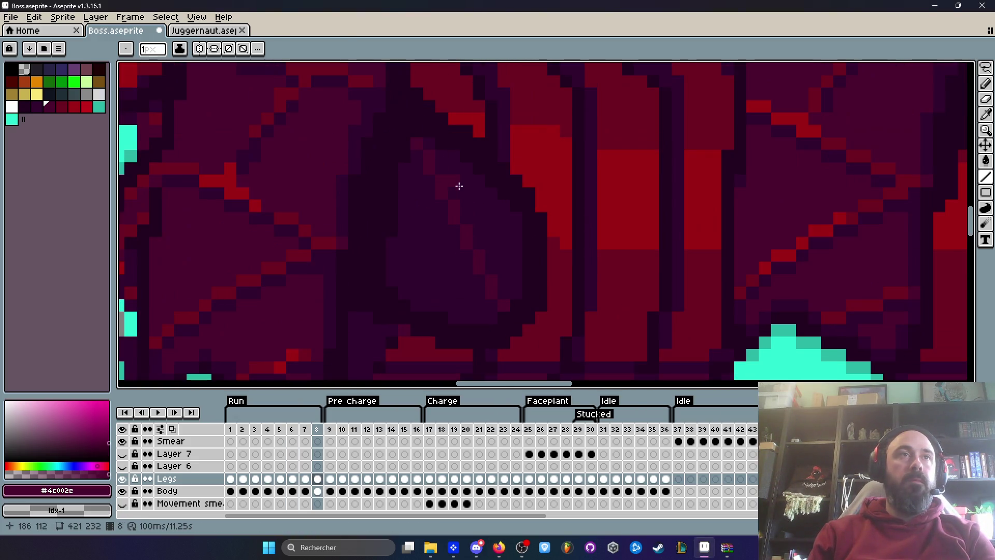
pyautogui.press('Left')
pyautogui.press('Left')
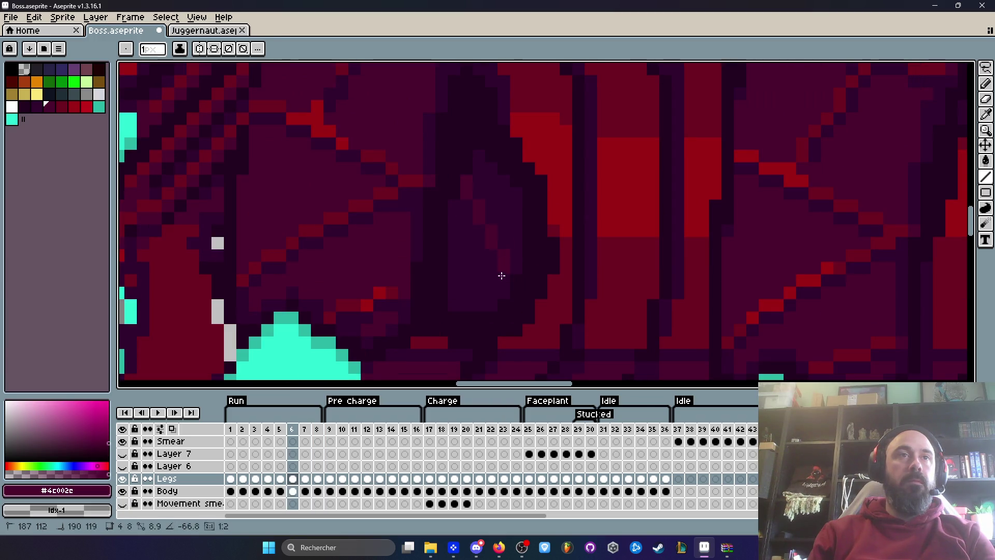
pyautogui.press('Right')
pyautogui.press('Right')
pyautogui.press('Left')
pyautogui.press('Left')
pyautogui.press('Left')
pyautogui.press('Right')
pyautogui.press('Left')
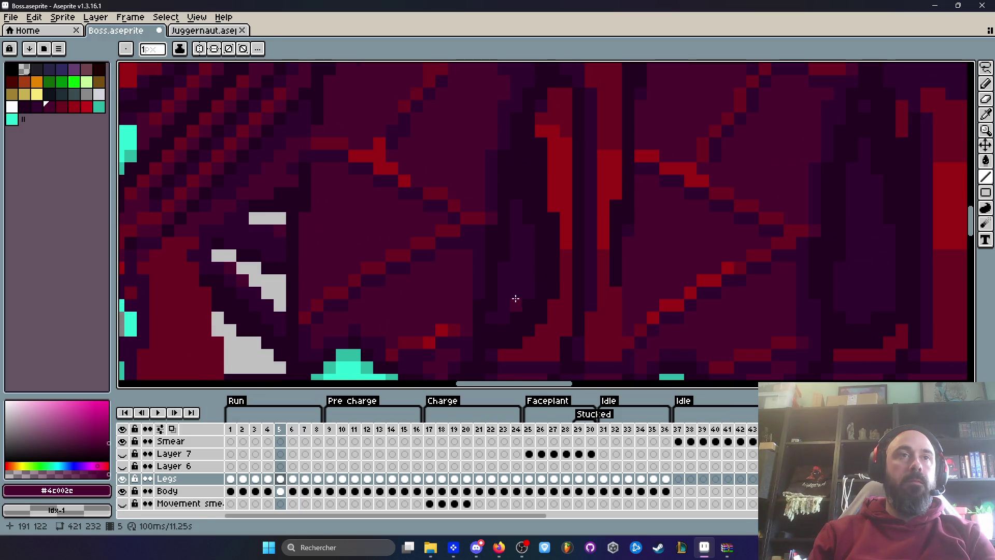
pyautogui.press('Right')
pyautogui.press('Right')
pyautogui.press('Left')
pyautogui.press('Left')
pyautogui.press('Left')
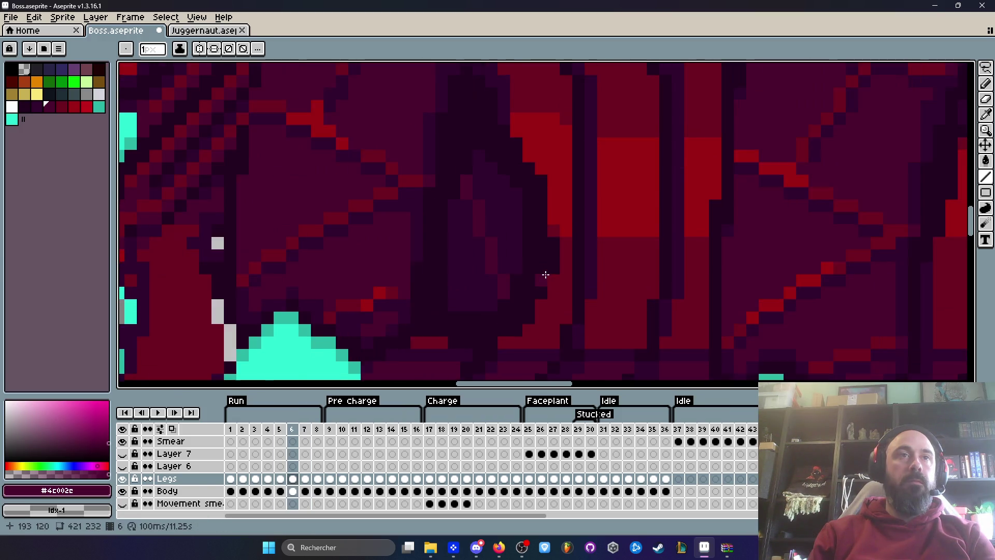
pyautogui.press('Right')
pyautogui.press('Left')
# Flick between neighbouring Run frames to compare them against frame 4
pyautogui.click(517, 299)
pyautogui.press('Right')
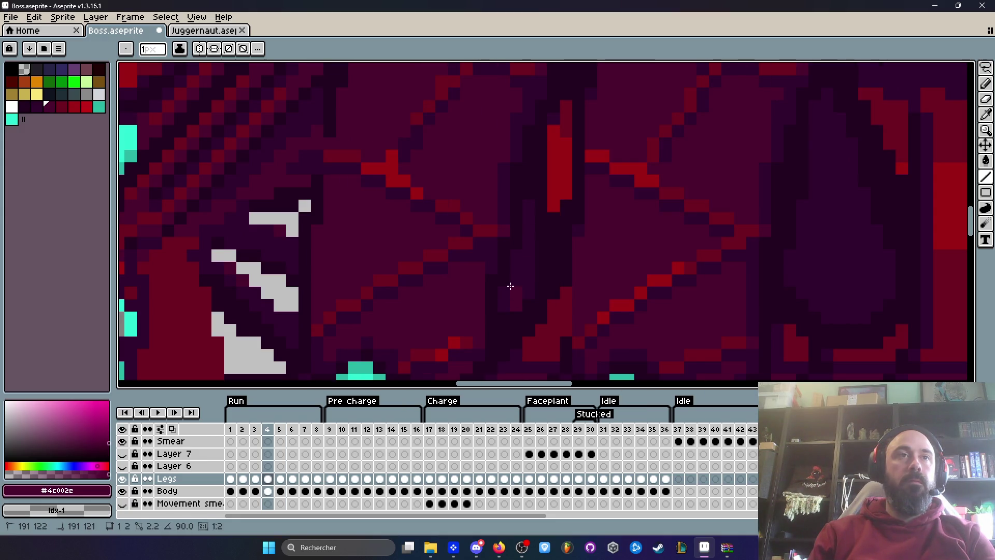
pyautogui.press('Right')
pyautogui.press('Left')
pyautogui.press('Left')
pyautogui.press('Right')
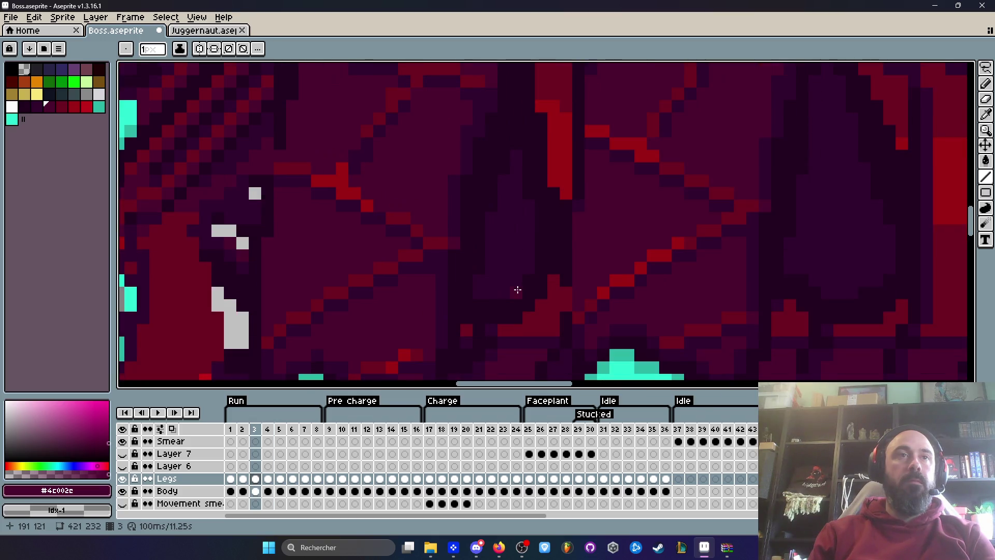
pyautogui.press('Left')
pyautogui.press('Left')
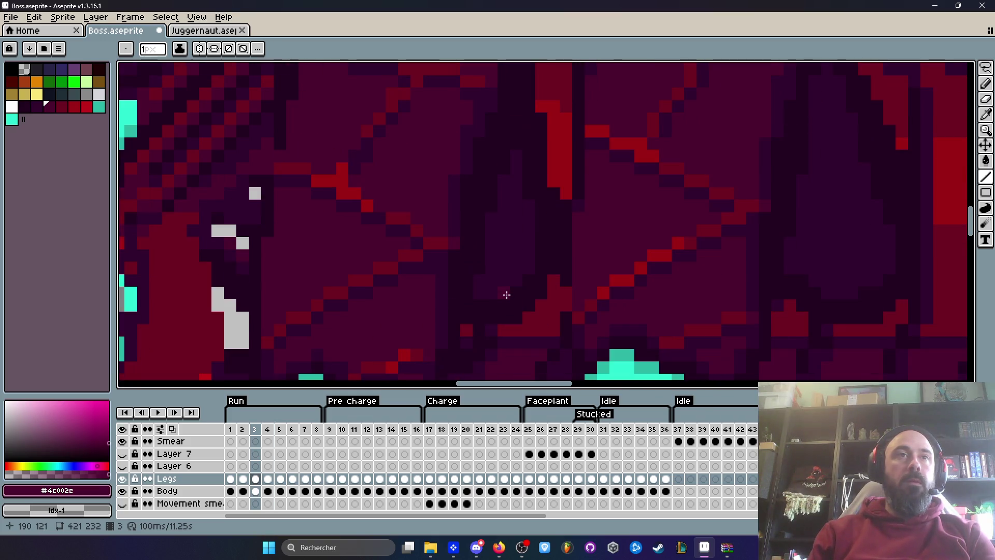
pyautogui.press('Right')
pyautogui.press('Right')
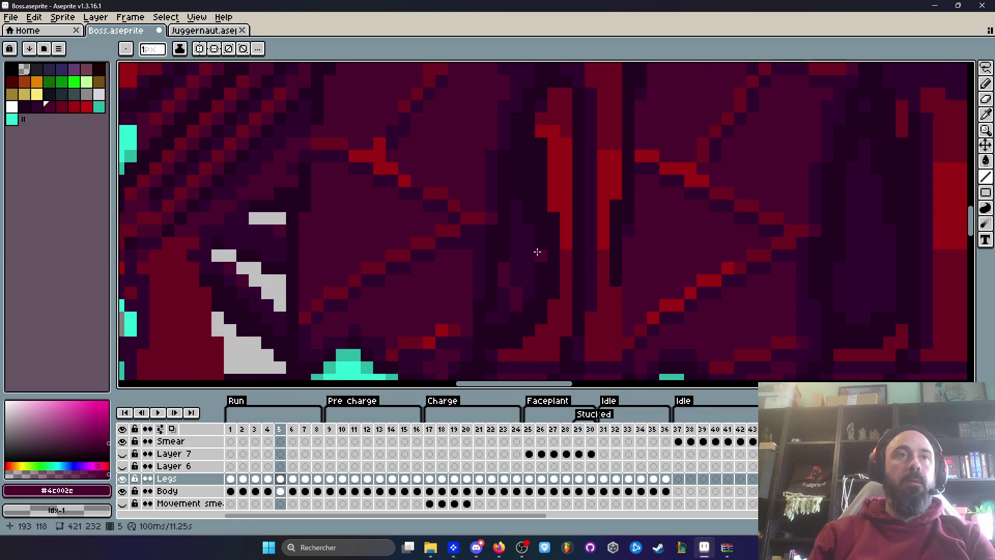
pyautogui.press('Left')
pyautogui.press('Left')
pyautogui.press('Left')
pyautogui.press('Right')
pyautogui.press('Left')
pyautogui.press('Right')
pyautogui.press('Right')
pyautogui.press('Right')
pyautogui.press('Right')
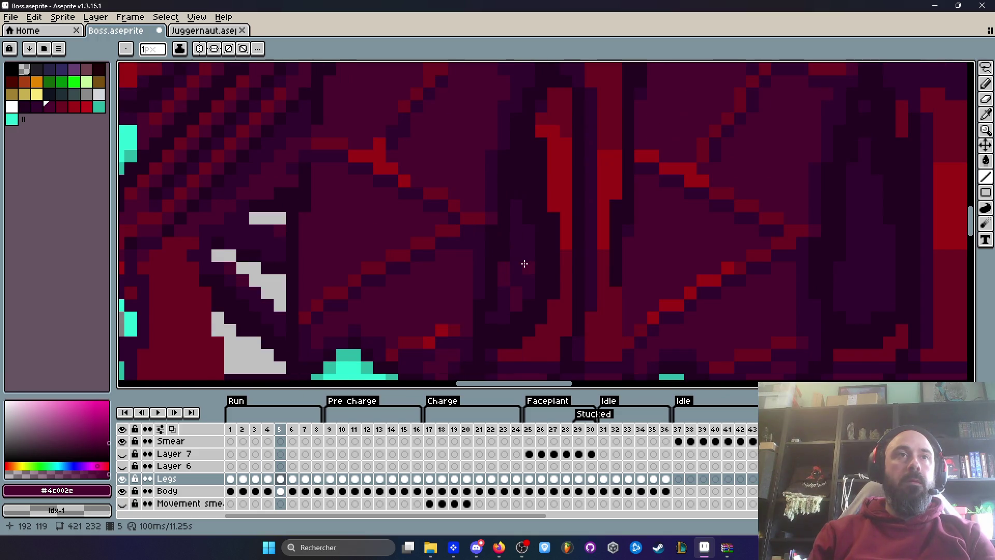
# Wrap between last frame 109 and frame 1, stop on frame 2, then switch to the Twitch call
pyautogui.press('Left')
pyautogui.press('Left')
pyautogui.press('Left')
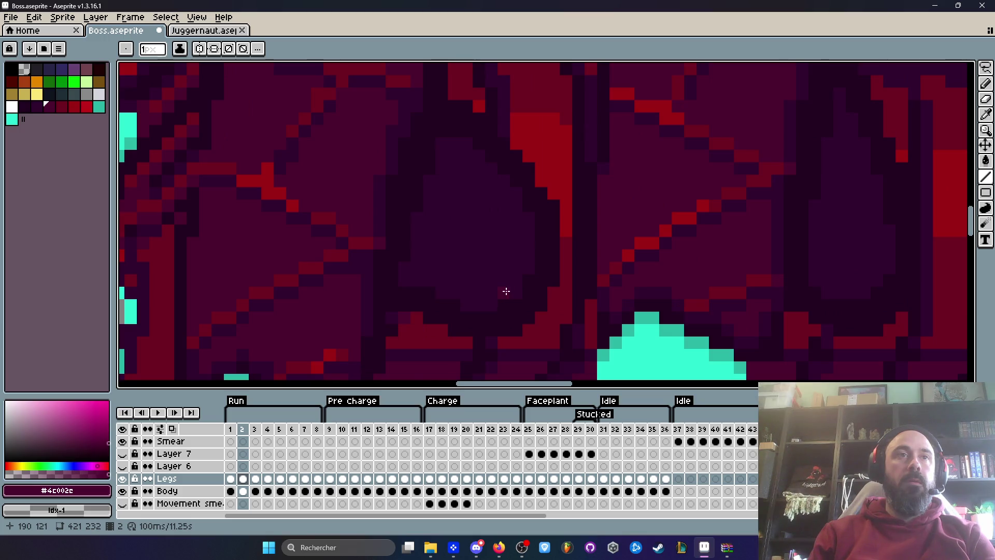
pyautogui.press('Right')
pyautogui.press('Right')
pyautogui.press('Right')
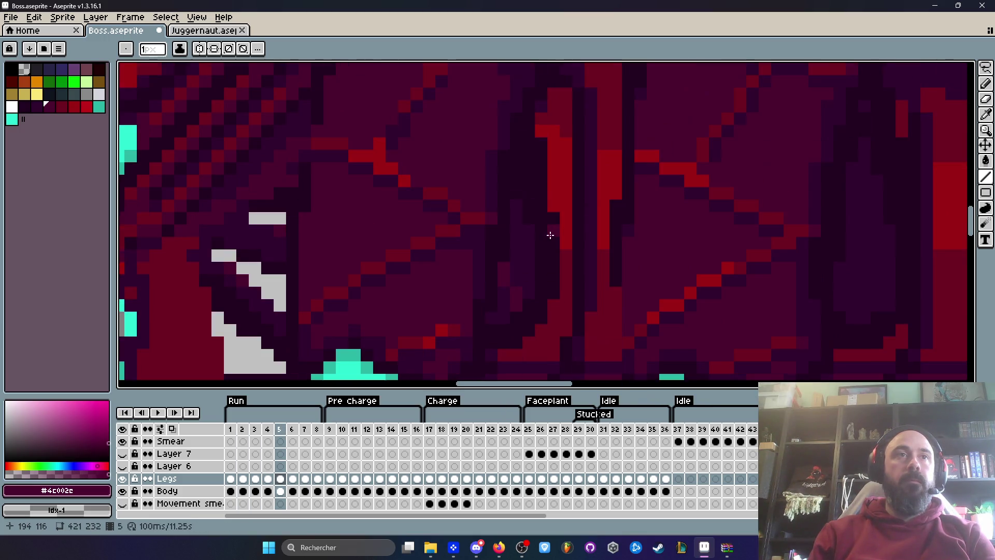
pyautogui.press('Left')
pyautogui.press('Left')
pyautogui.press('Left')
pyautogui.press('Right')
pyautogui.press('Right')
pyautogui.press('Left')
pyautogui.press('Right')
pyautogui.press('Left')
pyautogui.press('Right')
pyautogui.press('Left')
pyautogui.press('Right')
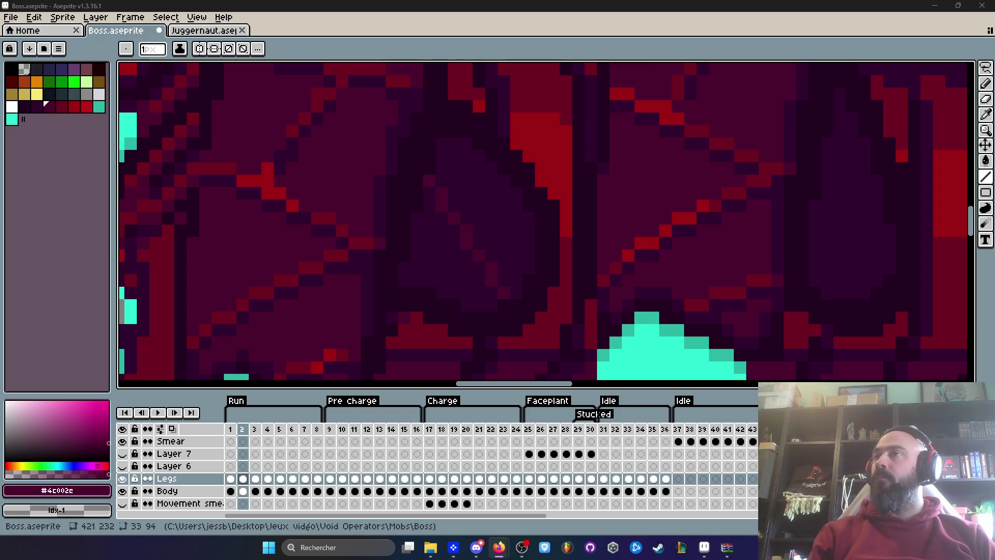
pyautogui.hotkey('alt', 'Tab')
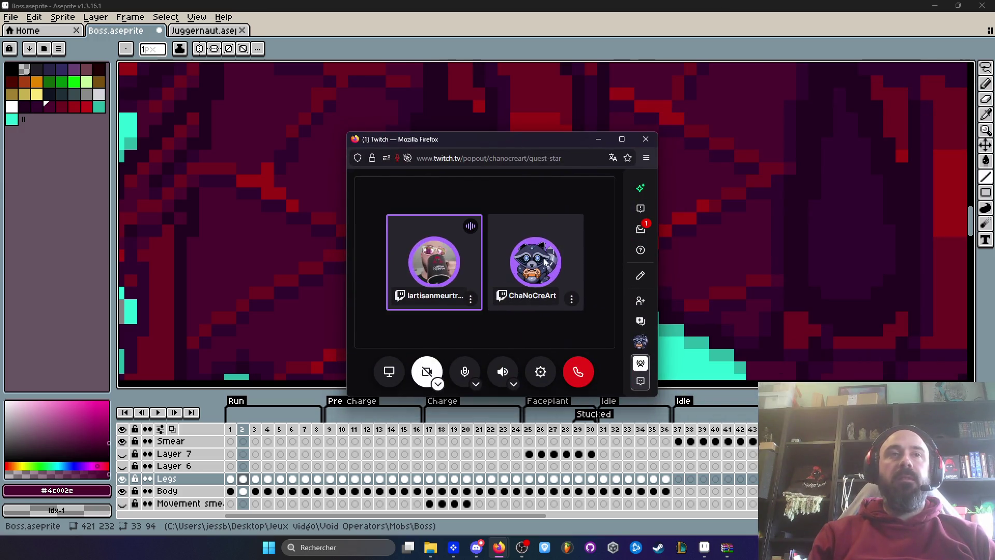
pyautogui.moveTo(641, 320)
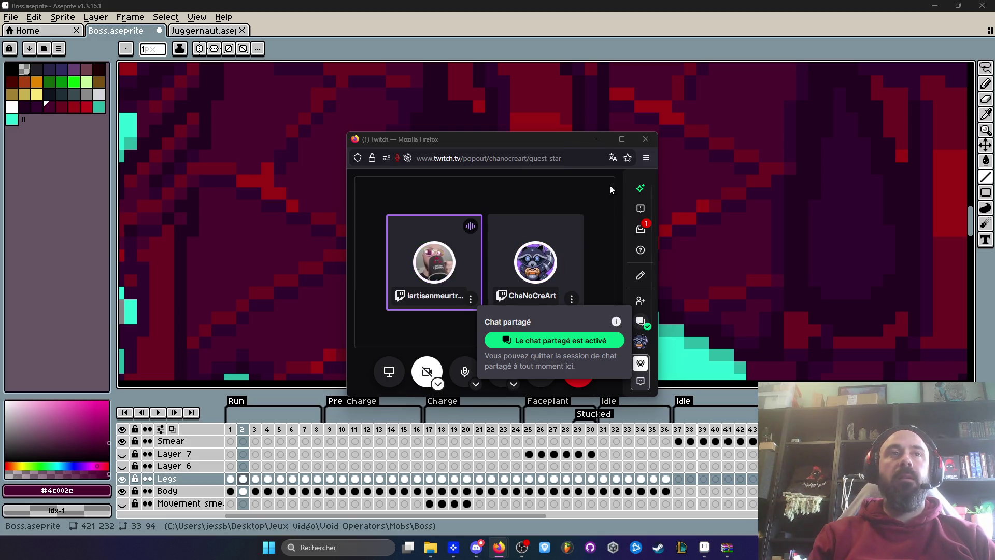
pyautogui.moveTo(493, 139); pyautogui.dragTo(994, 208)
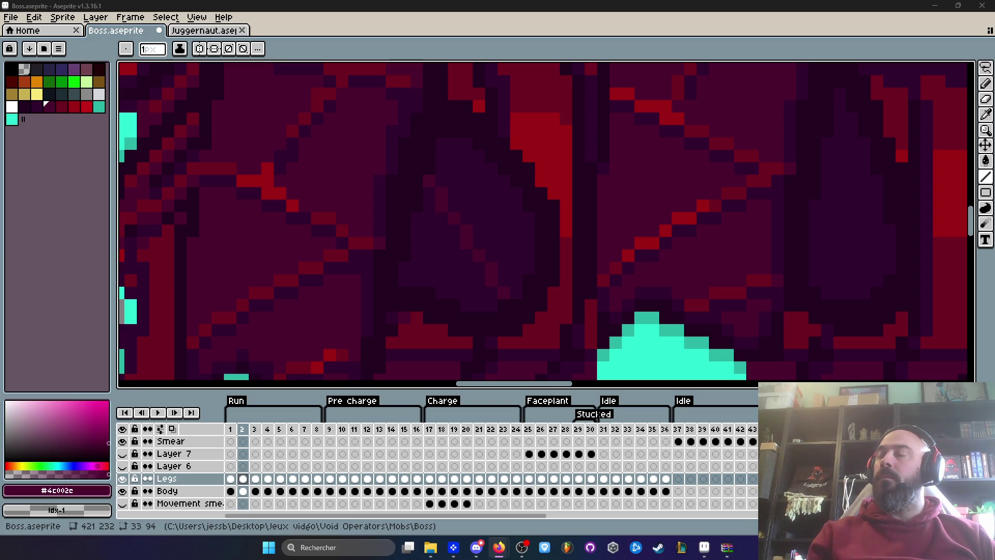
# Zoom in and eyedrop the darkest body shade #220020 from the boss sprite
pyautogui.scroll(-2, 505, 197)
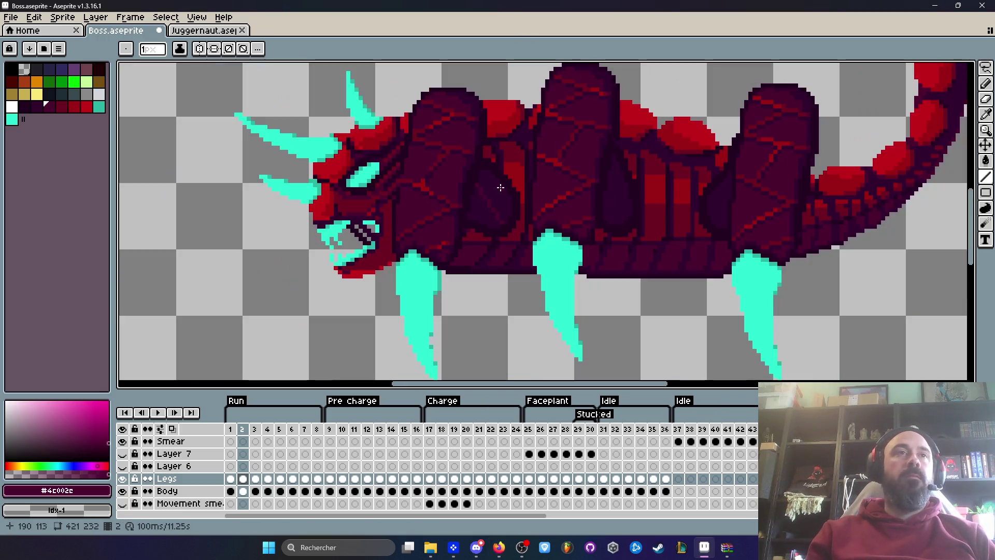
pyautogui.press('Return')
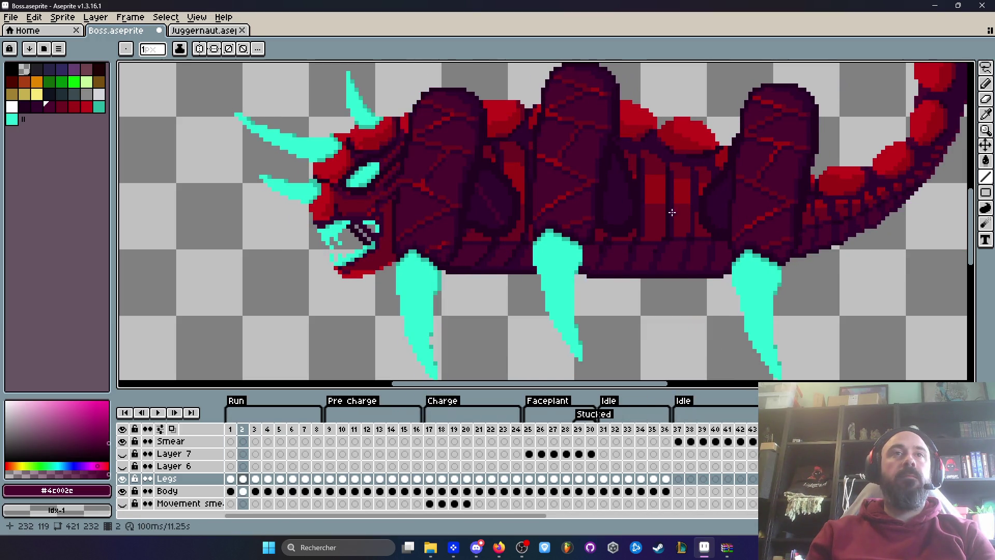
pyautogui.scroll(4, 641, 192)
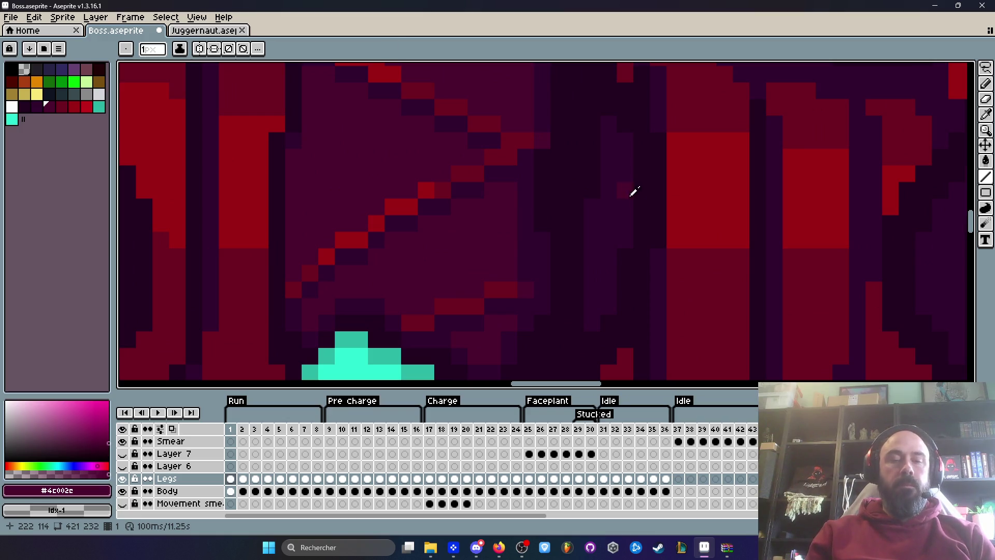
pyautogui.keyDown('alt'); pyautogui.click(652, 195); pyautogui.keyUp('alt')
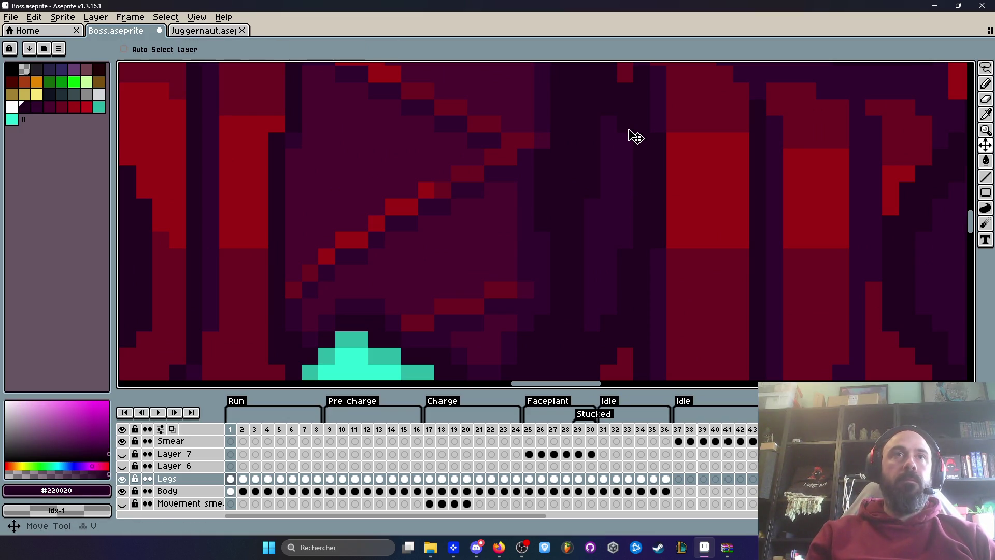
# Flip back and forth between Run frames 1 and 2 to compare them
pyautogui.scroll(-4, 622, 228)
pyautogui.scroll(3, 633, 211)
pyautogui.scroll(2, 720, 215)
pyautogui.scroll(-2, 719, 214)
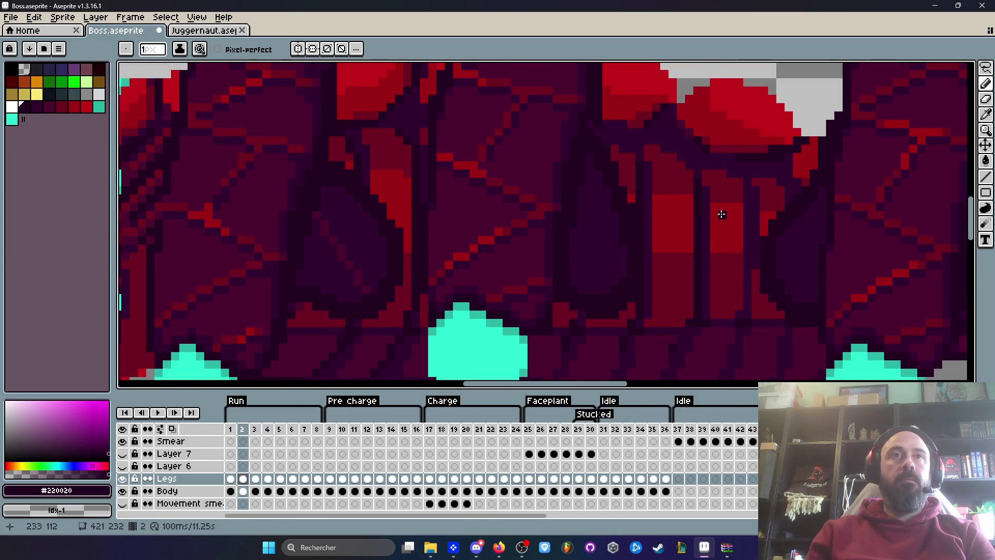
pyautogui.press('.')
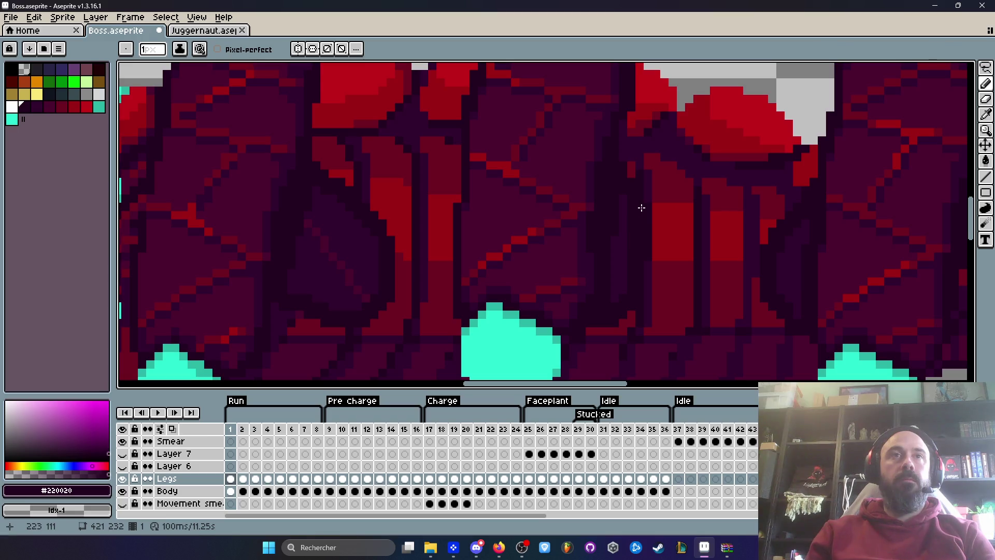
pyautogui.press('Right')
pyautogui.scroll(-3, 671, 274)
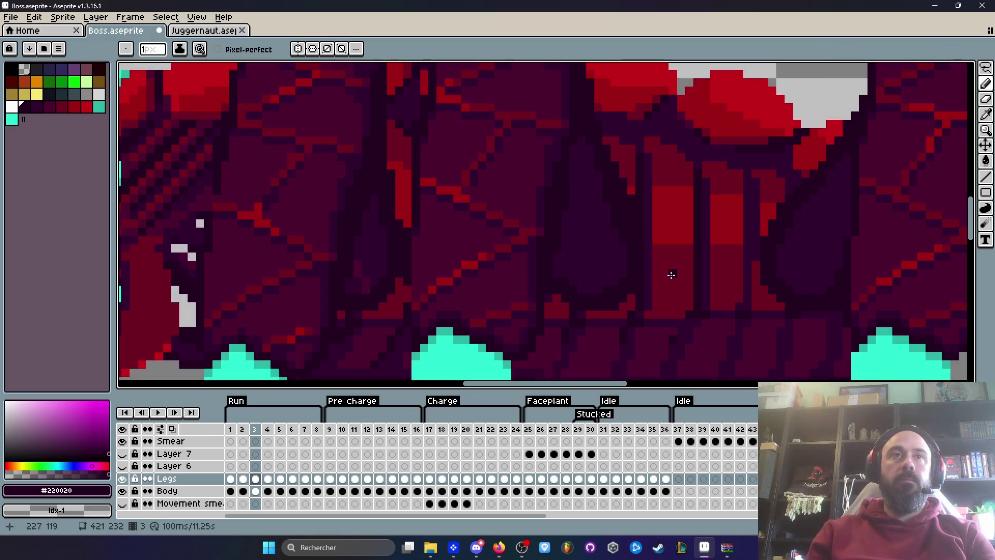
pyautogui.press('Left')
pyautogui.press('Right')
pyautogui.press('Right')
pyautogui.press('Left')
pyautogui.press('Right')
pyautogui.press('Left')
pyautogui.press('Left')
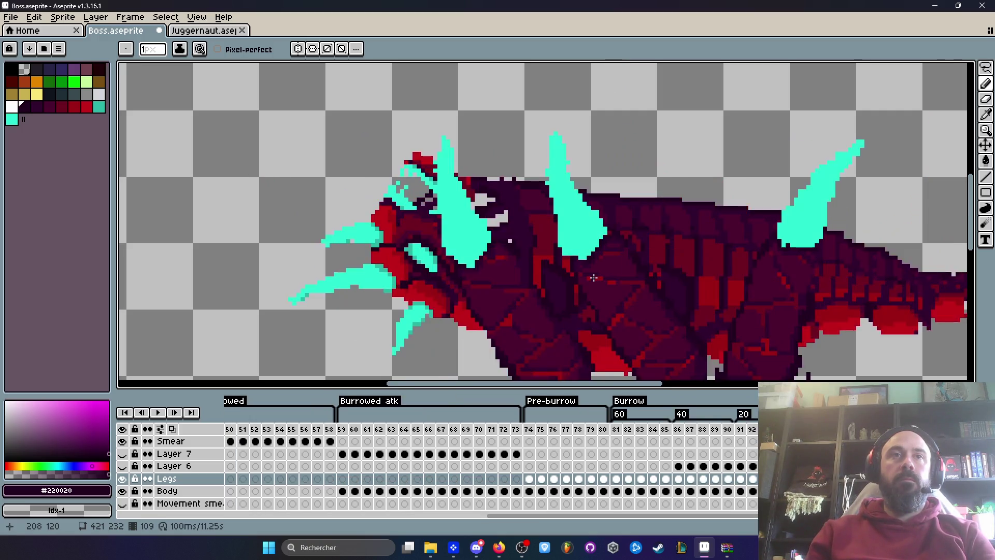
# Eyedrop the #4c002c body colour from the sprite and pick the Line tool
pyautogui.press('Right')
pyautogui.press('Right')
pyautogui.press('Left')
pyautogui.scroll(3, 549, 272)
pyautogui.press('i')
pyautogui.click(478, 284)
pyautogui.click(985, 176)
# Flick around frame 1, then step forward through the frames to frame 13
pyautogui.scroll(-3, 932, 200)
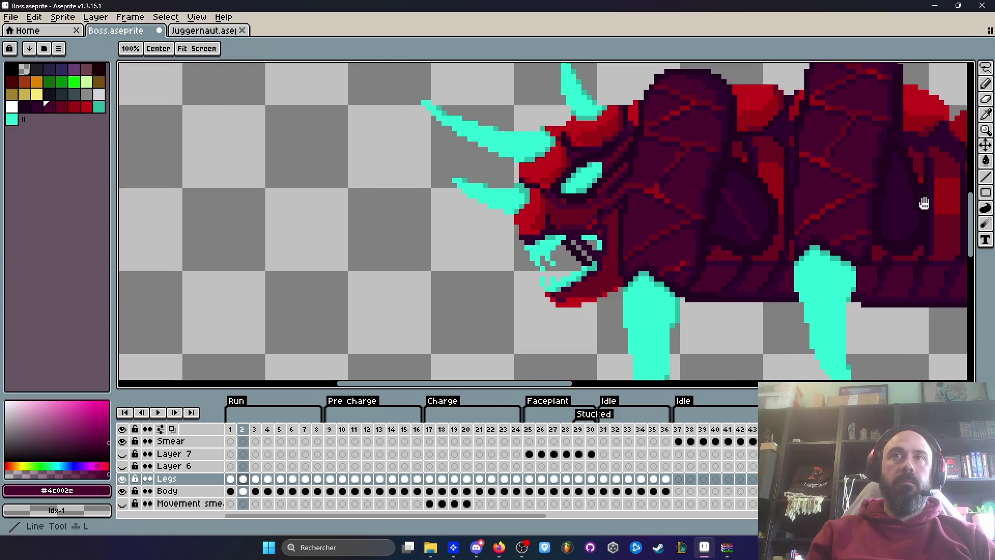
pyautogui.scroll(2, 799, 233)
pyautogui.press('Left')
pyautogui.press('Right')
pyautogui.press('Left')
pyautogui.press('Left')
pyautogui.press('Right')
pyautogui.press('Right')
pyautogui.press('Right')
pyautogui.press('Right')
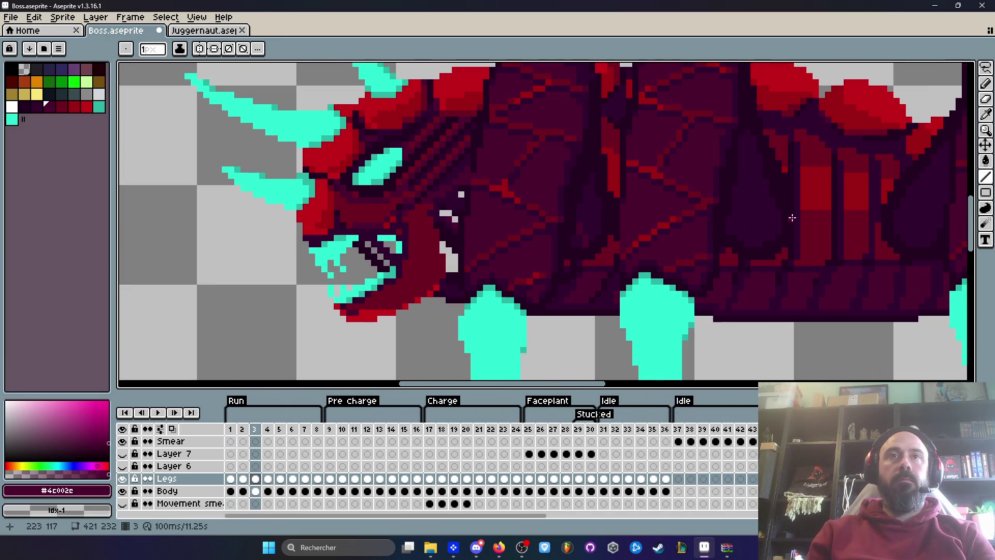
pyautogui.press('Right')
pyautogui.press('Right')
pyautogui.press('Right')
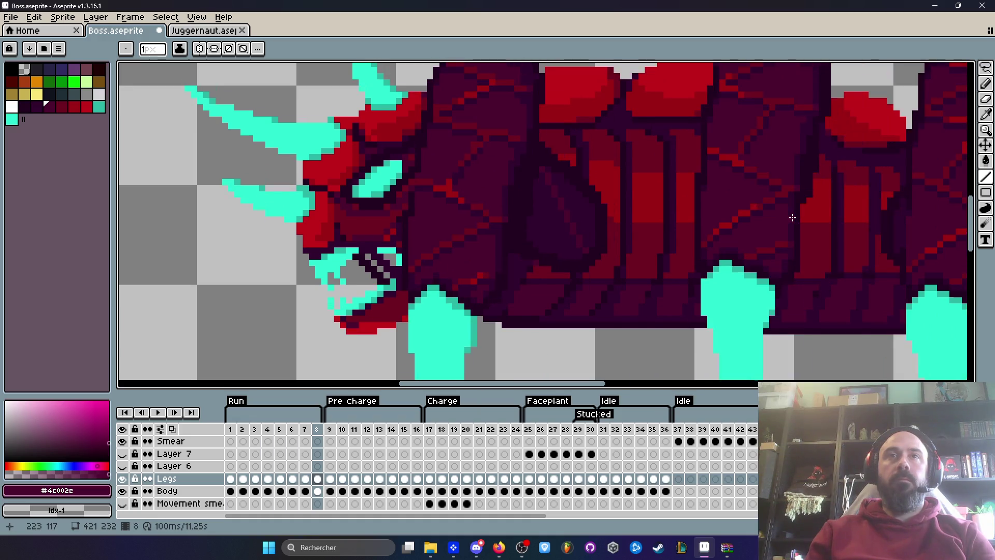
pyautogui.press('Right')
pyautogui.press('Right')
pyautogui.press('Right')
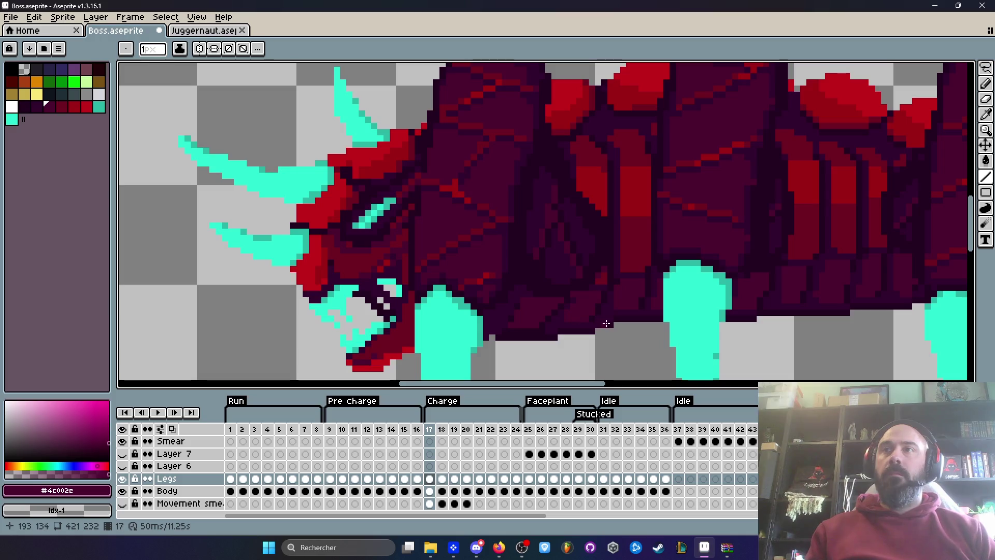
# Review the Pre charge and Charge frames, then play the animation and stop on Run frame 1
pyautogui.scroll(-1, 444, 415)
pyautogui.scroll(-3, 501, 337)
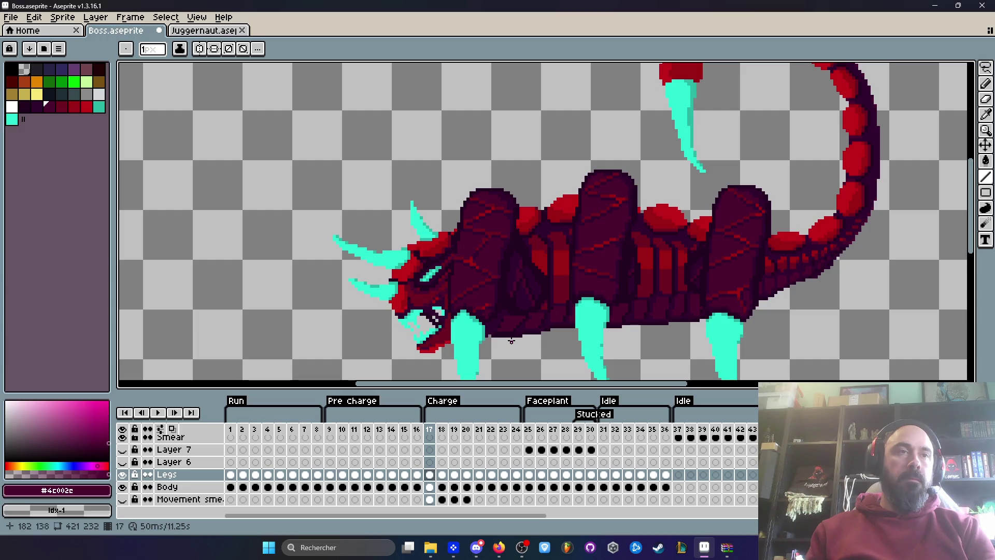
pyautogui.moveTo(335, 429); pyautogui.dragTo(419, 438)
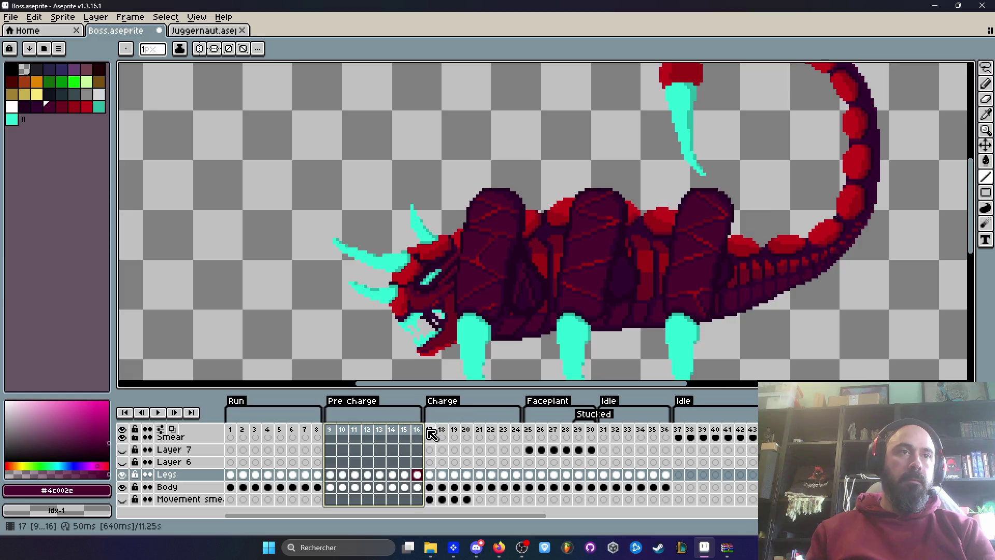
pyautogui.click(429, 436)
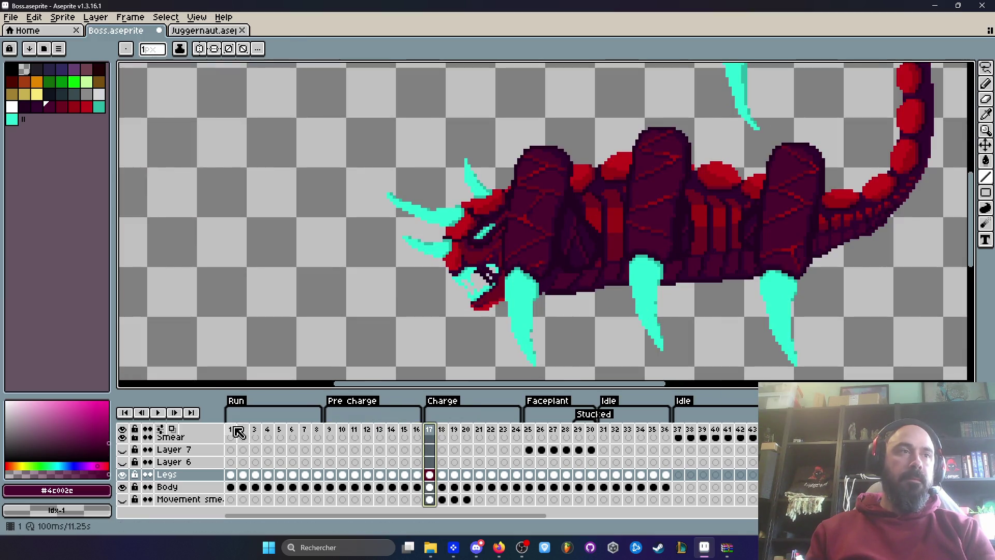
pyautogui.click(242, 430)
pyautogui.press('Return')
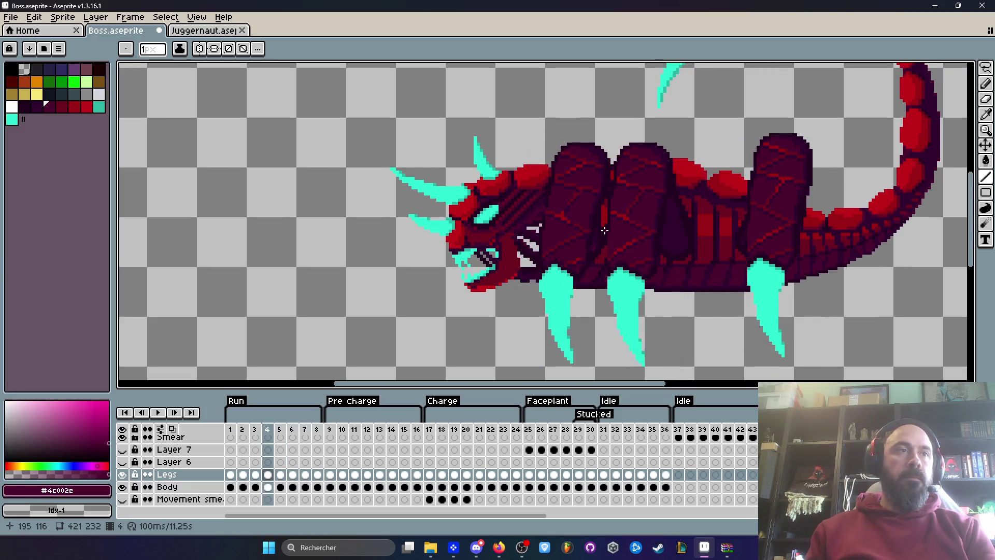
pyautogui.press('Return')
# Paint dark shading onto the body segment with the Pencil in the darkest purple
pyautogui.scroll(3, 601, 233)
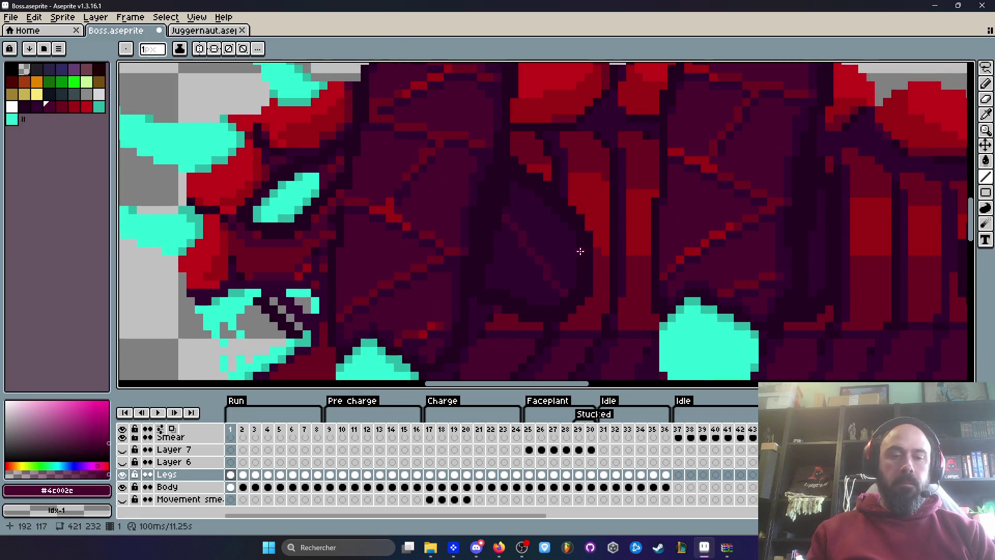
pyautogui.press('b')
pyautogui.keyDown('alt'); pyautogui.click(586, 254); pyautogui.keyUp('alt')
pyautogui.scroll(1, 584, 256)
pyautogui.click(441, 177)
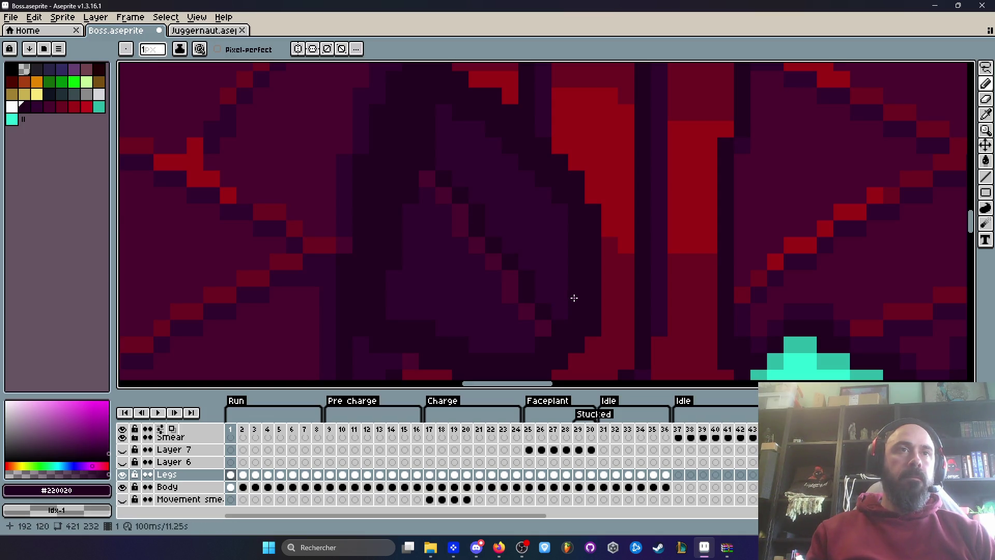
# Step through Run frames 2 to 8 to check the body shading
pyautogui.scroll(-3, 572, 290)
pyautogui.press('Right')
pyautogui.scroll(2, 532, 240)
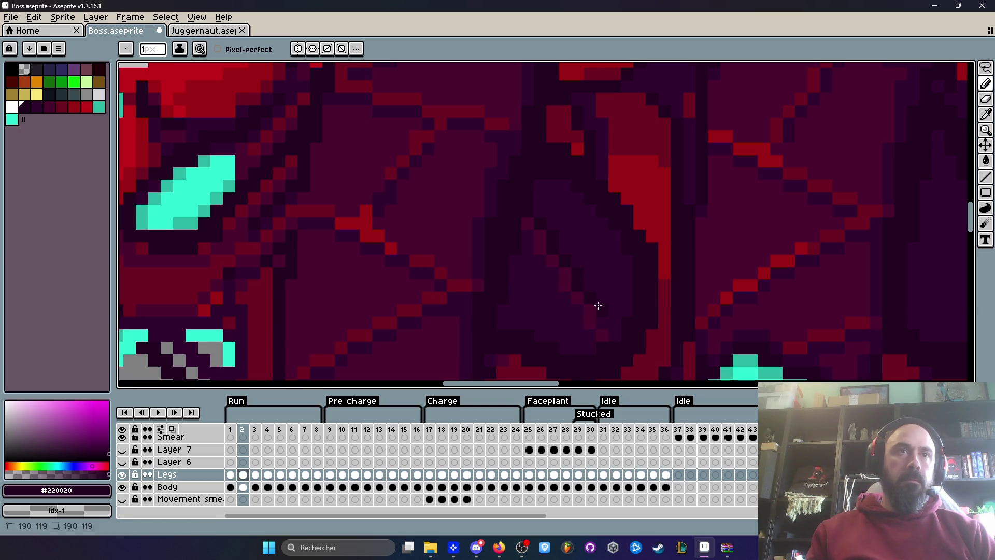
pyautogui.press('Right')
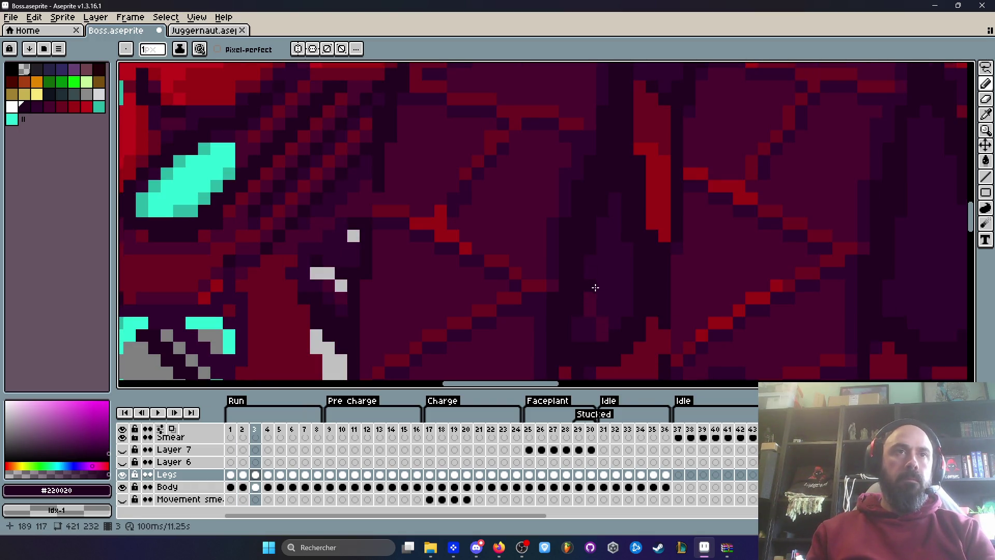
pyautogui.press('Right')
pyautogui.scroll(-3, 588, 284)
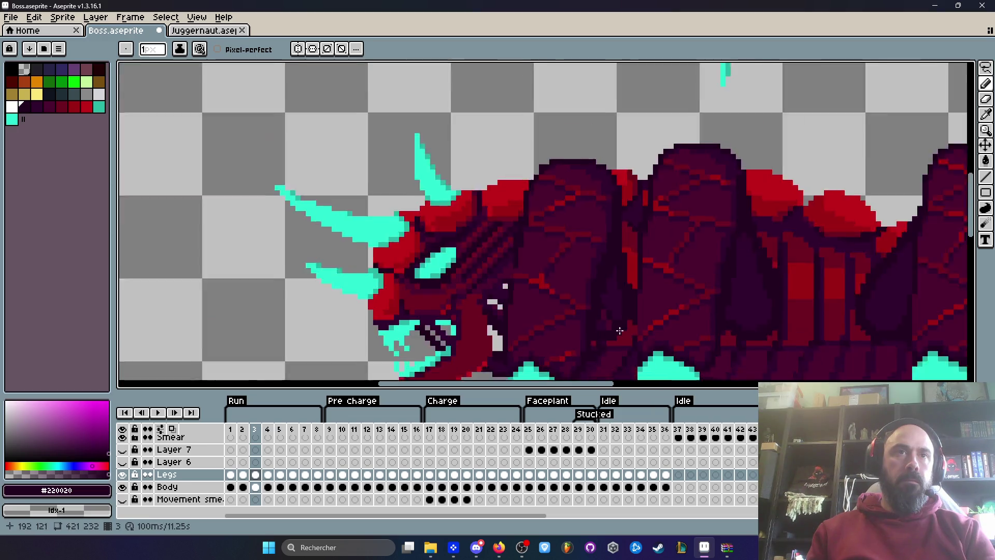
pyautogui.scroll(3, 637, 333)
pyautogui.press('Right')
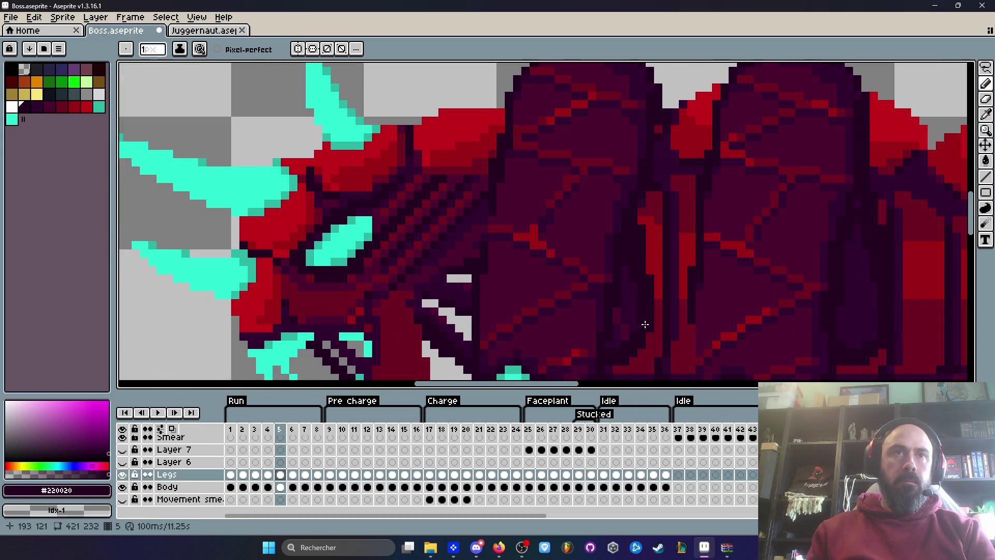
pyautogui.press('Right')
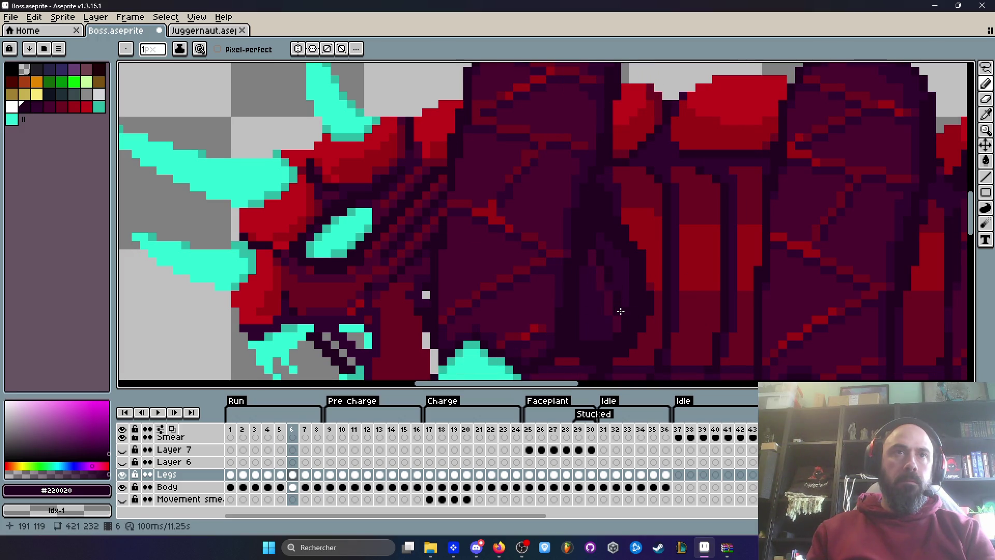
pyautogui.press('Right')
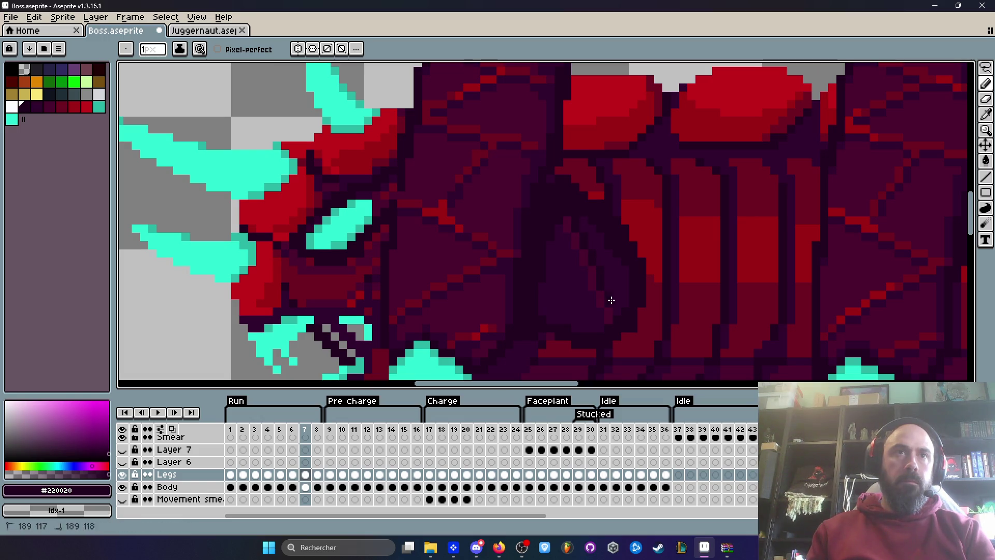
pyautogui.press('Right')
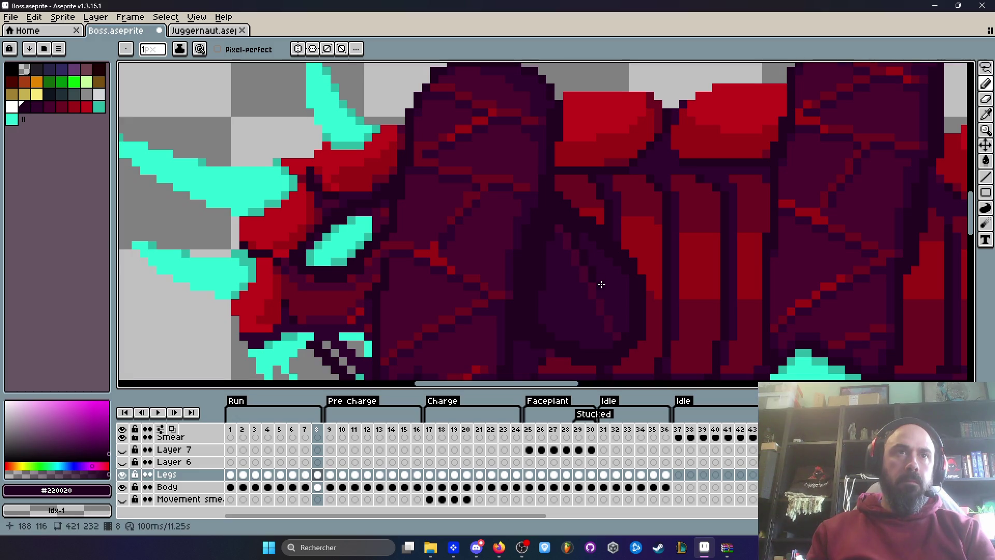
# Play the Pre charge loop, then resample #4c002e from the body and return to the Pencil
pyautogui.scroll(-2, 622, 324)
pyautogui.press('Right')
pyautogui.press('Right')
pyautogui.press('Right')
pyautogui.press('Right')
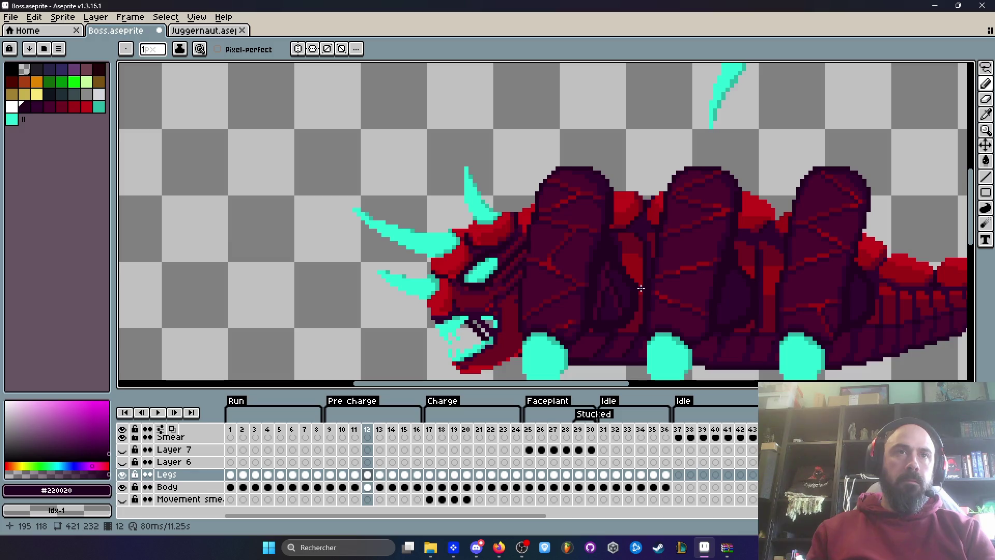
pyautogui.press('Right')
pyautogui.press('Right')
pyautogui.press('Right')
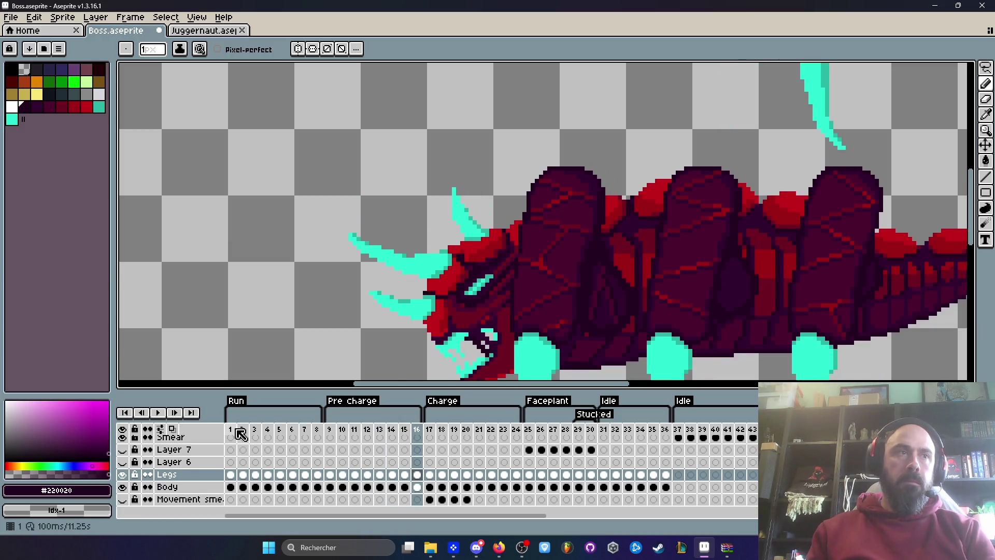
pyautogui.press('Return')
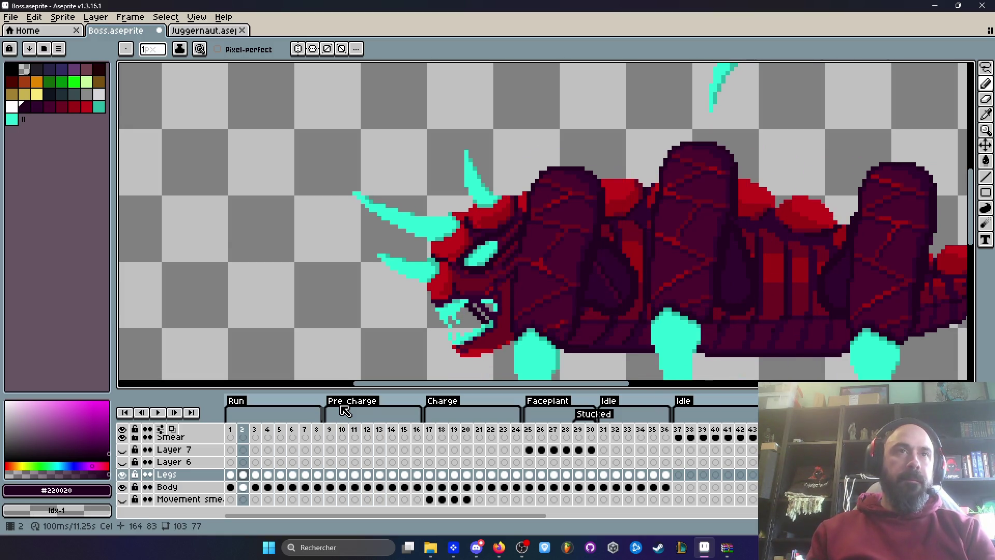
pyautogui.scroll(3, 606, 256)
pyautogui.click(590, 228)
pyautogui.press('b')
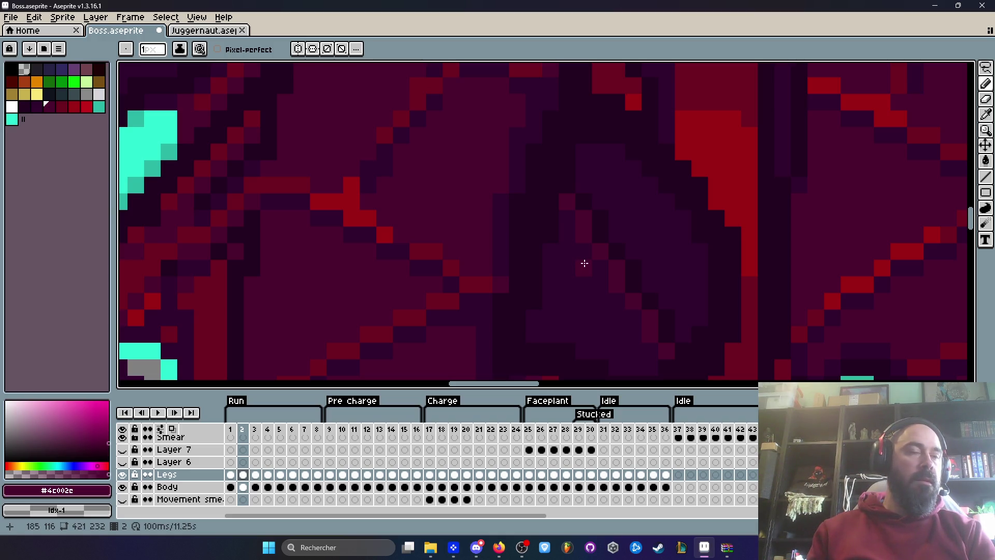
pyautogui.press('v')
pyautogui.press('b')
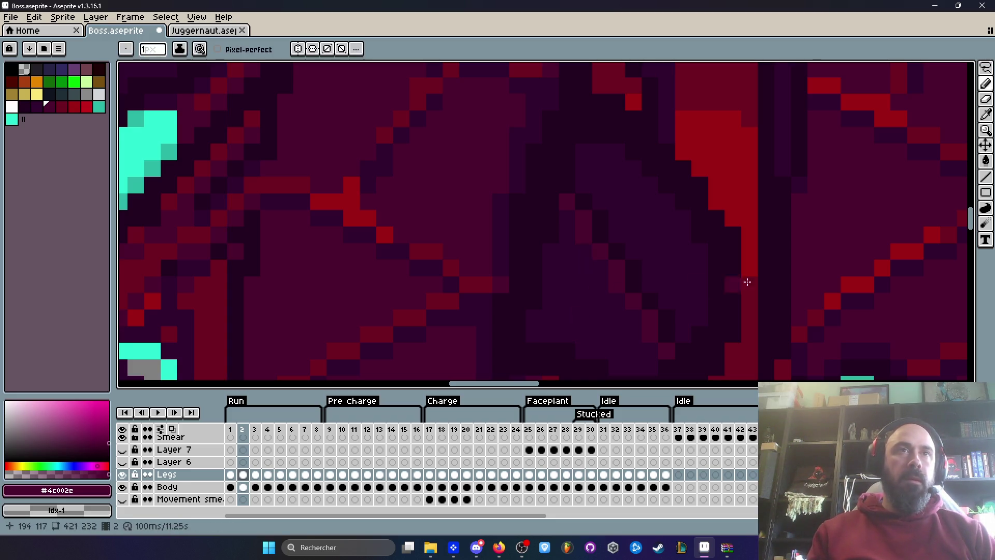
pyautogui.moveTo(693, 255); pyautogui.dragTo(622, 224)
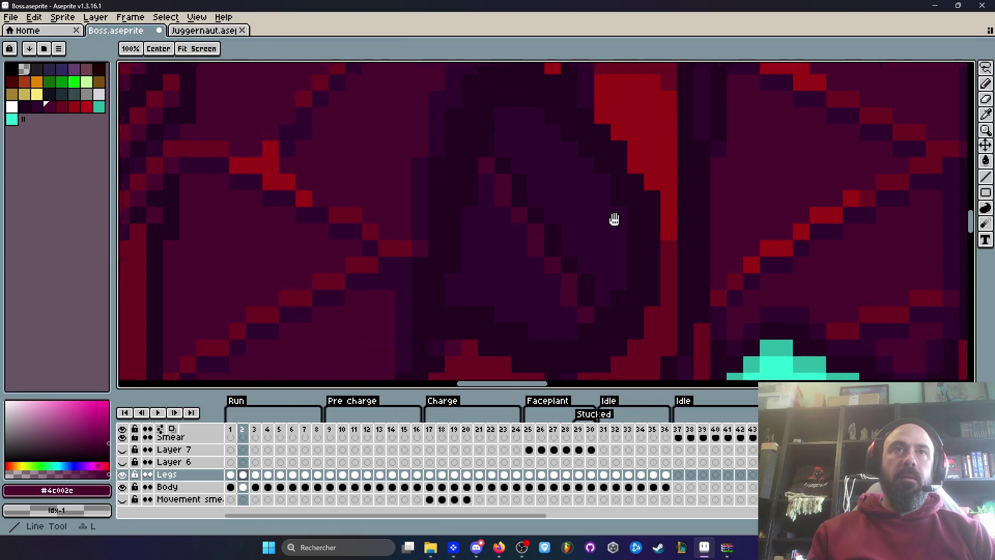
pyautogui.scroll(-1, 533, 231)
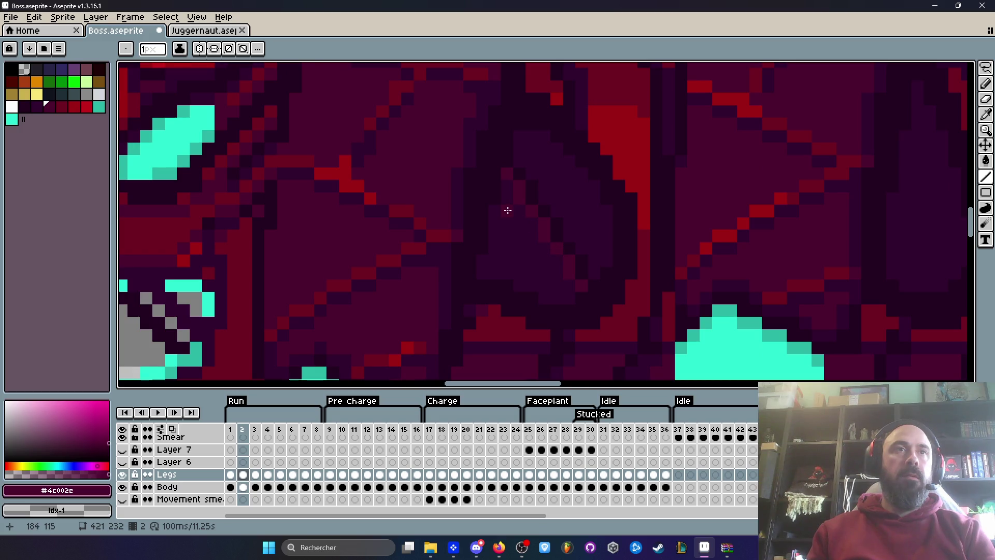
pyautogui.press('Right')
pyautogui.press('Right')
pyautogui.press('Right')
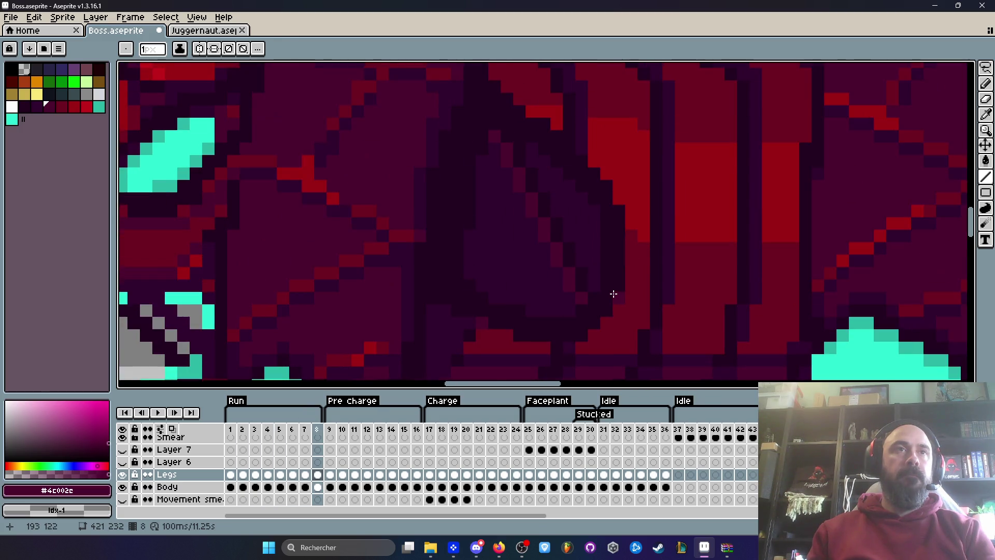
pyautogui.press('Right')
pyautogui.press('Right')
pyautogui.press('Right')
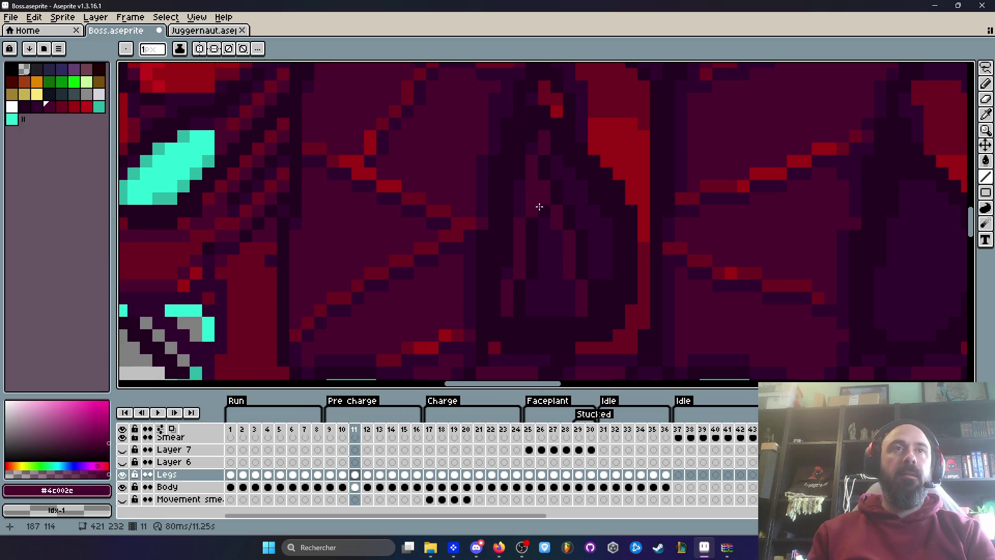
pyautogui.press('Left')
pyautogui.press('Left')
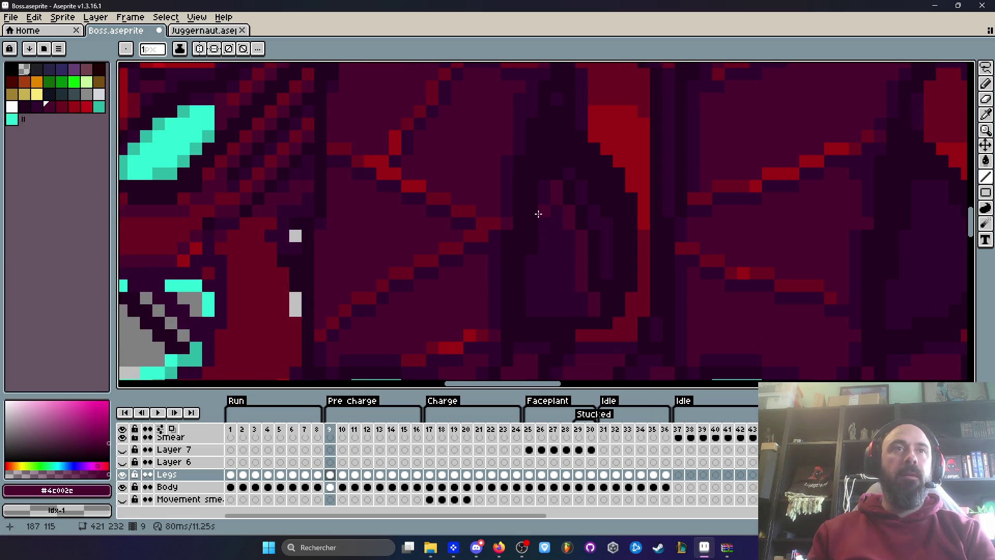
pyautogui.press('Left')
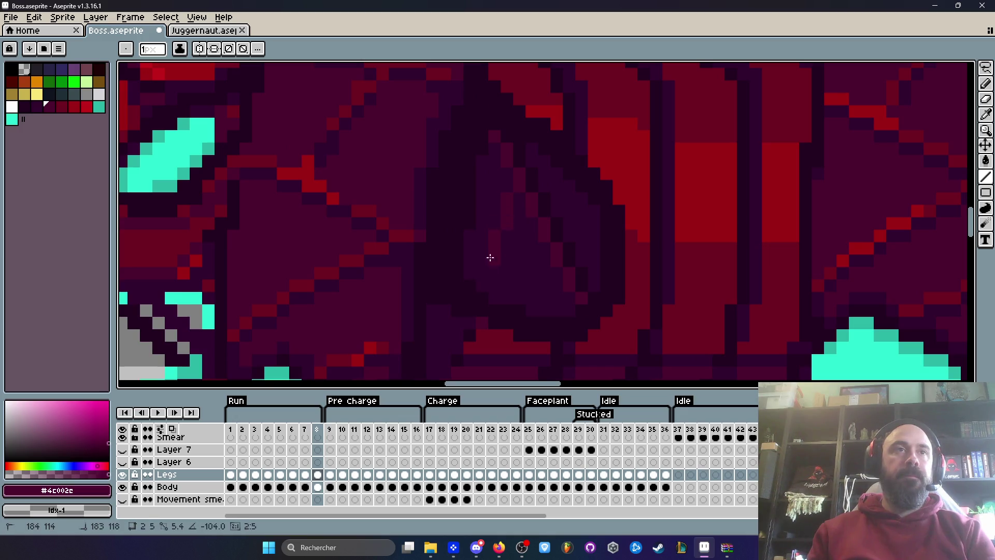
pyautogui.press('Left')
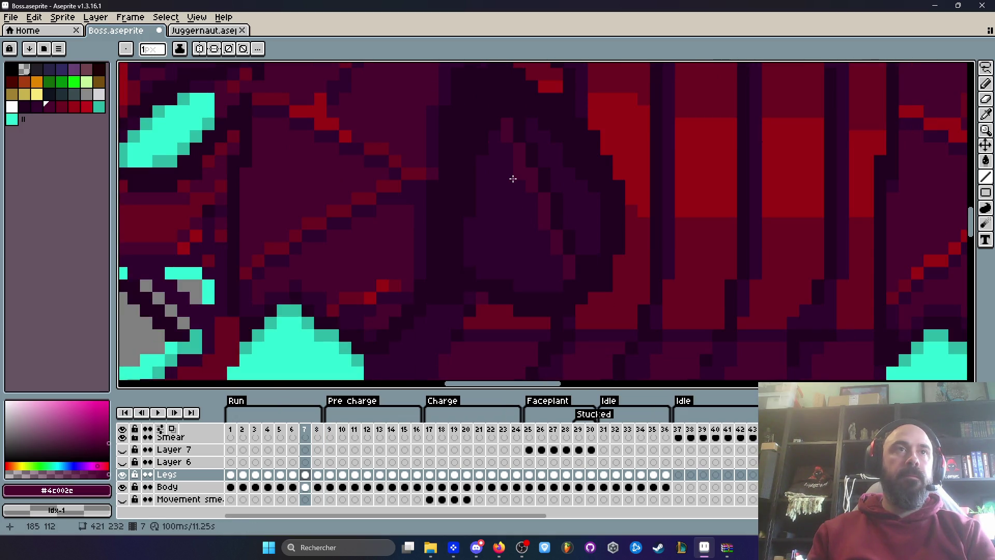
pyautogui.press('Right')
pyautogui.press('Left')
pyautogui.press('Right')
pyautogui.press('Left')
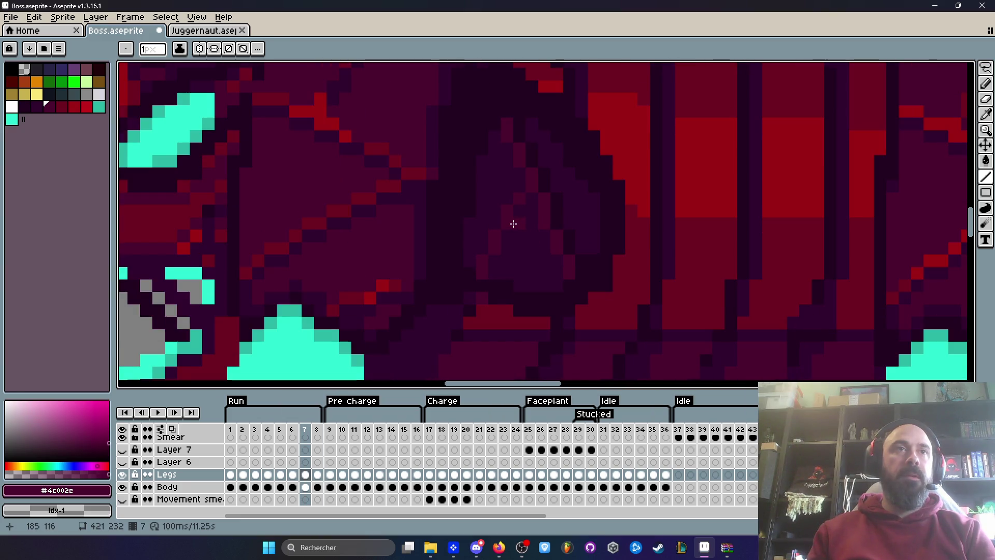
pyautogui.press('Right')
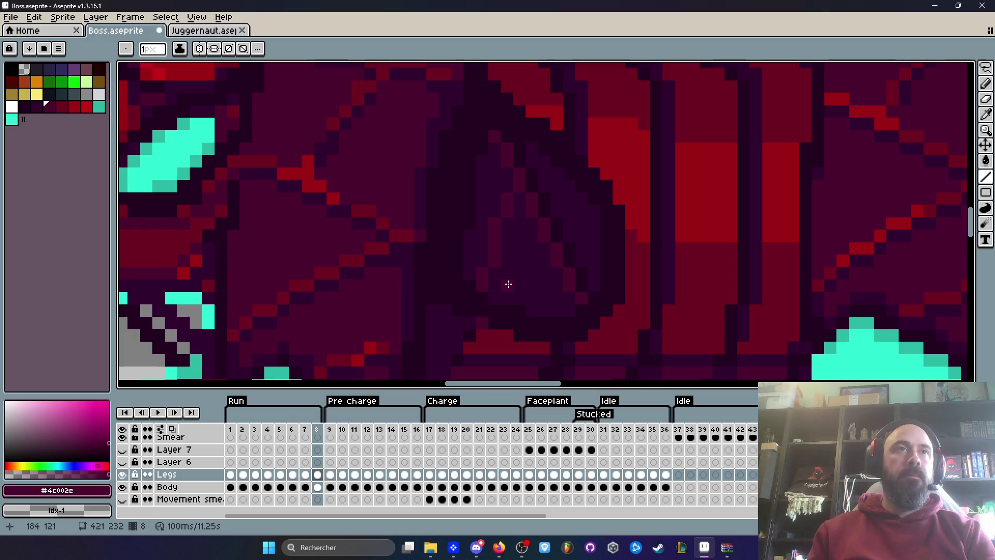
pyautogui.press('Left')
pyautogui.press('Left')
pyautogui.press('Right')
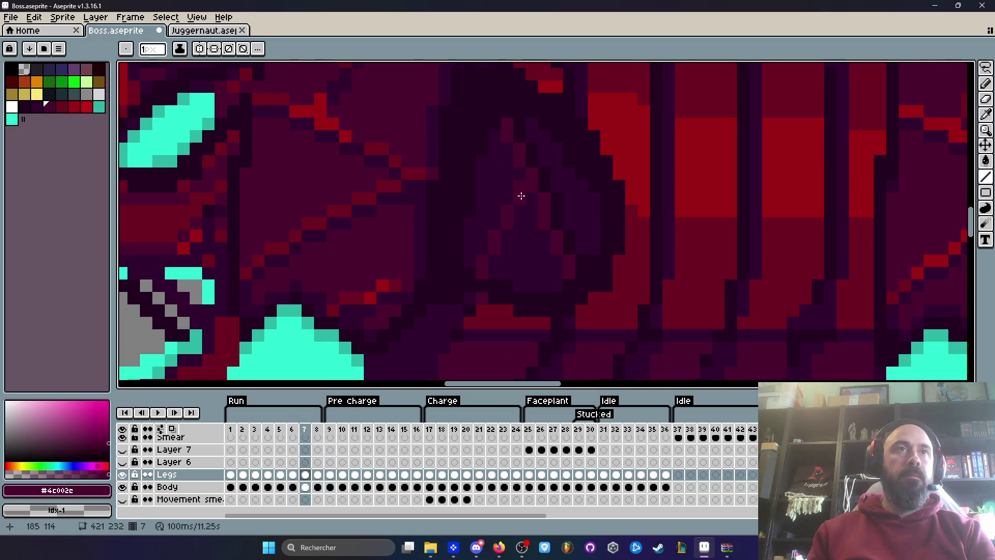
pyautogui.press('Left')
pyautogui.press('Right')
pyautogui.press('Left')
pyautogui.press('Right')
pyautogui.press('Left')
pyautogui.moveTo(534, 202); pyautogui.dragTo(526, 280)
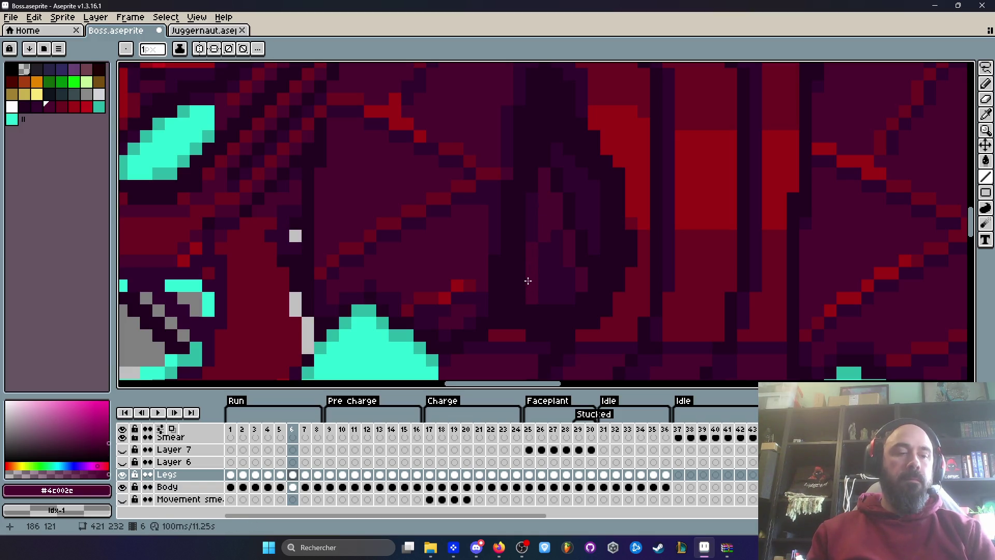
pyautogui.scroll(-2, 534, 284)
pyautogui.press('Right')
pyautogui.press('Right')
pyautogui.press('Left')
pyautogui.press('Left')
pyautogui.press('Right')
pyautogui.scroll(3, 537, 242)
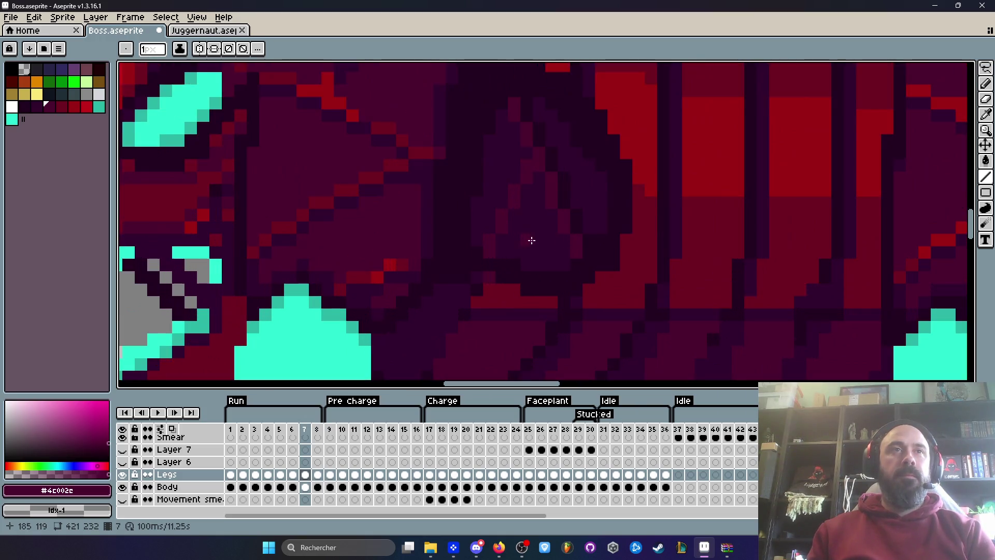
pyautogui.press('Right')
pyautogui.press('Right')
pyautogui.press('Left')
pyautogui.press('Left')
pyautogui.press('Right')
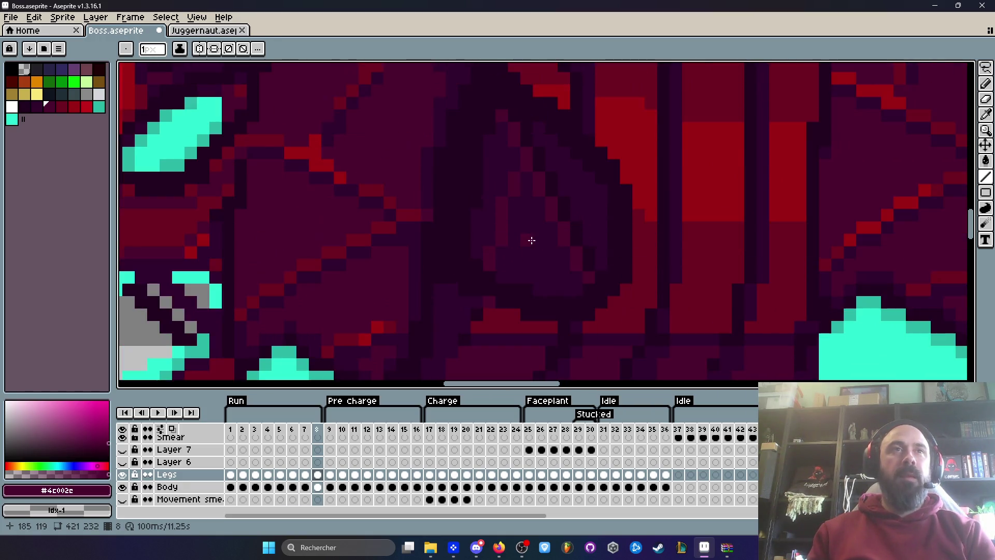
pyautogui.press('Right')
pyautogui.press('Left')
pyautogui.press('Left')
pyautogui.scroll(1, 523, 187)
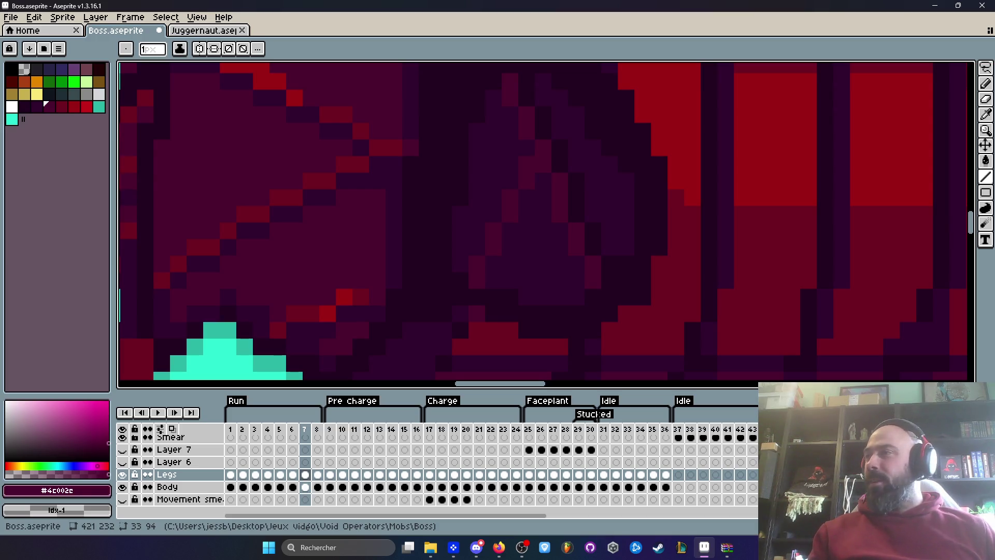
pyautogui.hotkey('alt', 'Tab')
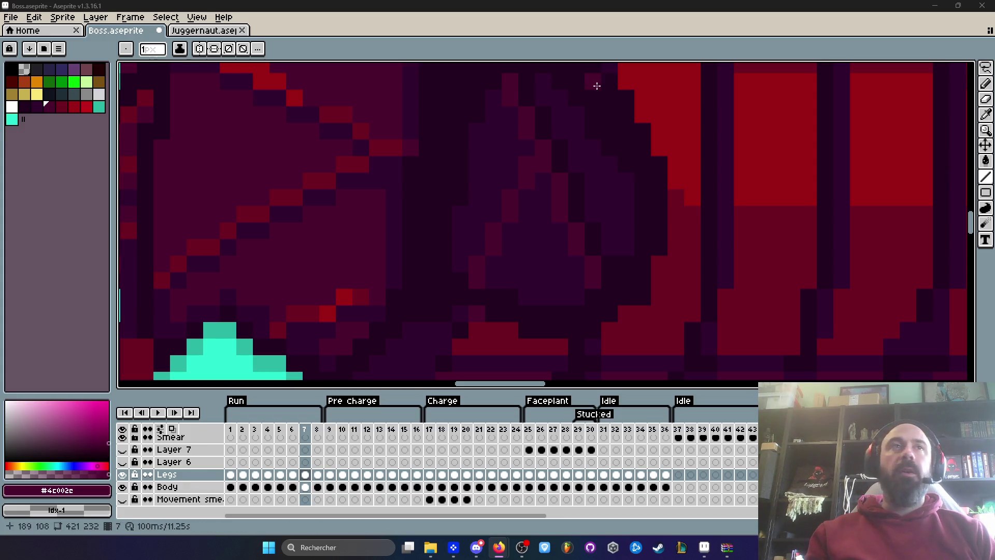
# Alt+Tab over to Firefox's Twitch Creator Dashboard home page
pyautogui.hotkey('alt', 'Tab')
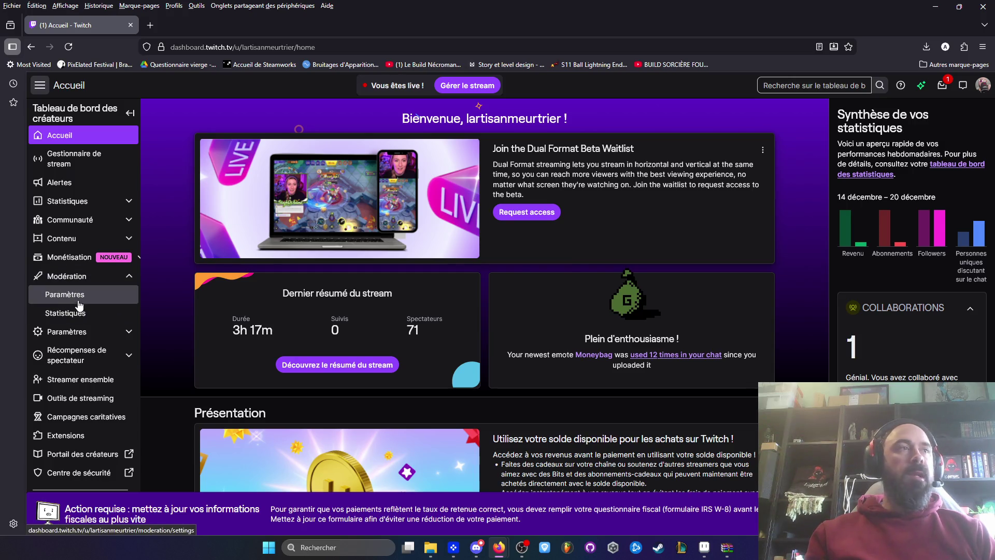
# Look through the Modération > Paramètres chat settings, then minimise Firefox back to Aseprite
pyautogui.click(77, 301)
pyautogui.scroll(-10, 488, 215)
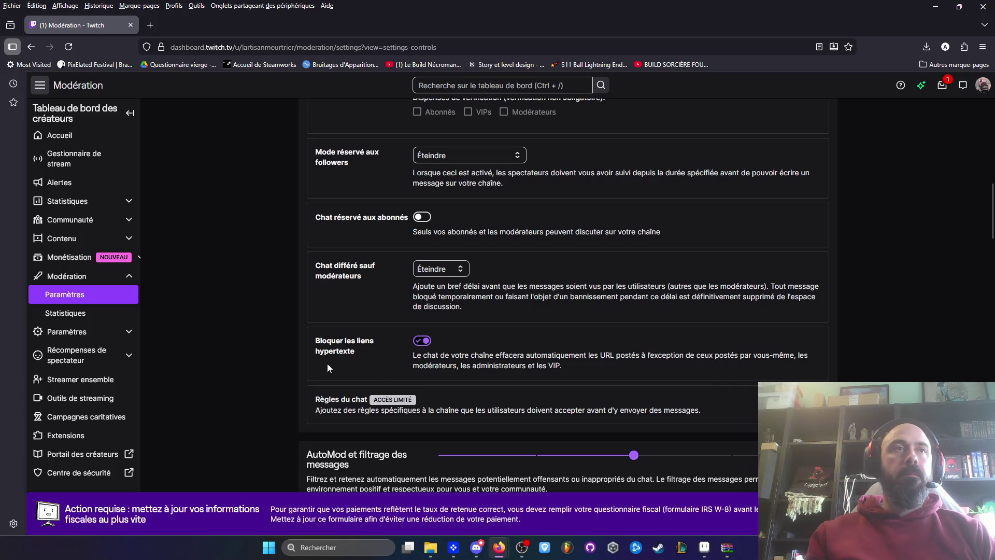
pyautogui.click(935, 9)
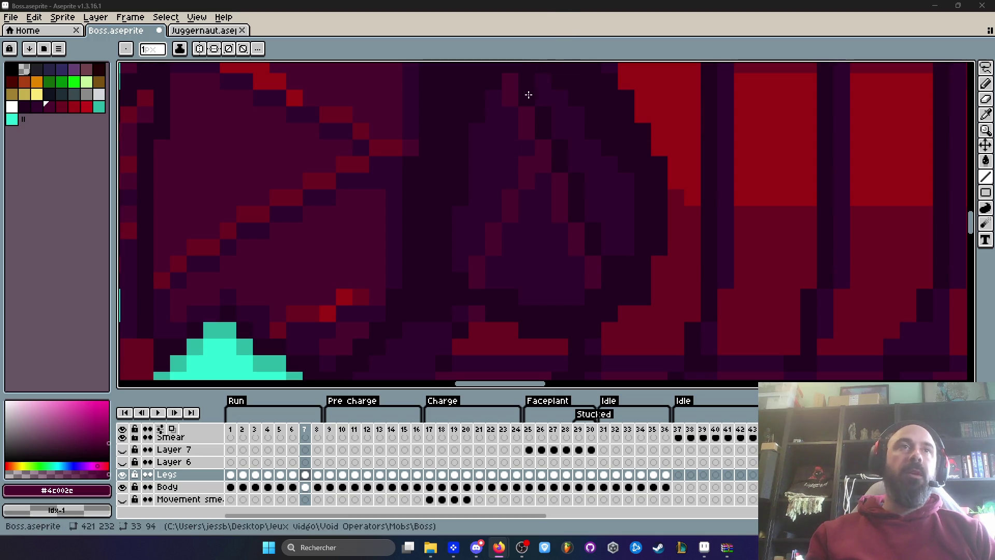
# Eyedrop the dark purple #220020 from the boss's body
pyautogui.scroll(-3, 543, 66)
pyautogui.scroll(2, 503, 183)
pyautogui.scroll(1, 503, 183)
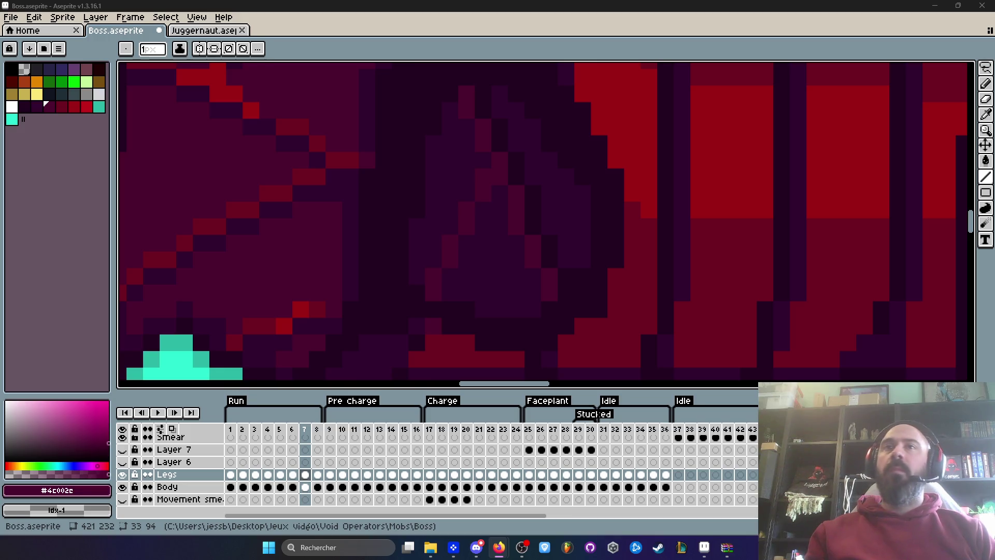
pyautogui.scroll(-2, 534, 153)
pyautogui.scroll(1, 533, 154)
pyautogui.keyDown('alt'); pyautogui.click(533, 149); pyautogui.keyUp('alt')
# Flip between frames 7 and 8, then play and stop the animation
pyautogui.scroll(2, 518, 177)
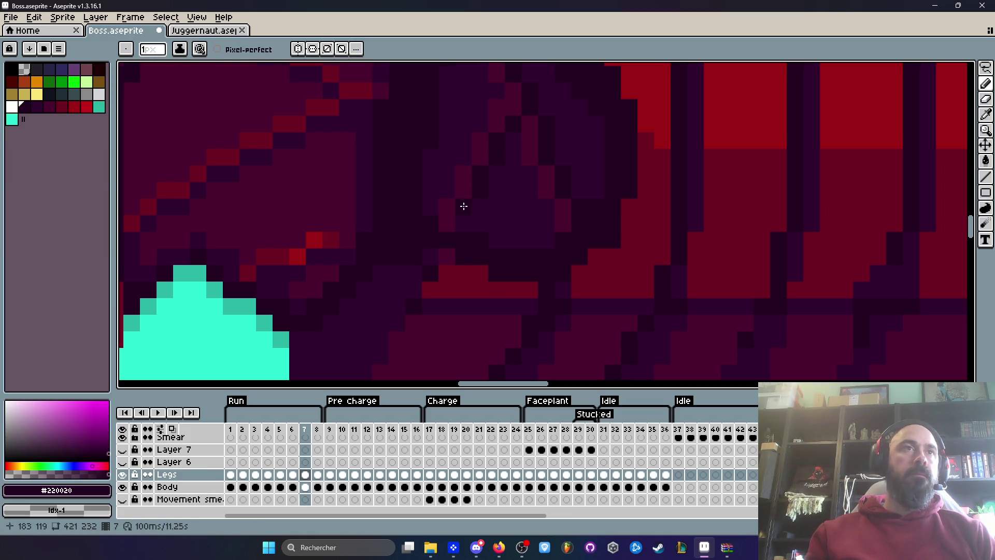
pyautogui.scroll(-3, 467, 215)
pyautogui.press('Right')
pyautogui.press('Left')
pyautogui.press('Right')
pyautogui.scroll(3, 485, 228)
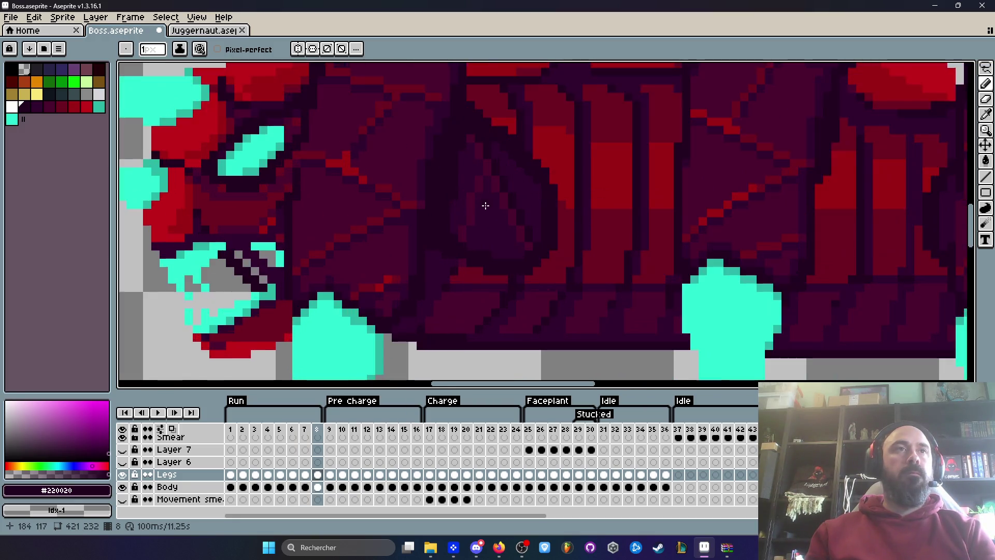
pyautogui.press('Return')
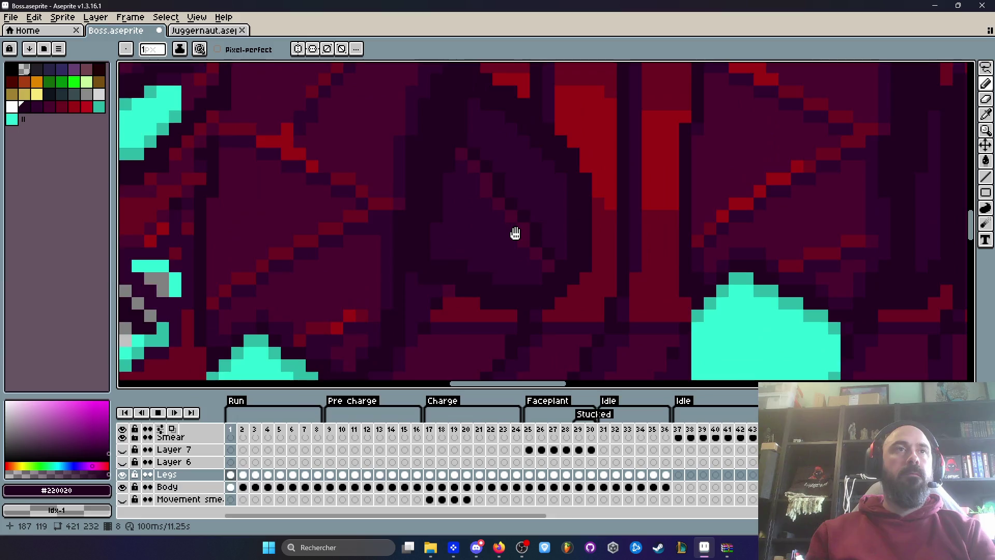
pyautogui.scroll(-2, 515, 231)
pyautogui.press('Return')
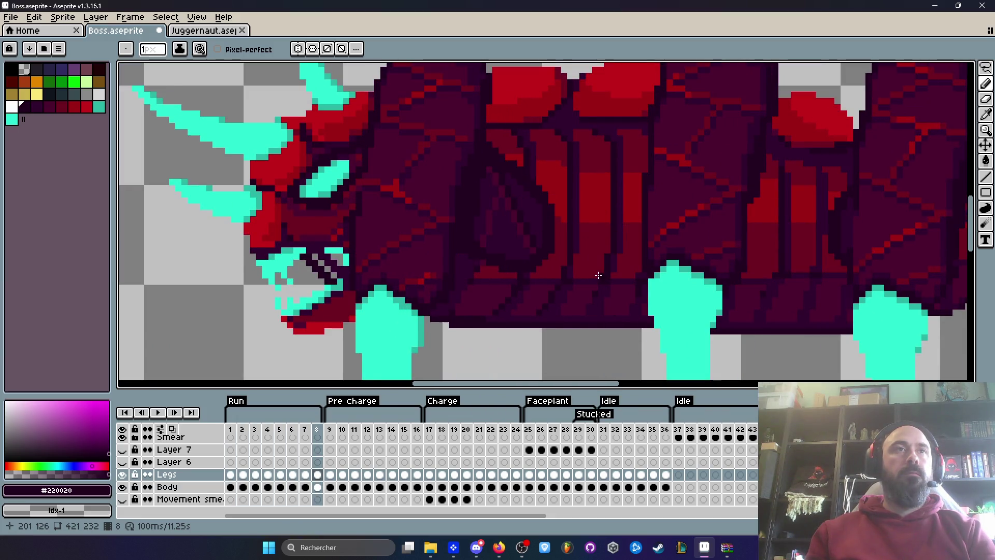
pyautogui.press('Left')
pyautogui.press('Left')
# Step through frames 9, 4 and 7, ending on Pre charge frame 12
pyautogui.press('Right')
pyautogui.press('Right')
pyautogui.press('Right')
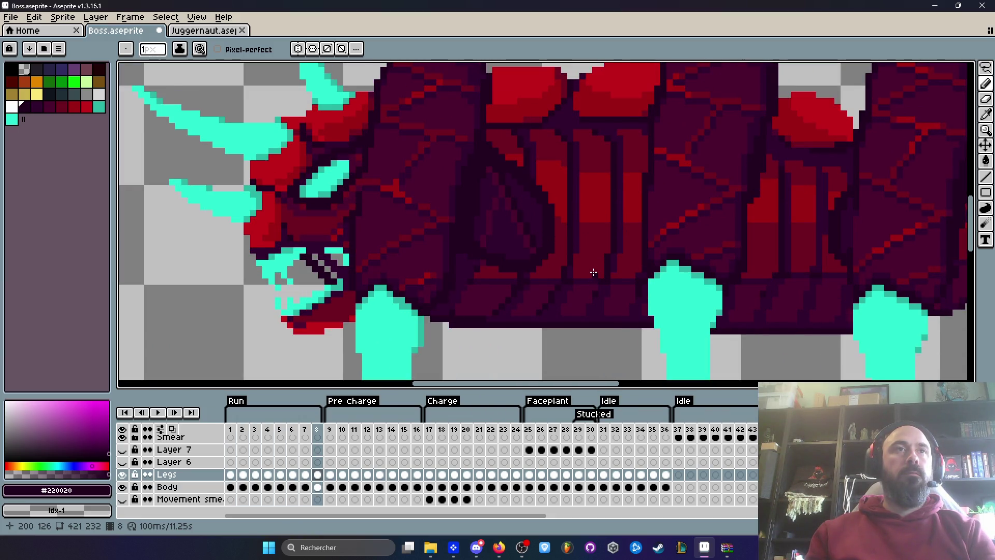
pyautogui.press('Left')
pyautogui.press('Left')
pyautogui.press('Left')
pyautogui.press('Right')
pyautogui.press('Right')
pyautogui.press('Right')
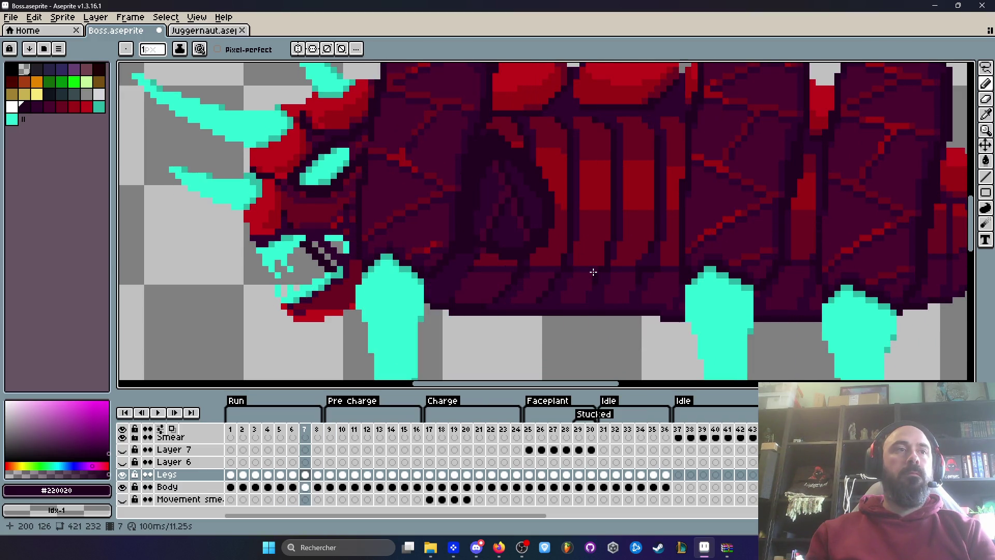
pyautogui.press('Right')
pyautogui.press('Right')
pyautogui.press('Right')
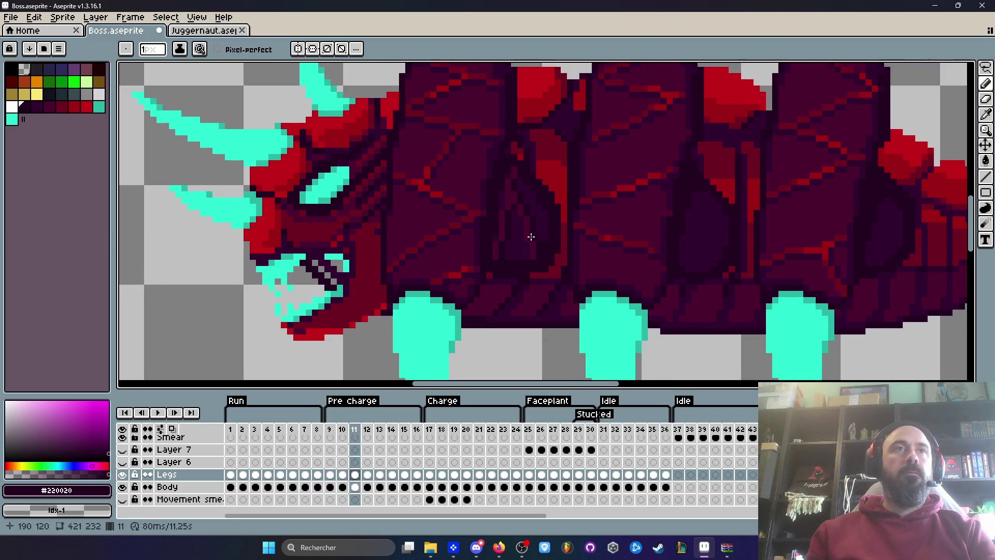
pyautogui.scroll(1, 531, 236)
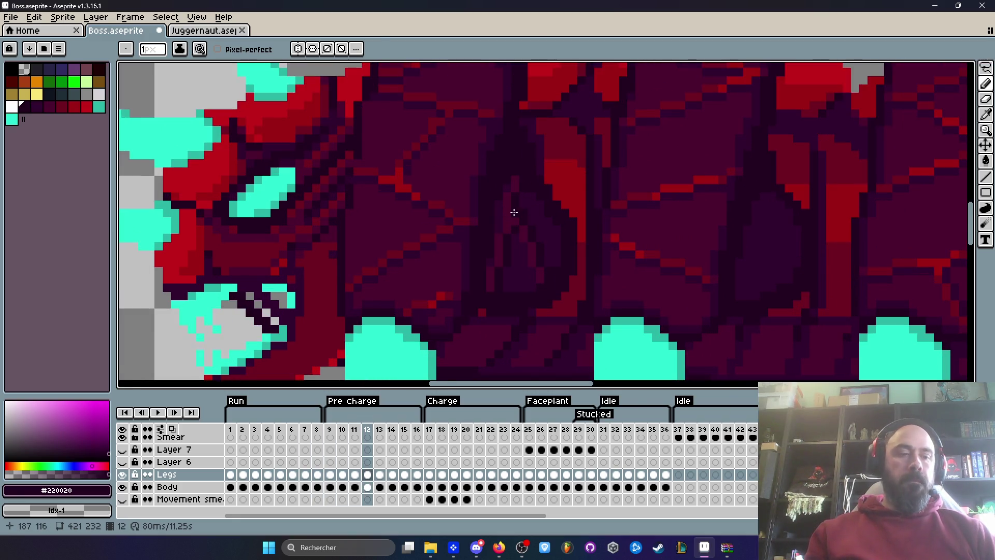
pyautogui.scroll(1, 513, 211)
# Browse the Run frames and try lassoing the dark pointed segment on frame 7
pyautogui.press('m')
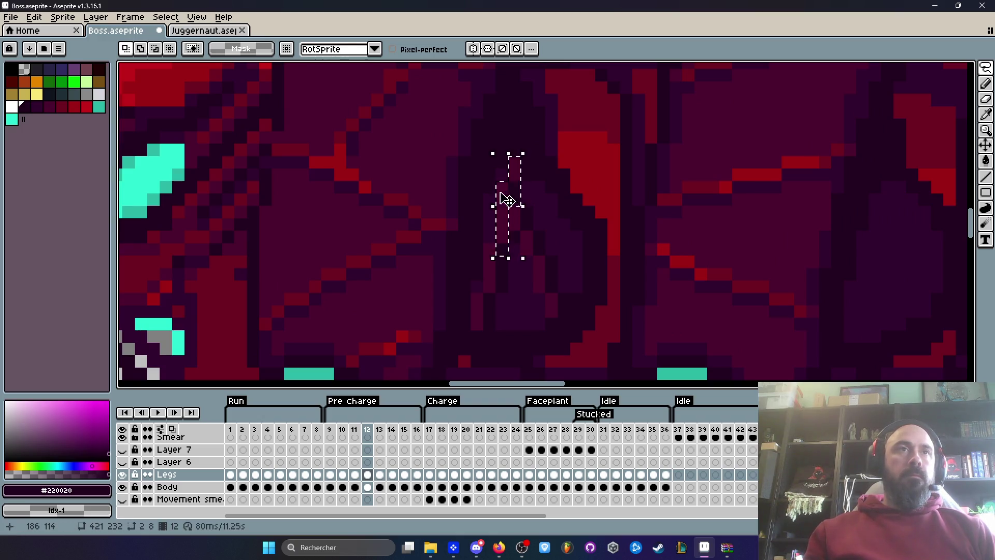
pyautogui.scroll(-2, 514, 222)
pyautogui.click(315, 460)
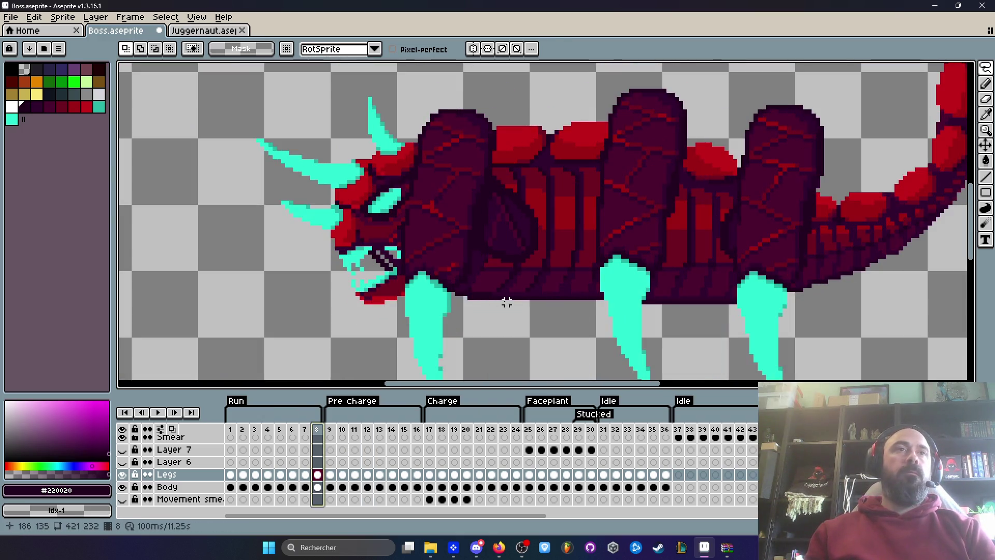
pyautogui.press('Left')
pyautogui.press('Left')
pyautogui.press('Left')
pyautogui.press('Left')
pyautogui.press('Left')
pyautogui.press('Left')
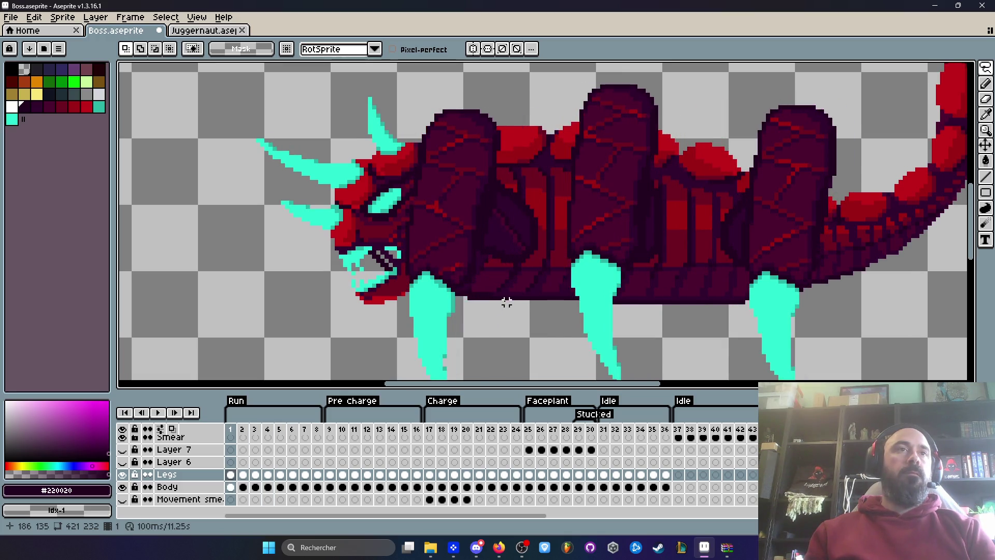
pyautogui.press('Right')
pyautogui.press('Right')
pyautogui.press('Right')
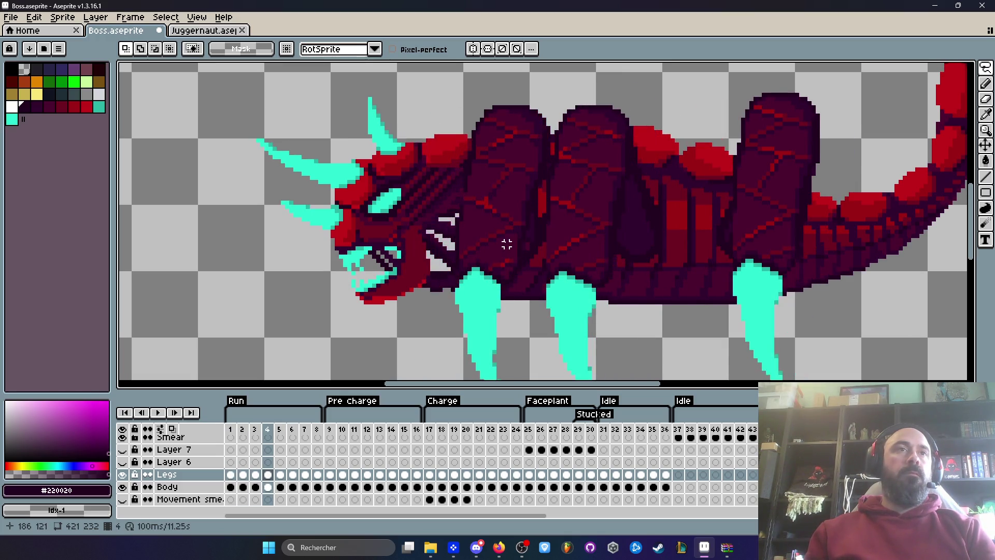
pyautogui.scroll(3, 508, 239)
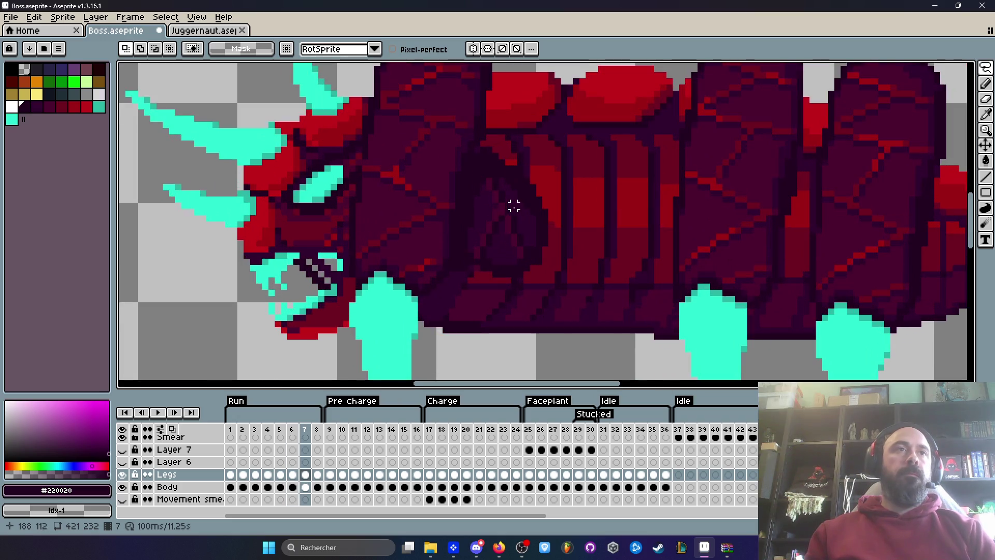
pyautogui.press('q')
pyautogui.moveTo(480, 168)
pyautogui.mouseDown()
pyautogui.moveTo(456, 249)
pyautogui.moveTo(468, 266)
pyautogui.mouseUp()
pyautogui.click(481, 178)
pyautogui.moveTo(481, 168)
pyautogui.mouseDown()
pyautogui.moveTo(462, 215)
pyautogui.moveTo(462, 262)
pyautogui.moveTo(521, 268)
pyautogui.moveTo(521, 230)
pyautogui.moveTo(487, 171)
pyautogui.mouseUp()
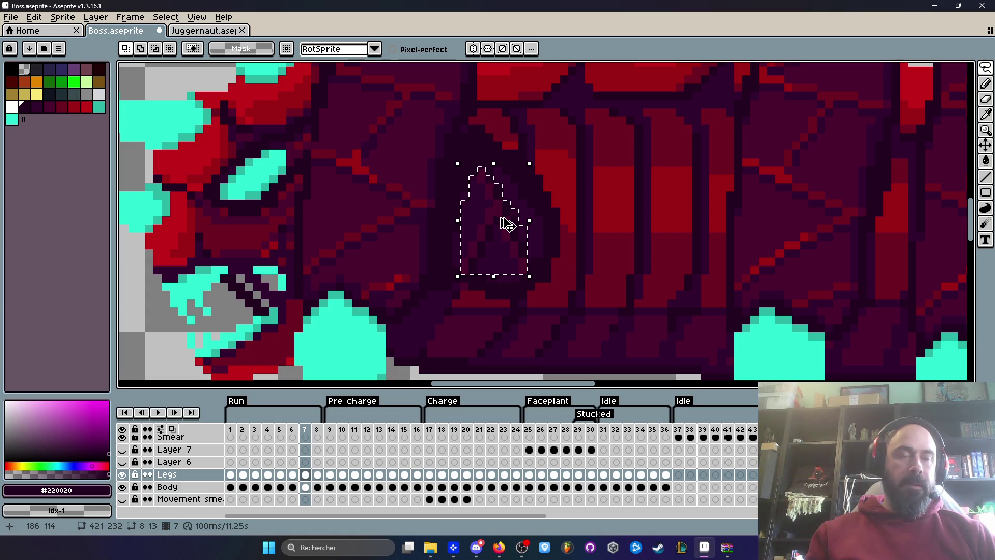
# Outline and copy the dark pointed body segment on Run frame 2
pyautogui.click(293, 475)
pyautogui.click(512, 225)
pyautogui.press('Left')
pyautogui.press('Left')
pyautogui.press('Left')
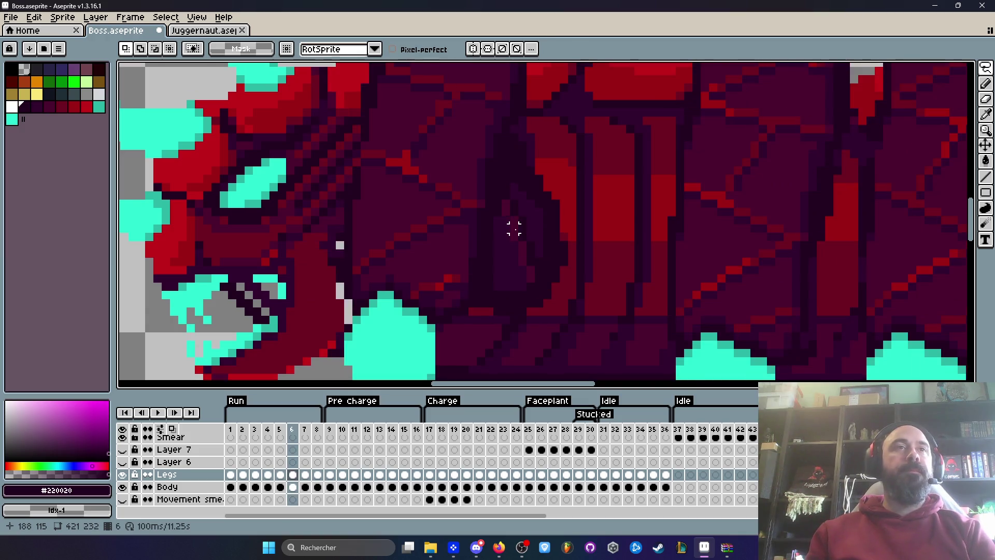
pyautogui.press('Left')
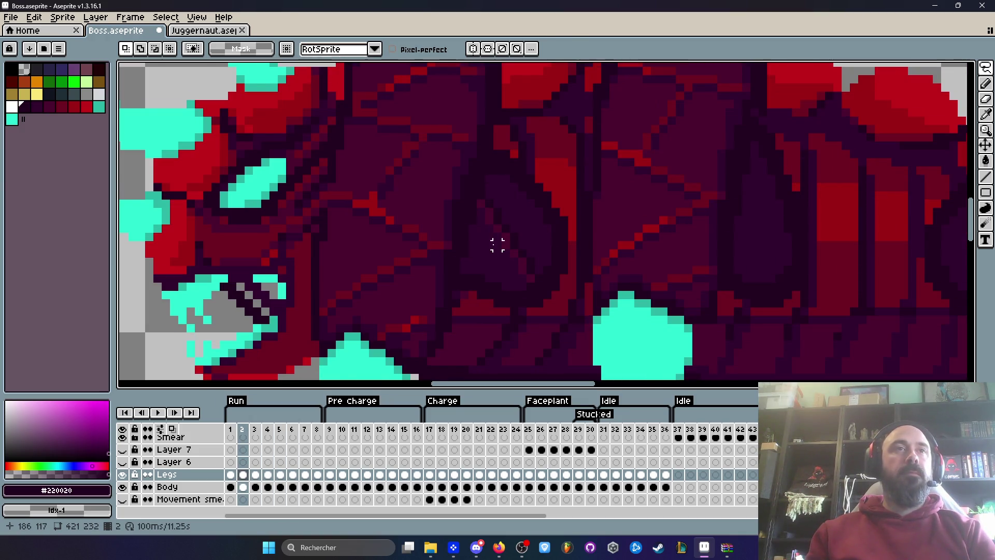
pyautogui.moveTo(498, 245); pyautogui.dragTo(510, 275)
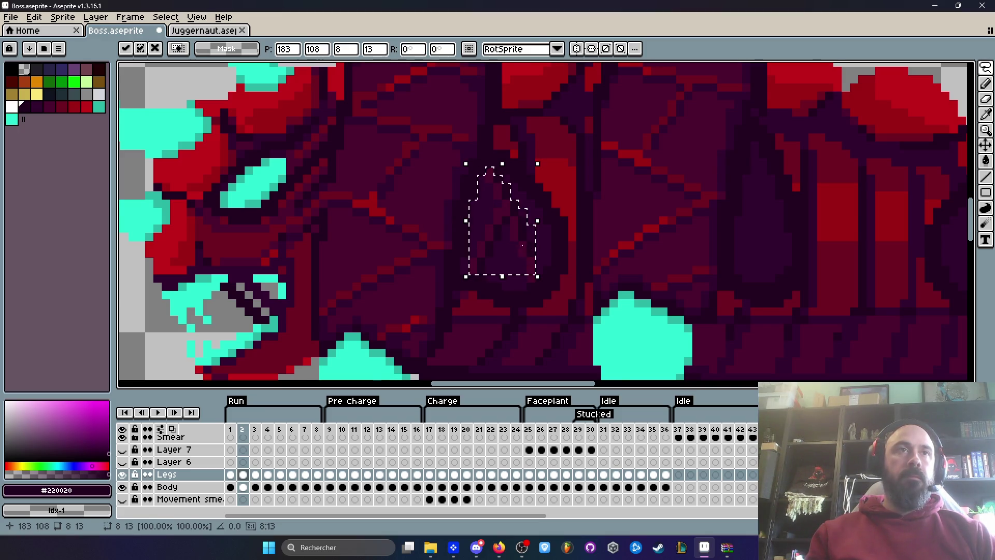
pyautogui.scroll(-1, 559, 226)
pyautogui.press('Return')
pyautogui.press('Return')
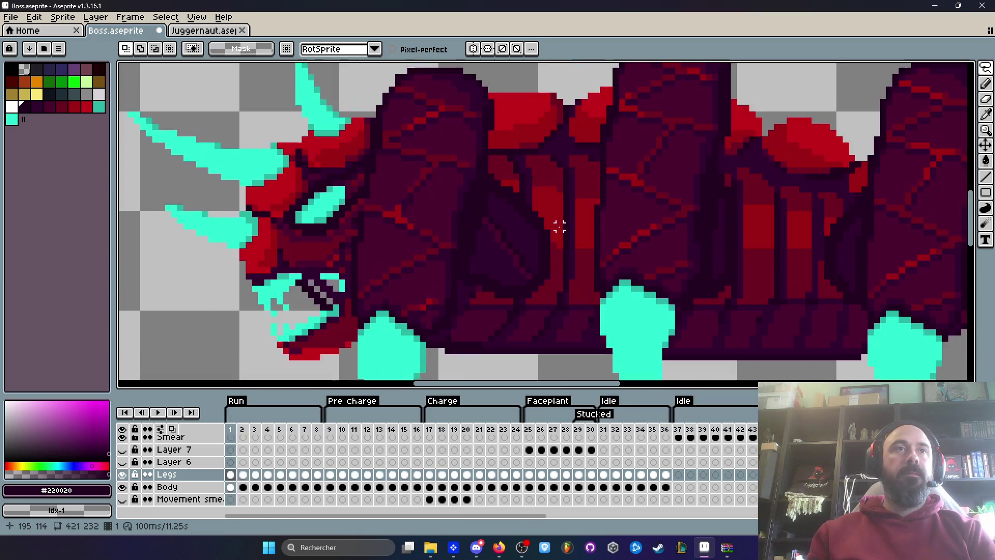
# Paste the segment onto frame 1, nudged 1 px right and 2 px down, and commit it
pyautogui.press('Left')
pyautogui.scroll(1, 495, 244)
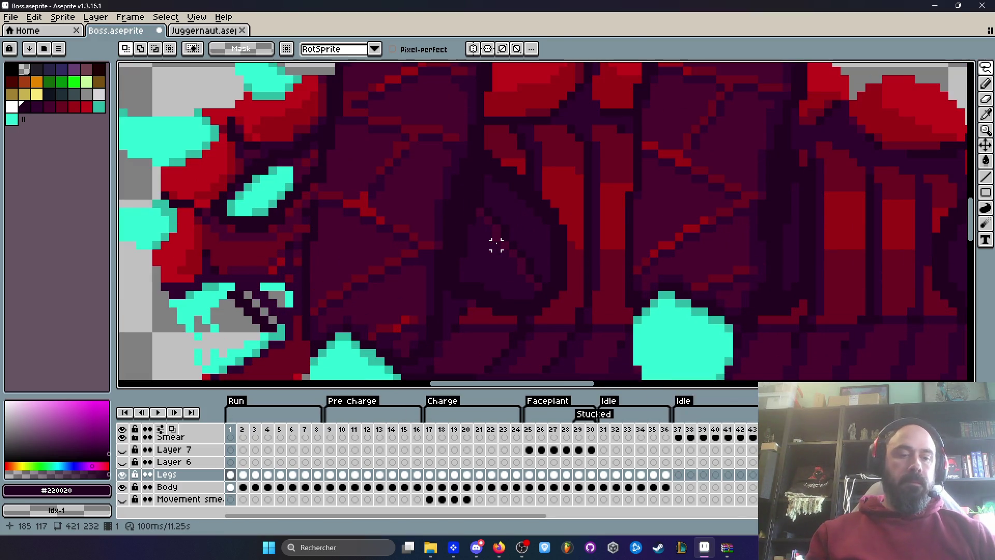
pyautogui.hotkey('ctrl', 'z')
pyautogui.moveTo(510, 259); pyautogui.dragTo(519, 264)
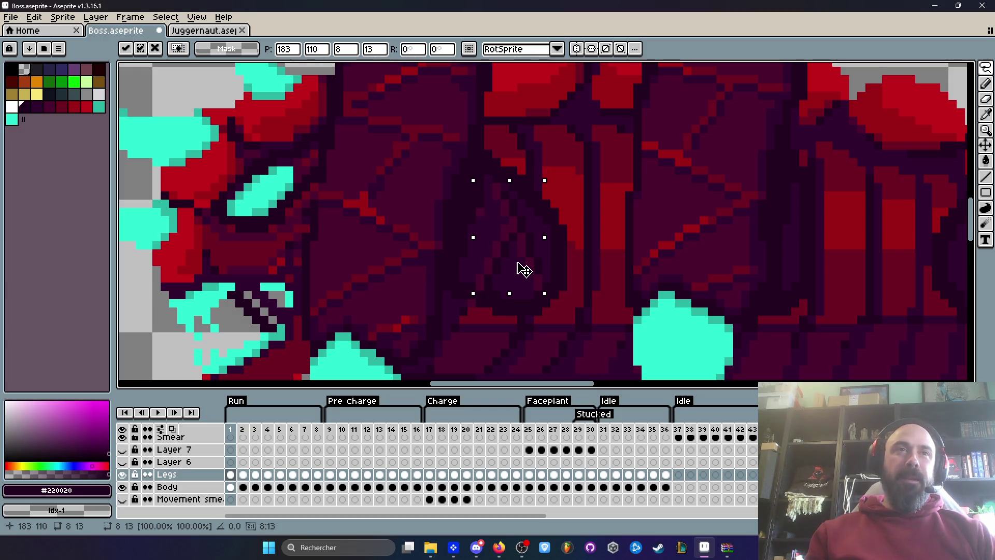
pyautogui.hotkey('ctrl', 'd')
# Sample the dark purple #32002F from the body as the pencil colour
pyautogui.scroll(1, 521, 261)
pyautogui.press('i')
pyautogui.click(466, 257)
pyautogui.press('b')
pyautogui.scroll(-4, 506, 229)
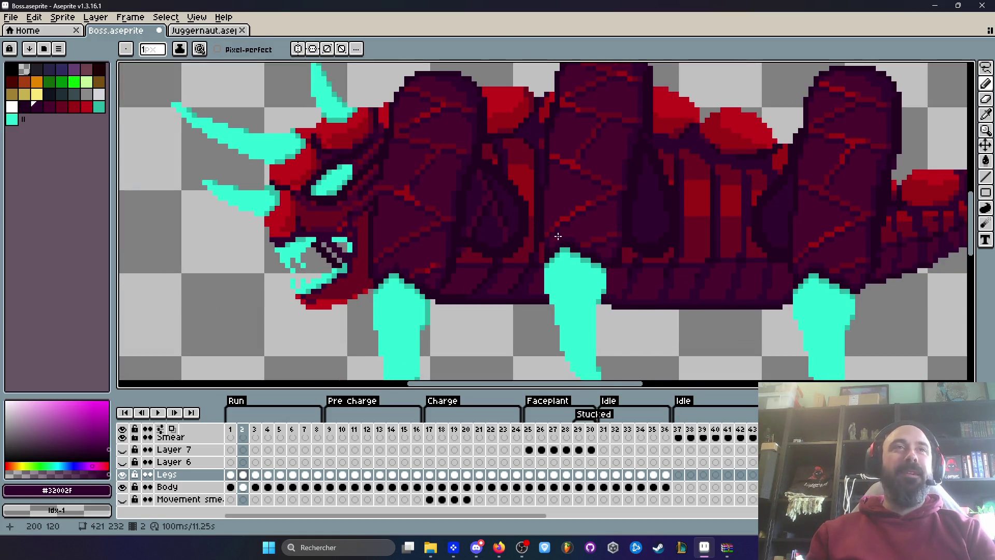
# Flip back and forth between Run frames 1 and 2
pyautogui.press('Left')
pyautogui.press('Right')
pyautogui.press('Right')
pyautogui.press('Right')
pyautogui.press('Left')
pyautogui.press('Left')
pyautogui.press('Left')
pyautogui.press('Right')
pyautogui.press('Right')
pyautogui.press('Left')
# Sample the darkest body shade #220020 from the sprite on frame 2
pyautogui.press('Right')
pyautogui.press('Right')
pyautogui.press('Left')
pyautogui.press('Left')
pyautogui.press('Right')
pyautogui.scroll(1, 558, 236)
pyautogui.press('Right')
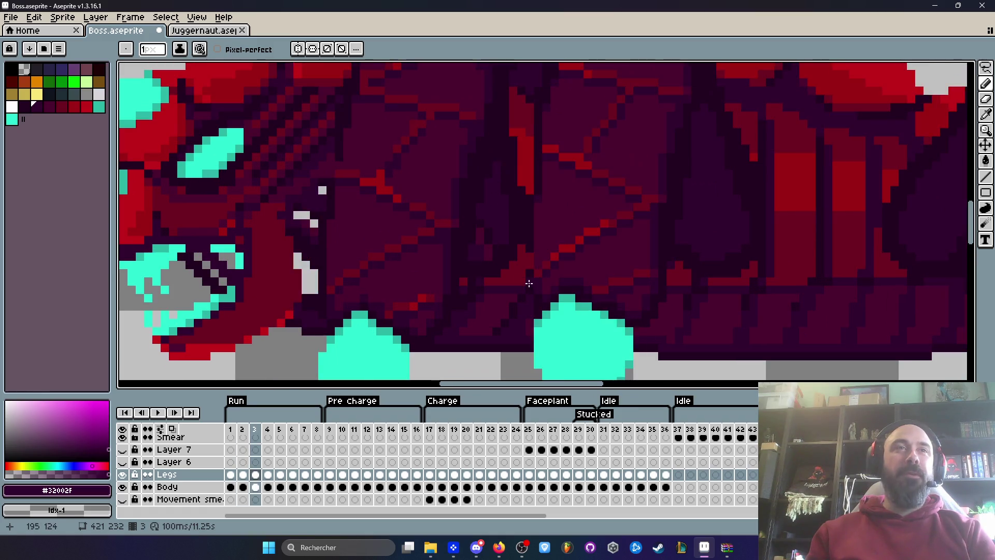
pyautogui.scroll(1, 529, 284)
pyautogui.keyDown('alt'); pyautogui.click(530, 239); pyautogui.keyUp('alt')
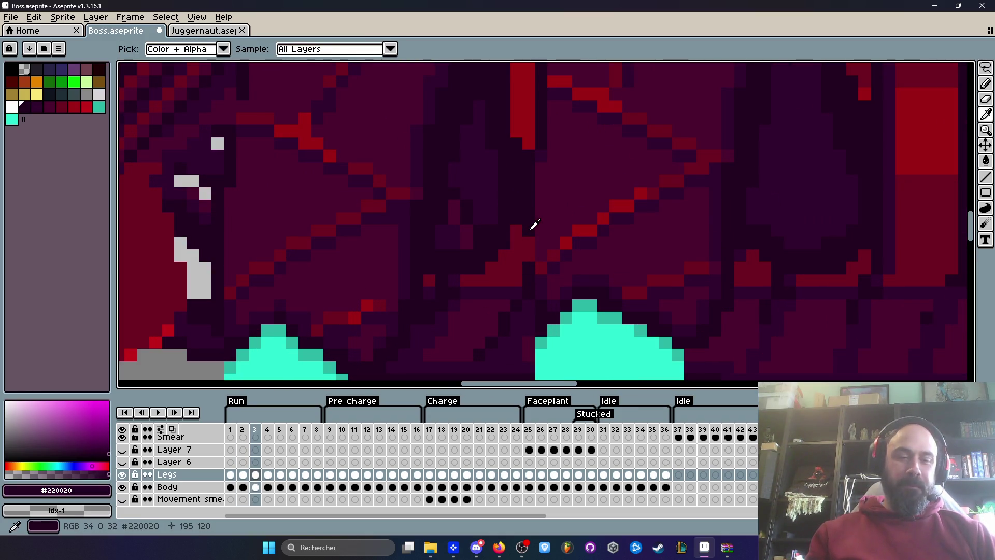
pyautogui.scroll(-3, 532, 258)
# Step through the following Run frames, comparing neighbouring poses
pyautogui.press('Right')
pyautogui.press('Left')
pyautogui.press('Left')
pyautogui.press('Right')
pyautogui.press('Right')
pyautogui.scroll(2, 570, 269)
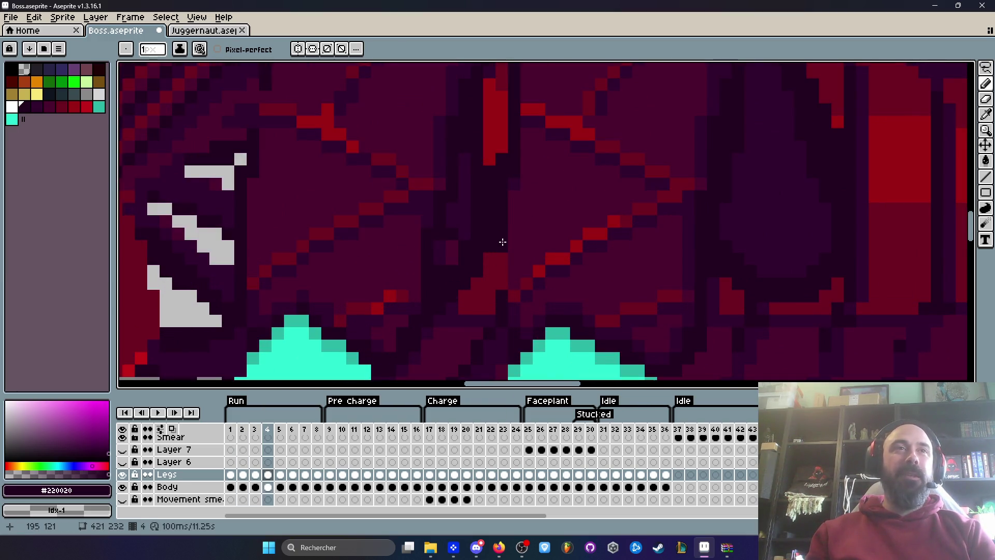
pyautogui.press('Right')
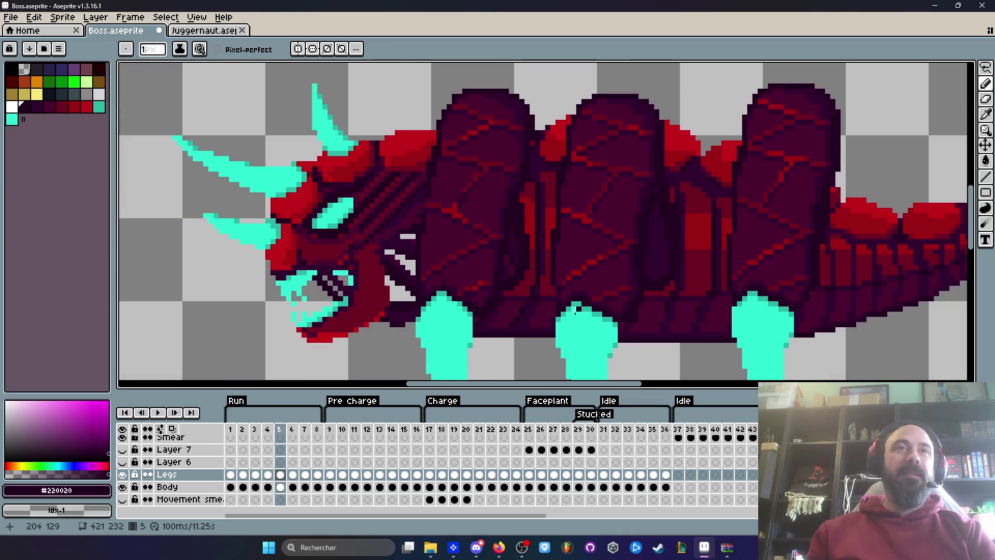
pyautogui.scroll(1, 556, 298)
pyautogui.press('Right')
pyautogui.press('Left')
pyautogui.press('Left')
pyautogui.press('Right')
pyautogui.press('Right')
# Play and stop the Run animation, return to frame 7, and start lassoing its dark shape
pyautogui.press('Return')
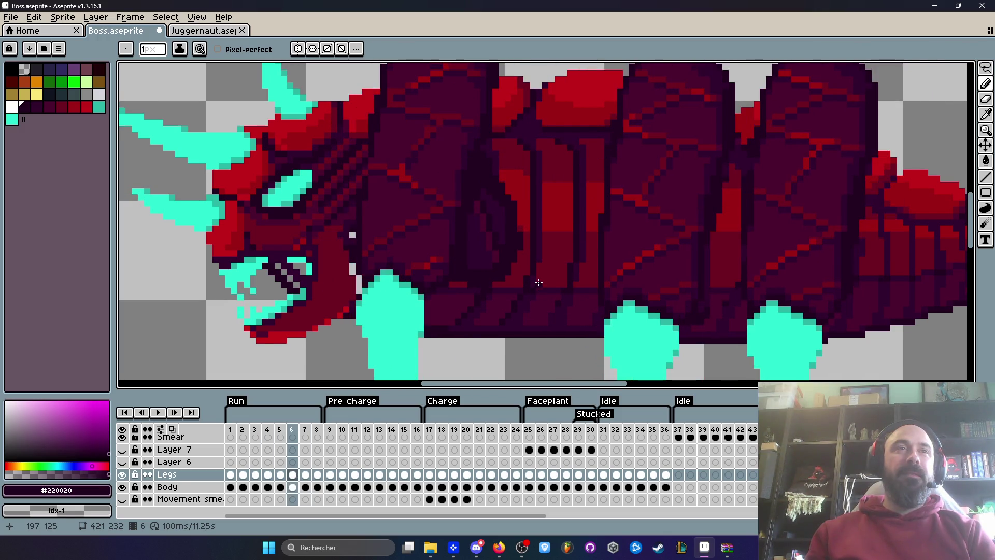
pyautogui.press('Return')
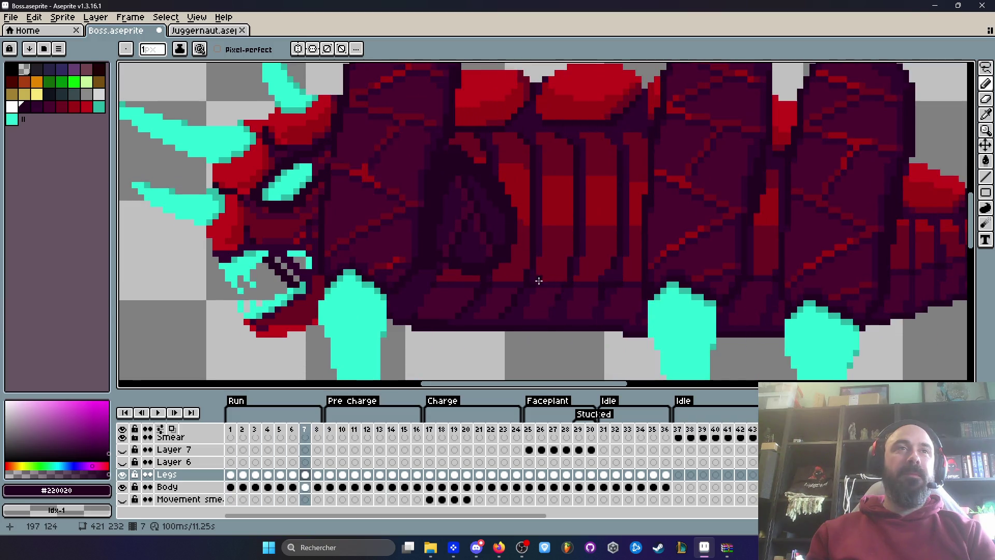
pyautogui.press('Left')
pyautogui.press('Right')
pyautogui.press('Right')
pyautogui.press('Right')
pyautogui.press('Left')
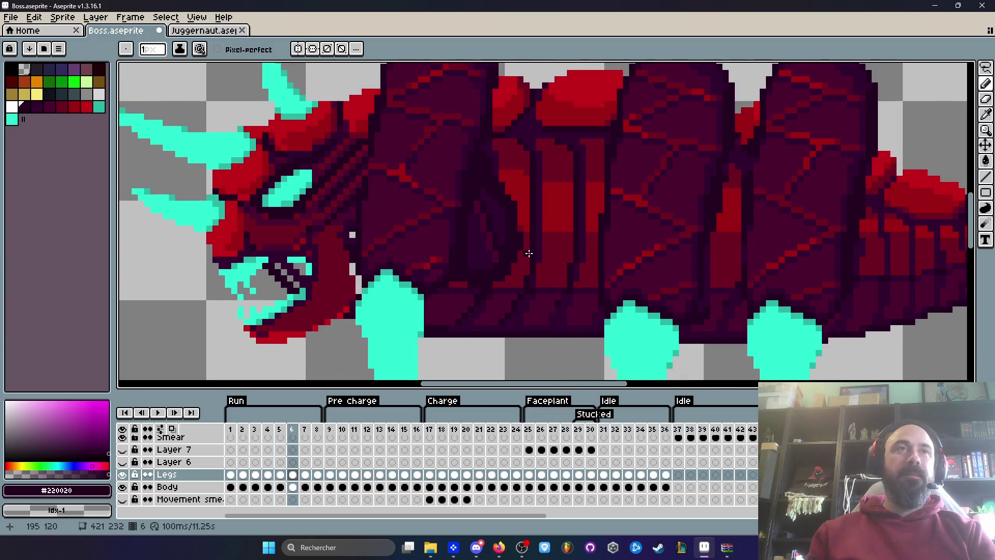
pyautogui.press('Left')
pyautogui.press('Right')
pyautogui.press('Right')
pyautogui.press('Left')
pyautogui.press('Left')
pyautogui.scroll(2, 495, 237)
pyautogui.press('q')
pyautogui.moveTo(477, 208)
pyautogui.mouseDown()
pyautogui.moveTo(484, 257)
pyautogui.moveTo(477, 208)
pyautogui.moveTo(444, 158)
pyautogui.mouseUp()
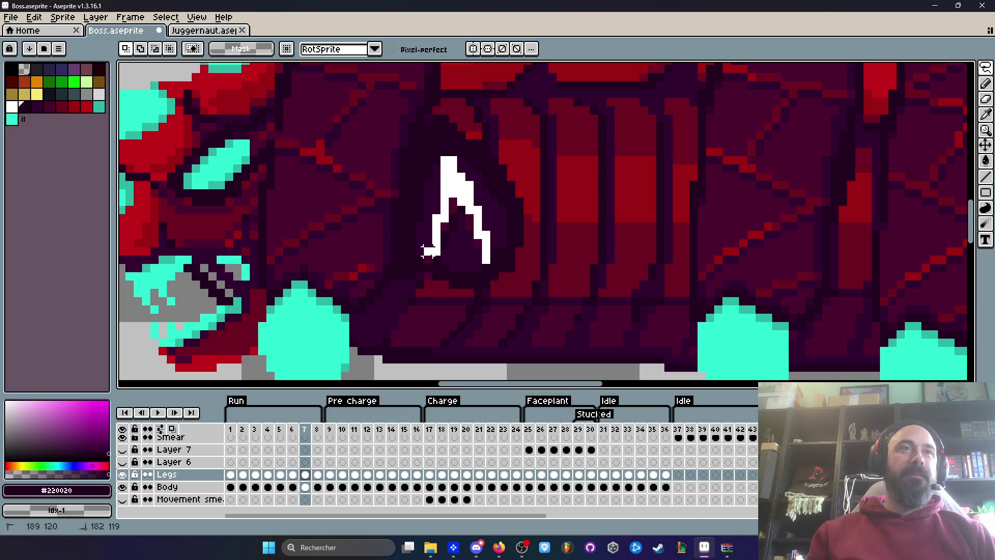
# Finish selecting the dark triangular shape on frame 7 and move to frames 6 and 8
pyautogui.moveTo(451, 214); pyautogui.dragTo(452, 215)
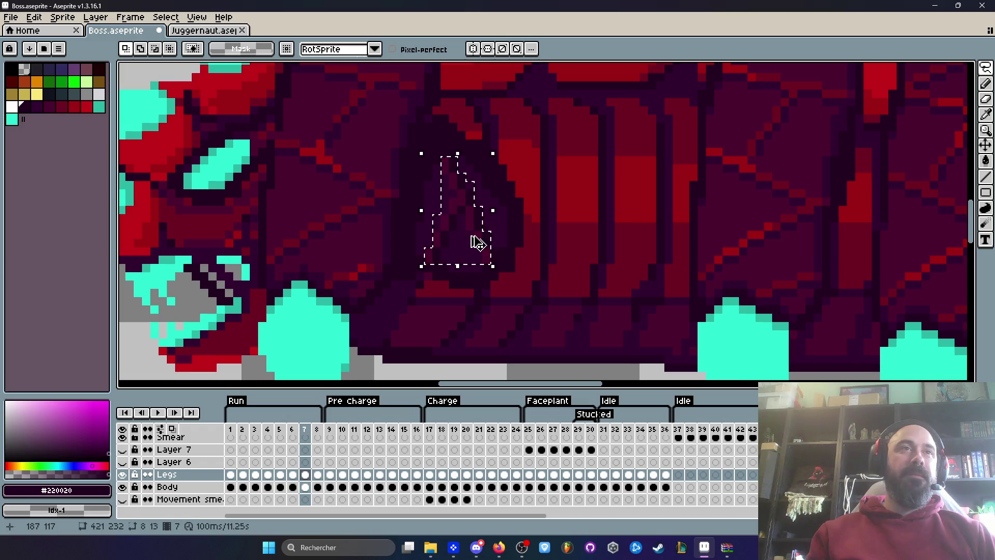
pyautogui.click(293, 475)
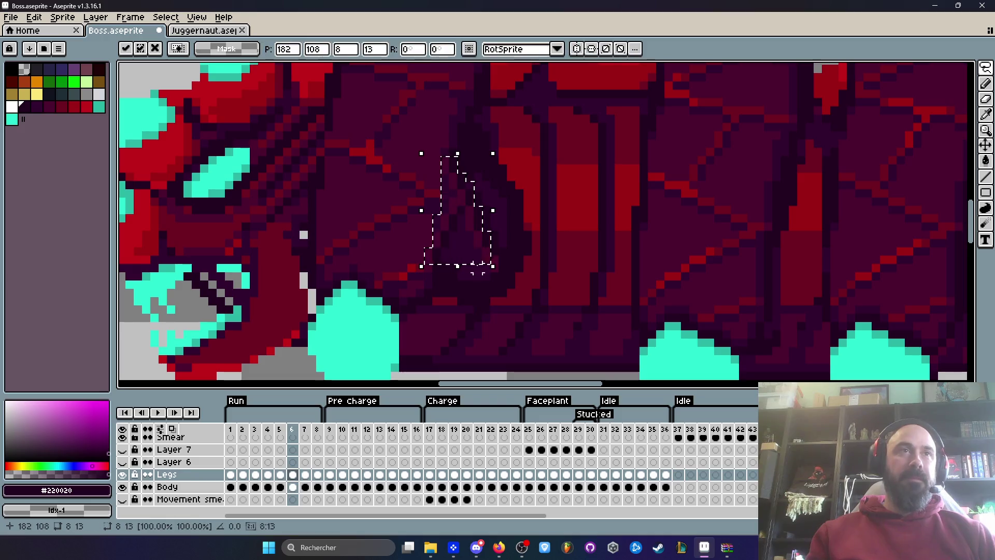
pyautogui.scroll(-1, 477, 243)
pyautogui.press('Right')
pyautogui.press('Right')
pyautogui.press('Left')
pyautogui.press('Right')
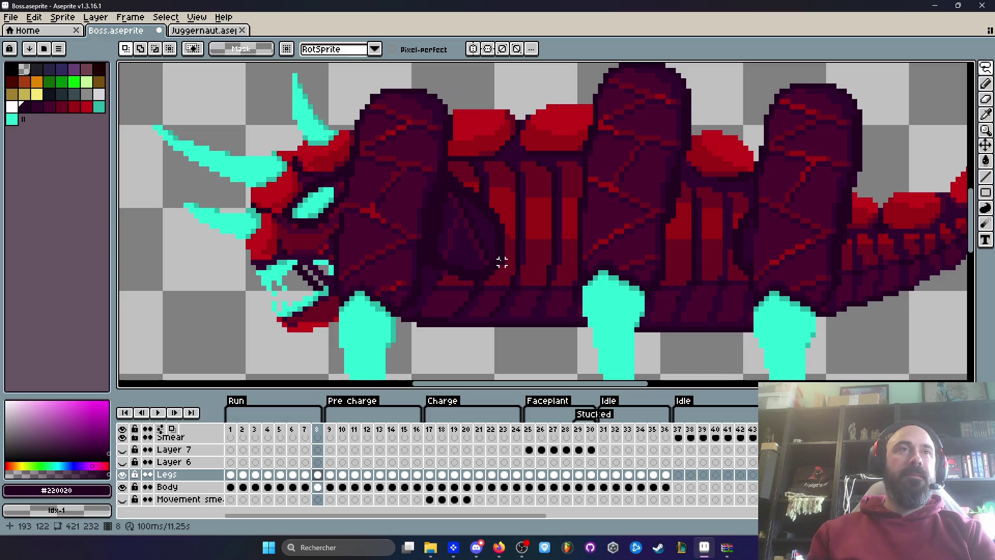
# Paste and position the dark shape on frame 8, then compare it with frame 7
pyautogui.scroll(1, 481, 236)
pyautogui.hotkey('ctrl', 'z')
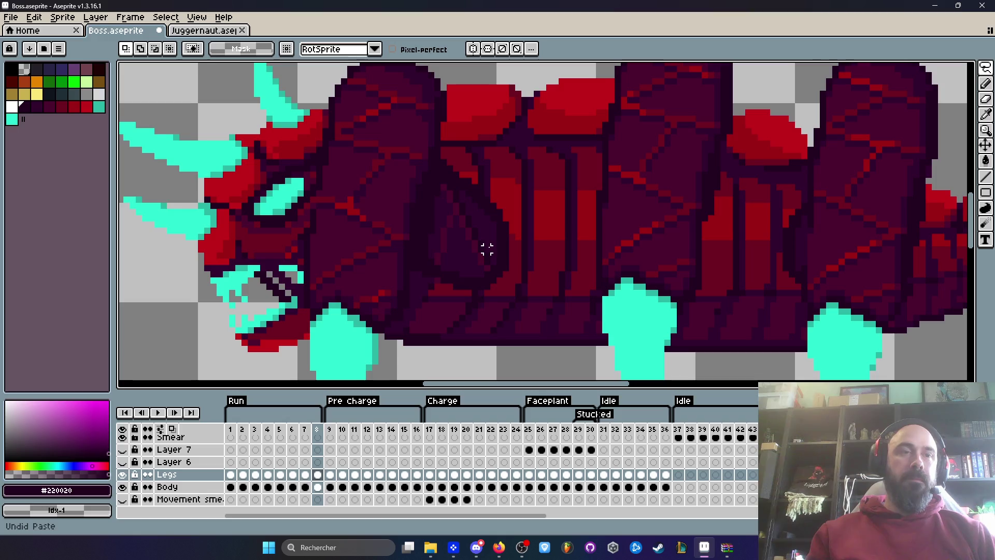
pyautogui.keyDown('ctrl'); pyautogui.click(484, 247); pyautogui.keyUp('ctrl')
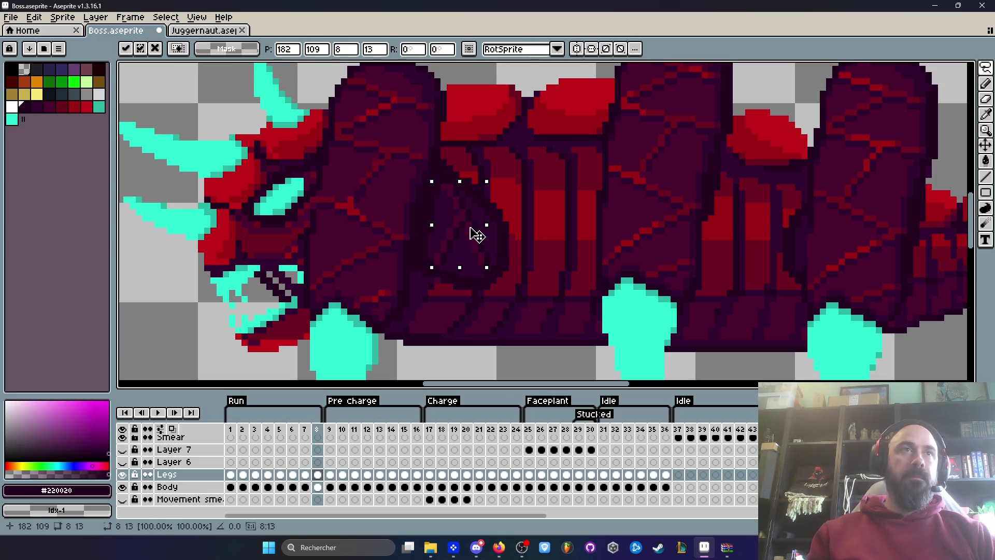
pyautogui.press('Return')
pyautogui.press('Left')
pyautogui.press('Right')
pyautogui.press('Left')
pyautogui.press('Right')
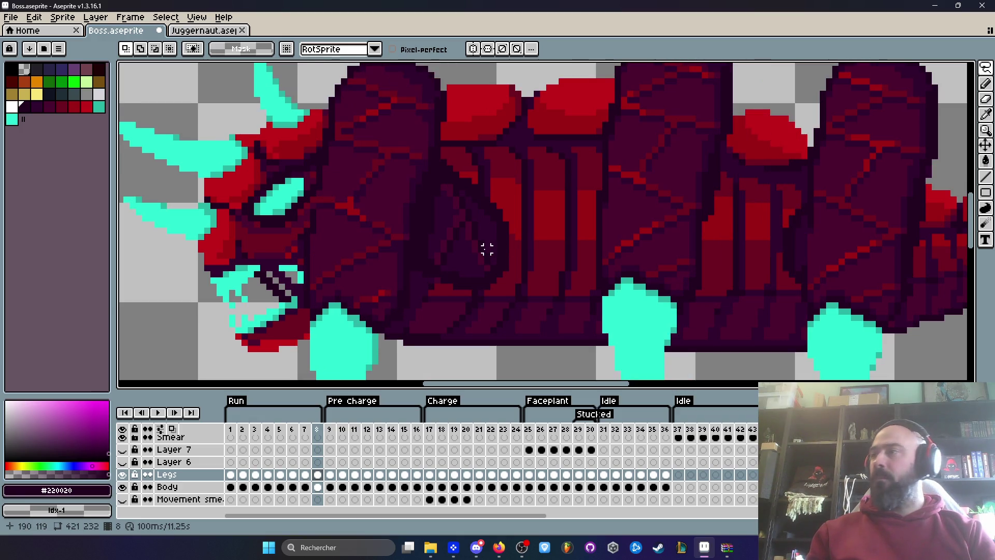
pyautogui.hotkey('alt', 'Tab')
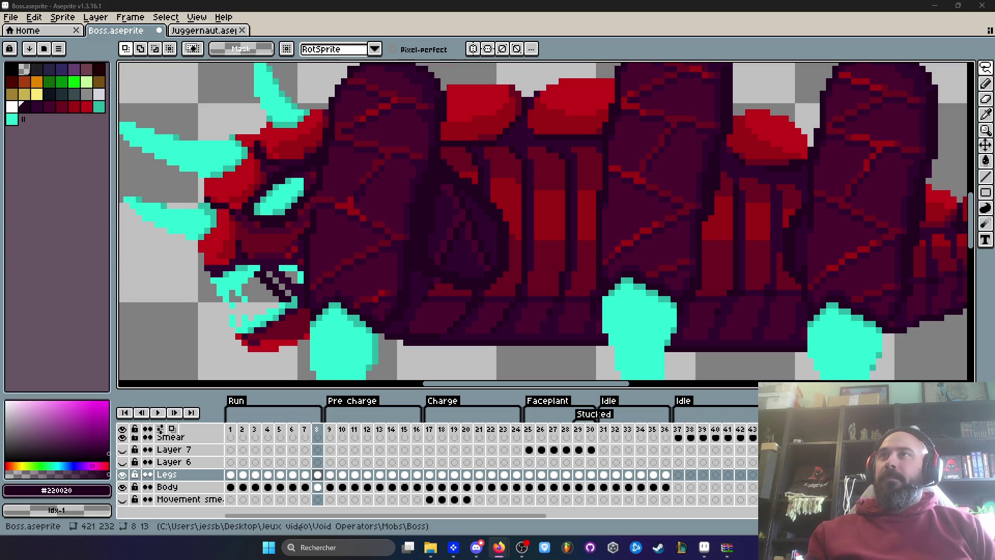
pyautogui.press('Left')
pyautogui.press('Left')
pyautogui.press('Left')
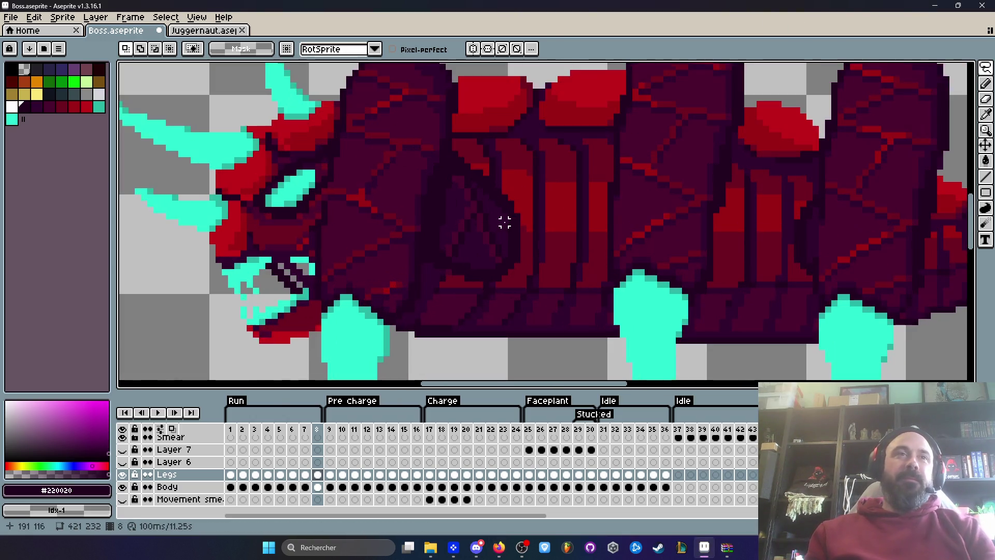
pyautogui.press('Right')
pyautogui.press('Right')
pyautogui.press('Right')
pyautogui.press('Right')
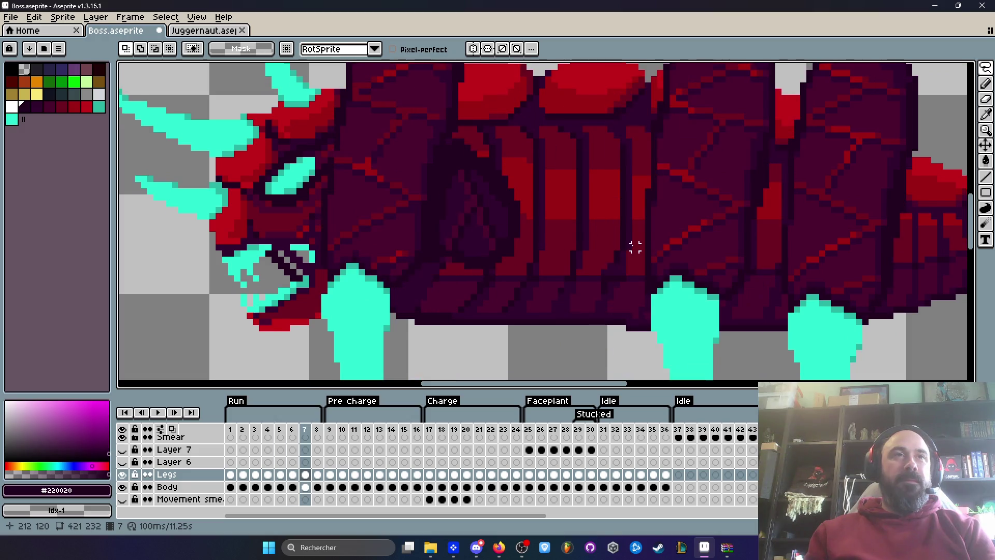
pyautogui.press('Left')
pyautogui.press('Right')
pyautogui.press('Left')
pyautogui.press('Right')
pyautogui.press('Left')
pyautogui.press('Right')
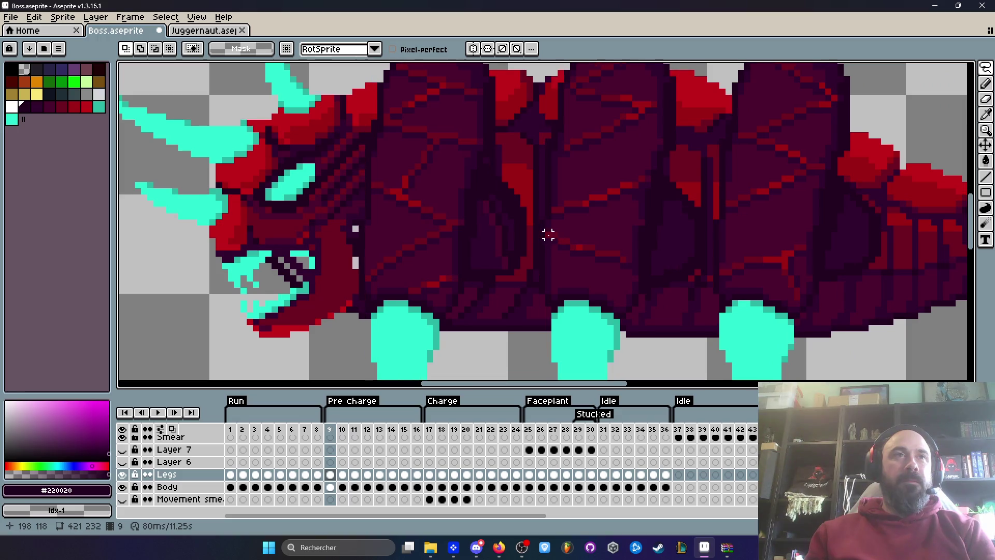
pyautogui.press('Left')
pyautogui.press('Left')
pyautogui.press('Left')
pyautogui.press('Left')
pyautogui.press('Return')
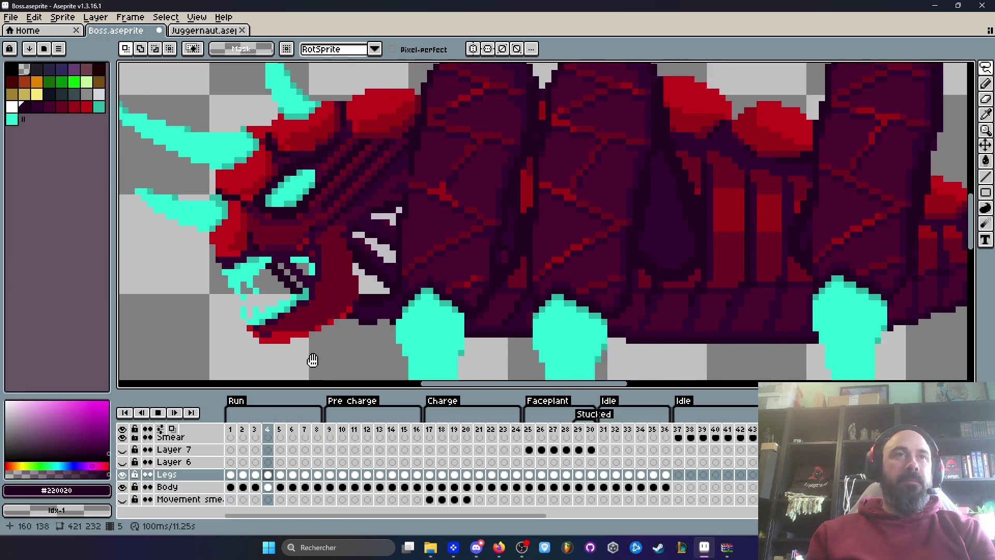
pyautogui.press('Return')
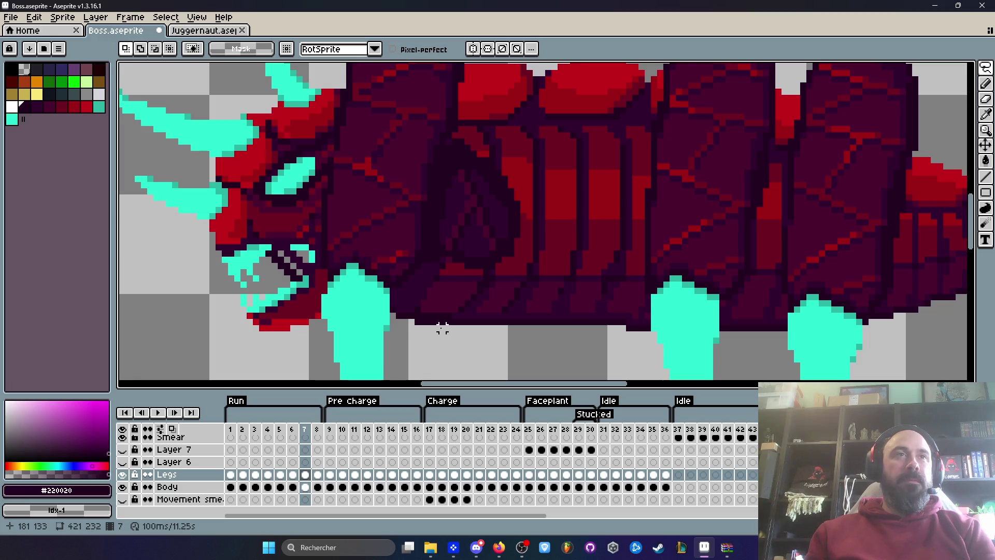
pyautogui.press('Right')
pyautogui.press('Right')
pyautogui.press('Left')
pyautogui.press('Left')
pyautogui.press('Left')
pyautogui.press('Right')
pyautogui.press('Right')
pyautogui.scroll(2, 473, 249)
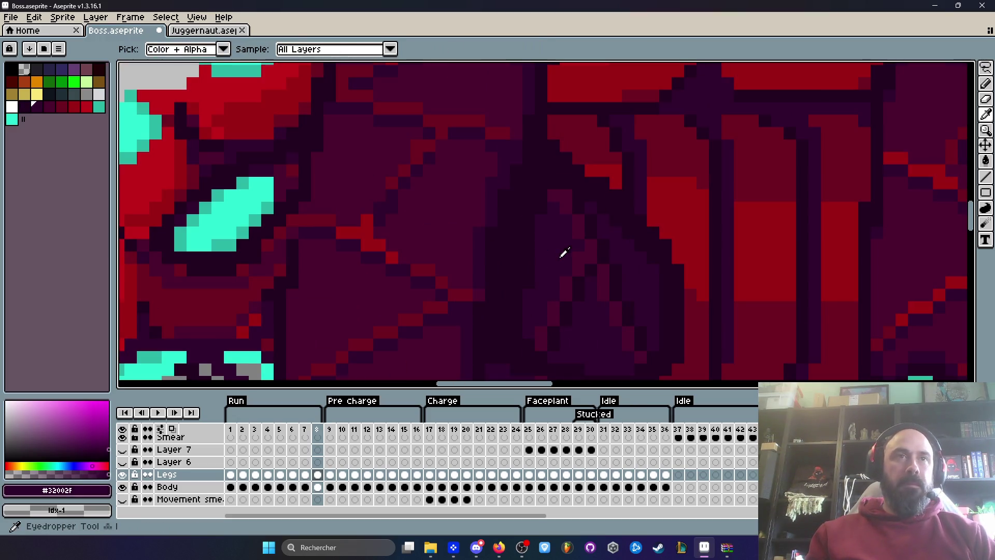
# Pan the creature into view and flip between Run frames 7 and 8
pyautogui.scroll(-2, 514, 211)
pyautogui.moveTo(515, 211); pyautogui.dragTo(472, 213)
pyautogui.press('Left')
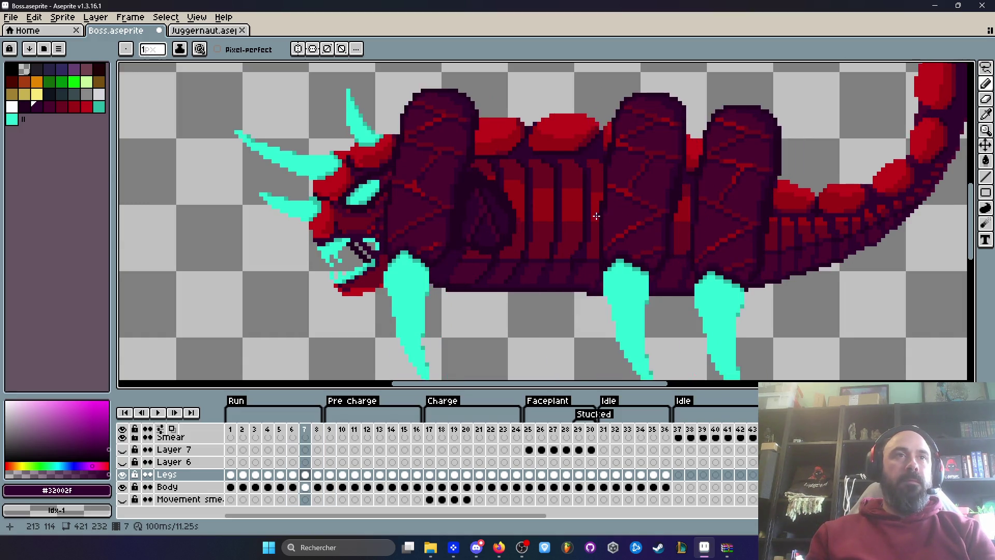
pyautogui.press('Right')
pyautogui.press('Left')
pyautogui.press('Right')
pyautogui.press('Left')
pyautogui.press('Right')
pyautogui.press('Left')
pyautogui.scroll(4, 493, 216)
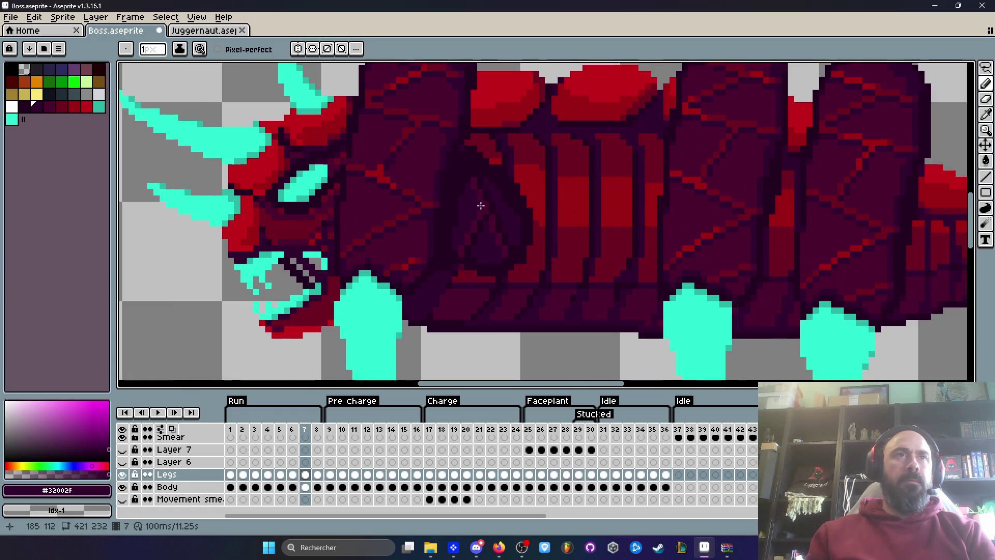
# Drop a trial lasso selection and paint the red body pixels dark
pyautogui.press('q')
pyautogui.moveTo(480, 158)
pyautogui.mouseDown()
pyautogui.moveTo(443, 295)
pyautogui.moveTo(539, 313)
pyautogui.moveTo(539, 264)
pyautogui.moveTo(487, 158)
pyautogui.mouseUp()
pyautogui.hotkey('ctrl', 'd')
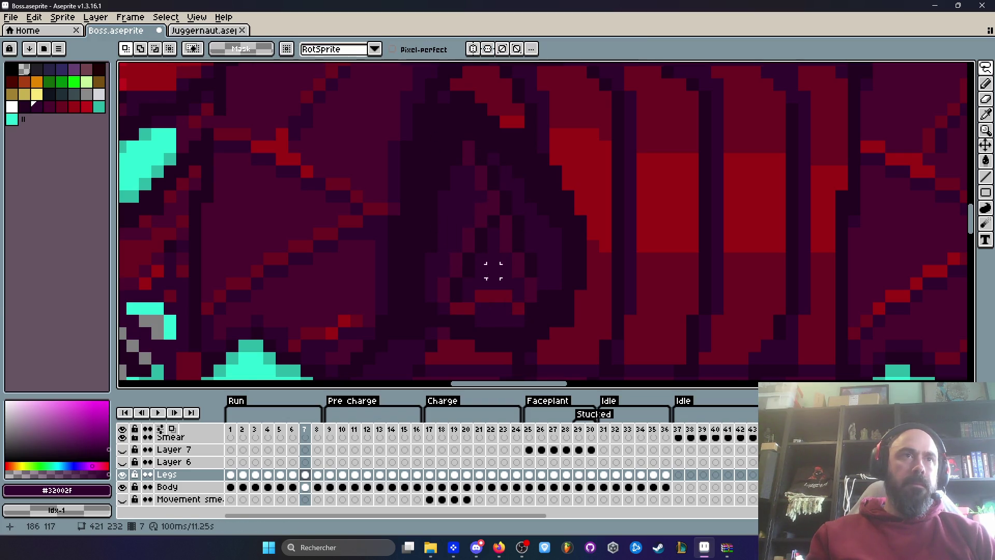
pyautogui.scroll(1, 482, 280)
pyautogui.press('i')
pyautogui.press('b')
pyautogui.moveTo(480, 302); pyautogui.dragTo(530, 322)
pyautogui.scroll(-4, 453, 319)
pyautogui.scroll(4, 447, 284)
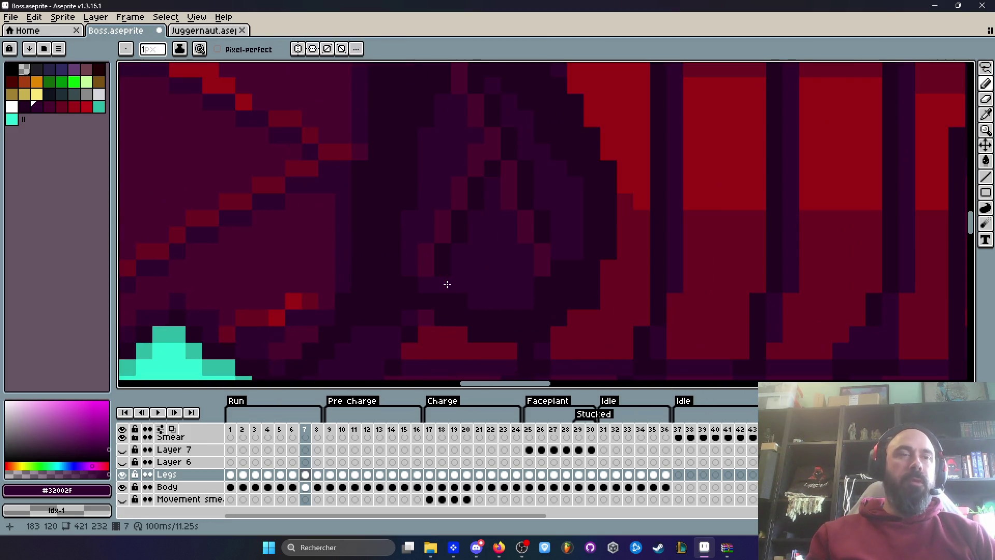
# Sample the dark #220020 body colour from frame 7 for the pencil
pyautogui.press('i')
pyautogui.press('b')
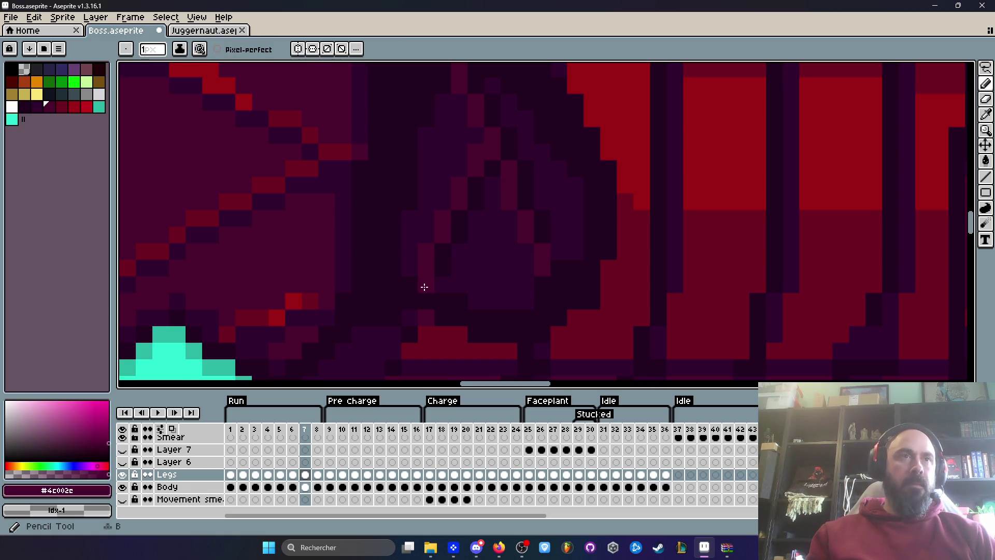
pyautogui.scroll(-2, 422, 285)
pyautogui.press('Right')
pyautogui.press('Left')
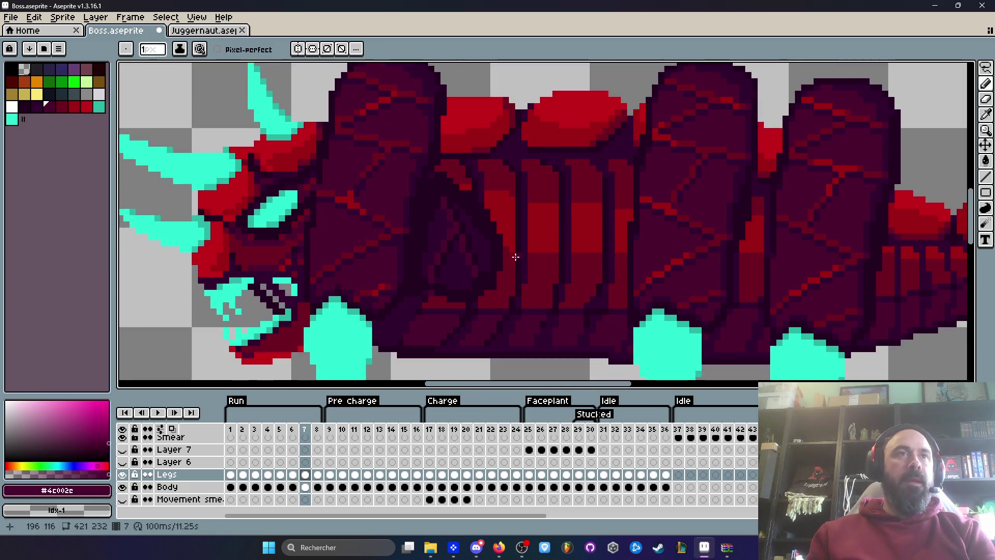
pyautogui.scroll(2, 439, 282)
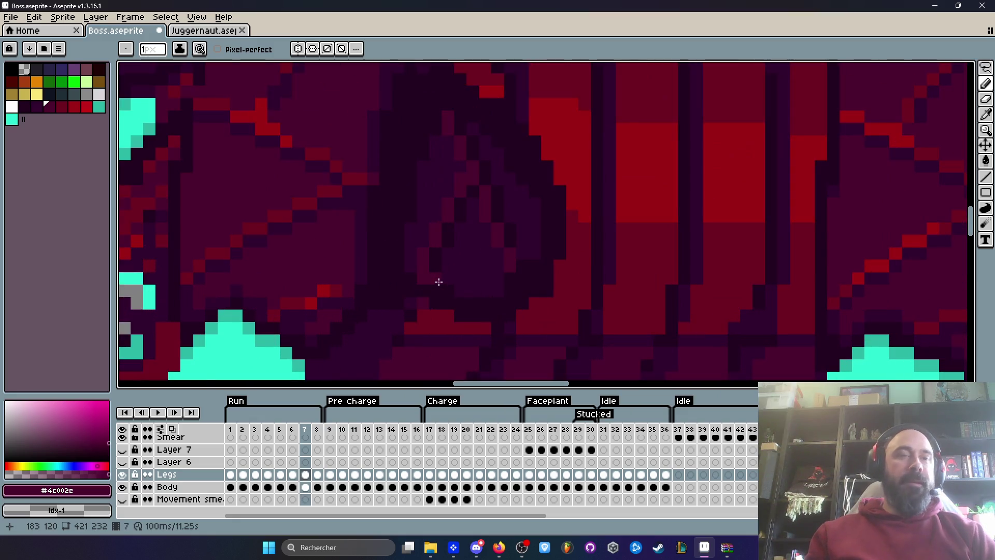
pyautogui.press('i')
pyautogui.click(453, 290)
pyautogui.press('b')
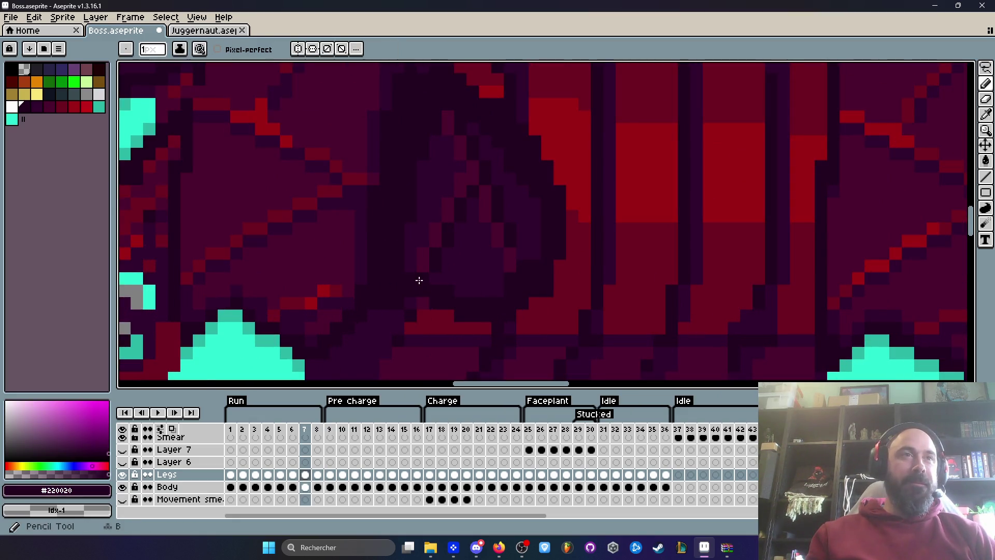
# Flip through neighbouring frames and stop on Run frame 8
pyautogui.scroll(-2, 608, 280)
pyautogui.press('Right')
pyautogui.press('Right')
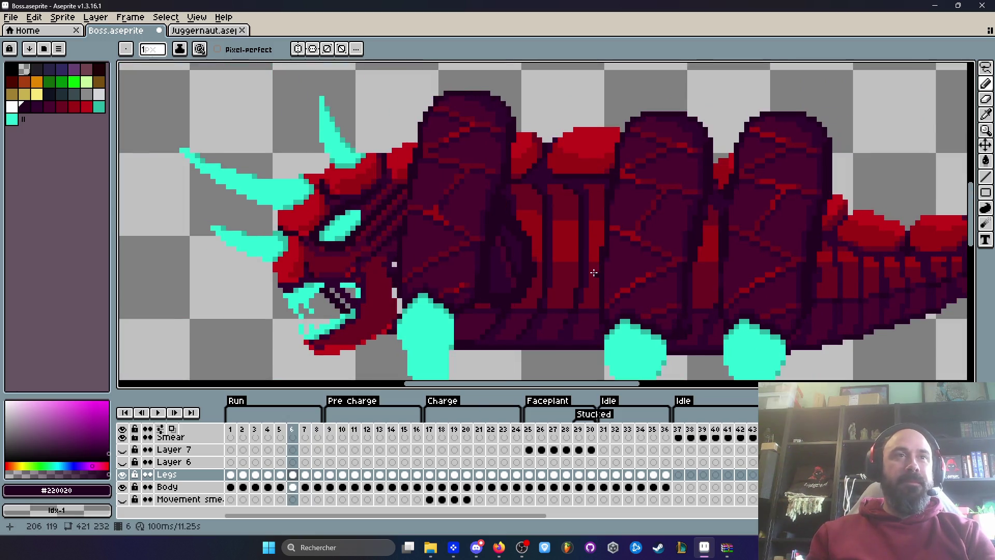
pyautogui.press('Left')
pyautogui.press('Left')
pyautogui.press('Right')
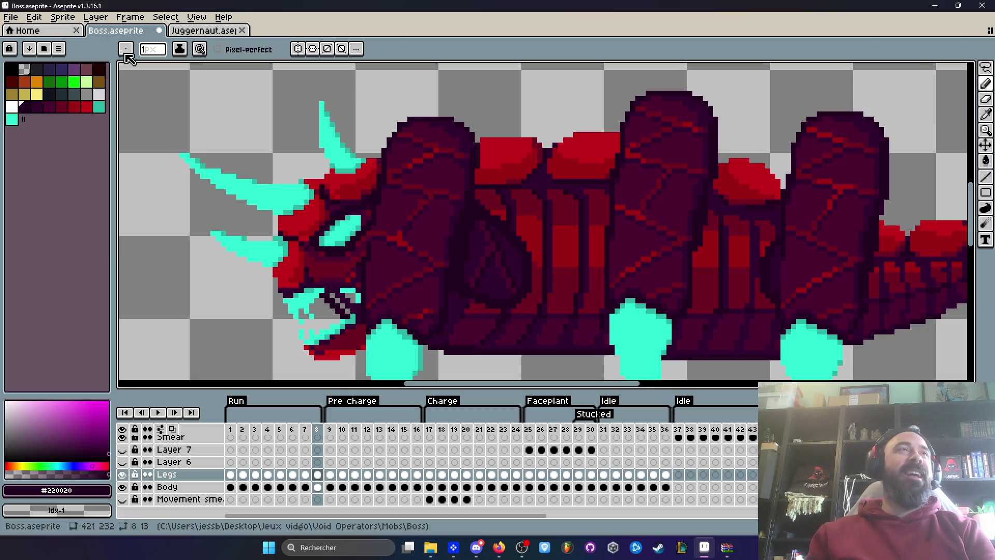
# Step through the Run frames, comparing poses, and settle on frame 3
pyautogui.press('Left')
pyautogui.press('Right')
pyautogui.press('Left')
pyautogui.press('Left')
pyautogui.press('Right')
pyautogui.press('Right')
pyautogui.press('Right')
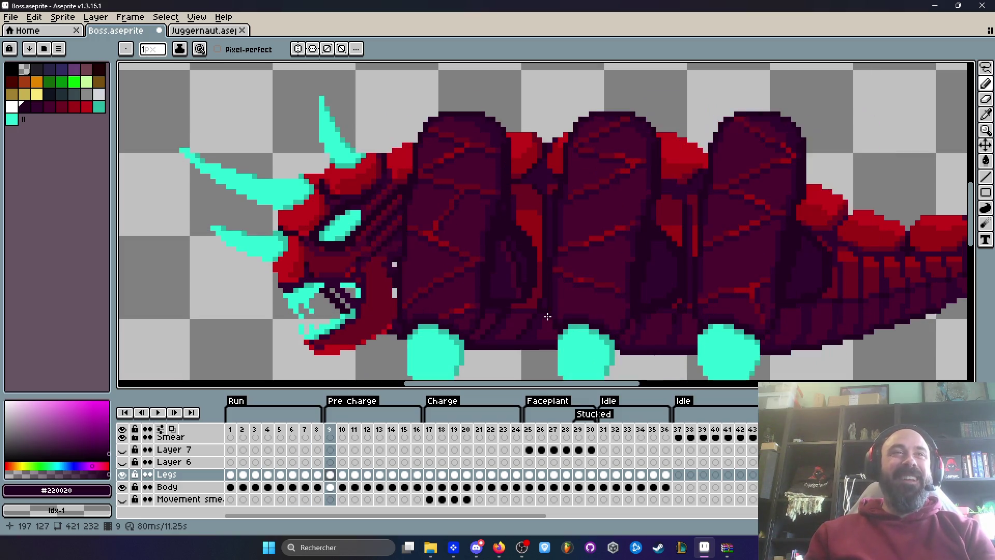
pyautogui.press('Left')
pyautogui.press('Left')
pyautogui.press('Left')
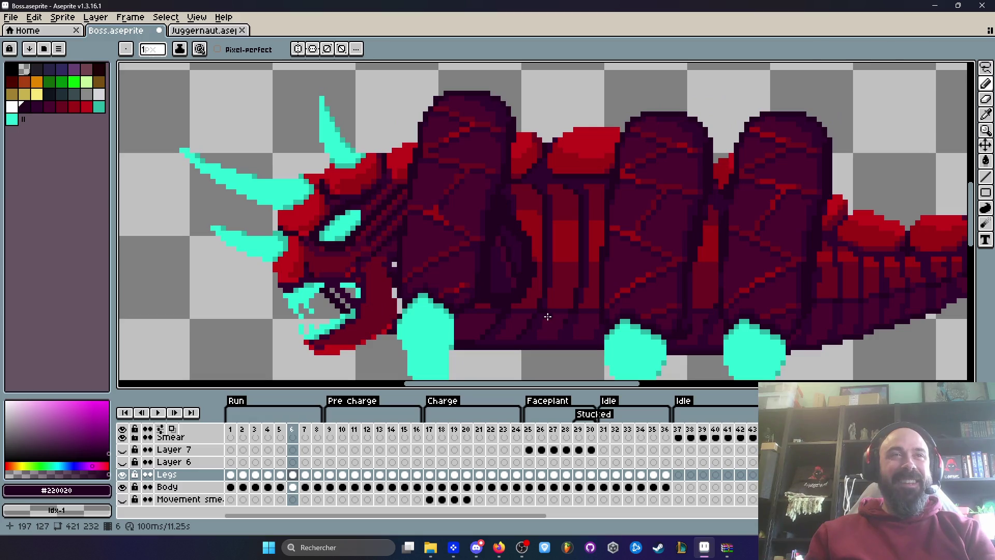
pyautogui.press('Left')
pyautogui.press('Left')
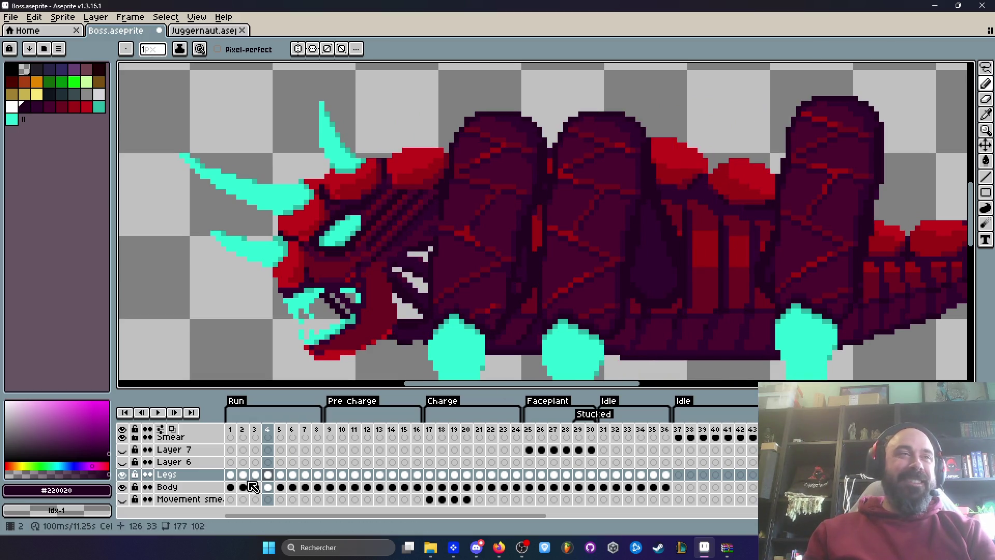
pyautogui.press('Left')
pyautogui.press('Left')
pyautogui.press('Left')
pyautogui.press('Right')
pyautogui.press('Right')
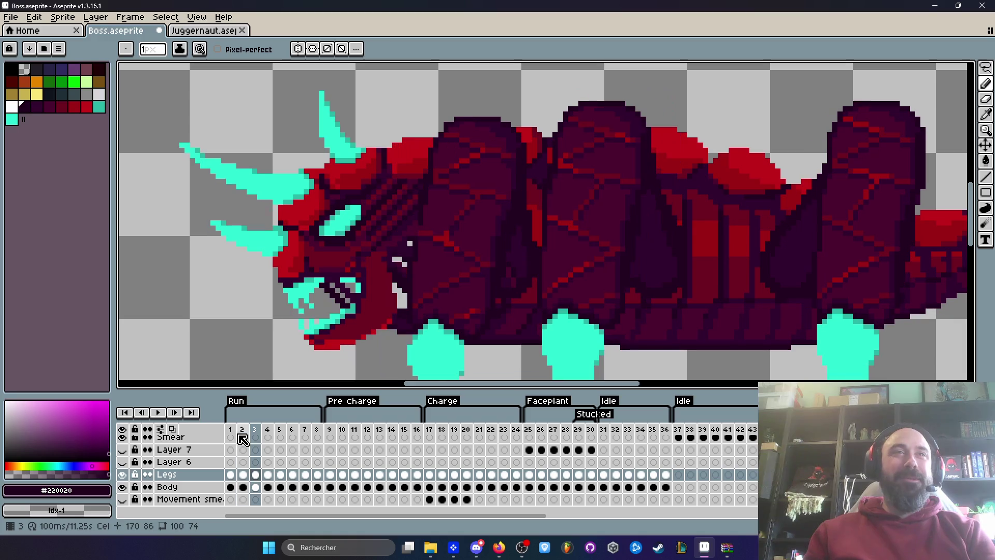
pyautogui.press('Left')
pyautogui.press('Right')
# Paint over the stray lighter pixels on frame 3's body segment and compare with neighbours
pyautogui.scroll(5, 510, 269)
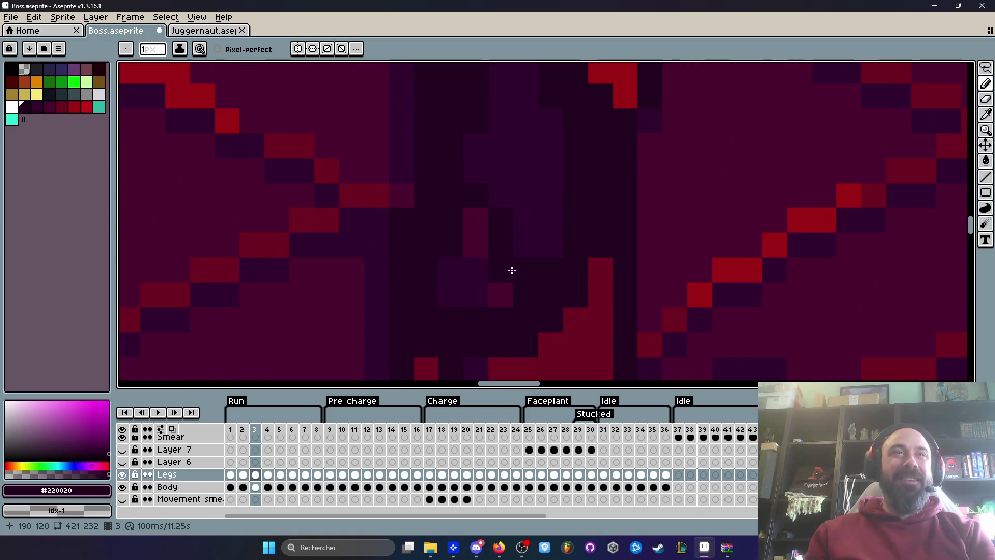
pyautogui.moveTo(482, 193); pyautogui.dragTo(499, 261)
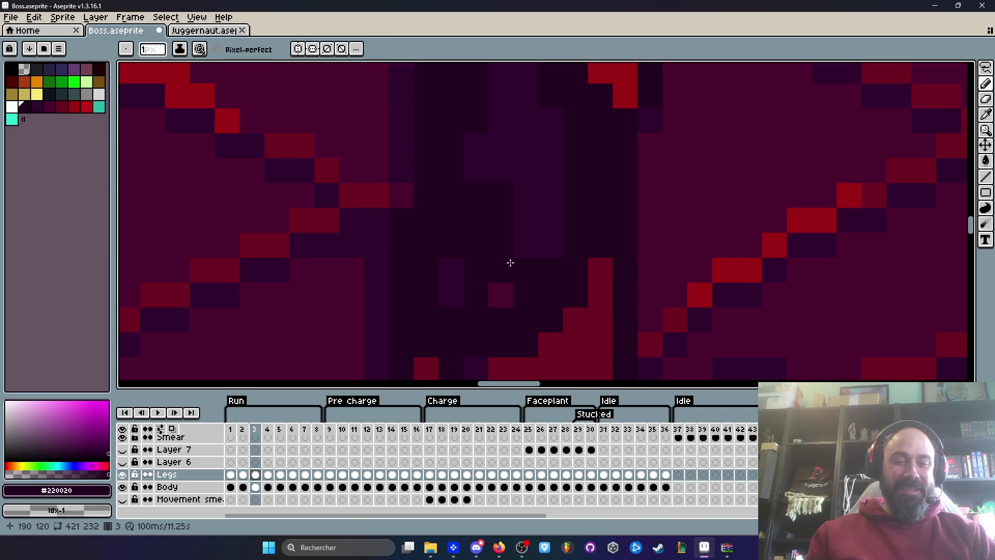
pyautogui.press('i')
pyautogui.press('b')
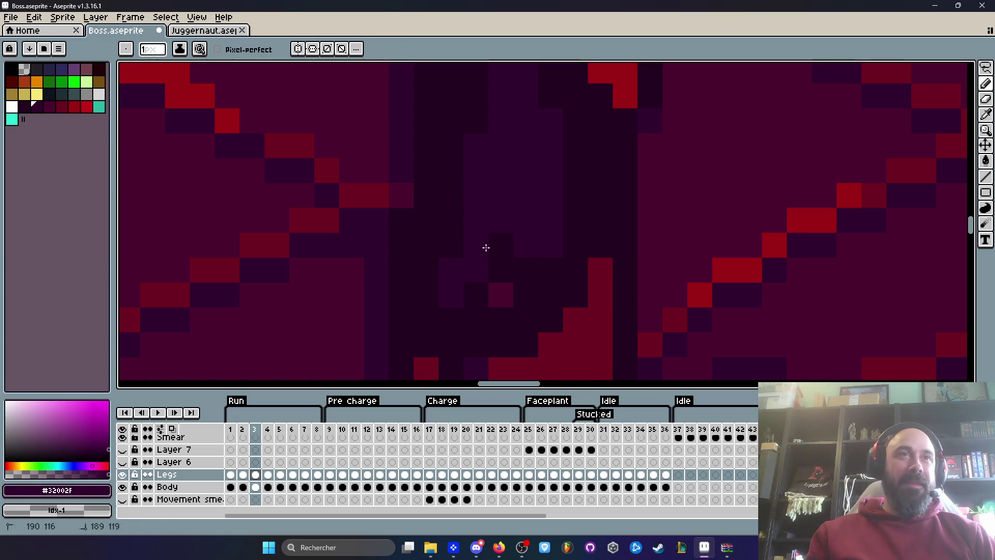
pyautogui.scroll(-3, 492, 253)
pyautogui.press('Left')
pyautogui.press('Right')
pyautogui.press('Left')
pyautogui.press('Right')
pyautogui.press('Left')
pyautogui.press('Left')
pyautogui.press('Right')
pyautogui.press('Right')
# Move to Run frame 2, sample a colour, and flip between neighbouring frames
pyautogui.press('Left')
pyautogui.scroll(2, 561, 244)
pyautogui.press('alt')
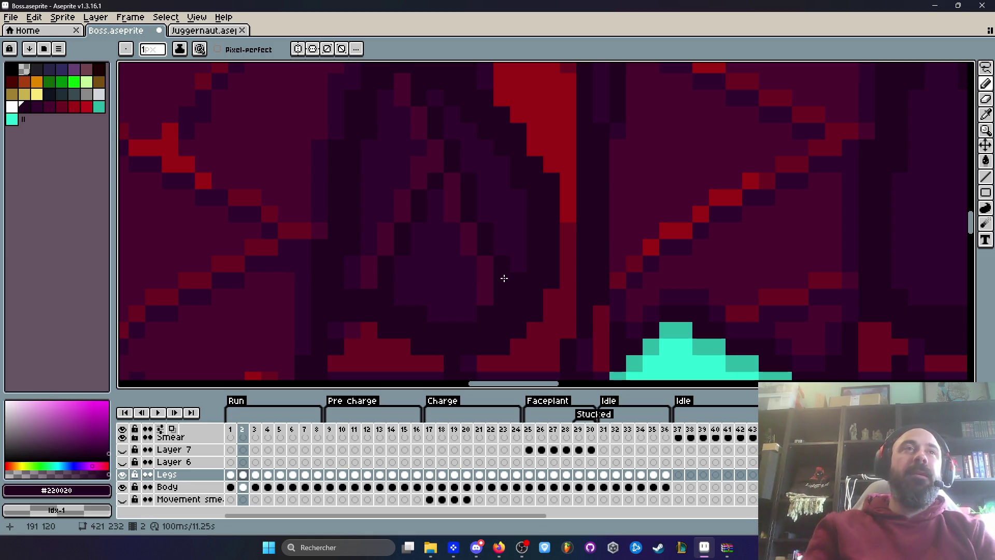
pyautogui.scroll(-2, 518, 290)
pyautogui.press('Right')
pyautogui.press('Left')
pyautogui.press('Right')
pyautogui.press('Left')
pyautogui.press('Left')
pyautogui.press('Left')
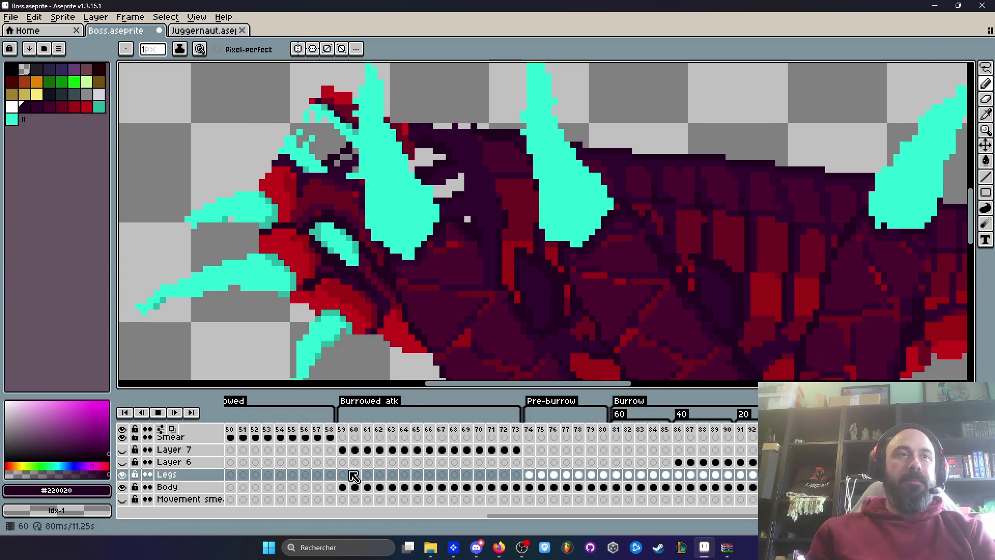
# Replay the Run animation from frame 1 to review the motion, stopping on frame 7
pyautogui.click(477, 516)
pyautogui.moveTo(481, 515); pyautogui.dragTo(388, 516)
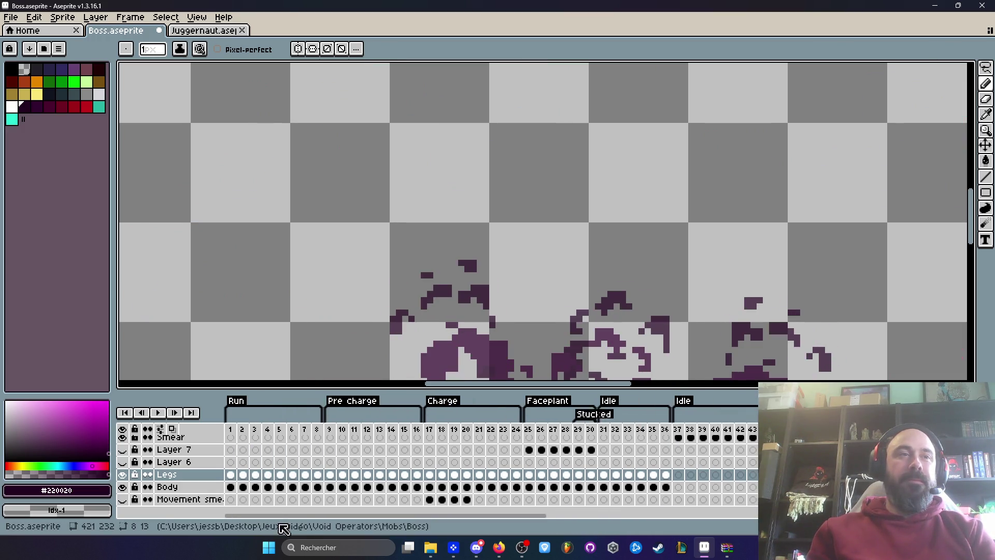
pyautogui.click(230, 440)
pyautogui.press('Return')
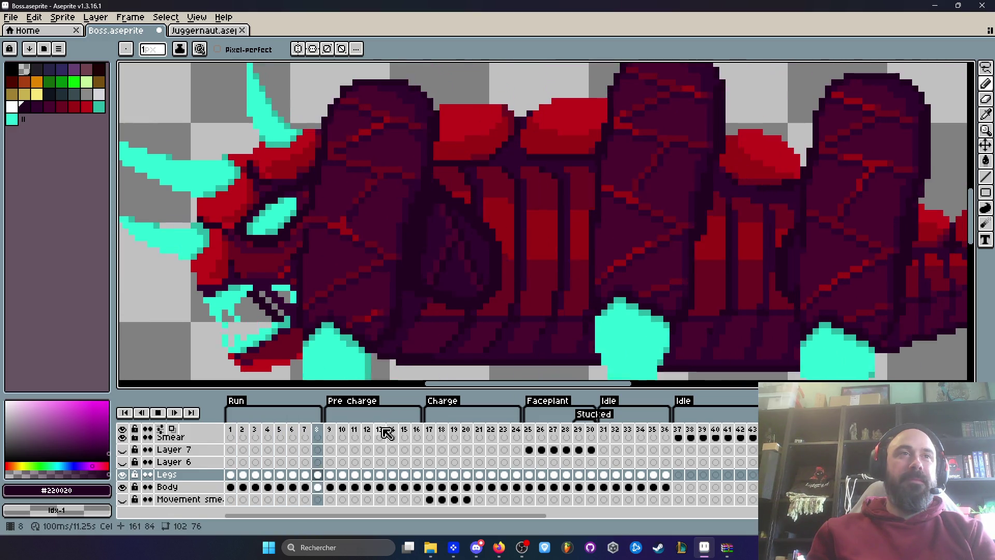
pyautogui.press('Return')
# Step to Pre charge frame 10 and compare its head with the adjacent frame
pyautogui.press('Right')
pyautogui.press('Right')
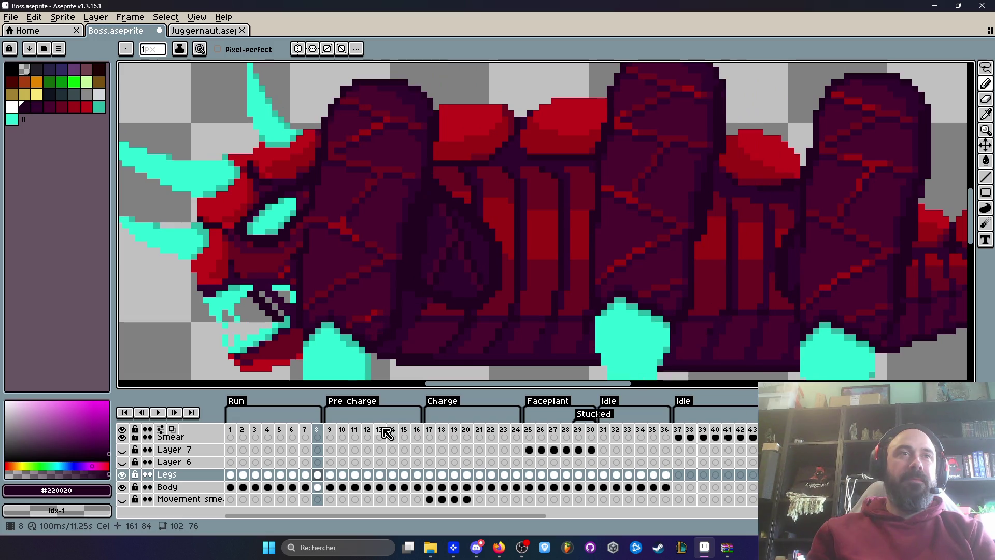
pyautogui.press('Left')
pyautogui.press('Right')
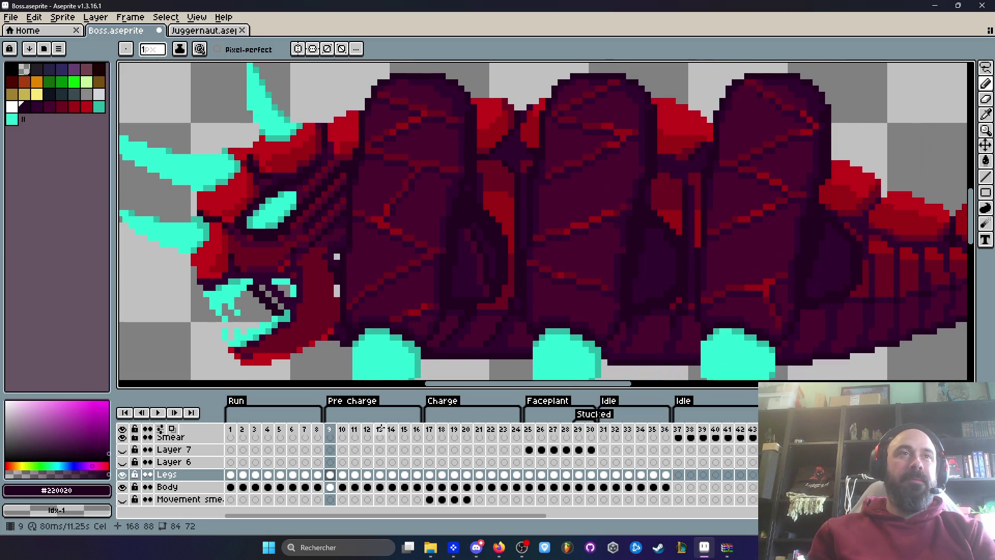
pyautogui.press('Right')
pyautogui.press('Right')
pyautogui.press('Left')
pyautogui.press('Right')
pyautogui.press('Left')
pyautogui.press('Right')
pyautogui.press('Left')
pyautogui.scroll(2, 463, 283)
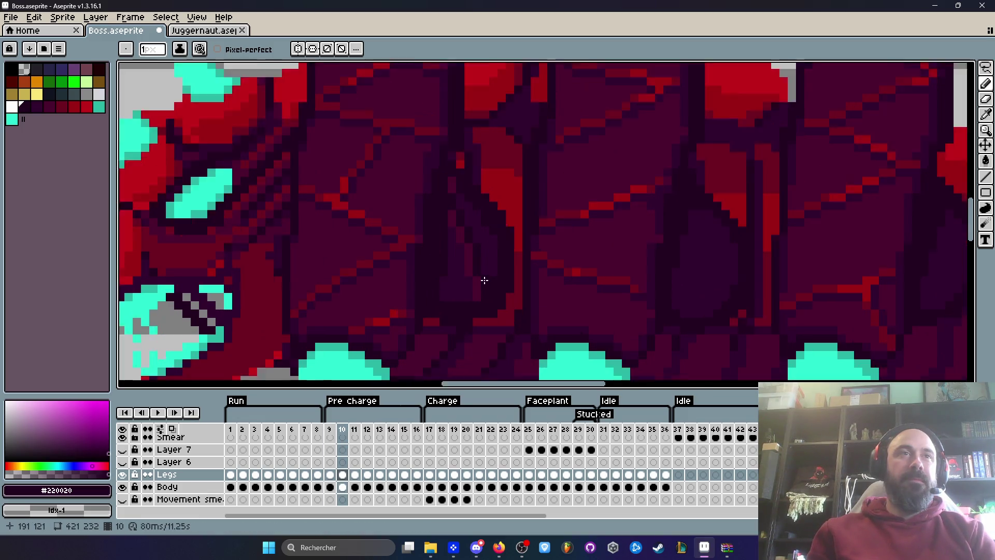
# Paint over the red pixels in the body with the dark purple #32002F
pyautogui.press('q')
pyautogui.moveTo(434, 178)
pyautogui.mouseDown()
pyautogui.moveTo(471, 308)
pyautogui.moveTo(459, 208)
pyautogui.moveTo(456, 228)
pyautogui.mouseUp()
pyautogui.hotkey('ctrl', 'd')
pyautogui.press('i')
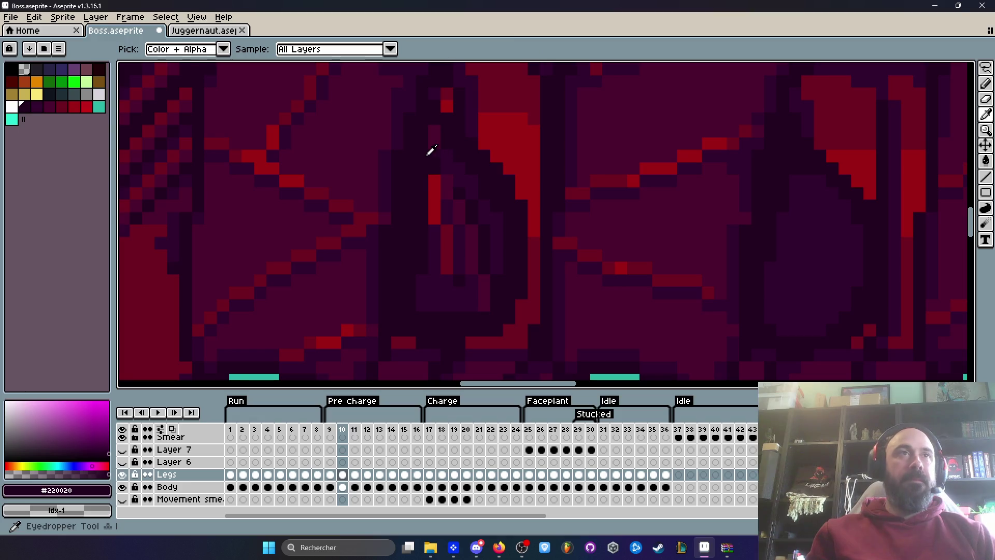
pyautogui.scroll(1, 437, 163)
pyautogui.press('b')
pyautogui.scroll(2, 433, 181)
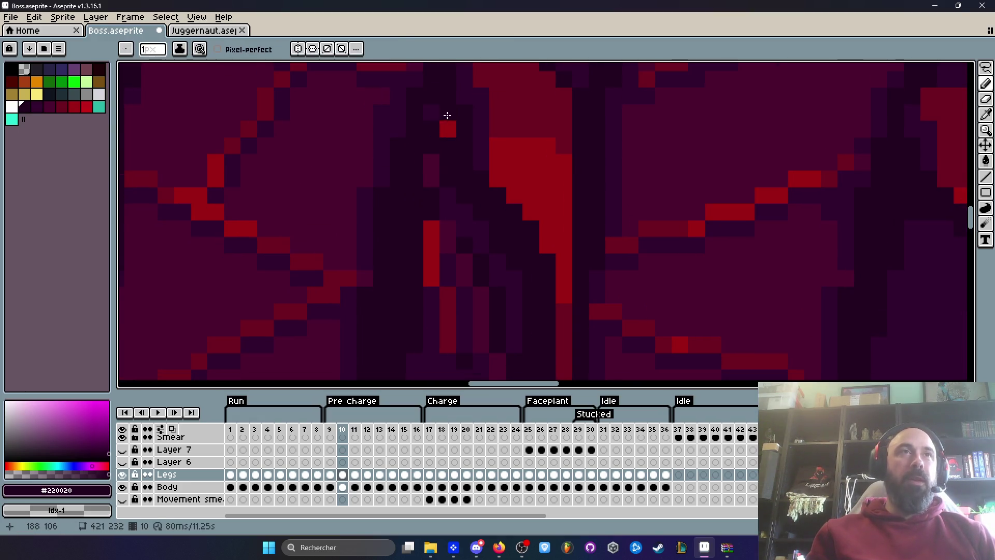
pyautogui.moveTo(431, 222)
pyautogui.mouseDown()
pyautogui.moveTo(429, 287)
pyautogui.moveTo(445, 302)
pyautogui.moveTo(444, 249)
pyautogui.mouseUp()
pyautogui.click(447, 262)
pyautogui.keyDown('alt'); pyautogui.click(446, 310); pyautogui.keyUp('alt')
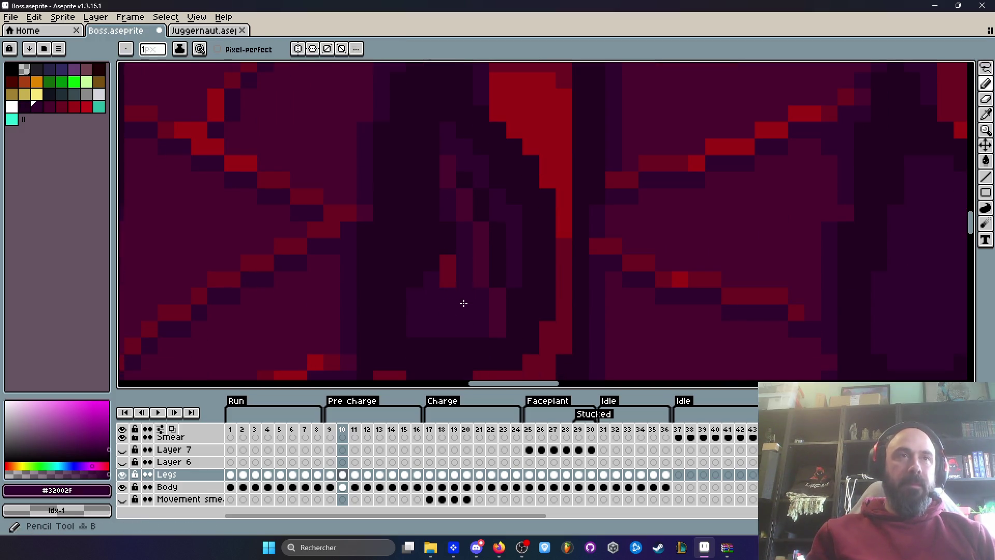
pyautogui.moveTo(449, 282); pyautogui.dragTo(439, 233)
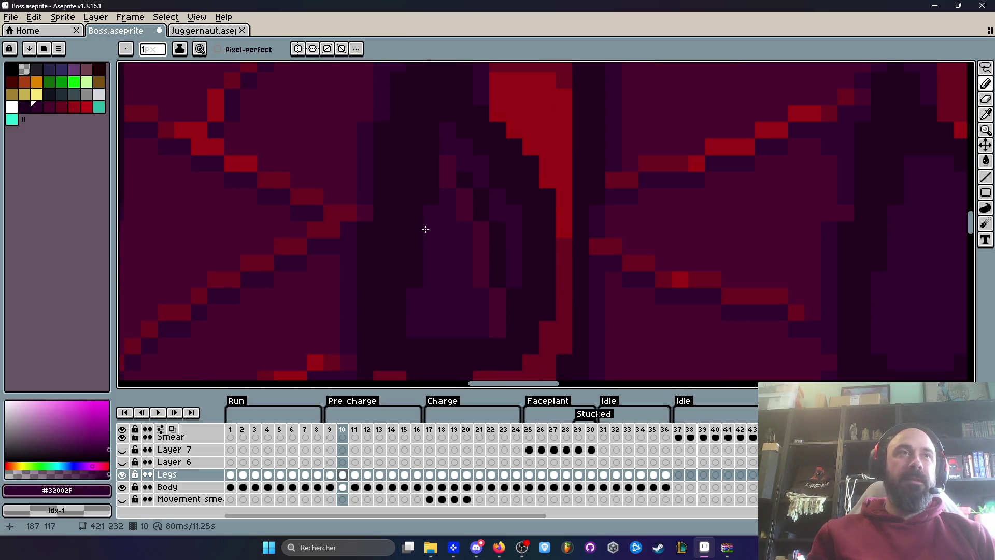
# Play the animation to check the result, undo a step, and replay from frame 9
pyautogui.scroll(-3, 429, 215)
pyautogui.press('Right')
pyautogui.press('Left')
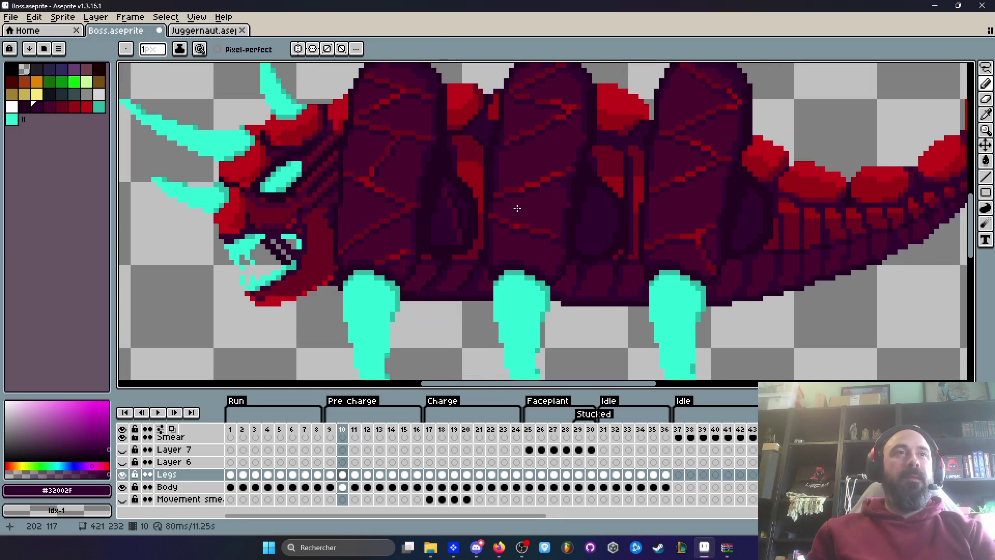
pyautogui.press('Right')
pyautogui.press('Return')
pyautogui.press('Return')
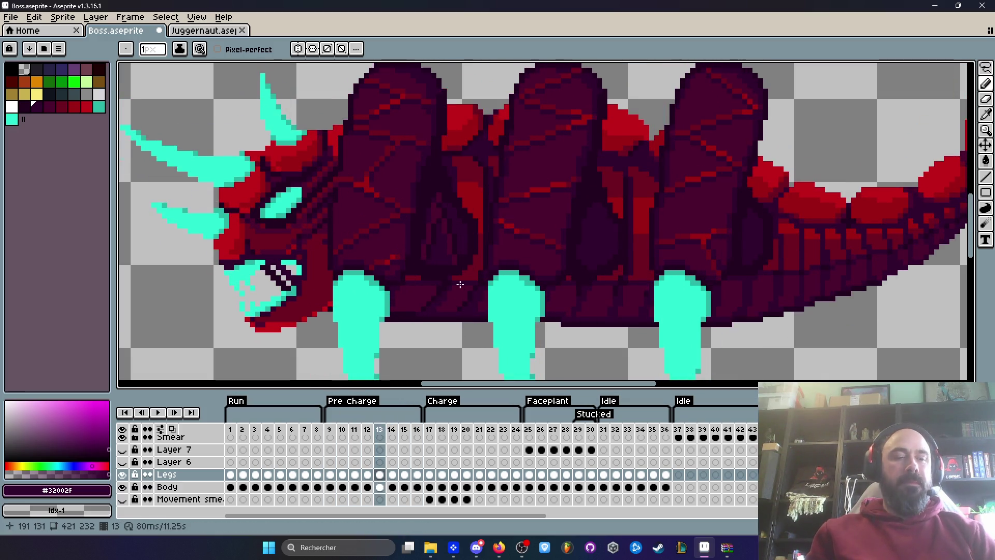
pyautogui.hotkey('ctrl', 'z')
pyautogui.hotkey('ctrl', 'z')
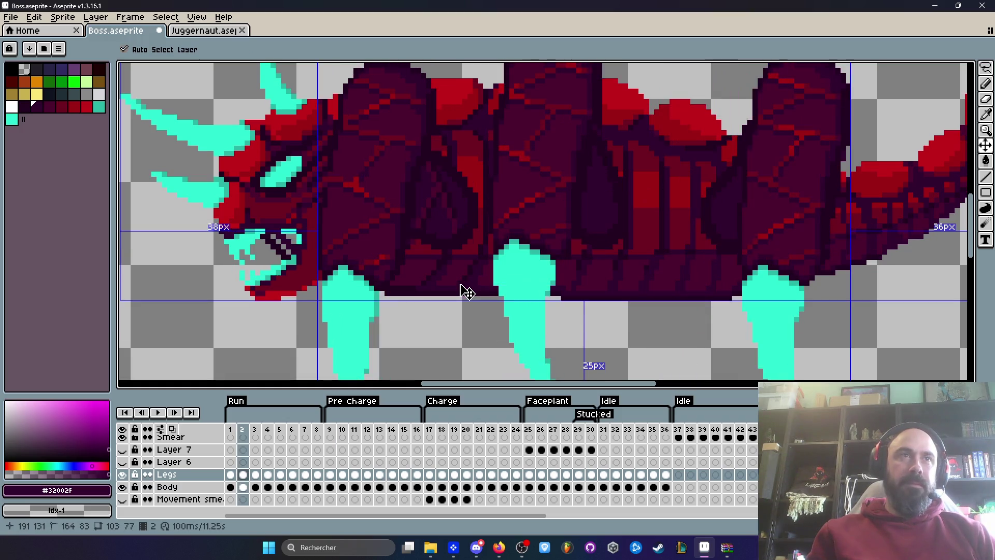
pyautogui.press('b')
pyautogui.click(332, 429)
pyautogui.press('Return')
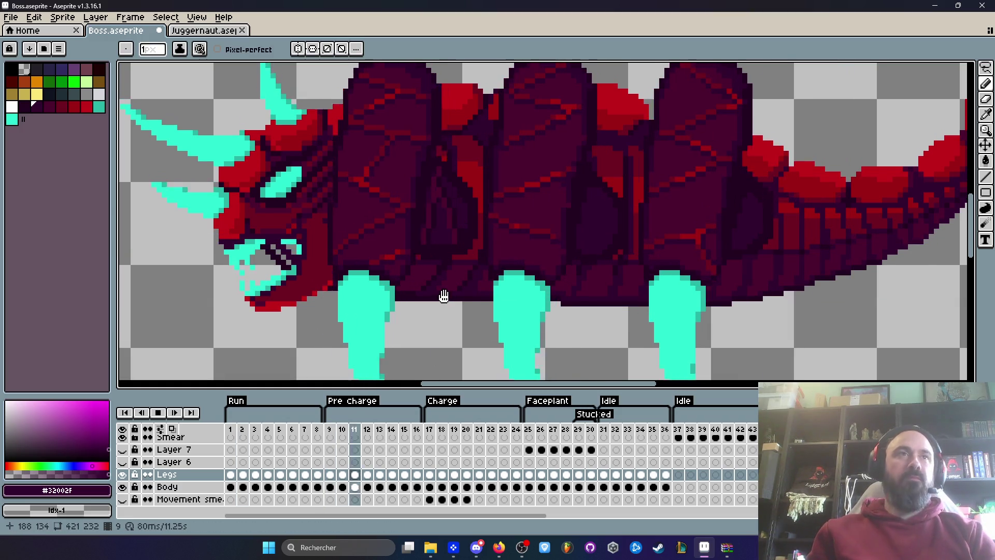
pyautogui.scroll(-2, 508, 259)
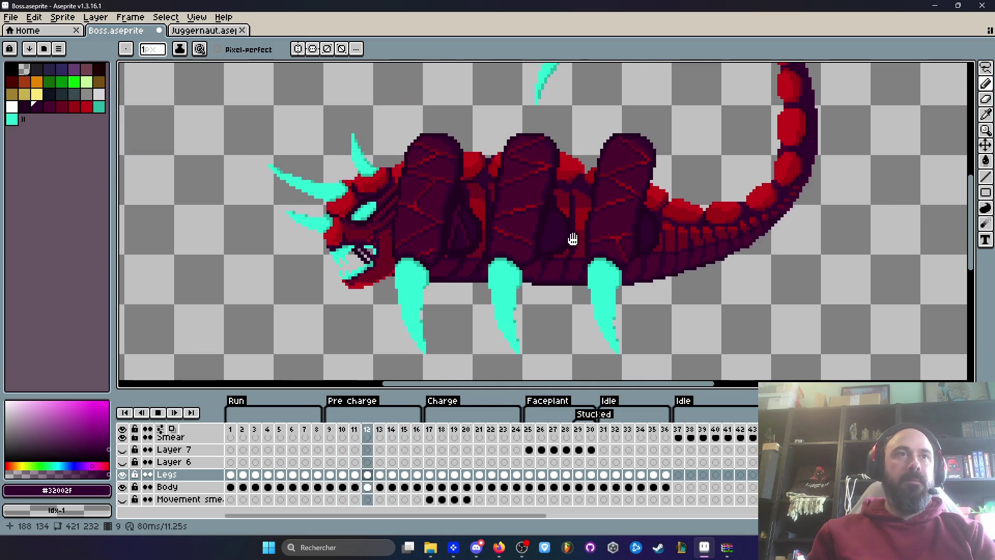
pyautogui.press('Return')
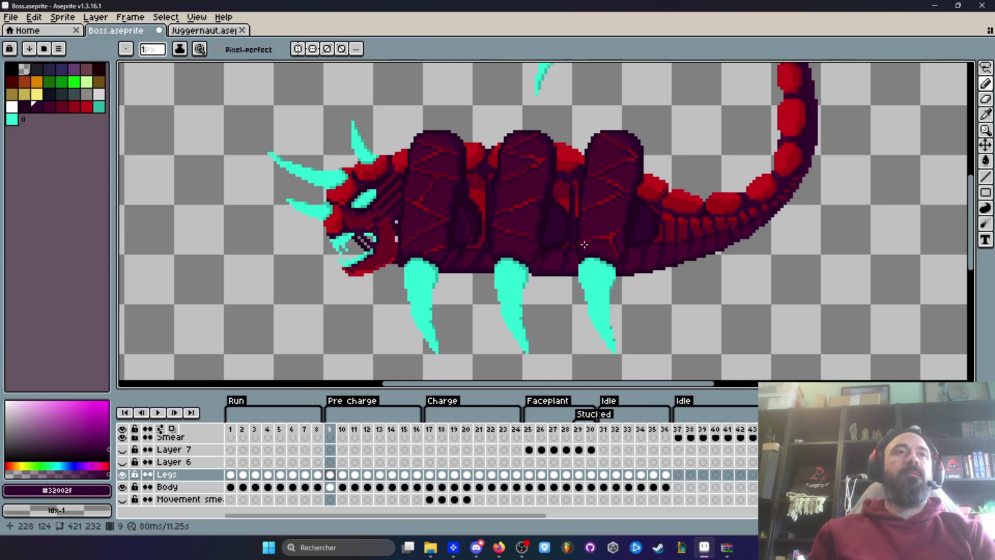
pyautogui.scroll(5, 585, 244)
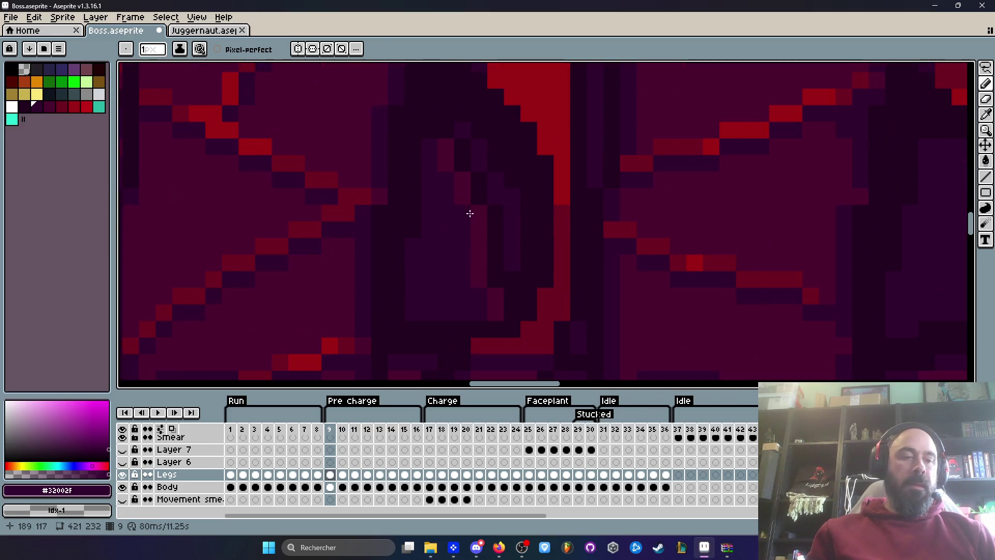
# On frame 9, sample #32002F and paint the red vertical streak dark purple
pyautogui.press('q')
pyautogui.moveTo(437, 128)
pyautogui.mouseDown()
pyautogui.moveTo(489, 250)
pyautogui.moveTo(495, 313)
pyautogui.moveTo(493, 228)
pyautogui.moveTo(457, 167)
pyautogui.mouseUp()
pyautogui.scroll(-1, 488, 250)
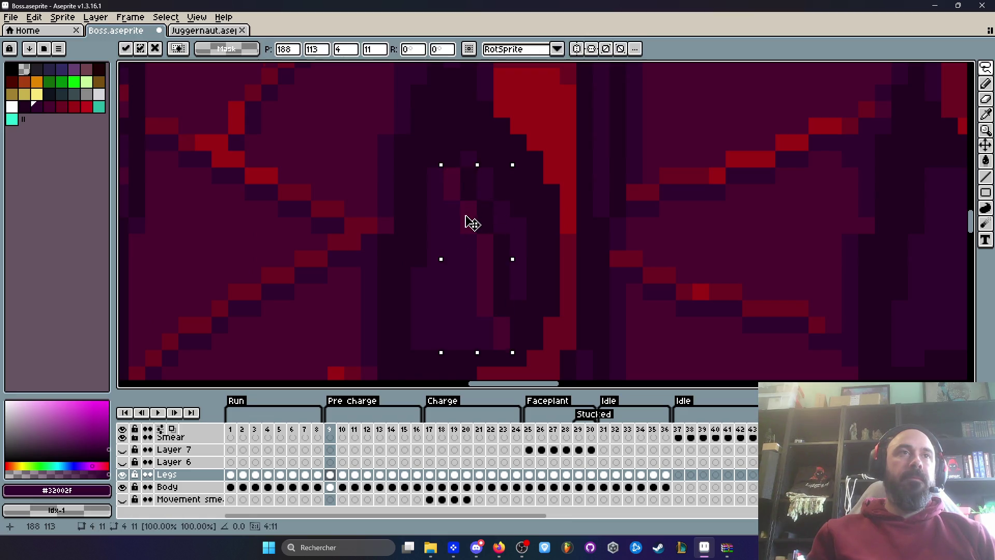
pyautogui.hotkey('ctrl', 'd')
pyautogui.press('i')
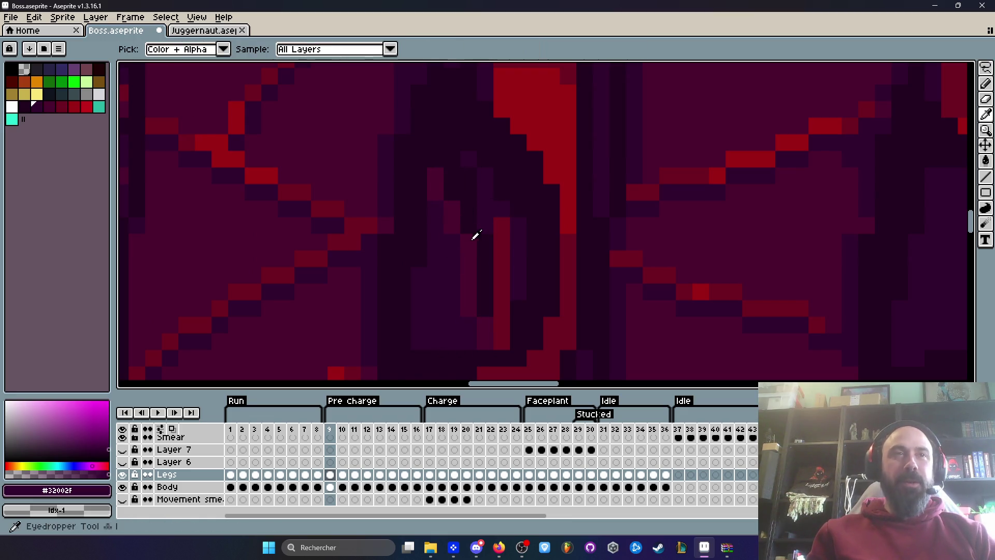
pyautogui.click(501, 324)
pyautogui.click(501, 341)
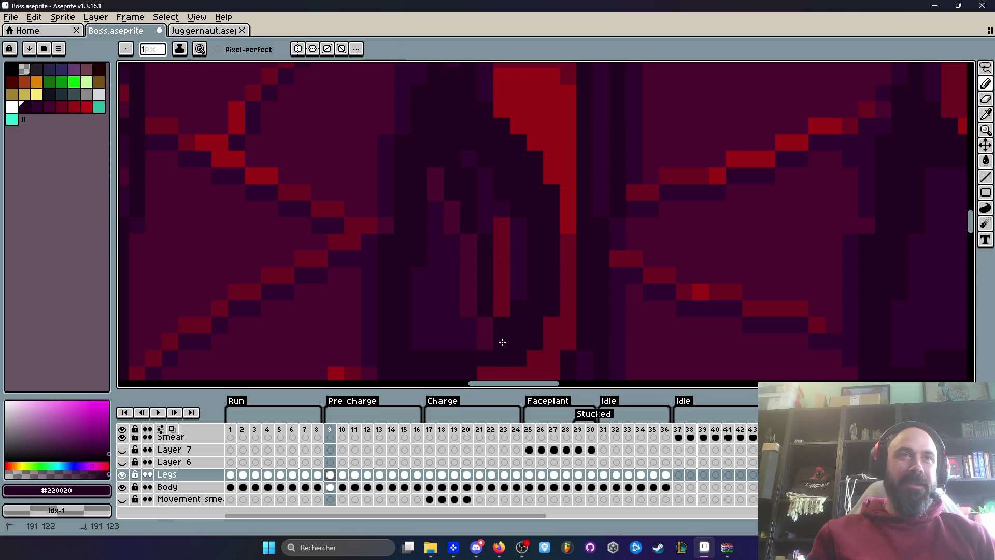
pyautogui.keyDown('alt'); pyautogui.click(486, 193); pyautogui.keyUp('alt')
pyautogui.press('b')
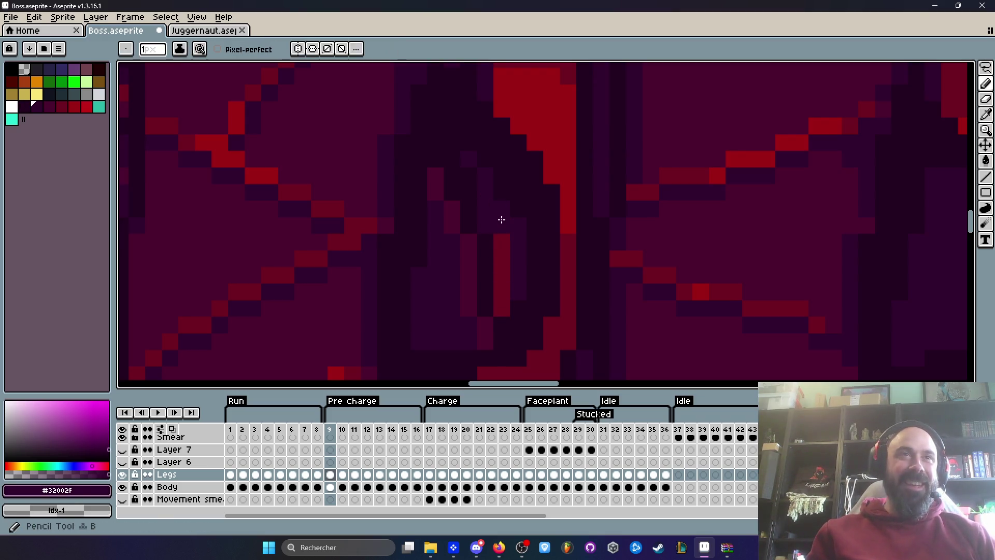
pyautogui.moveTo(501, 238); pyautogui.dragTo(500, 308)
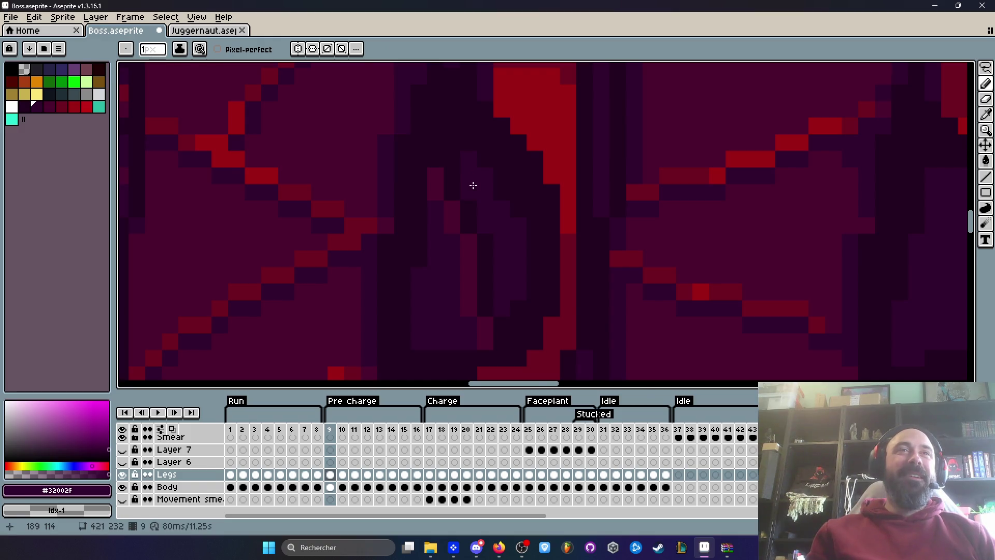
pyautogui.scroll(-3, 473, 185)
pyautogui.press('Left')
# Step through Pre charge frames 9 to 15, comparing frames 9 and 10 and landing on 13
pyautogui.press('Right')
pyautogui.press('Right')
pyautogui.press('Left')
pyautogui.press('Right')
pyautogui.press('Left')
pyautogui.press('Right')
pyautogui.press('Left')
pyautogui.press('Right')
pyautogui.press('Right')
pyautogui.press('Left')
pyautogui.press('Right')
pyautogui.press('Right')
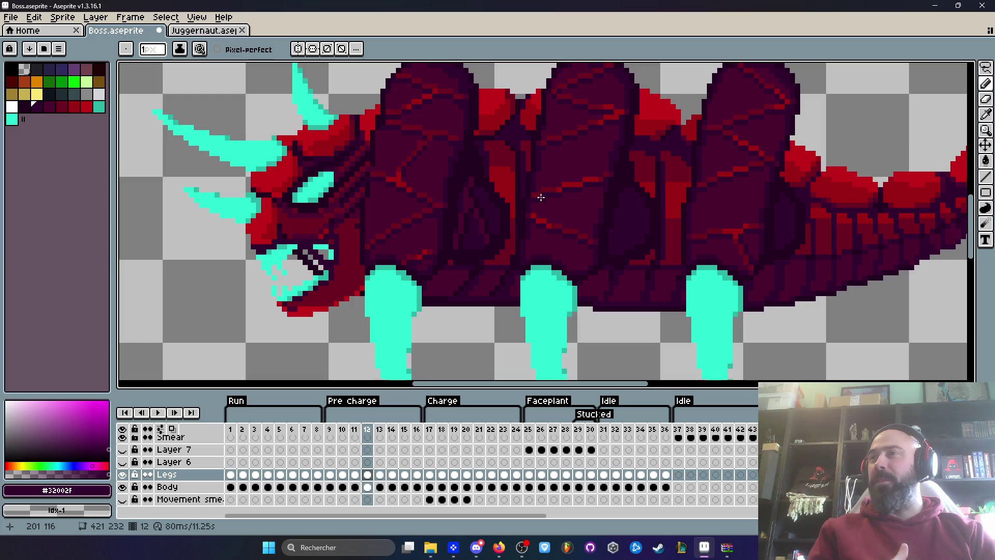
pyautogui.press('Right')
pyautogui.press('Right')
pyautogui.press('Right')
pyautogui.press('Left')
pyautogui.press('Left')
pyautogui.press('Left')
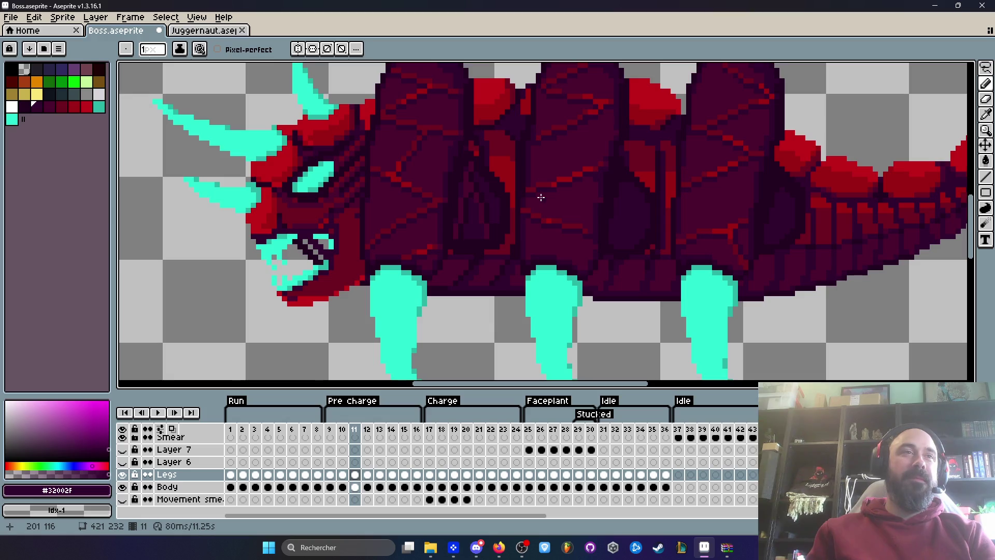
pyautogui.press('Right')
pyautogui.press('Left')
pyautogui.press('Right')
pyautogui.press('Right')
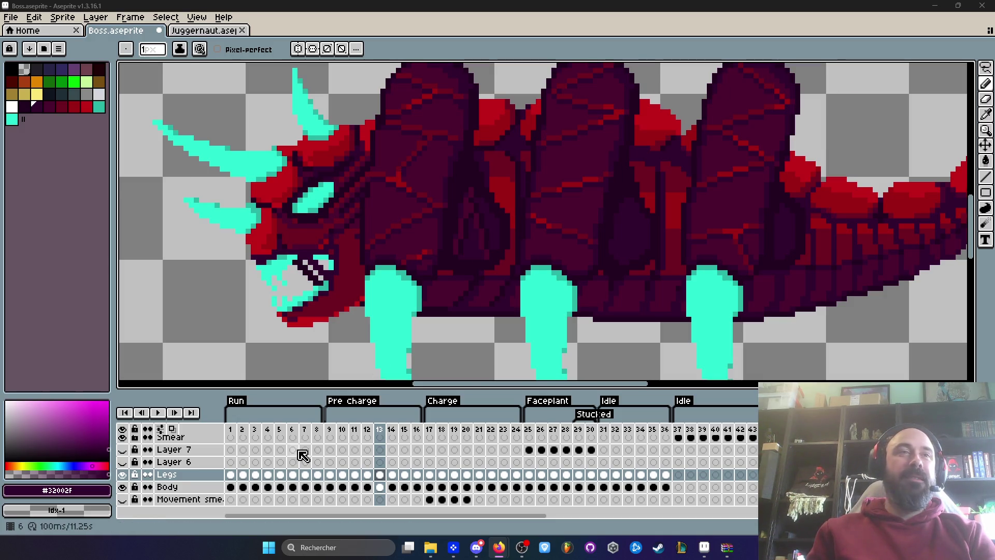
# Preview the Pre charge animation from the timeline, then settle on frame 12
pyautogui.click(343, 432)
pyautogui.press('Return')
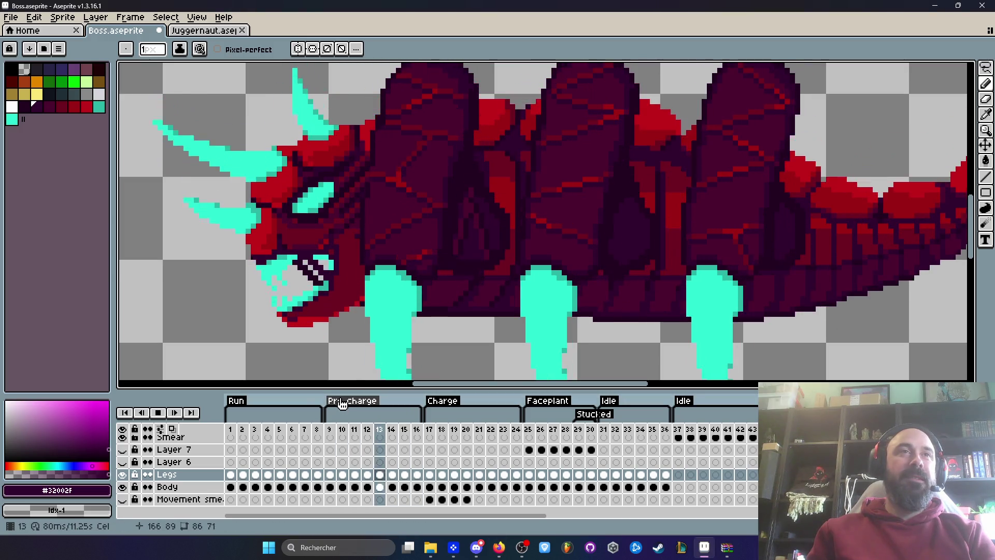
pyautogui.press('Return')
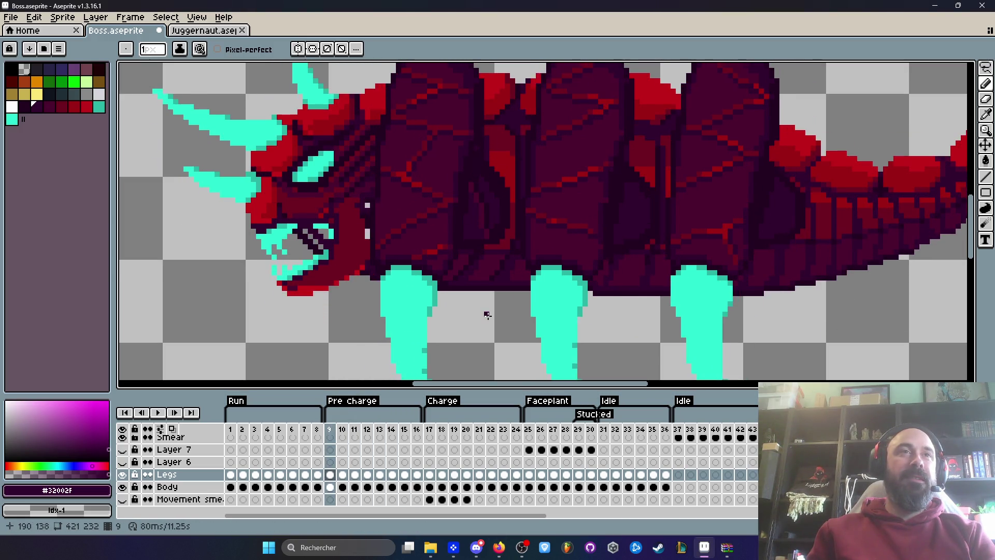
pyautogui.press('Right')
pyautogui.press('Right')
pyautogui.press('Right')
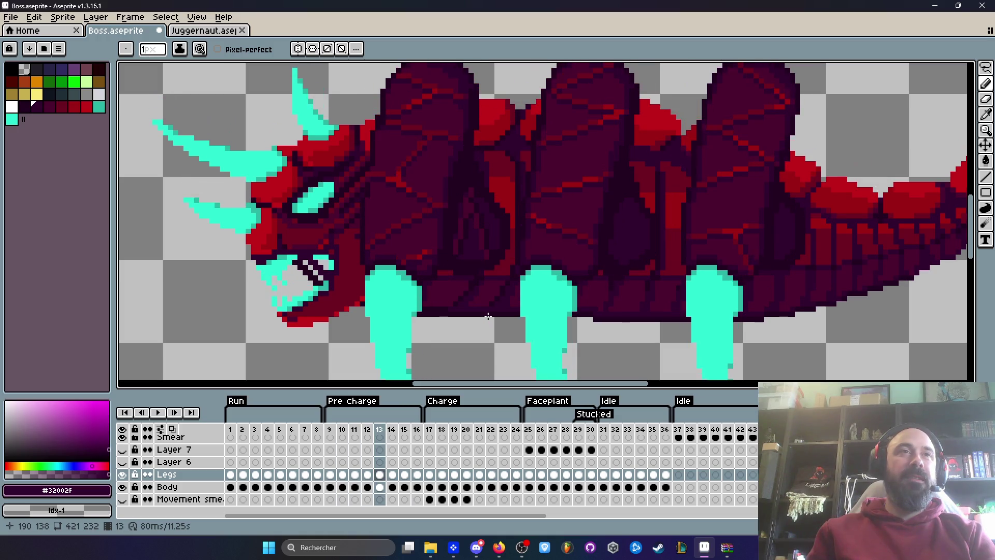
pyautogui.press('Left')
pyautogui.scroll(3, 490, 250)
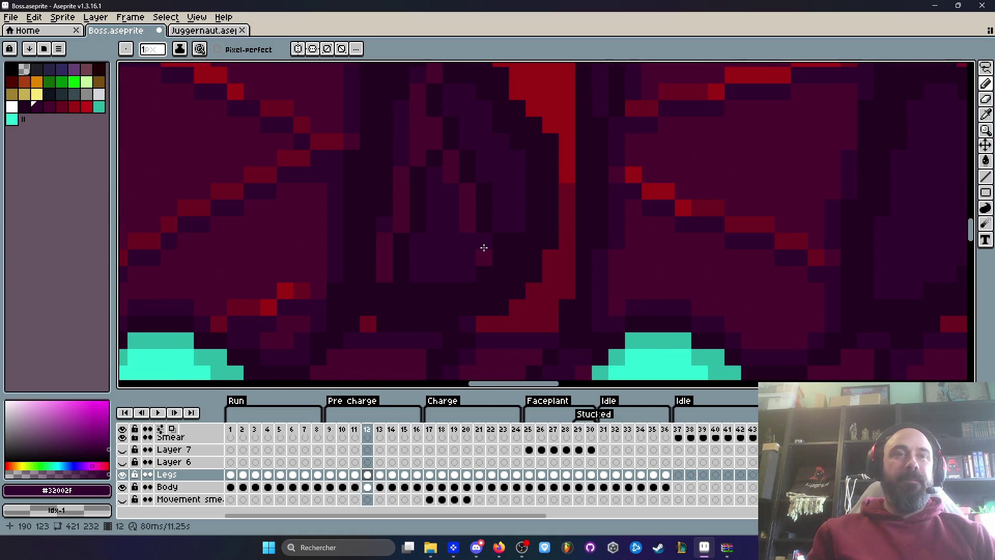
# Compare frame 12 of the boss with its neighbouring frames 11 and 13
pyautogui.press('i')
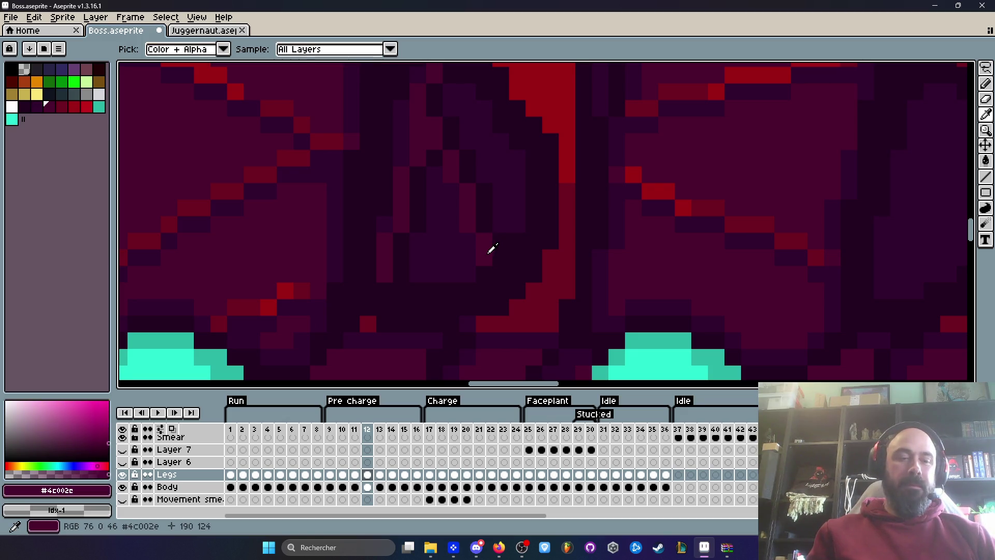
pyautogui.press('b')
pyautogui.scroll(-3, 513, 259)
pyautogui.press('Right')
pyautogui.press('Left')
pyautogui.press('Left')
pyautogui.press('Right')
pyautogui.press('Right')
pyautogui.press('Left')
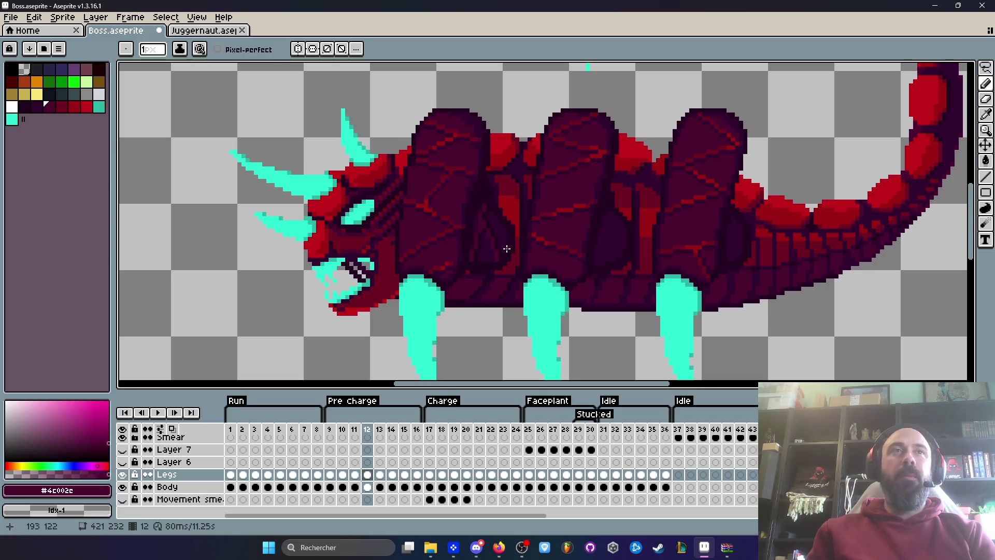
pyautogui.press('Left')
pyautogui.scroll(5, 490, 194)
# On frame 11, pick #220020 from the body and paint the stray bright red pixel with it
pyautogui.press('i')
pyautogui.click(486, 176)
pyautogui.press('b')
pyautogui.click(482, 165)
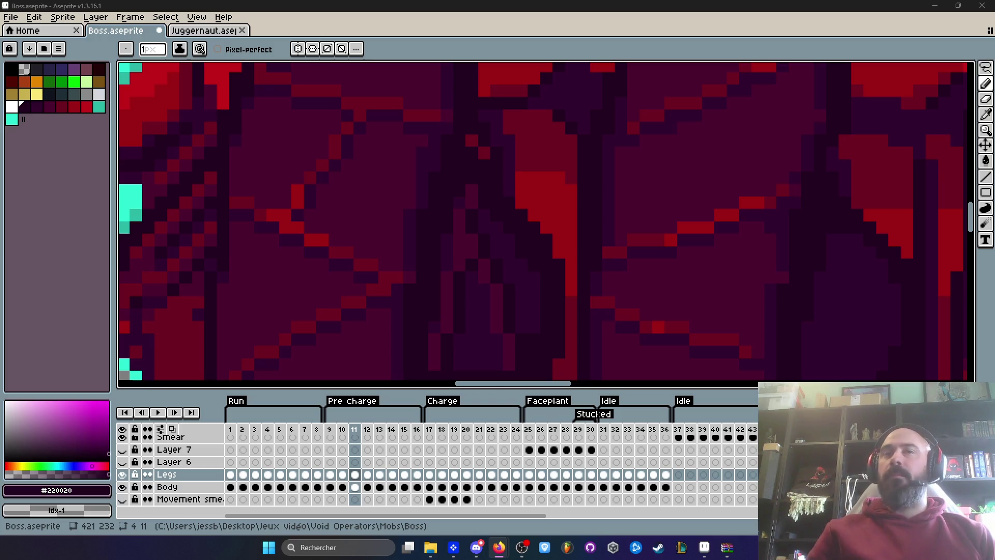
# Step through frames 11 to 17, then play the Run animation and stop on frame 8
pyautogui.scroll(-3, 544, 223)
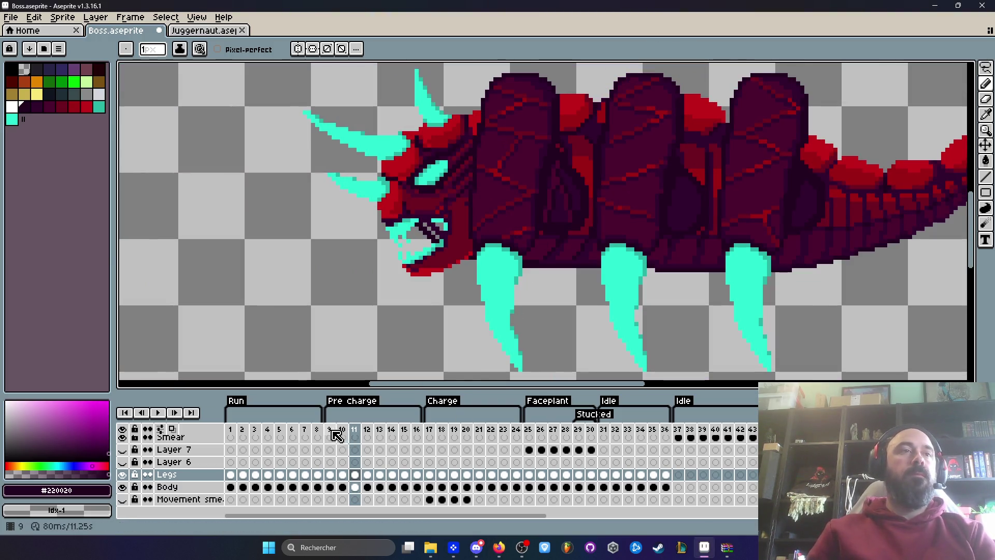
pyautogui.press('Right')
pyautogui.press('Right')
pyautogui.press('Right')
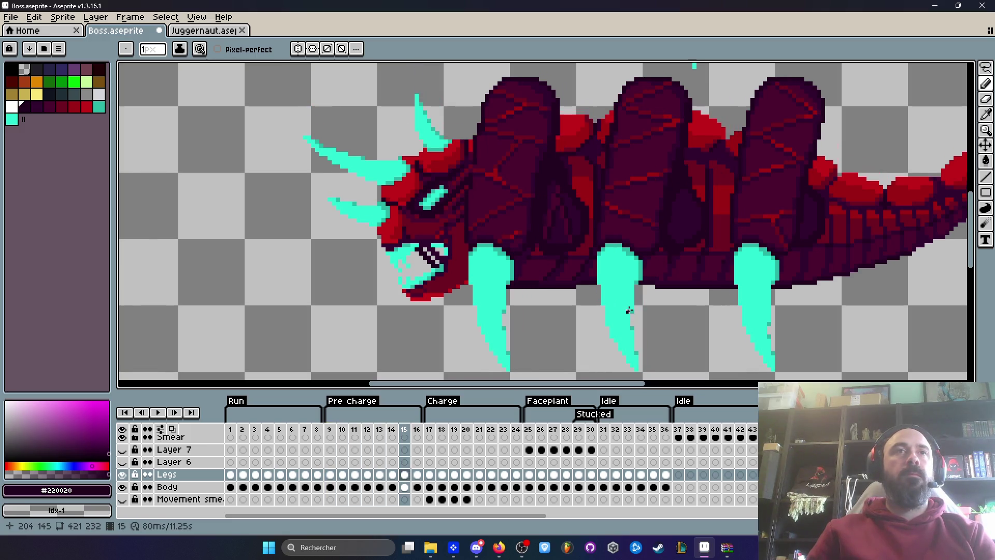
pyautogui.press('Right')
pyautogui.press('Right')
pyautogui.press('Right')
pyautogui.press('Left')
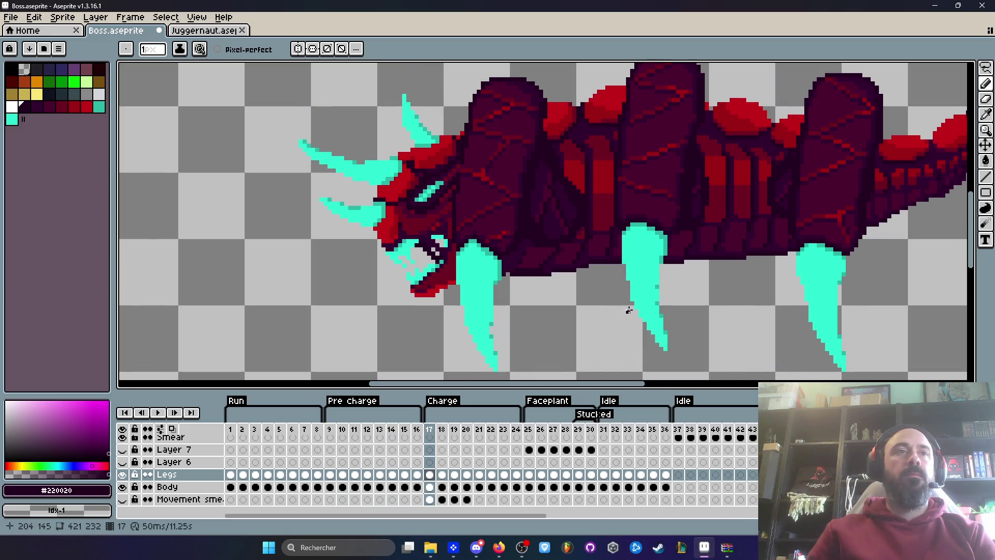
pyautogui.press('Return')
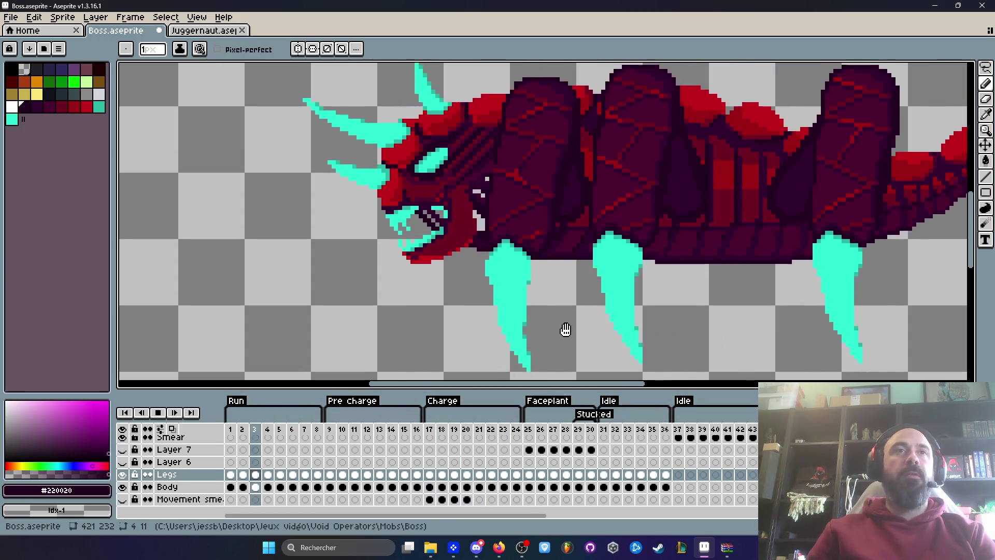
pyautogui.press('Return')
pyautogui.press('Right')
pyautogui.press('Right')
pyautogui.press('Right')
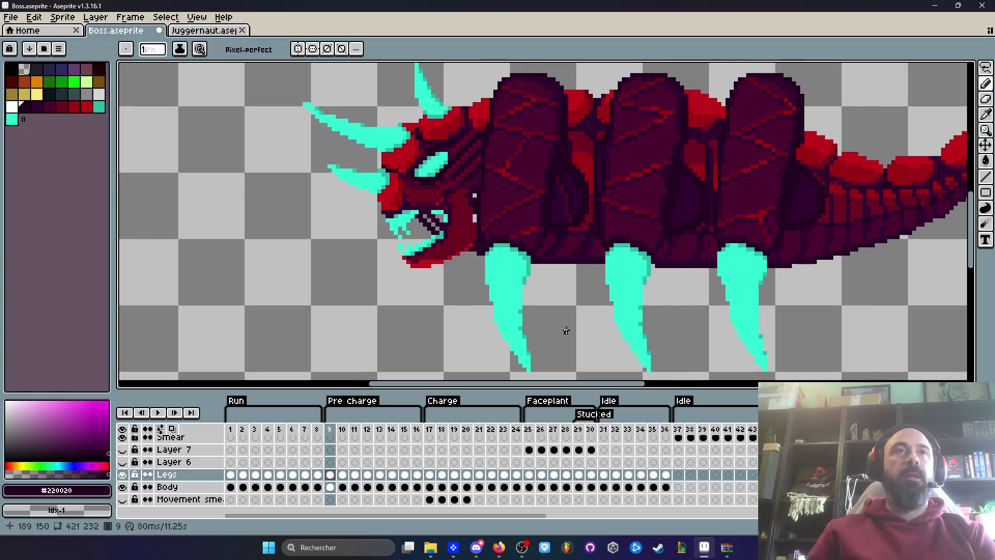
pyautogui.press('Left')
pyautogui.press('Left')
pyautogui.press('Left')
pyautogui.press('Left')
pyautogui.press('Right')
pyautogui.press('Right')
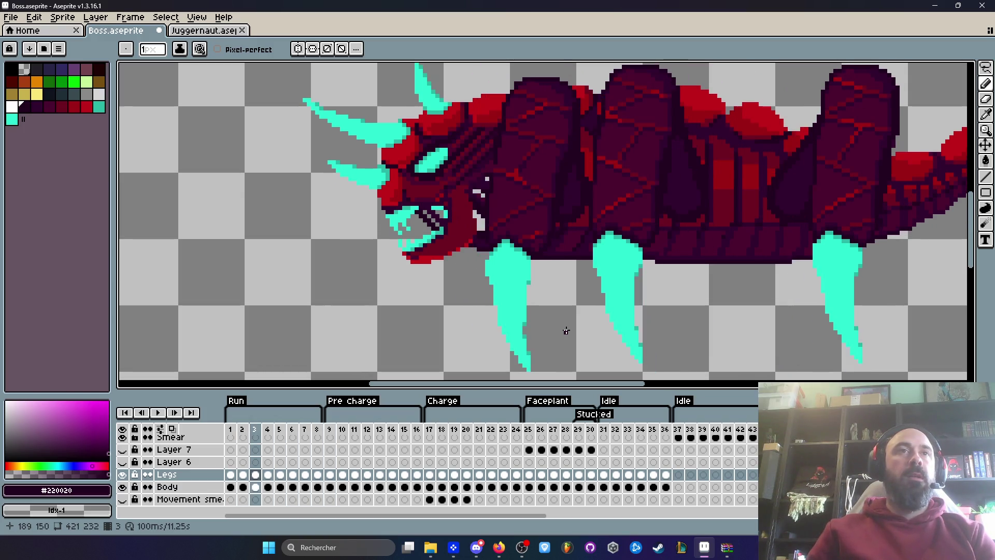
pyautogui.press('Right')
pyautogui.press('Right')
pyautogui.press('Right')
pyautogui.press('Left')
pyautogui.press('Return')
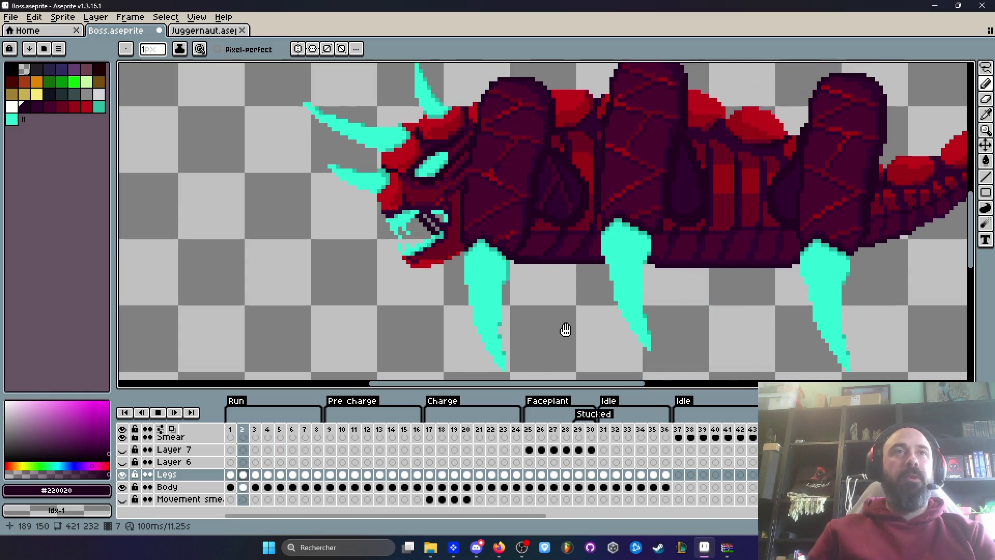
pyautogui.press('Return')
# Compare Run frame 8 with frames 6 to 11 and replay the Run loop
pyautogui.press('Right')
pyautogui.press('Left')
pyautogui.press('Right')
pyautogui.press('Left')
pyautogui.press('Return')
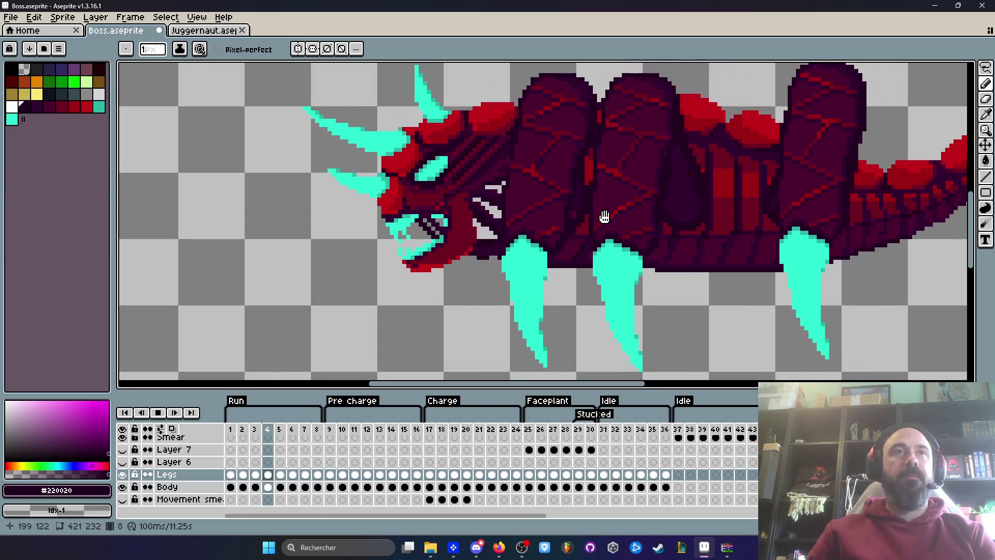
pyautogui.press('Return')
pyautogui.press('Right')
pyautogui.press('Left')
pyautogui.press('Left')
pyautogui.press('Left')
pyautogui.press('Right')
pyautogui.press('Right')
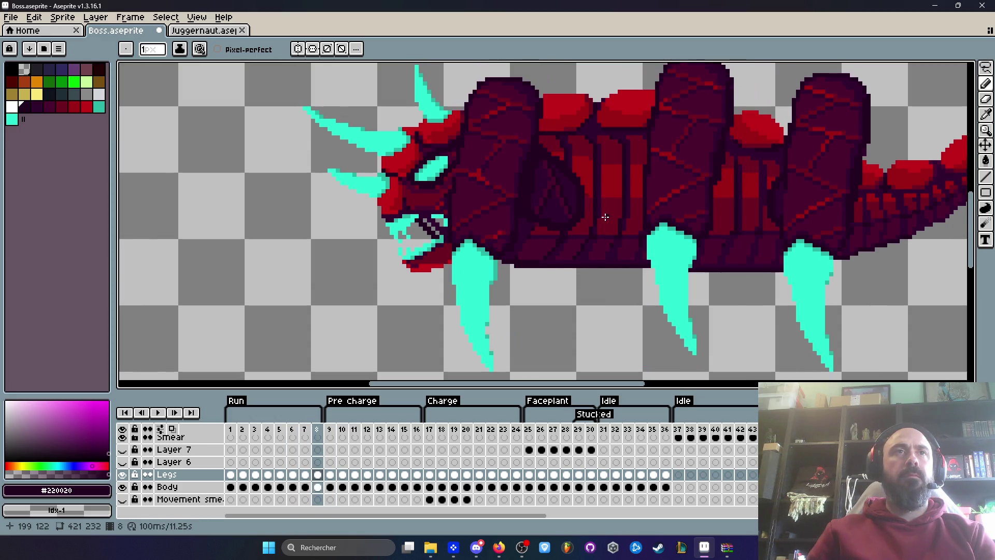
pyautogui.press('Right')
pyautogui.press('Right')
pyautogui.press('Right')
pyautogui.press('Right')
pyautogui.press('Left')
pyautogui.press('Right')
pyautogui.press('Return')
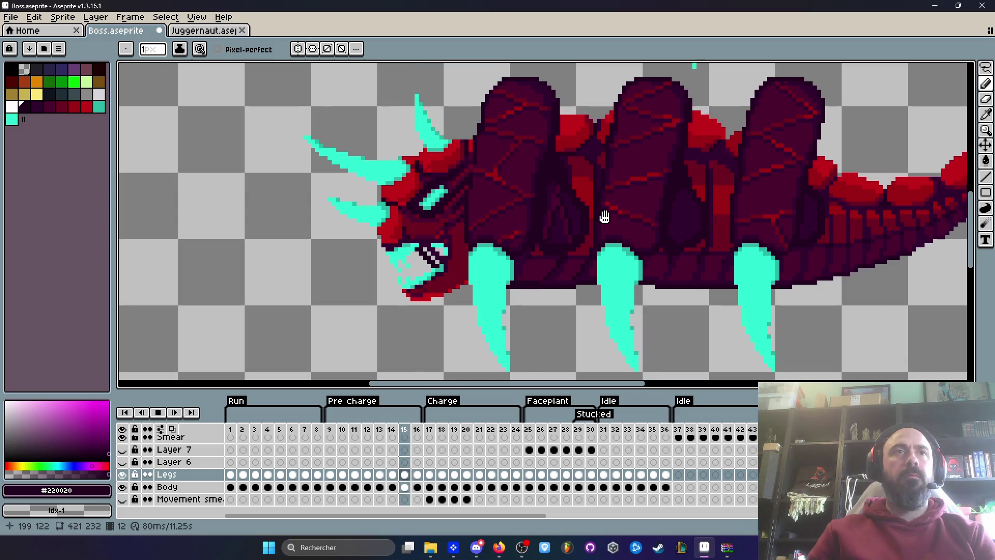
# Replay the animation from the start of the Run frames, then switch to the marquee selection
pyautogui.click(232, 429)
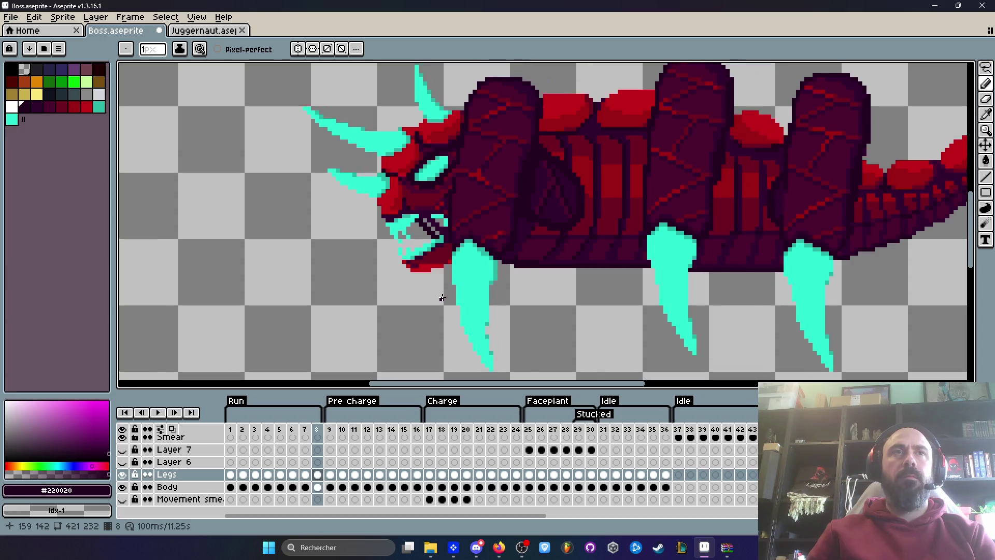
pyautogui.press('Return')
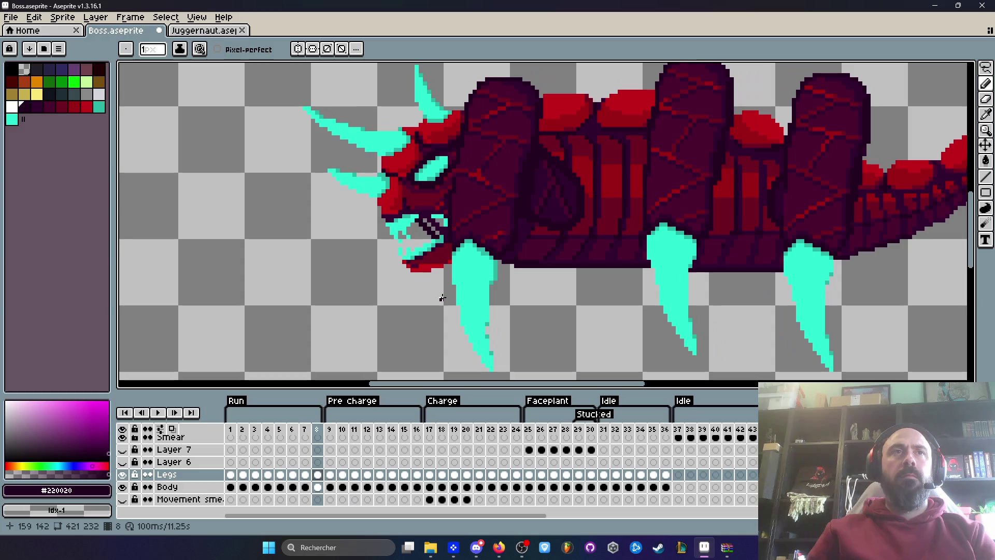
pyautogui.scroll(1, 546, 210)
pyautogui.press('m')
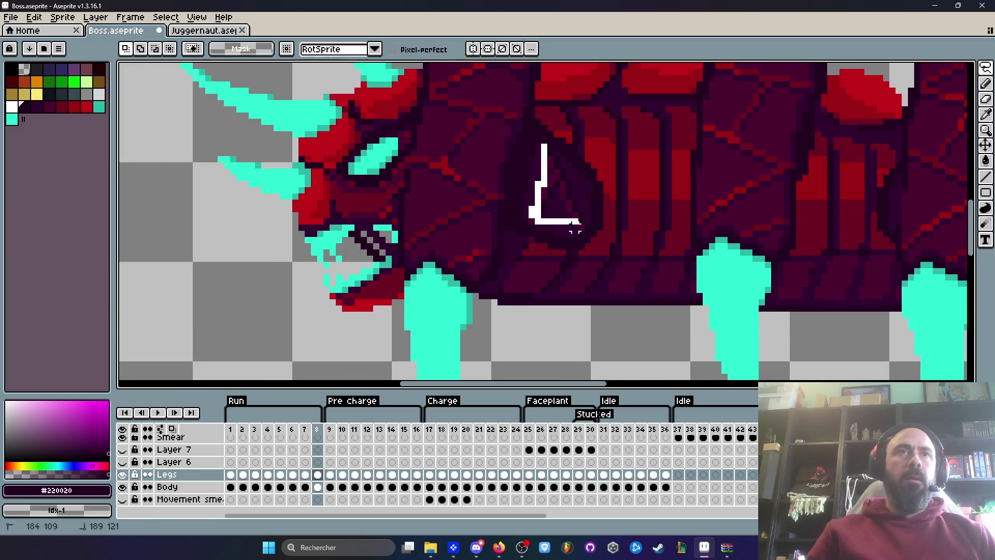
# Transform the selected body piece, preview the animation, then undo the transformation
pyautogui.hotkey('ctrl', 't')
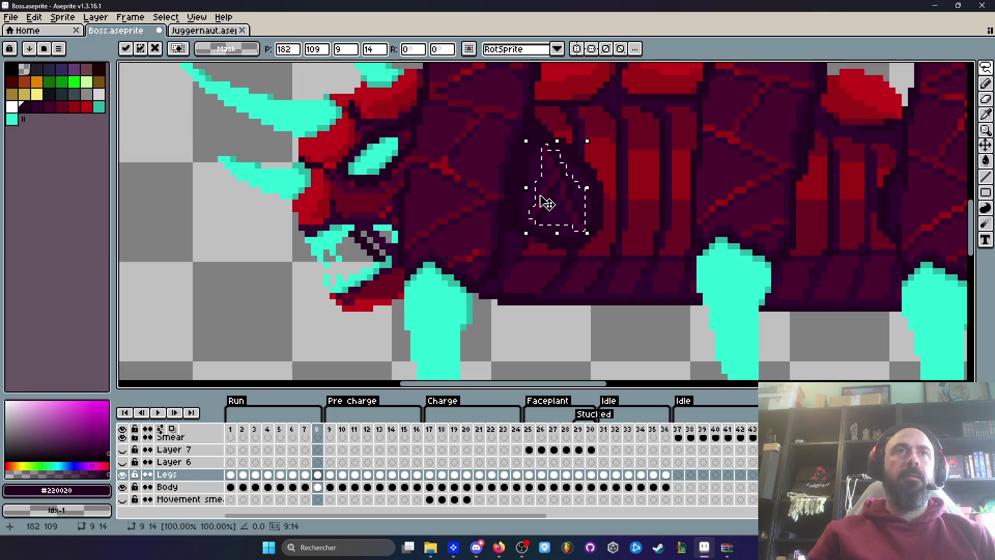
pyautogui.scroll(1, 550, 198)
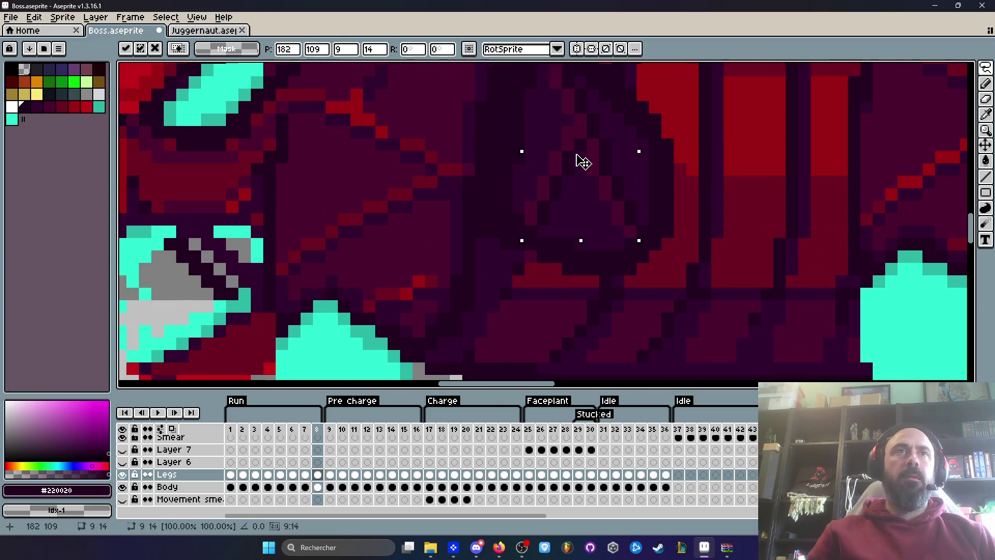
pyautogui.press('Return')
pyautogui.scroll(-2, 581, 170)
pyautogui.press('Return')
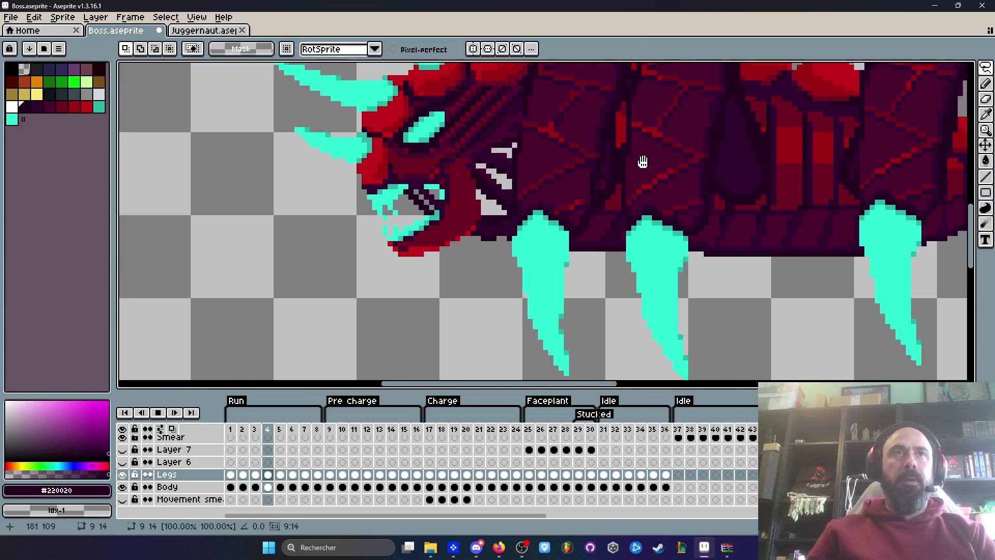
pyautogui.hotkey('ctrl', 'z')
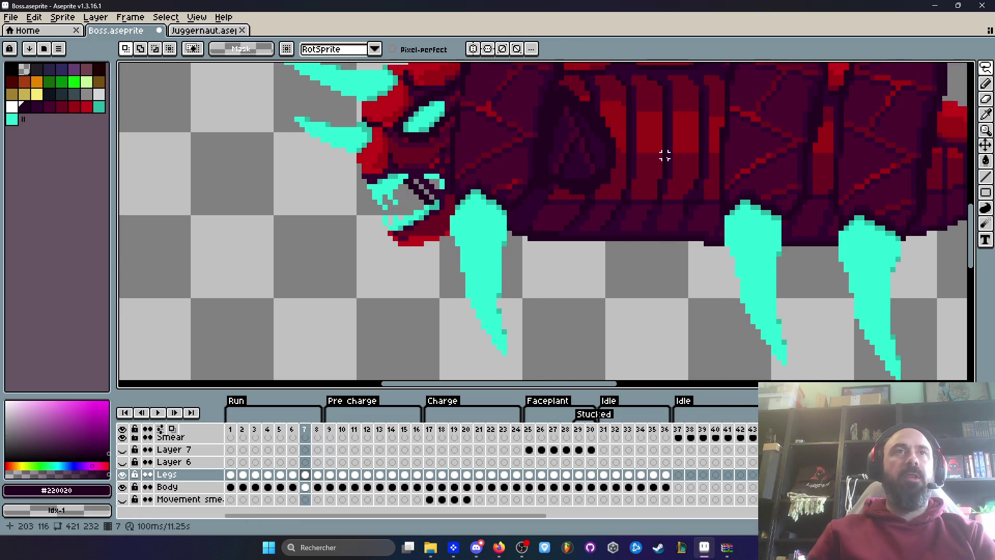
# On Run frame 1, lasso the dark flame-shaped body marking and transform it
pyautogui.click(231, 429)
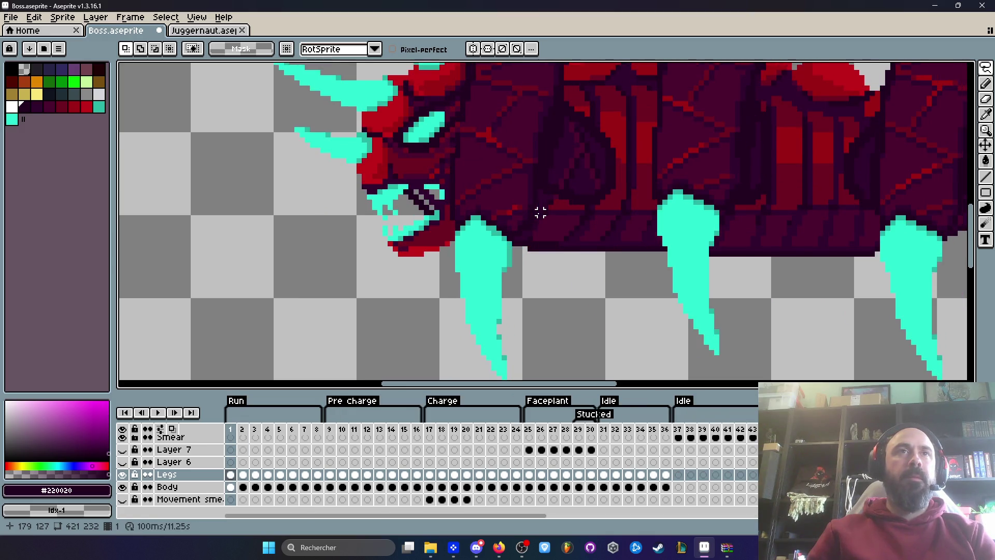
pyautogui.scroll(2, 566, 160)
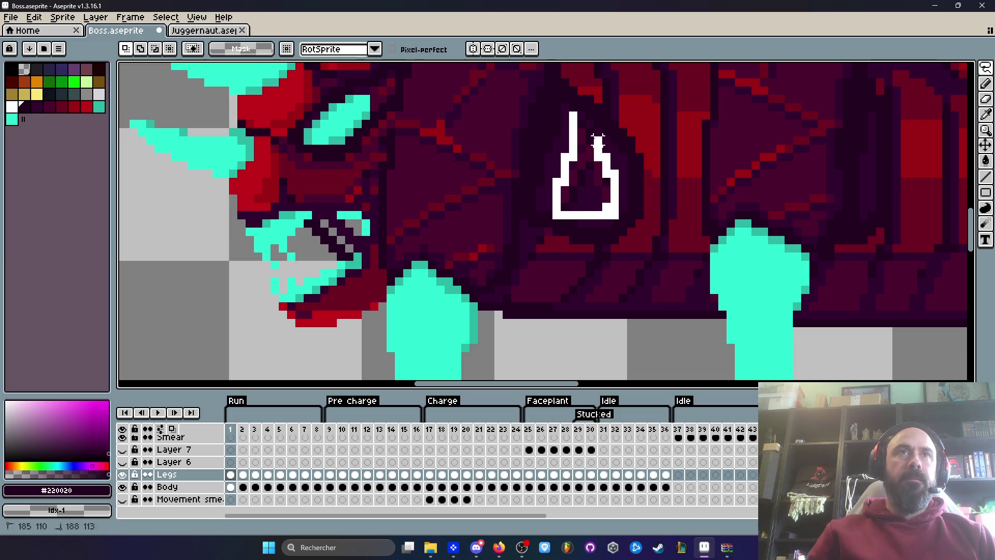
pyautogui.moveTo(585, 110); pyautogui.dragTo(581, 115)
pyautogui.click(590, 140)
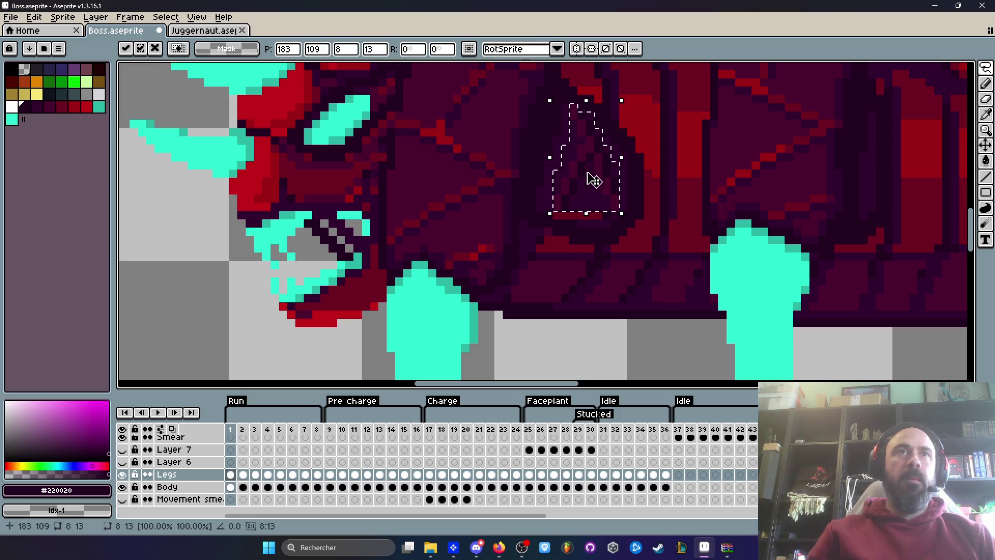
pyautogui.press('Return')
pyautogui.press('Return')
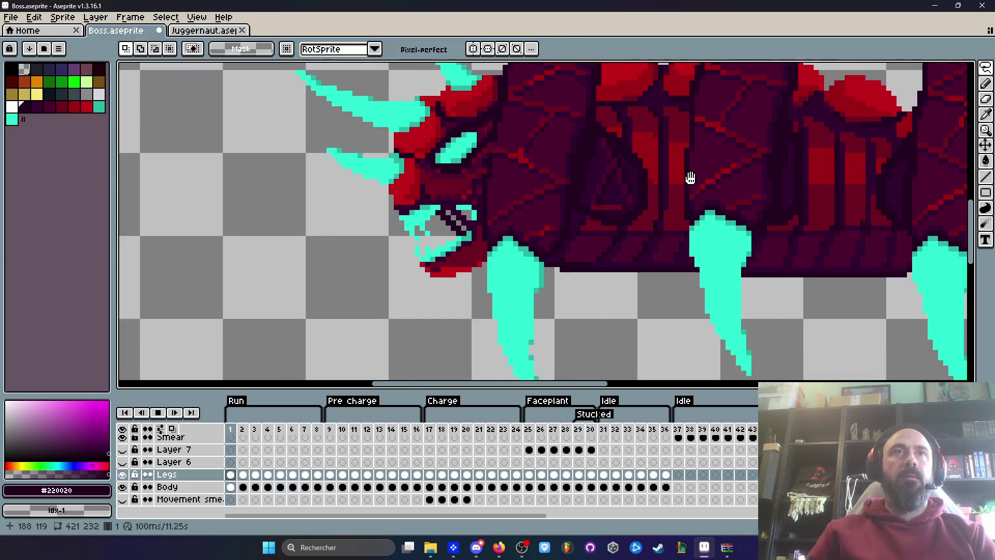
# Stop playback and flick through the Run frames, comparing frames 8–9 and 1–2
pyautogui.press('Return')
pyautogui.press('Right')
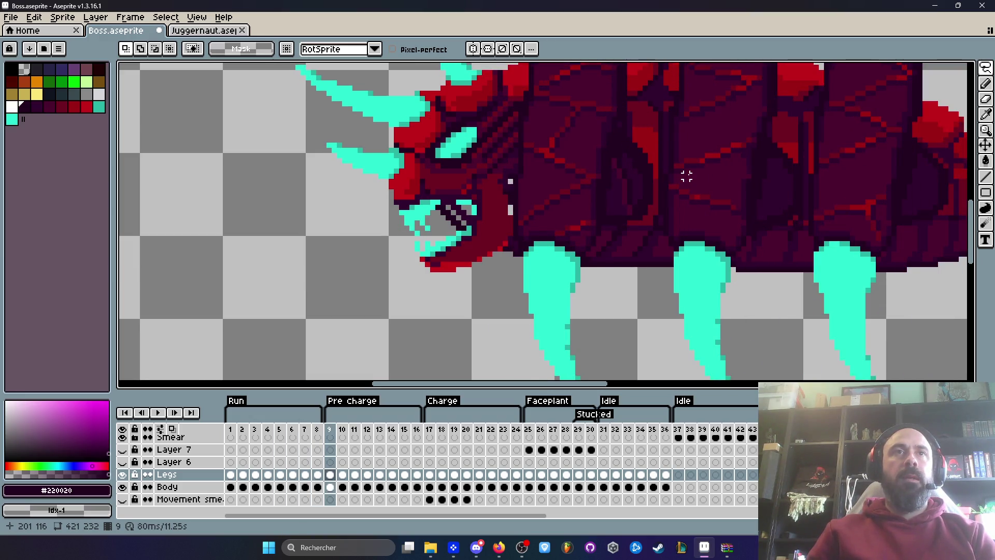
pyautogui.press('Left')
pyautogui.press('Right')
pyautogui.press('Left')
pyautogui.press('Right')
pyautogui.press('Left')
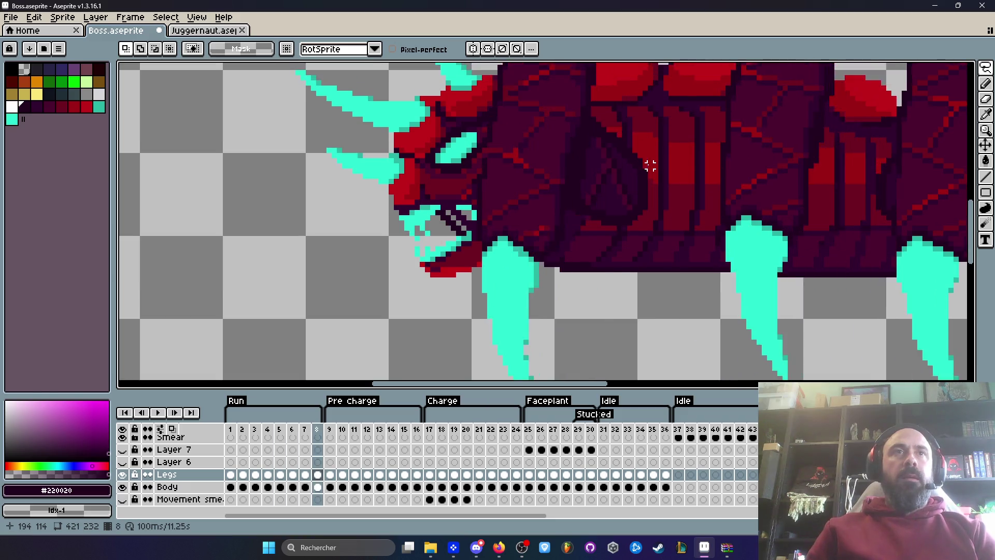
pyautogui.press('Left')
pyautogui.press('Left')
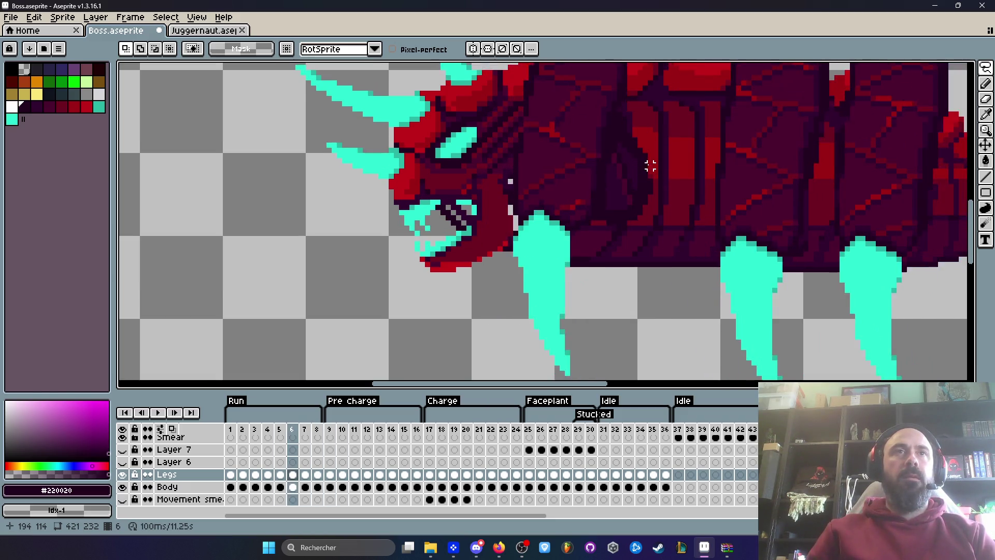
pyautogui.press('Left')
pyautogui.press('Left')
pyautogui.press('Left')
pyautogui.press('Right')
pyautogui.press('Left')
pyautogui.scroll(-3, 596, 130)
pyautogui.scroll(2, 576, 129)
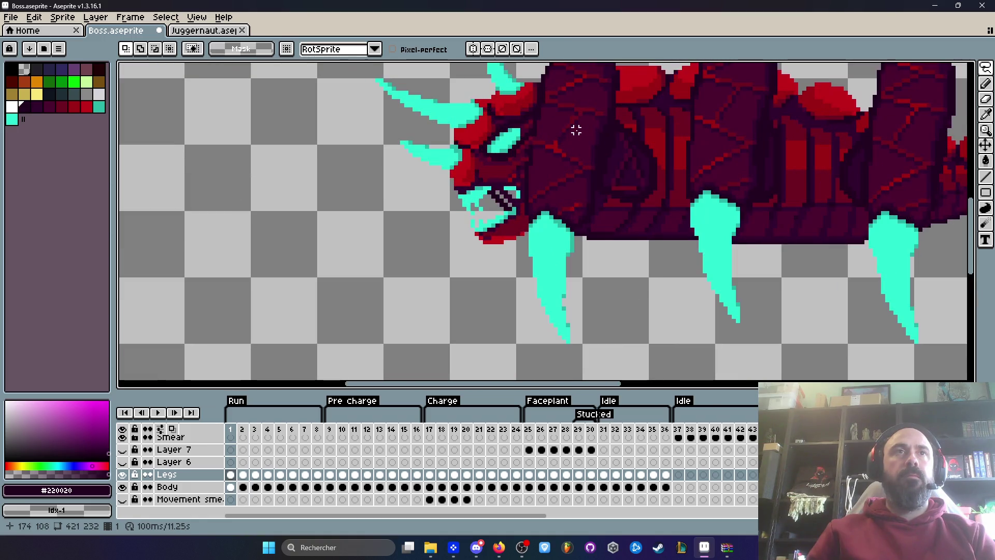
# Replay, compare frames 7 and 8, then land on Pre charge frame 11 with the Pencil
pyautogui.press('Return')
pyautogui.press('Return')
pyautogui.press('Right')
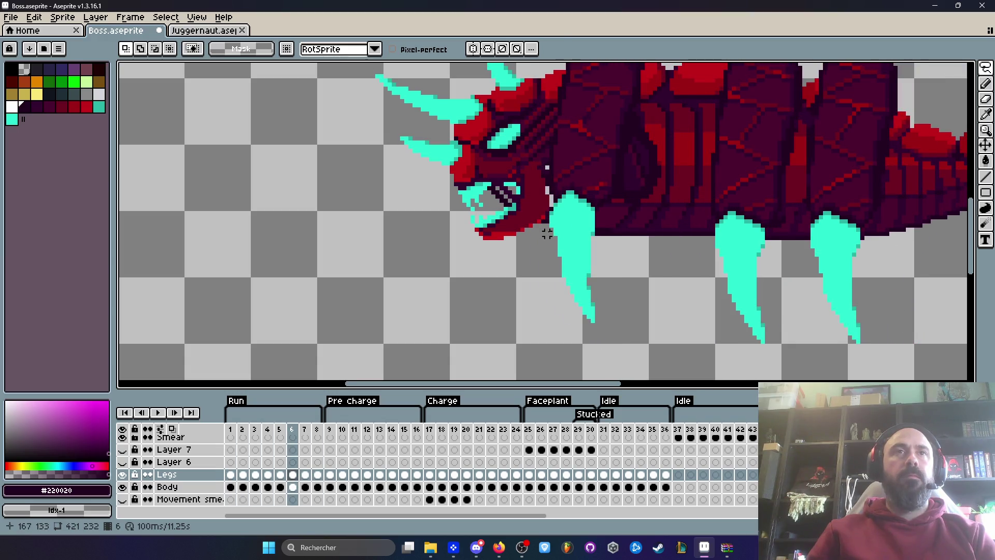
pyautogui.press('Right')
pyautogui.press('Right')
pyautogui.press('Left')
pyautogui.press('Right')
pyautogui.press('Left')
pyautogui.press('Right')
pyautogui.press('Left')
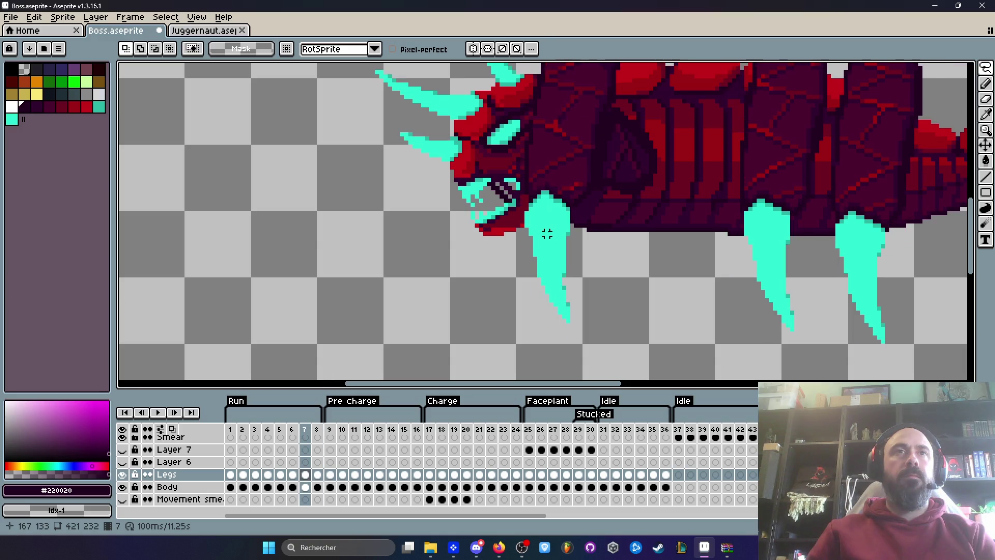
pyautogui.scroll(2, 644, 167)
pyautogui.press('Right')
pyautogui.press('Right')
pyautogui.press('Right')
pyautogui.press('b')
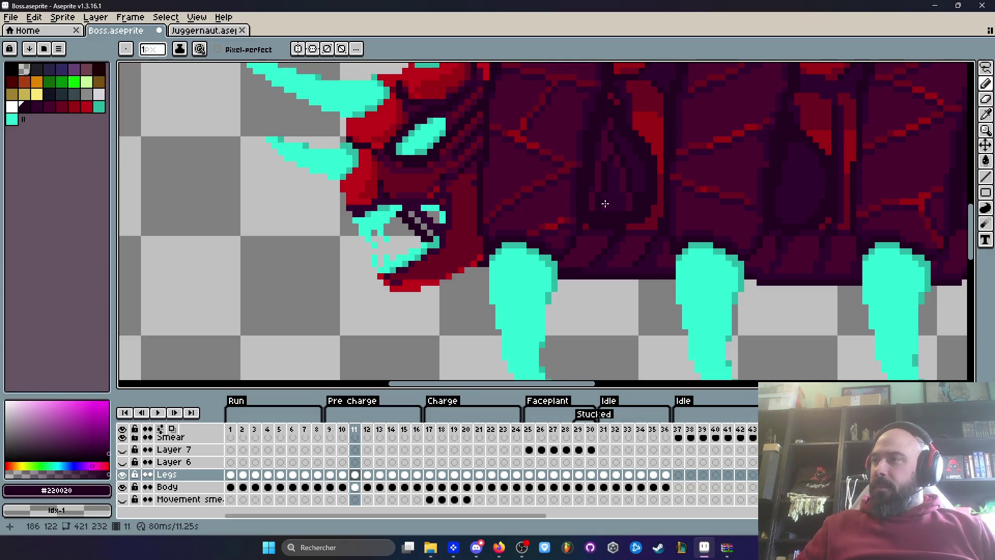
# Flip between Pre charge frames 11, 12 and 13 to compare the poses
pyautogui.scroll(-2, 529, 173)
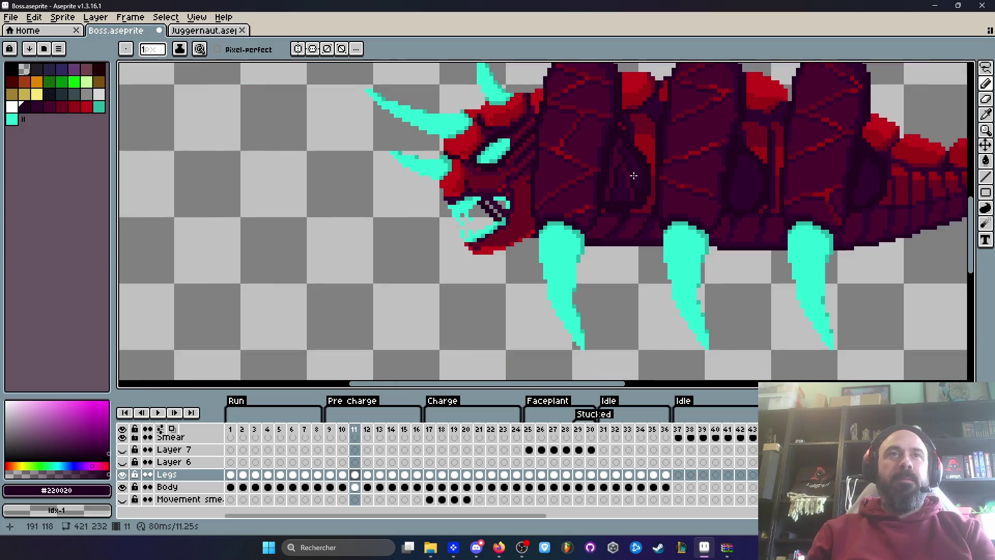
pyautogui.scroll(2, 529, 173)
pyautogui.click(329, 429)
pyautogui.press('Right')
pyautogui.press('Right')
pyautogui.press('Right')
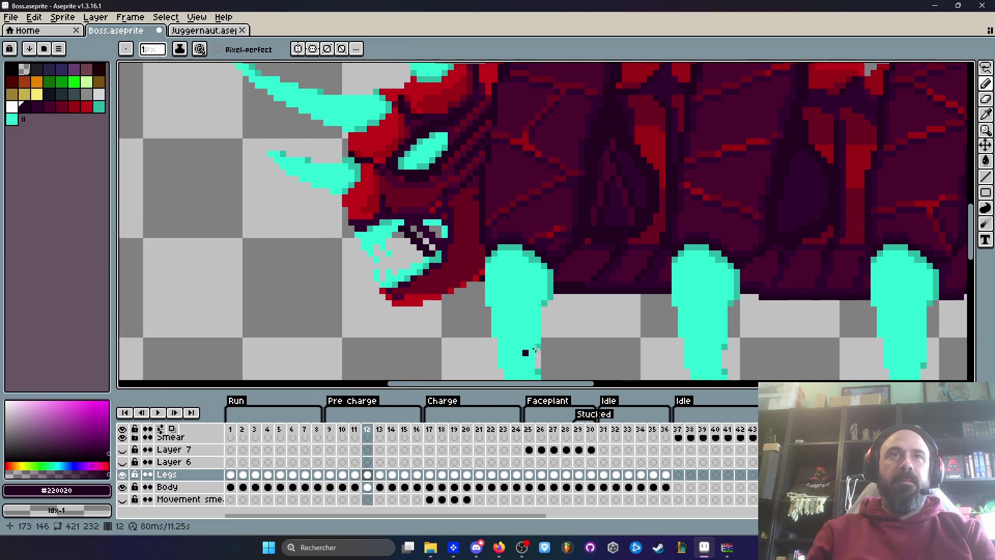
pyautogui.press('Right')
pyautogui.press('Left')
pyautogui.press('Left')
pyautogui.press('Left')
pyautogui.press('Left')
pyautogui.press('Right')
pyautogui.press('Right')
pyautogui.press('Right')
pyautogui.press('Left')
pyautogui.press('Right')
pyautogui.press('Left')
pyautogui.press('Left')
pyautogui.press('Right')
pyautogui.press('Left')
pyautogui.press('Left')
pyautogui.press('Right')
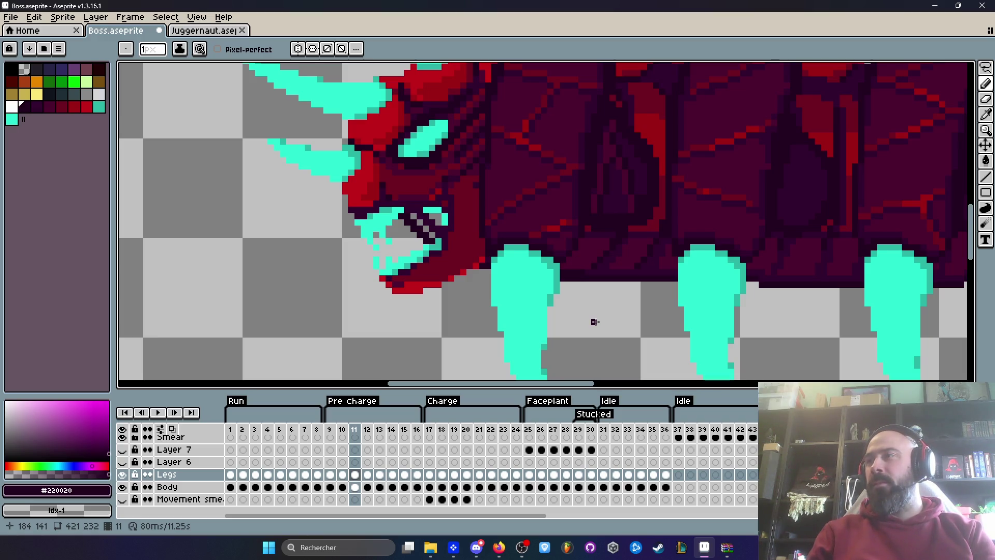
# Go to Run frame 2, check it against frame 3, and zoom in on the body
pyautogui.click(242, 429)
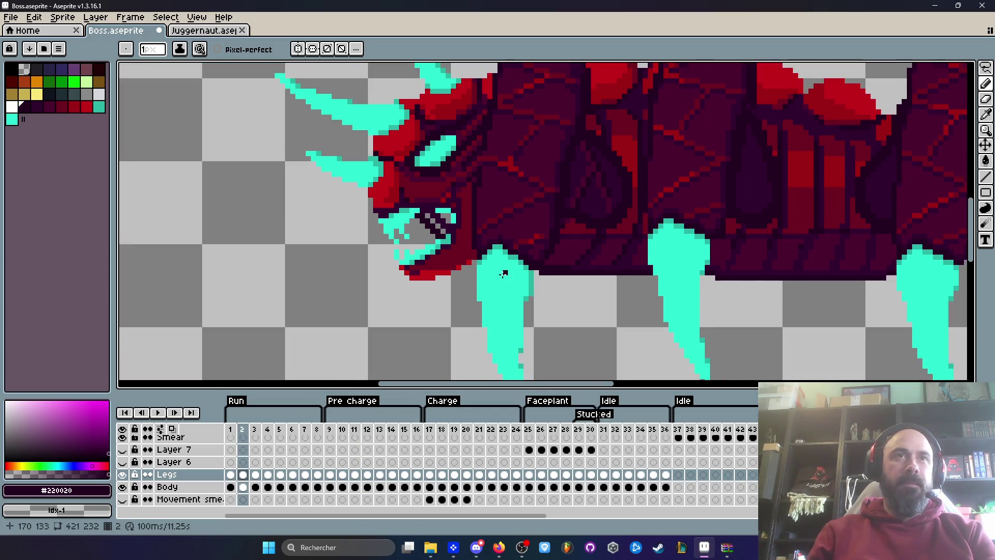
pyautogui.press('Right')
pyautogui.press('Right')
pyautogui.press('Right')
pyautogui.press('Left')
pyautogui.press('Left')
pyautogui.press('Left')
pyautogui.scroll(3, 504, 273)
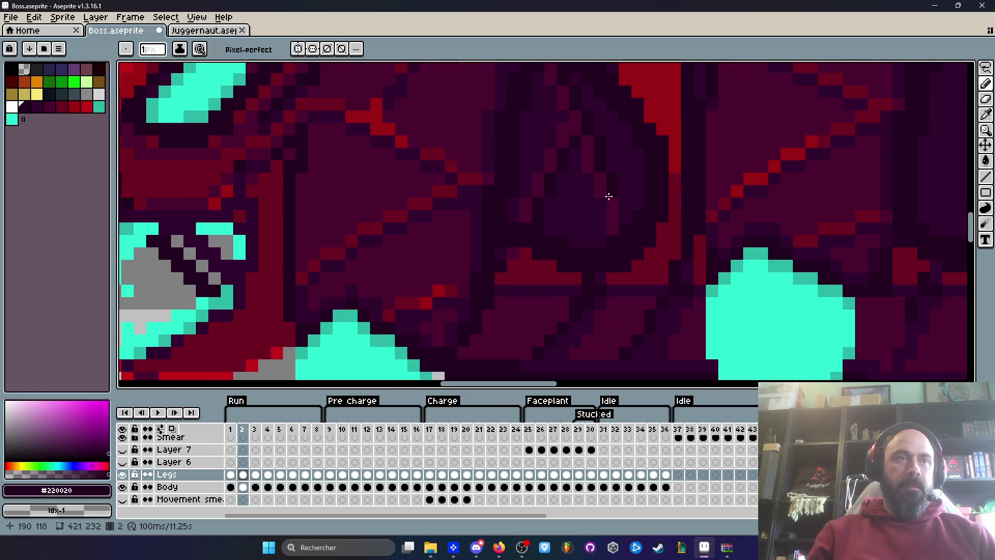
# Flip repeatedly between Run frames 2 and 3 up close to compare the body shading
pyautogui.press('i')
pyautogui.press('b')
pyautogui.scroll(-3, 609, 179)
pyautogui.scroll(4, 611, 185)
pyautogui.press('Right')
pyautogui.press('Left')
pyautogui.press('Right')
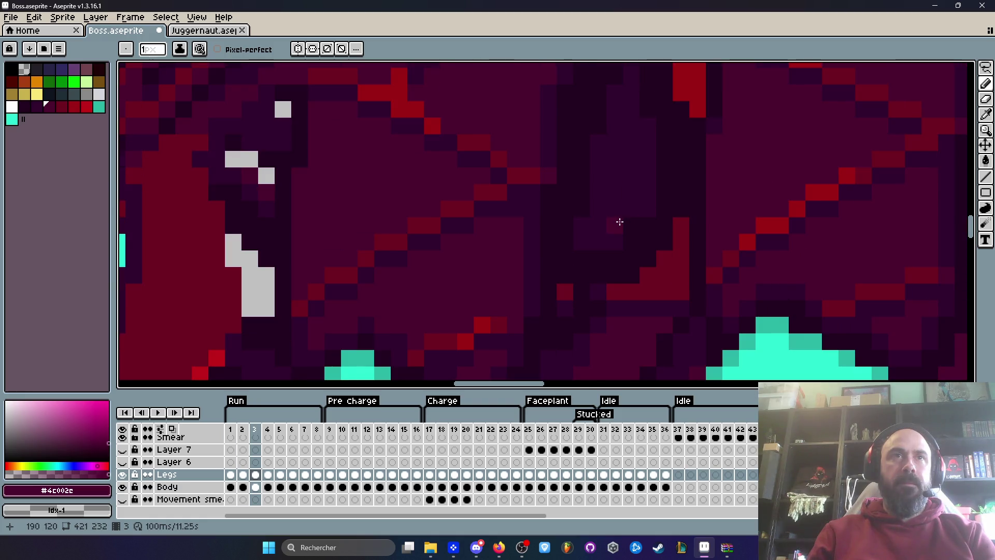
pyautogui.press('Left')
pyautogui.press('Right')
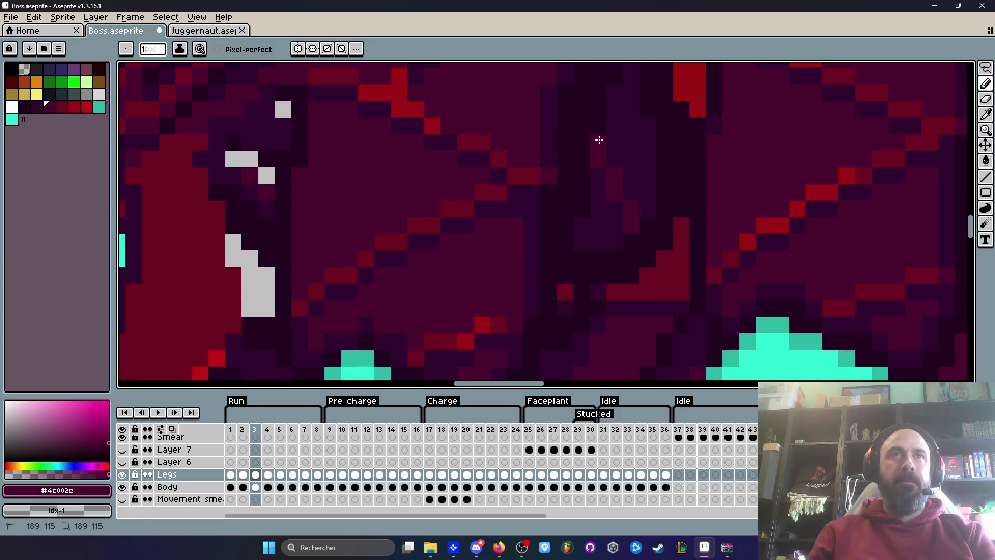
pyautogui.scroll(-5, 599, 140)
pyautogui.press('Left')
pyautogui.press('Right')
pyautogui.press('Left')
pyautogui.press('Right')
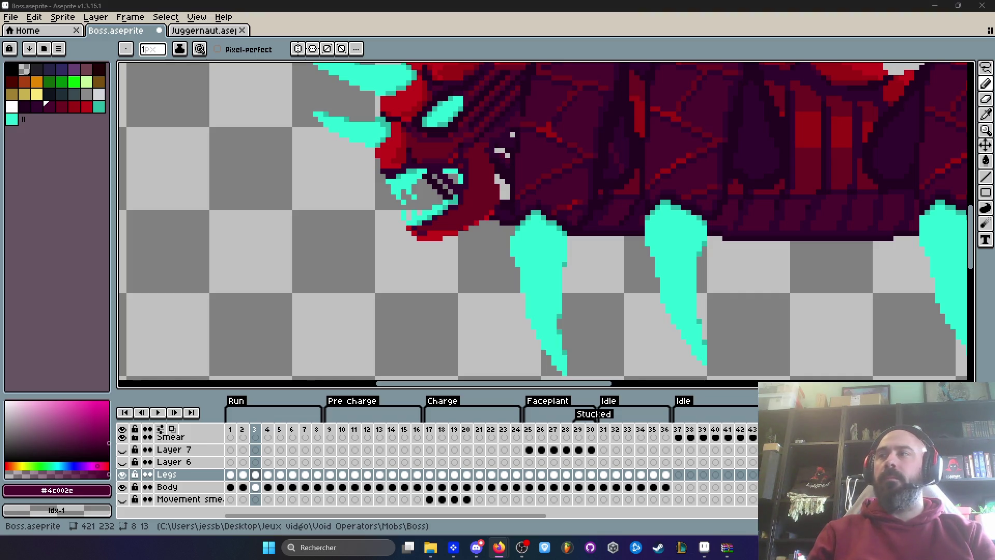
pyautogui.scroll(-1, 733, 126)
pyautogui.scroll(2, 622, 147)
pyautogui.press('Left')
pyautogui.press('Right')
pyautogui.scroll(1, 619, 152)
pyautogui.press('Left')
pyautogui.press('Right')
pyautogui.scroll(1, 596, 133)
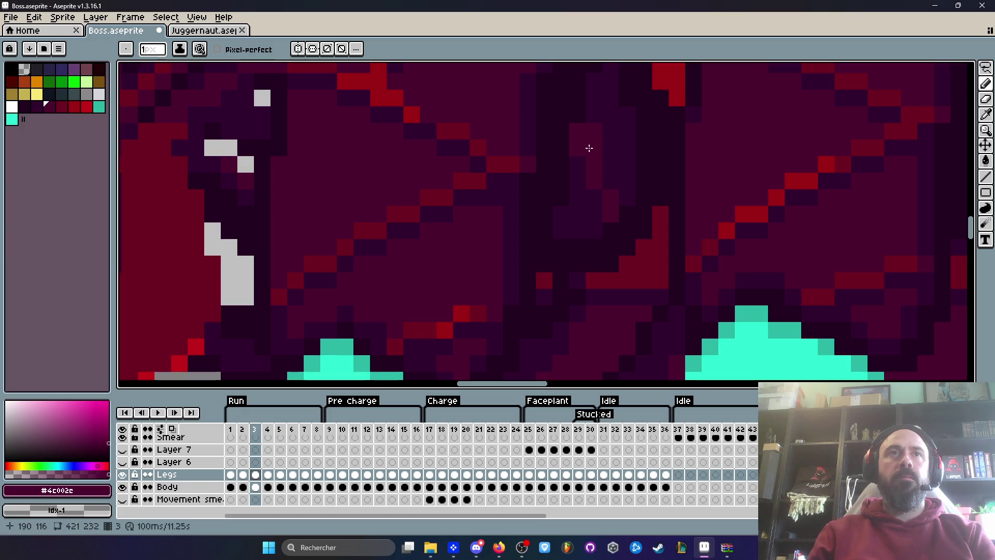
# Eyedrop the dark #220020 body colour, recheck frames 2 and 3, and zoom out on frame 2
pyautogui.keyDown('alt'); pyautogui.click(577, 114); pyautogui.keyUp('alt')
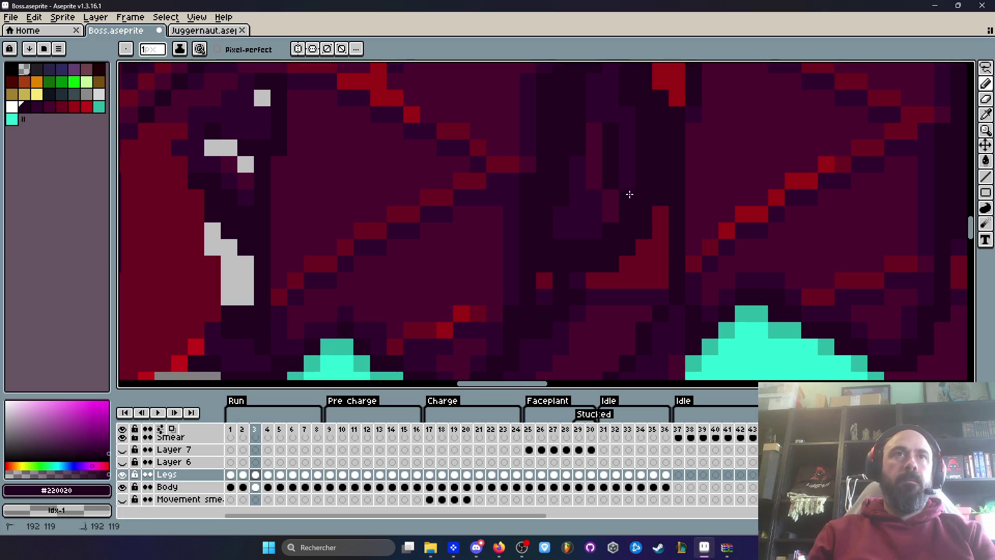
pyautogui.scroll(-2, 595, 118)
pyautogui.press('Left')
pyautogui.press('Right')
pyautogui.press('Left')
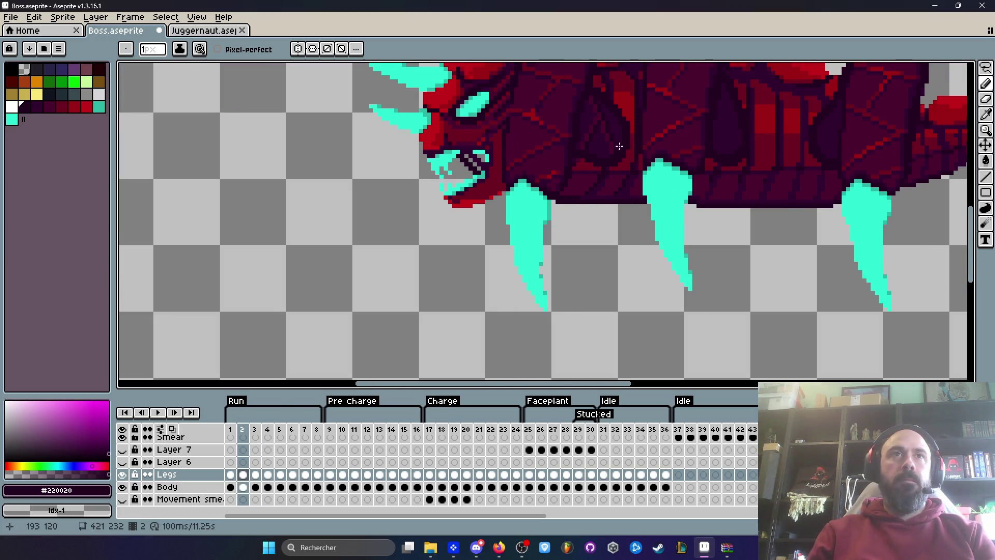
pyautogui.scroll(2, 618, 146)
pyautogui.scroll(1, 618, 145)
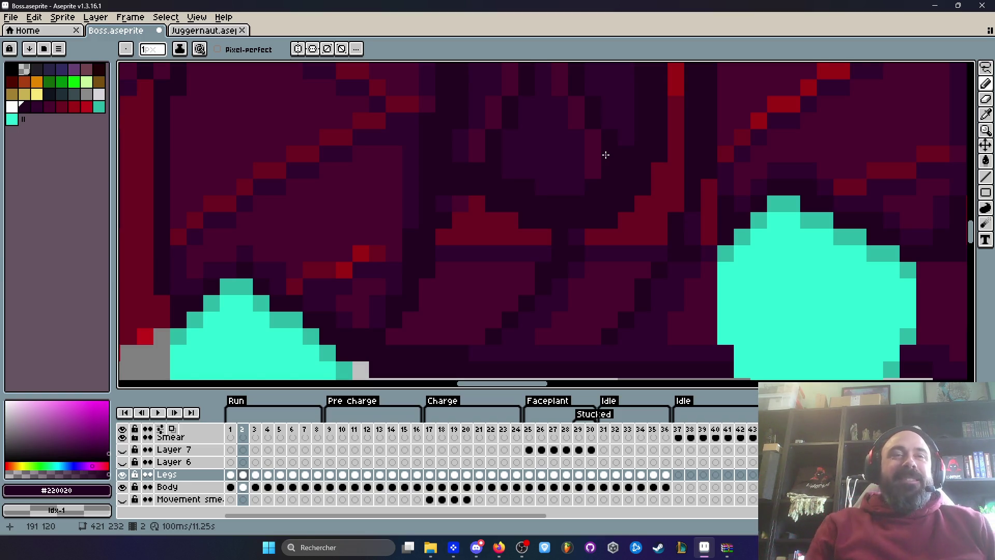
pyautogui.scroll(-4, 606, 155)
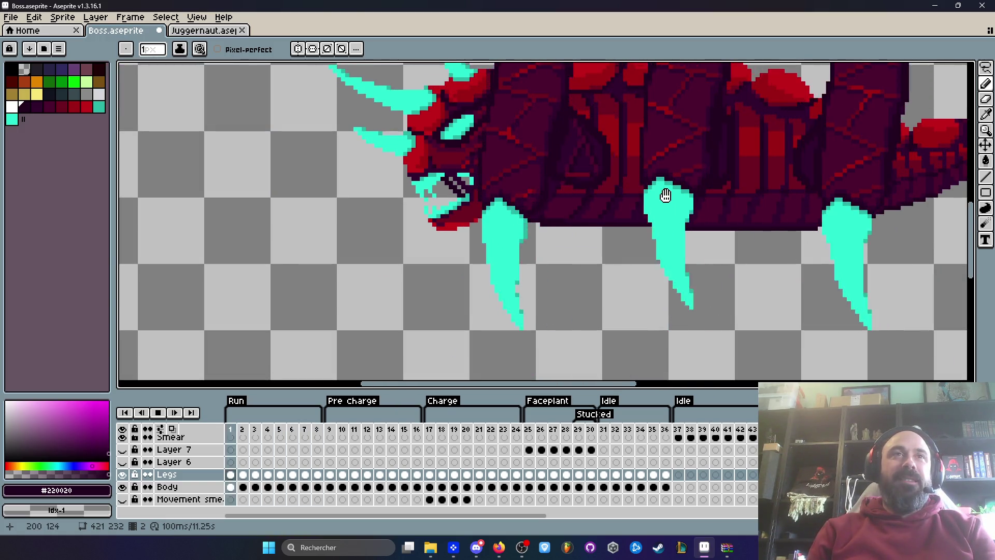
pyautogui.press('Return')
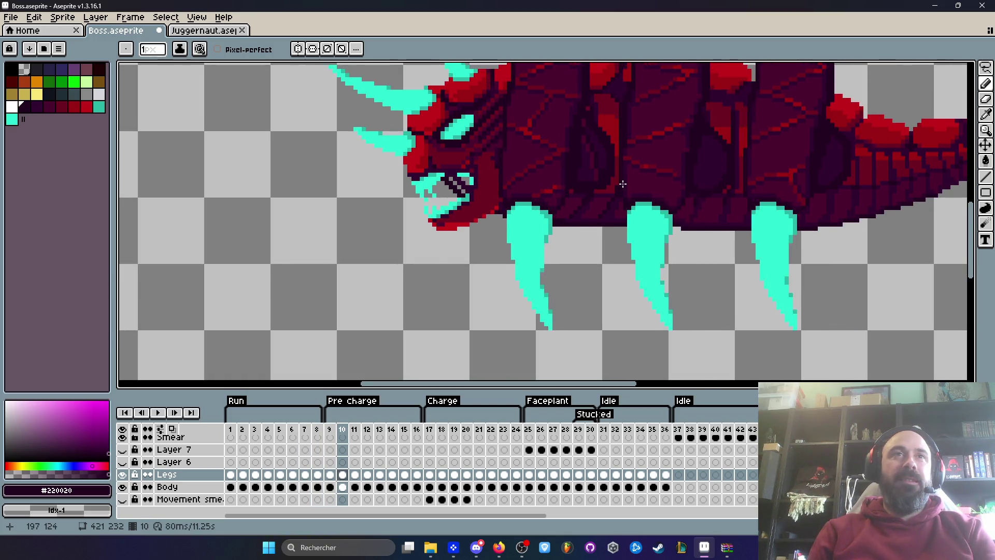
pyautogui.press('Left')
pyautogui.press('Left')
pyautogui.press('Right')
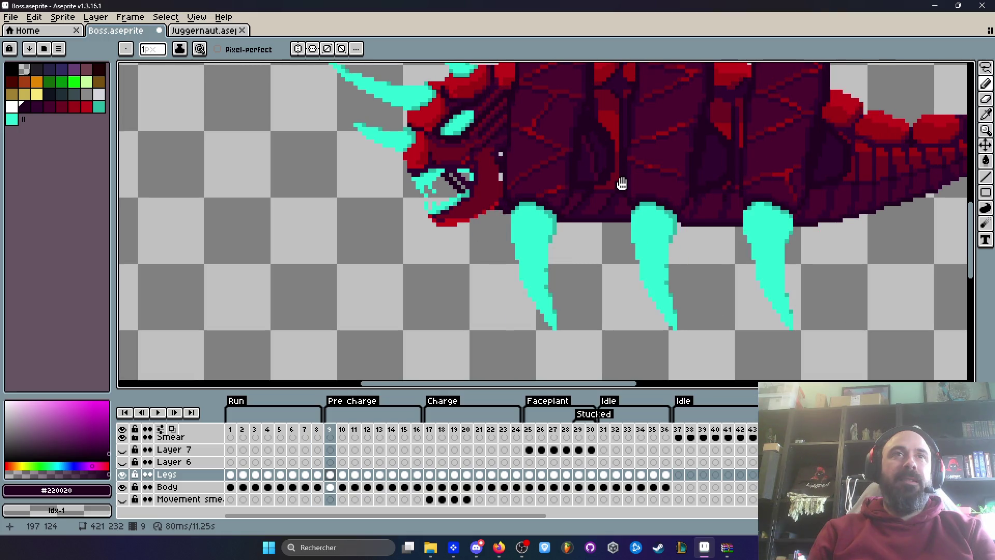
pyautogui.press('Return')
pyautogui.click(231, 428)
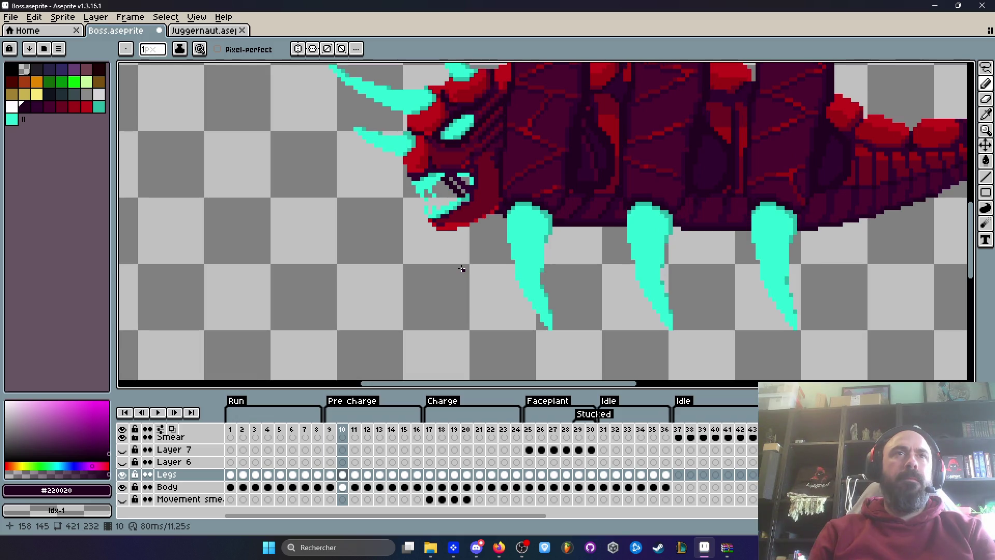
pyautogui.click(232, 430)
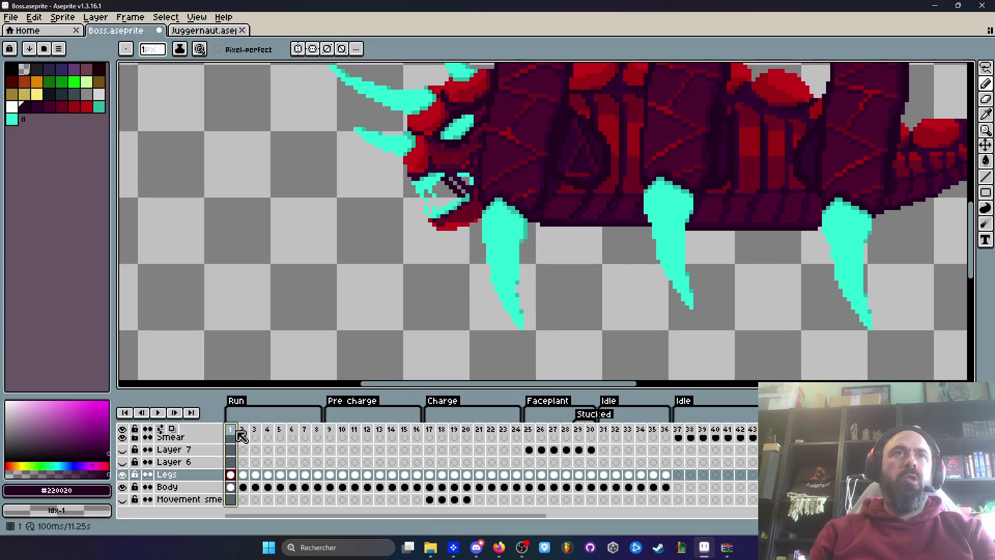
pyautogui.click(240, 433)
pyautogui.press('Return')
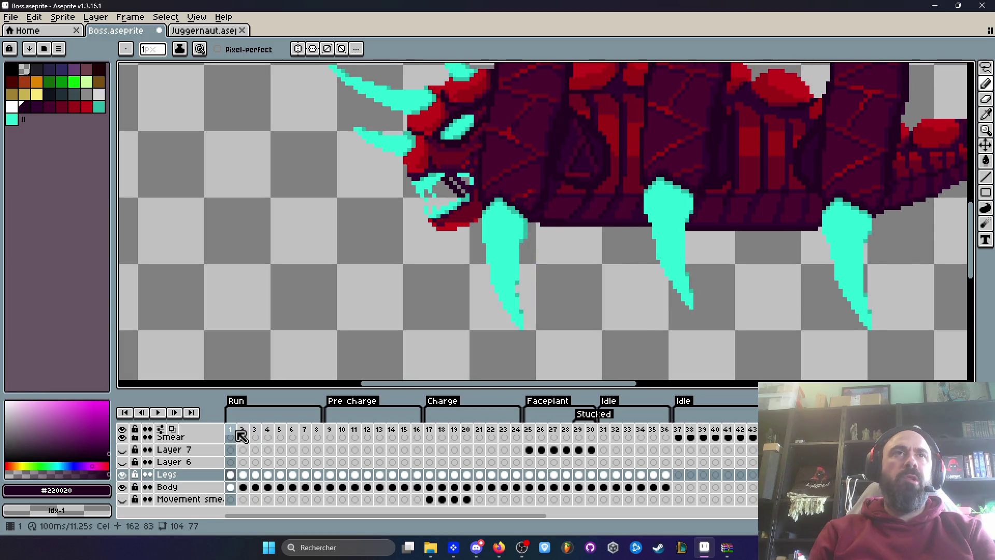
pyautogui.press('Return')
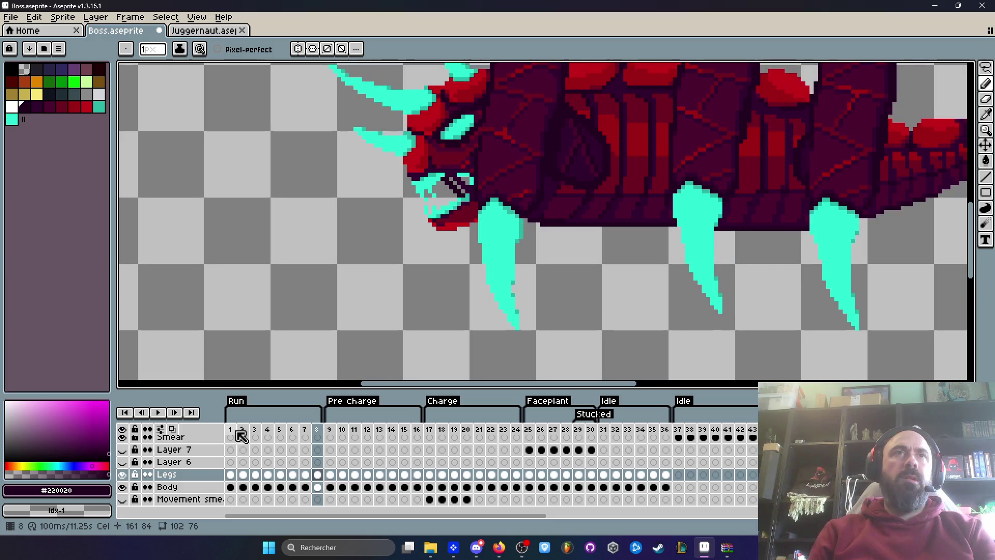
pyautogui.press('Return')
pyautogui.press('Return')
pyautogui.press('Return')
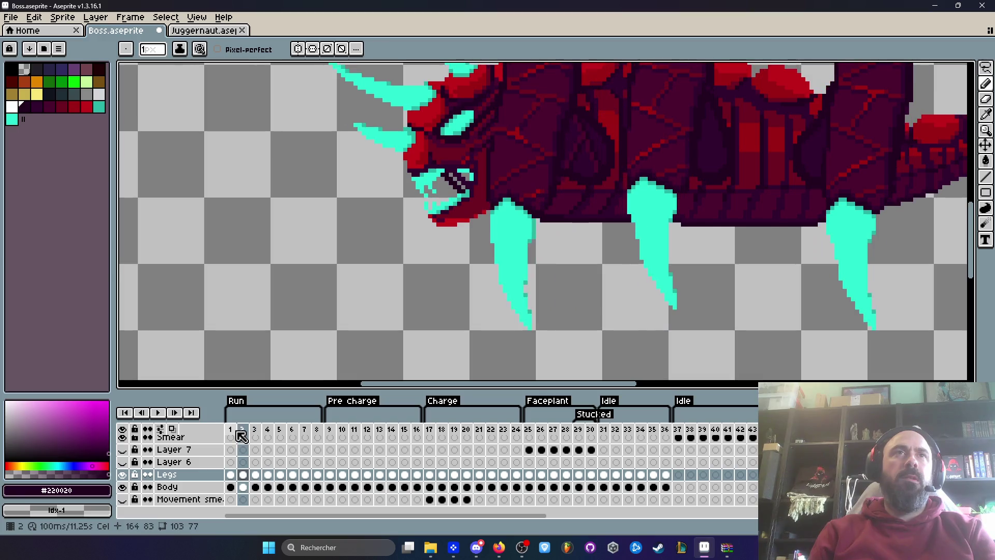
pyautogui.press('Return')
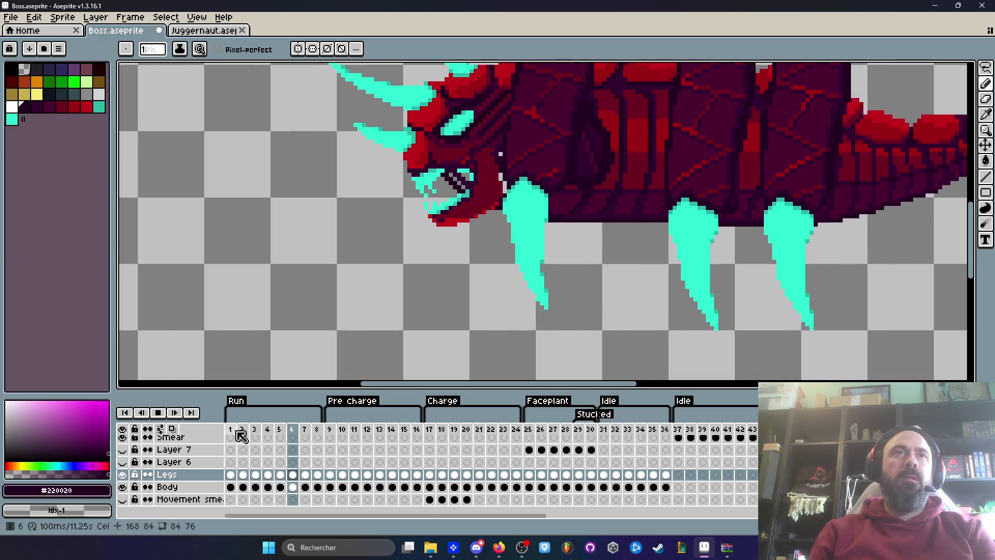
pyautogui.scroll(1, 539, 187)
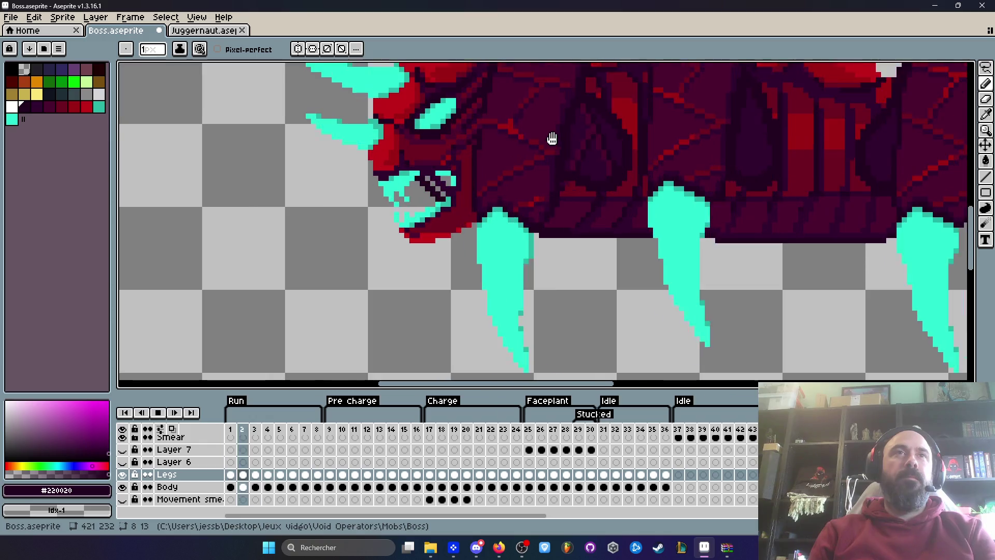
pyautogui.press('Return')
pyautogui.press('Right')
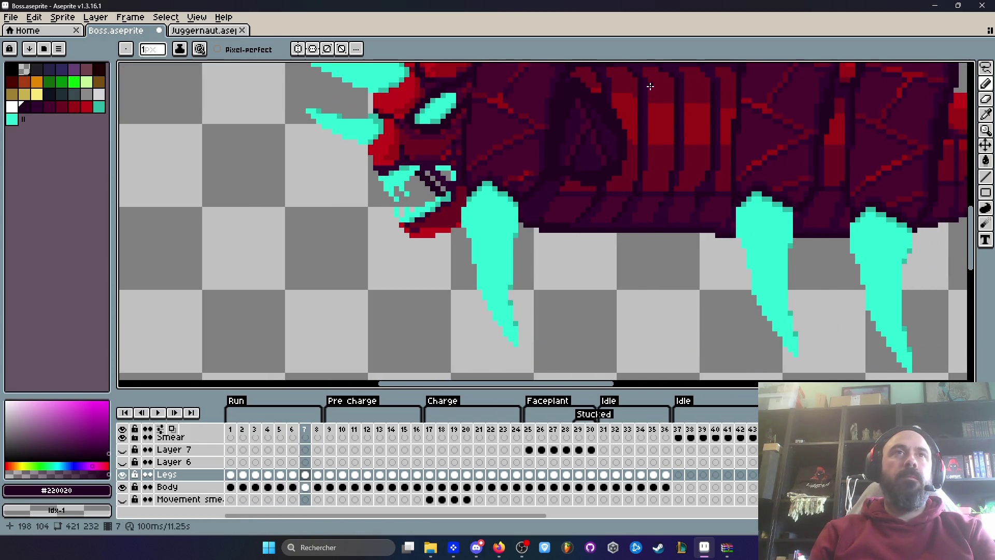
pyautogui.press('Left')
pyautogui.press('Right')
pyautogui.press('Return')
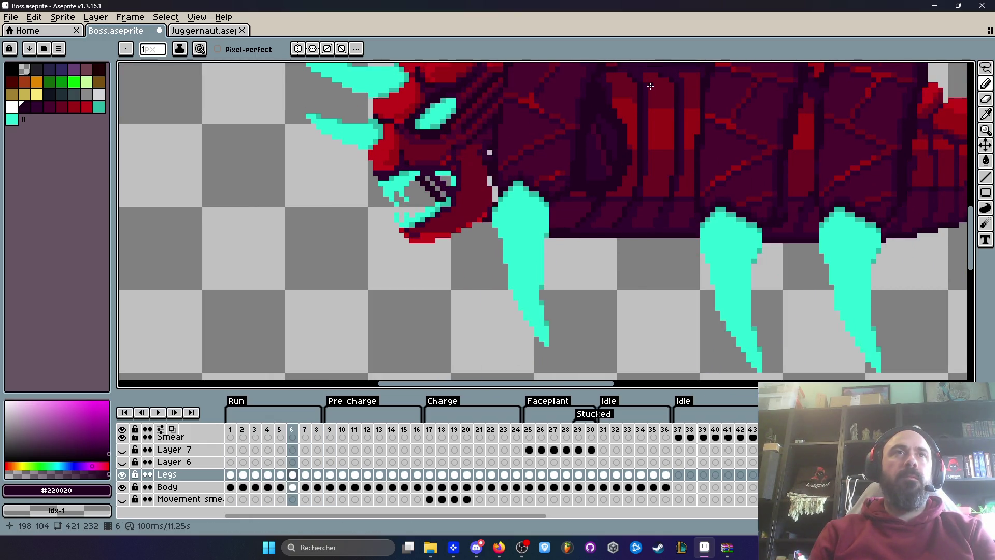
pyautogui.scroll(3, 586, 175)
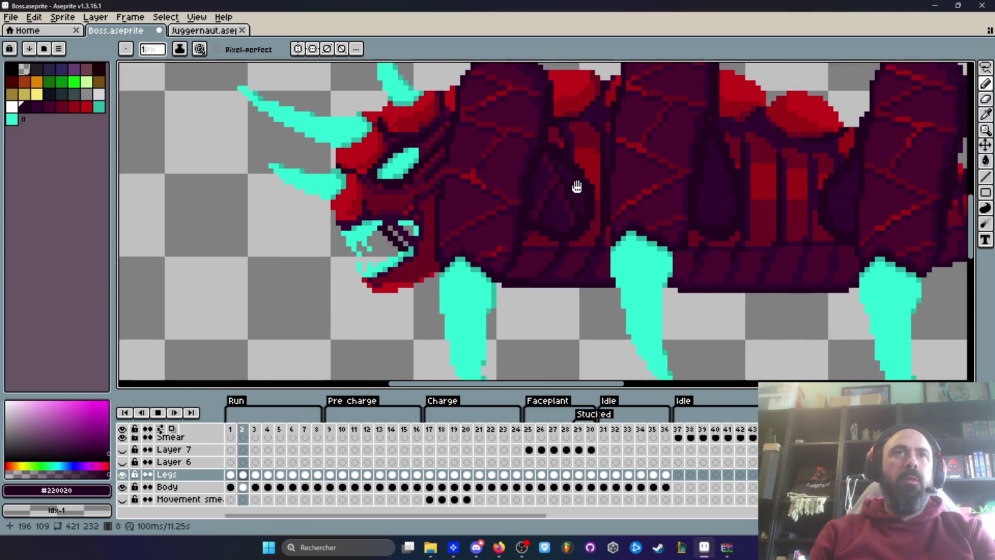
pyautogui.press('Return')
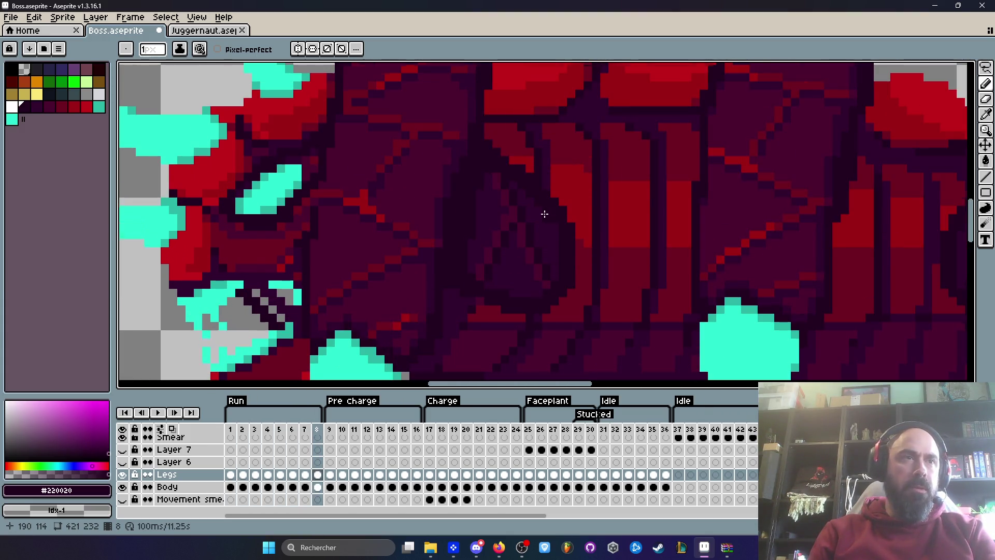
pyautogui.press('Return')
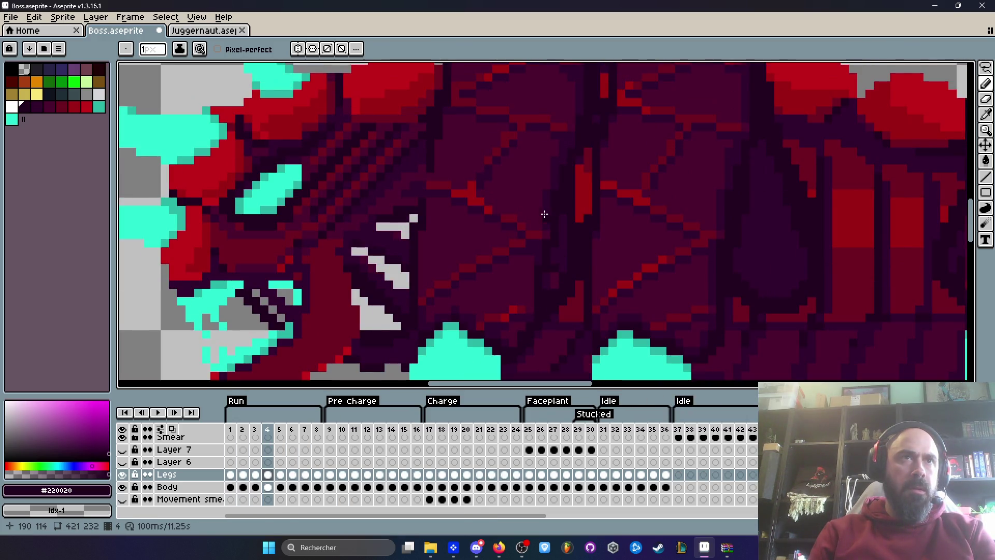
pyautogui.press('Return')
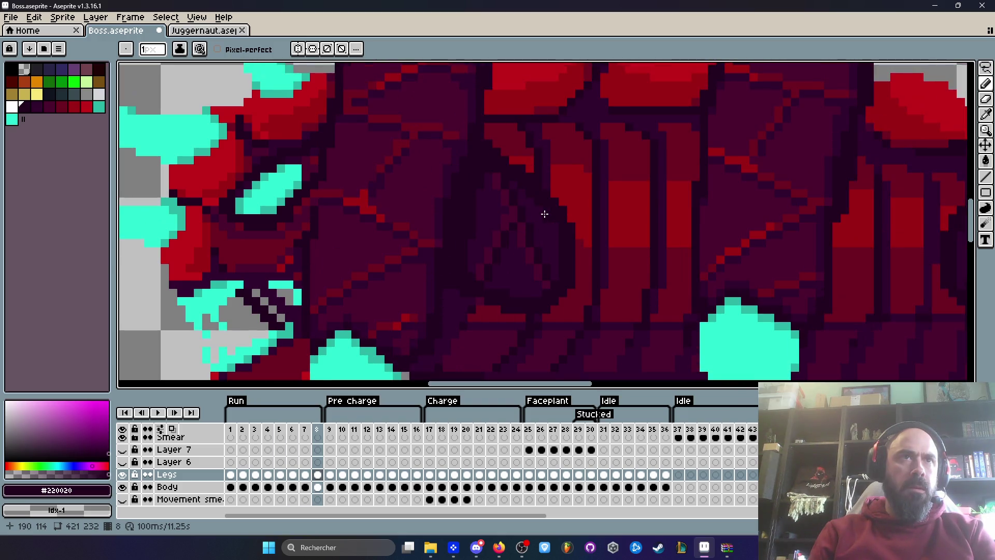
pyautogui.press('Return')
pyautogui.press('Return')
pyautogui.press('Return')
pyautogui.press('Return')
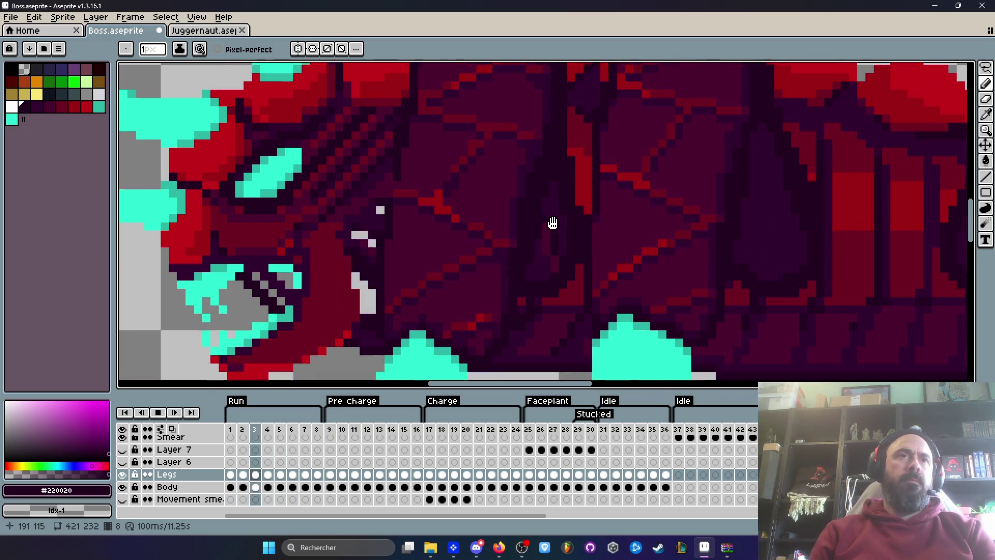
pyautogui.press('Return')
pyautogui.press('Return')
pyautogui.press('Return')
pyautogui.press('Return')
pyautogui.press('Return')
pyautogui.scroll(1, 553, 223)
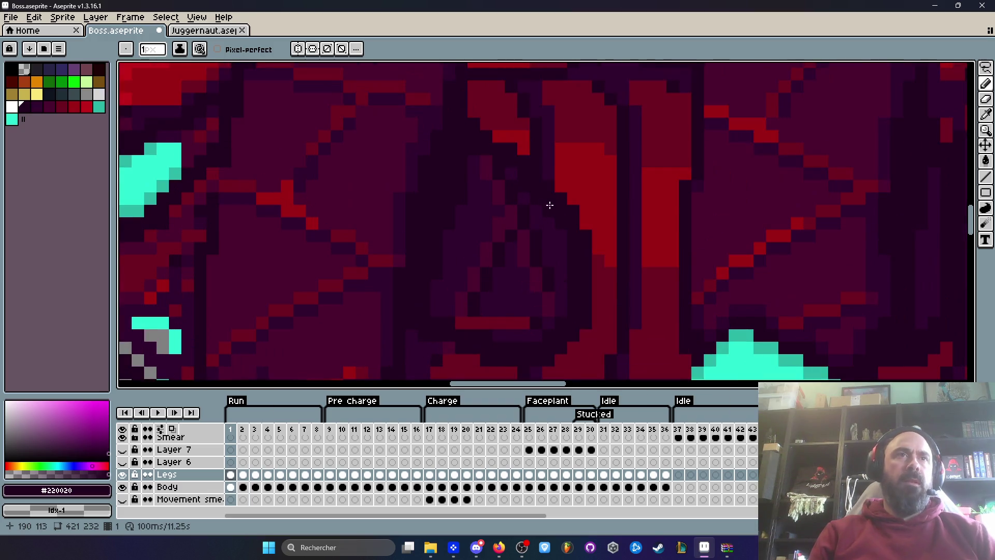
# Lasso-select the dark body patch on Run frame 1
pyautogui.press('q')
pyautogui.scroll(1, 497, 207)
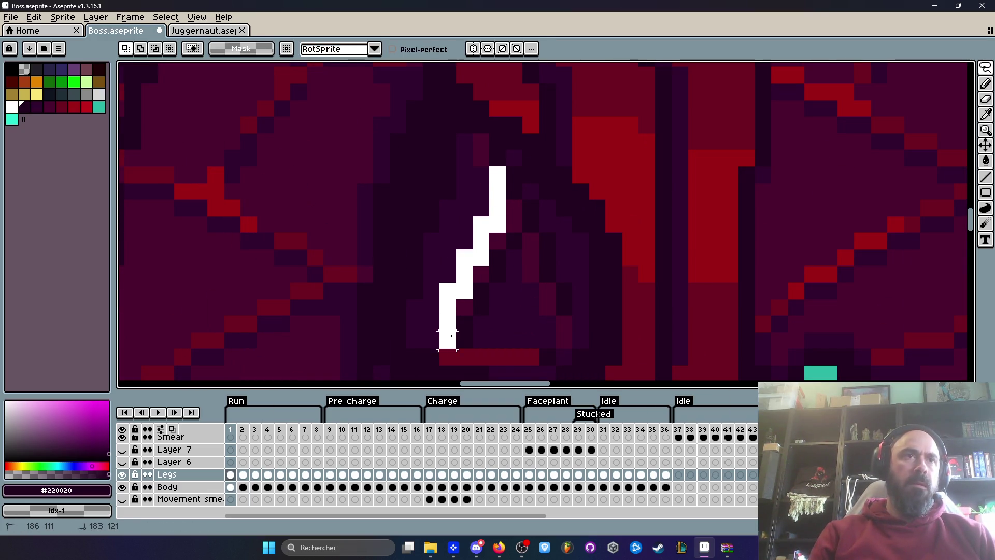
pyautogui.moveTo(513, 190); pyautogui.dragTo(513, 189)
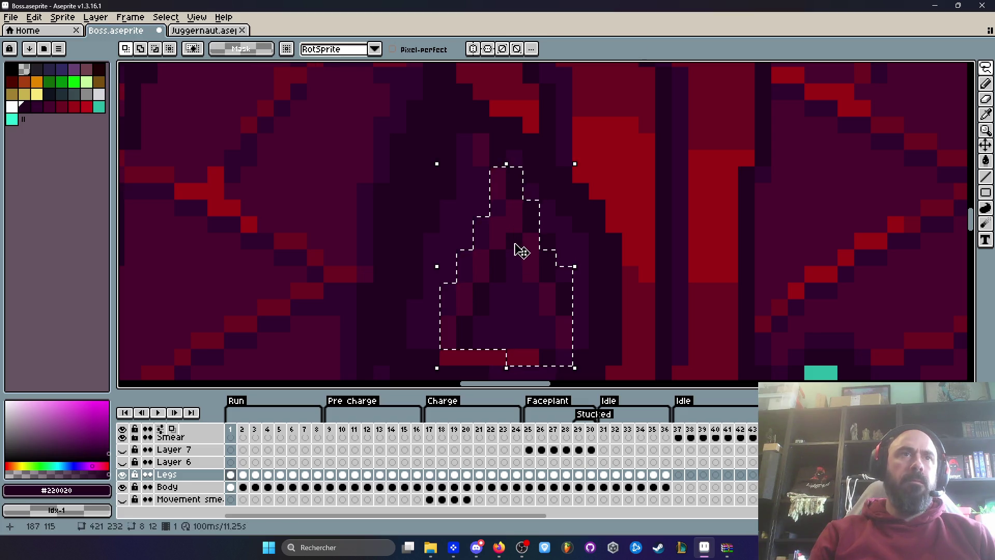
pyautogui.scroll(-6, 501, 251)
pyautogui.scroll(4, 502, 254)
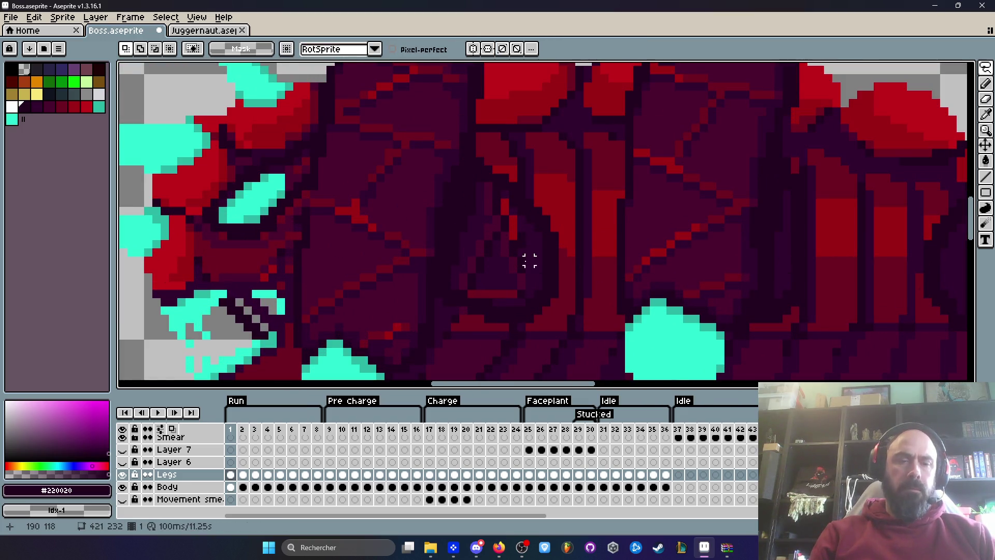
pyautogui.scroll(1, 529, 261)
# Sample the dark body colour and paint the stray red pixel dark
pyautogui.press('i')
pyautogui.scroll(1, 538, 252)
pyautogui.press('b')
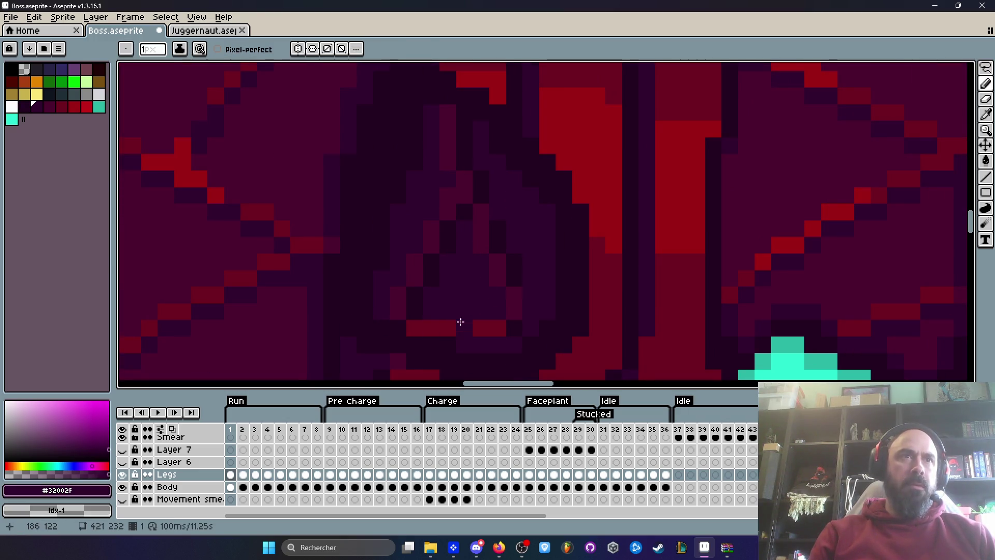
pyautogui.press('i')
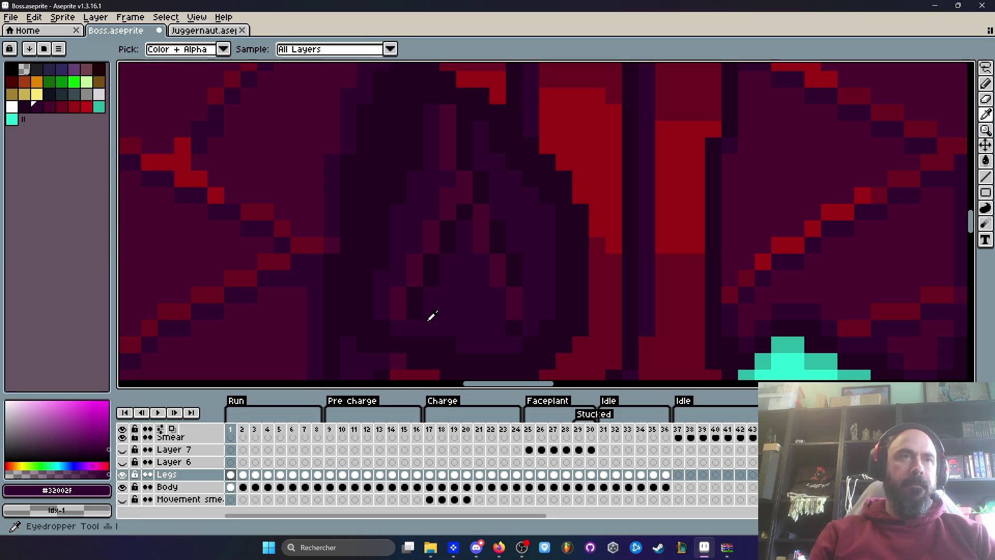
pyautogui.press('b')
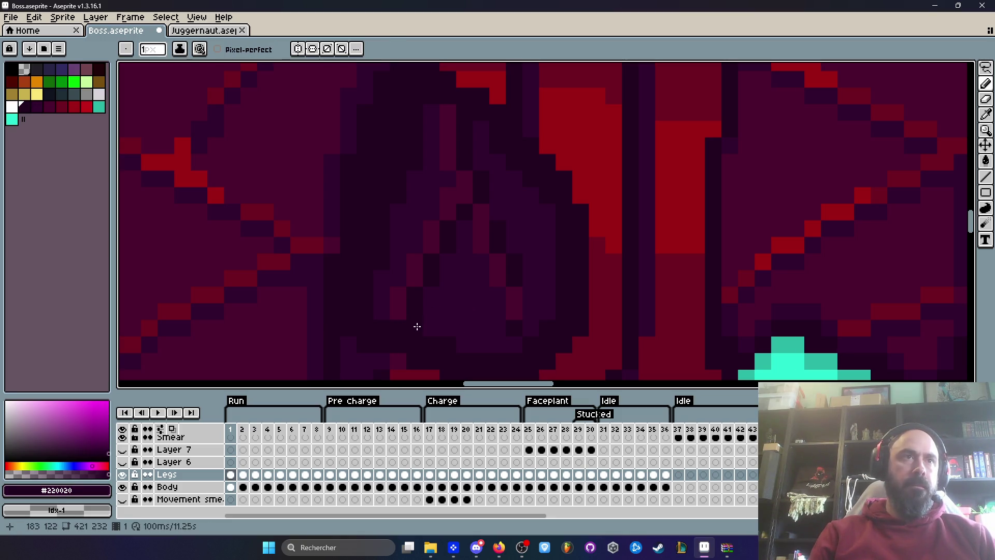
pyautogui.press('i')
pyautogui.rightClick(457, 304)
pyautogui.press('b')
pyautogui.click(415, 331)
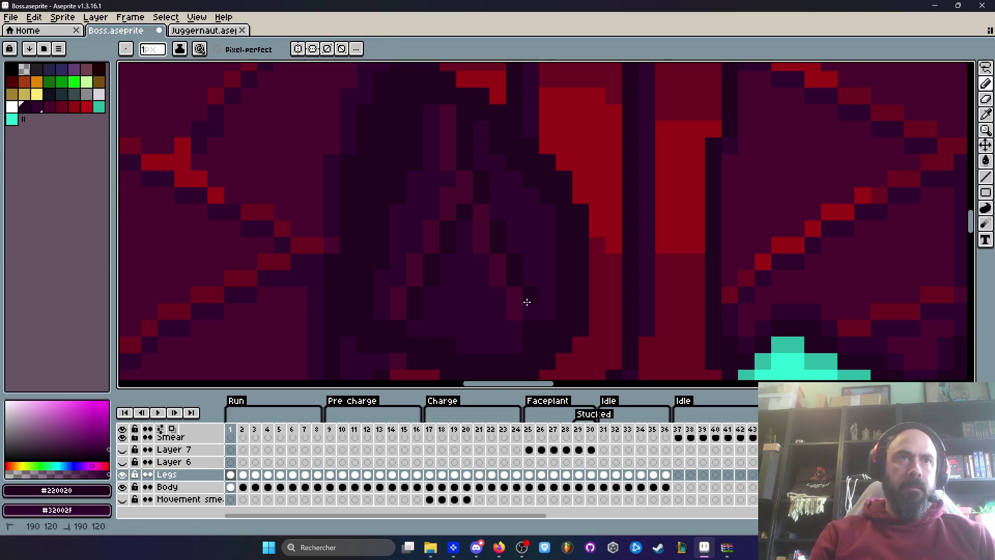
# Sample another dark body colour with the Eyedropper and return to the Pencil
pyautogui.scroll(-4, 528, 317)
pyautogui.scroll(6, 529, 318)
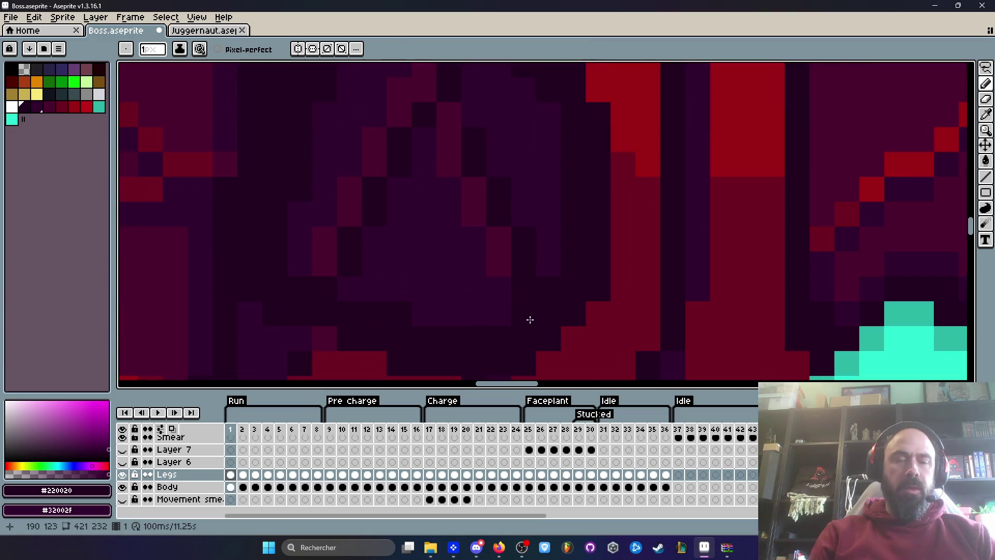
pyautogui.press('i')
pyautogui.click(495, 264)
pyautogui.press('b')
pyautogui.scroll(-3, 545, 313)
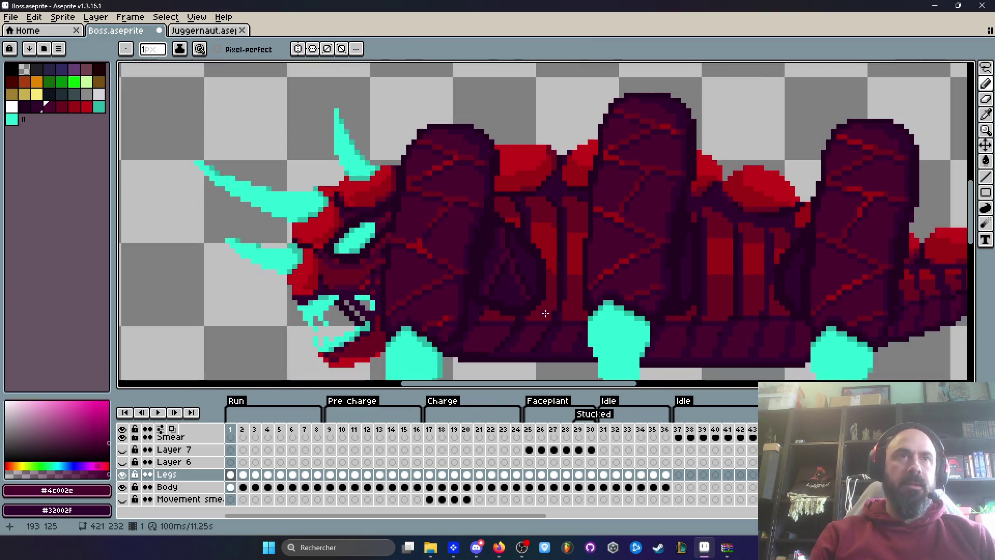
# Play and stop the animation to review the fix, stepping to frame 9
pyautogui.press('Return')
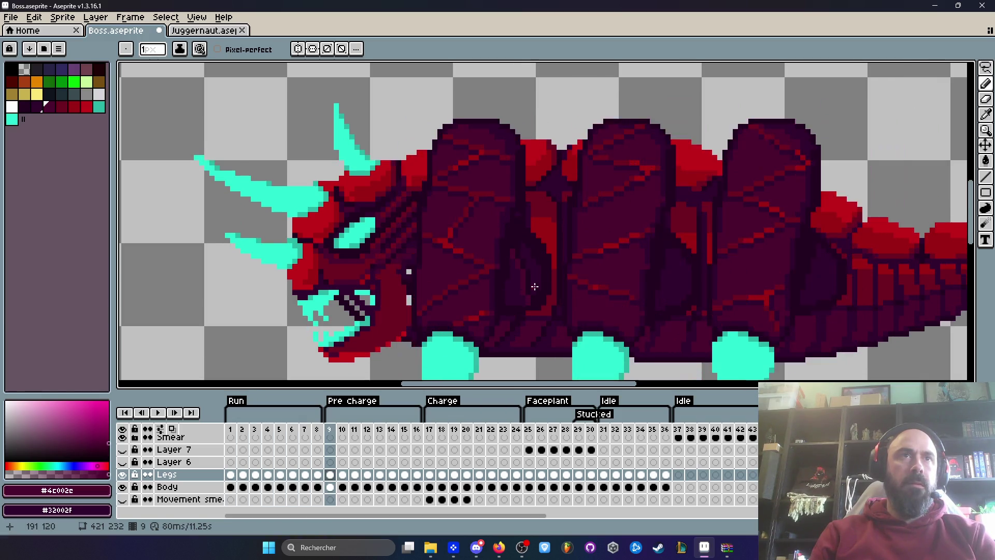
pyautogui.press('Return')
pyautogui.press('Right')
pyautogui.press('Right')
pyautogui.press('Return')
pyautogui.press('Return')
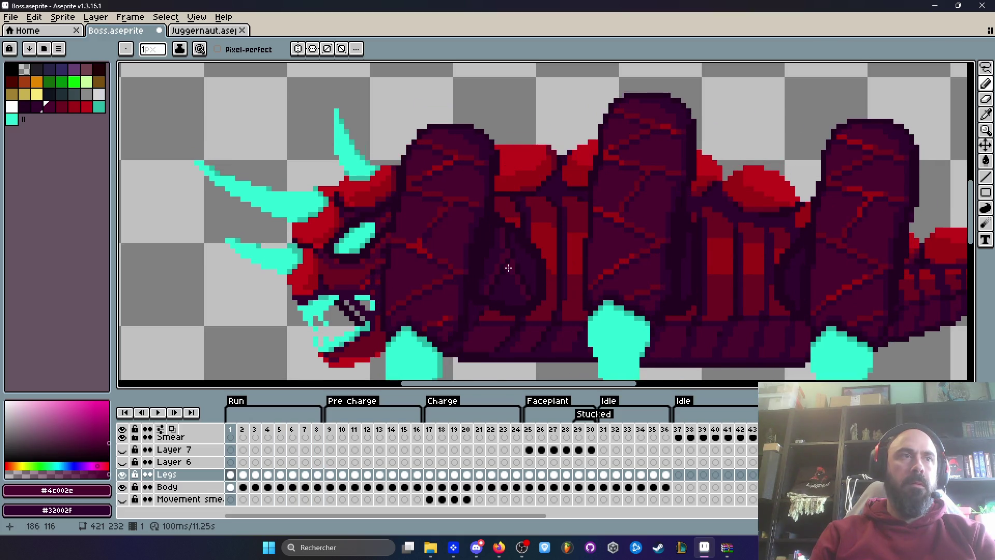
pyautogui.press('Right')
pyautogui.press('Left')
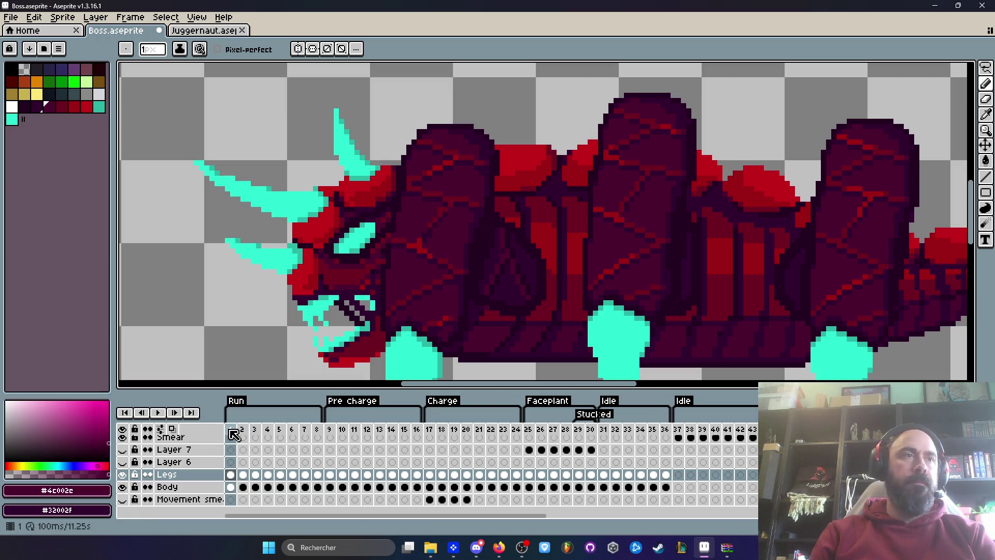
# Compare Run frames 1 and 2, then play and stop the animation on frame 1
pyautogui.press('Right')
pyautogui.press('Left')
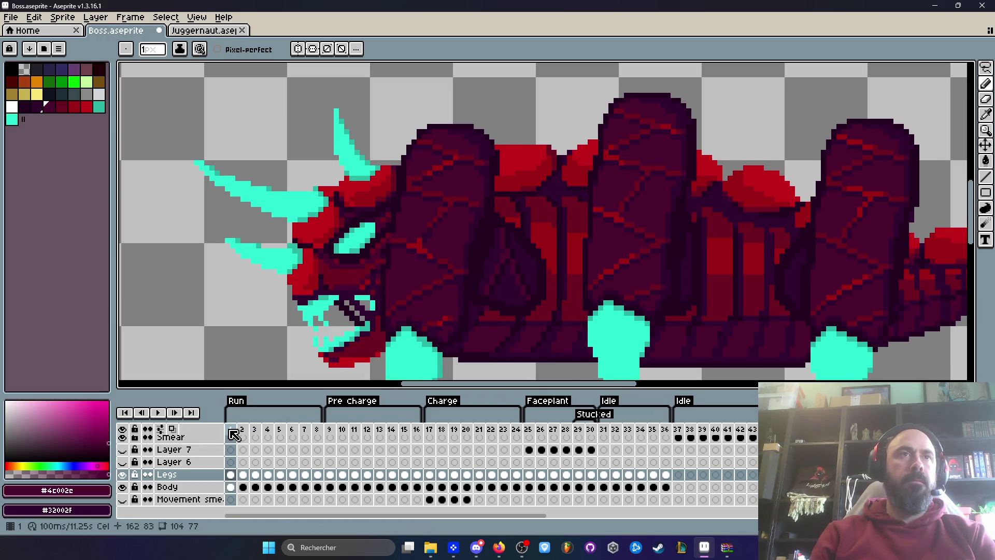
pyautogui.press('Right')
pyautogui.press('Left')
pyautogui.press('Right')
pyautogui.press('Left')
pyautogui.press('Right')
pyautogui.press('Left')
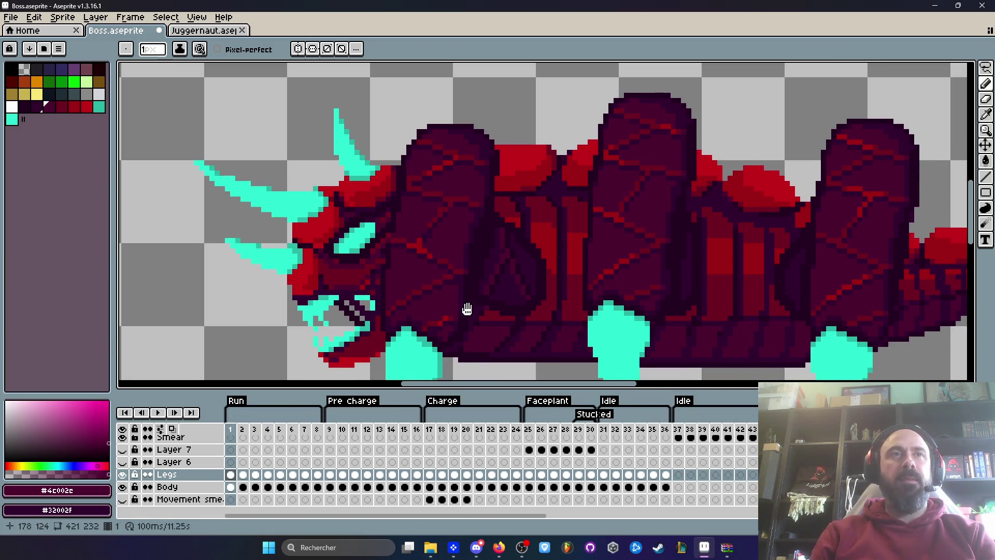
pyautogui.press('Return')
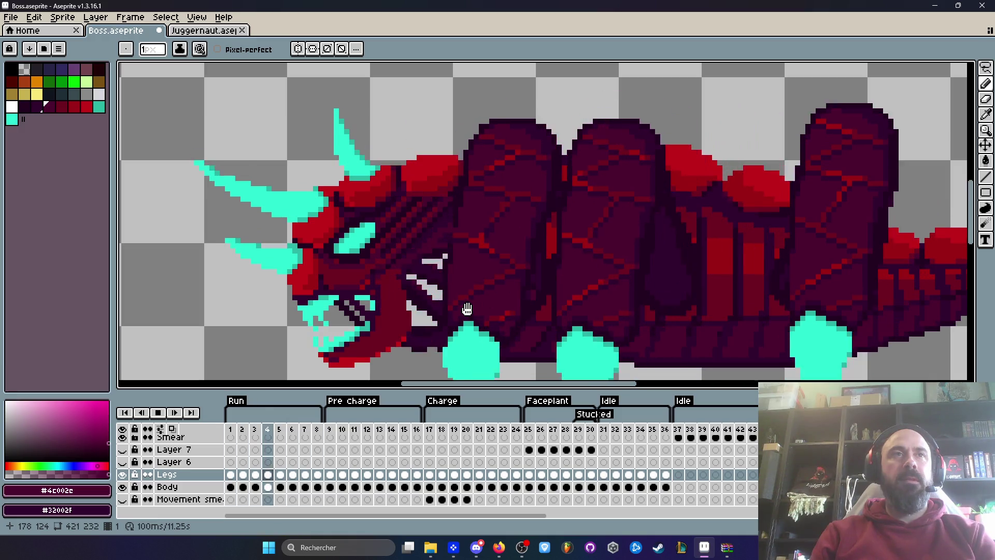
pyautogui.press('Return')
pyautogui.scroll(5, 483, 276)
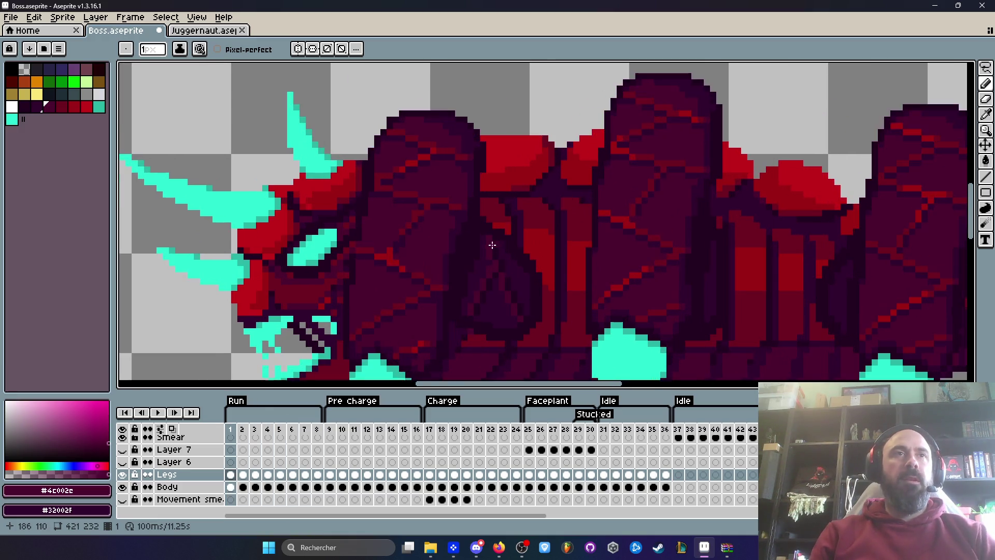
# Nudge the small 2x2 pixel block one pixel left with a rectangular selection
pyautogui.press('m')
pyautogui.moveTo(478, 215)
pyautogui.mouseDown()
pyautogui.moveTo(511, 238)
pyautogui.moveTo(482, 228)
pyautogui.mouseUp()
pyautogui.hotkey('ctrl', 'd')
pyautogui.press('i')
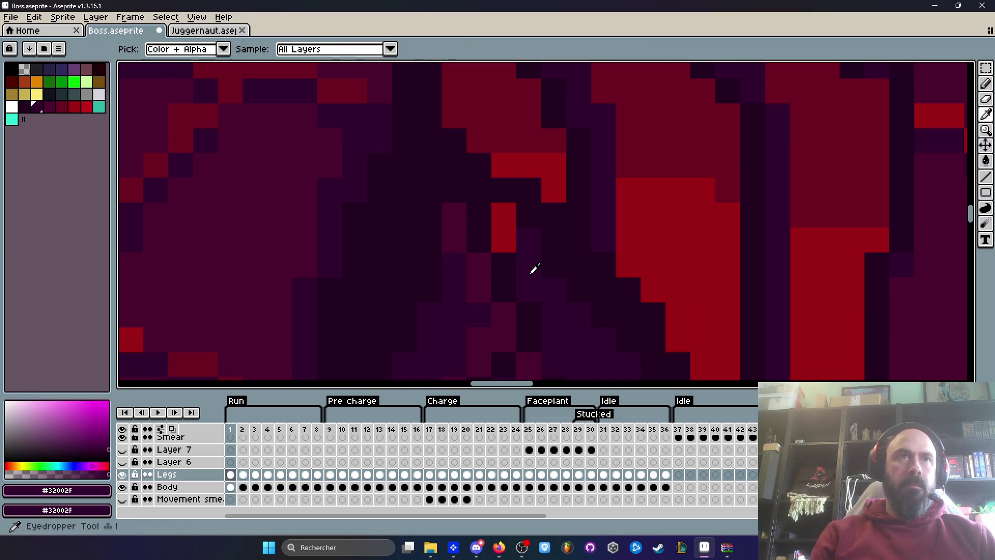
pyautogui.press('b')
# Paint the remaining red pixel block dark purple and play the animation to preview
pyautogui.keyDown('alt'); pyautogui.click(526, 211); pyautogui.keyUp('alt')
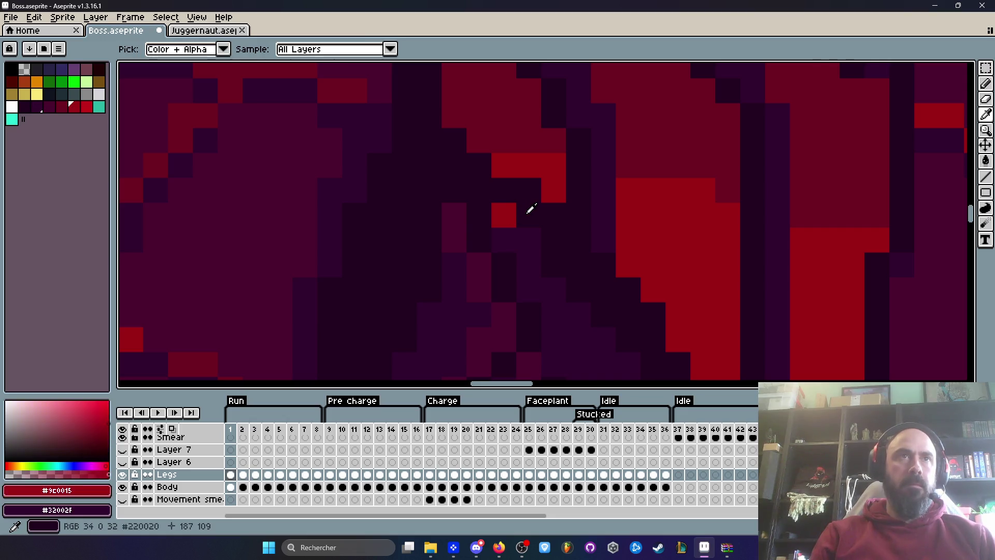
pyautogui.click(513, 214)
pyautogui.scroll(-4, 513, 213)
pyautogui.press('Return')
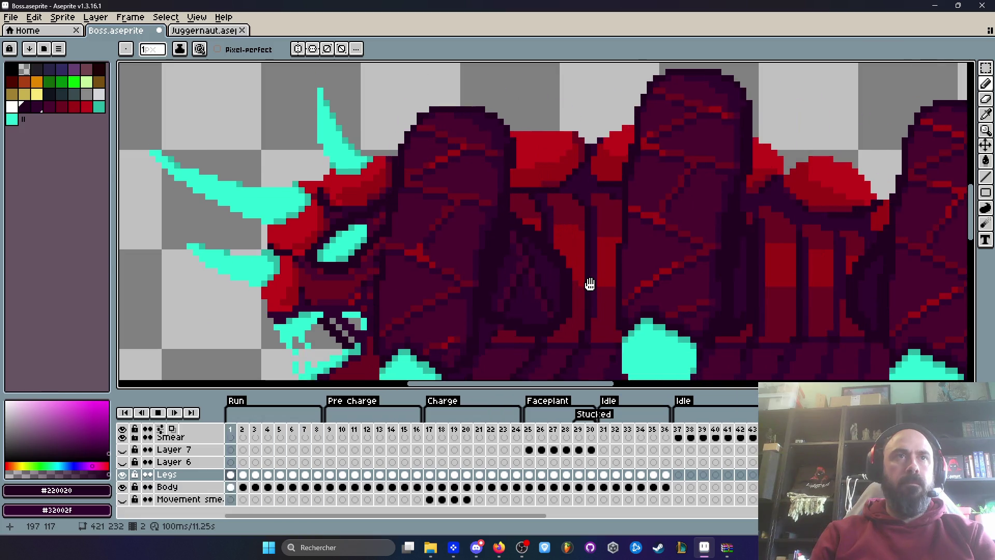
pyautogui.scroll(-2, 590, 284)
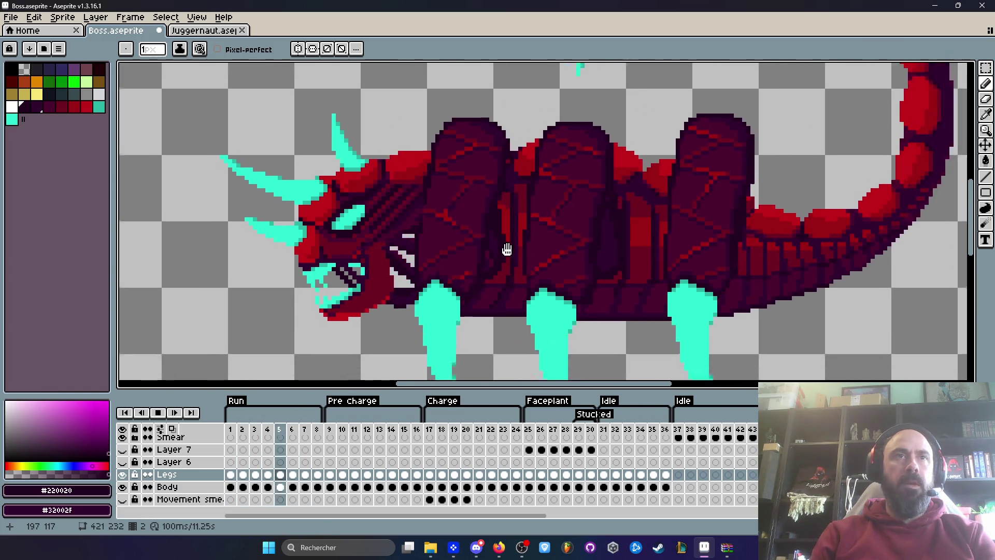
# Stop on frame 5, replay the animations to review them, then stop playback
pyautogui.click(284, 436)
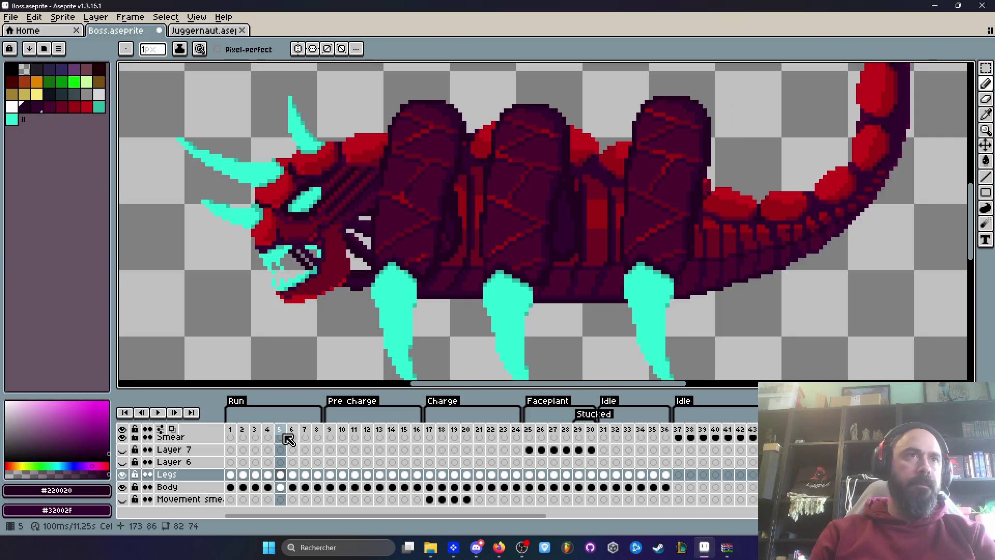
pyautogui.click(343, 429)
pyautogui.press('Return')
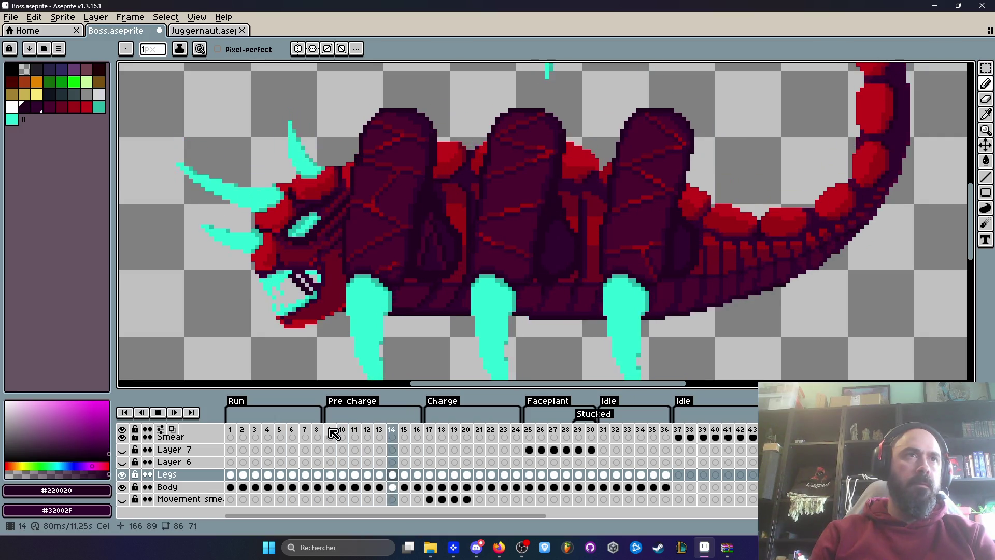
pyautogui.scroll(-4, 430, 310)
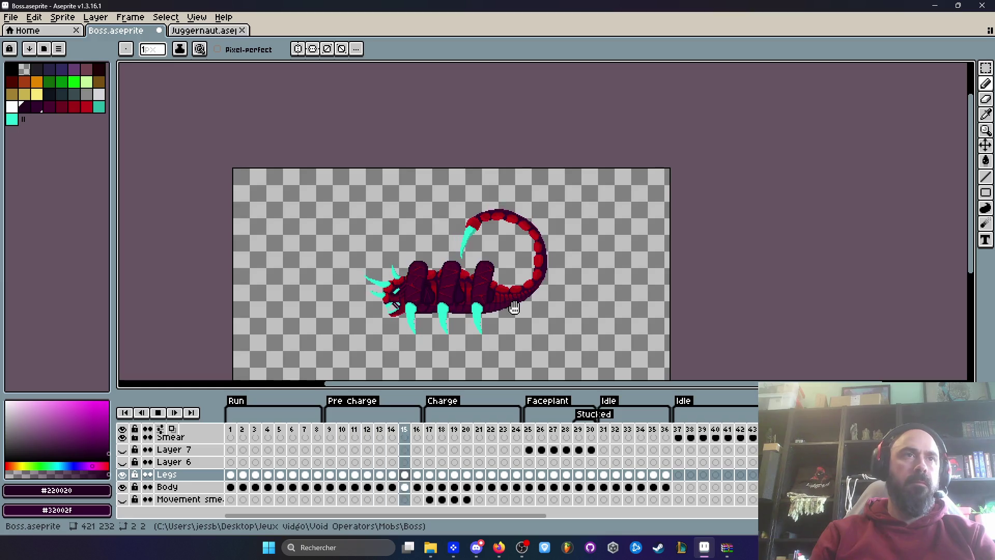
pyautogui.scroll(3, 446, 287)
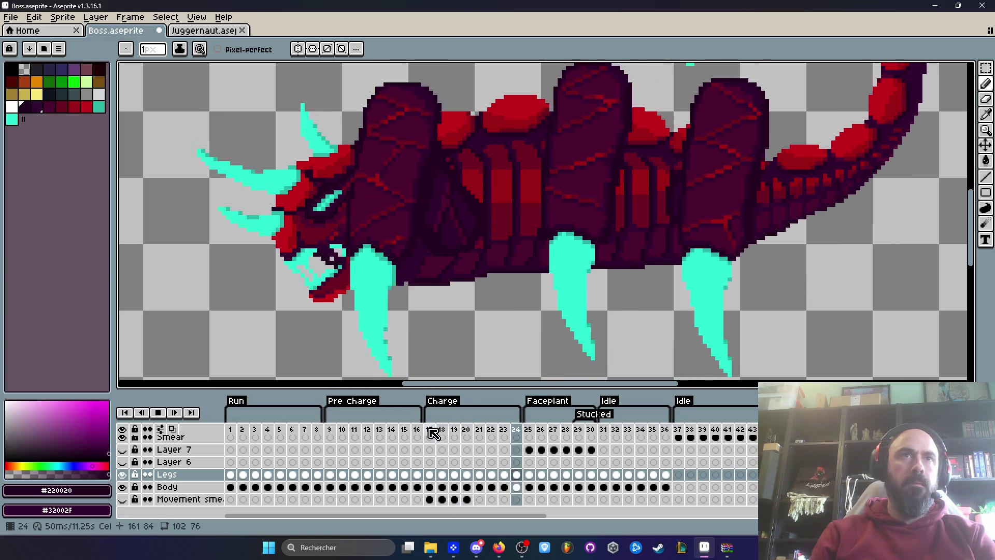
pyautogui.scroll(-1, 591, 240)
pyautogui.scroll(-1, 591, 240)
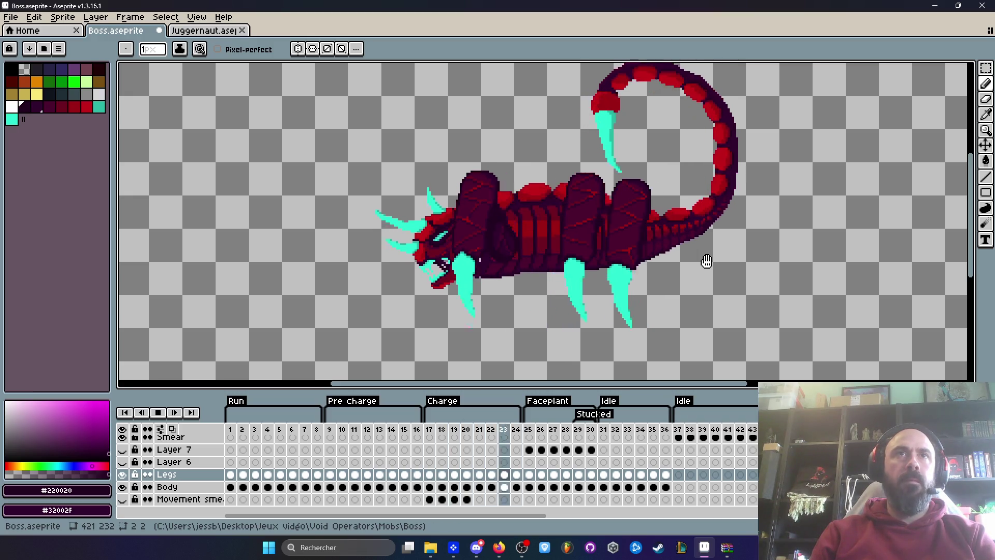
pyautogui.press('Return')
# Save Boss.aseprite with File > Save
pyautogui.click(10, 17)
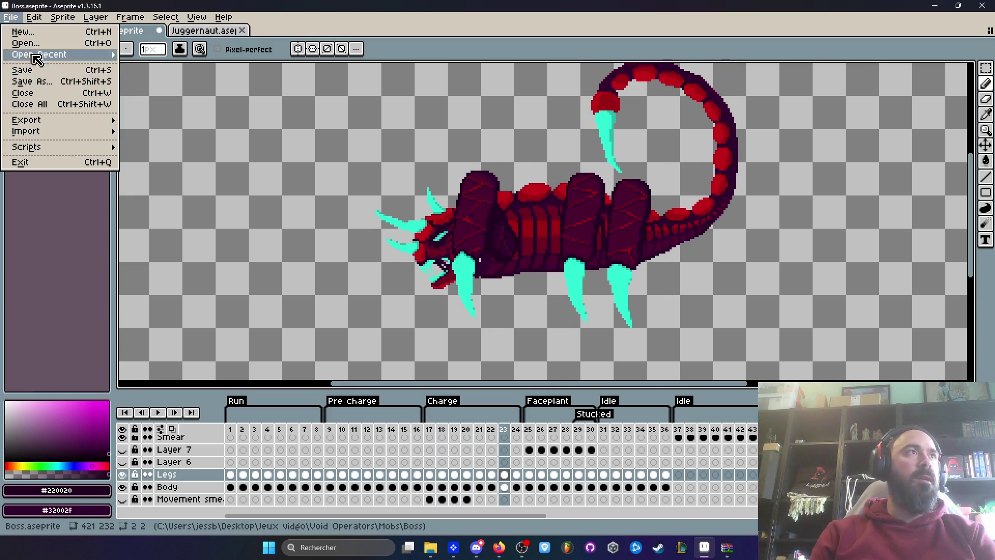
pyautogui.moveTo(23, 119)
pyautogui.click(24, 70)
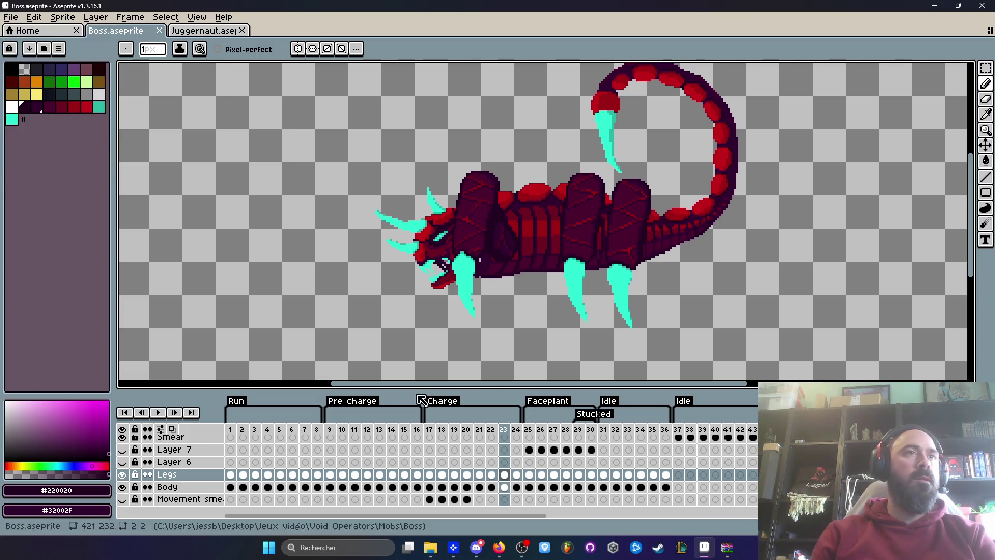
# Return to Charge frame 17, zoom in, and touch up a pixel on the body
pyautogui.click(434, 439)
pyautogui.press('Return')
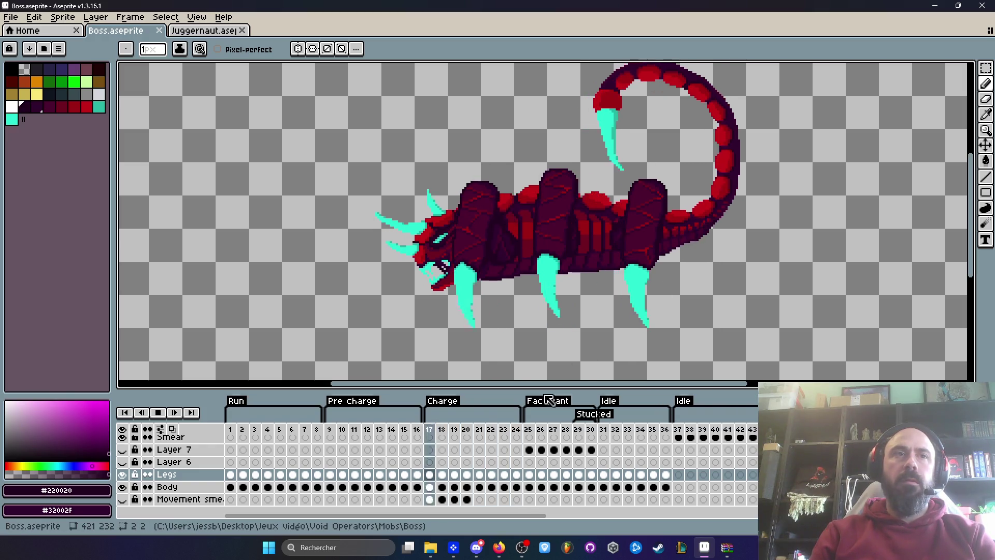
pyautogui.press('Return')
pyautogui.press('Left')
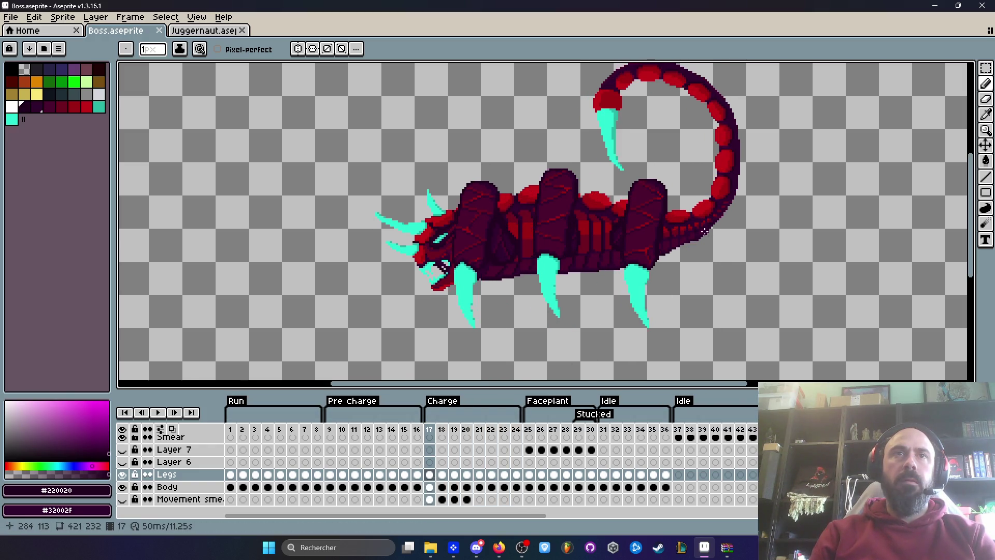
pyautogui.scroll(6, 708, 254)
pyautogui.click(674, 253)
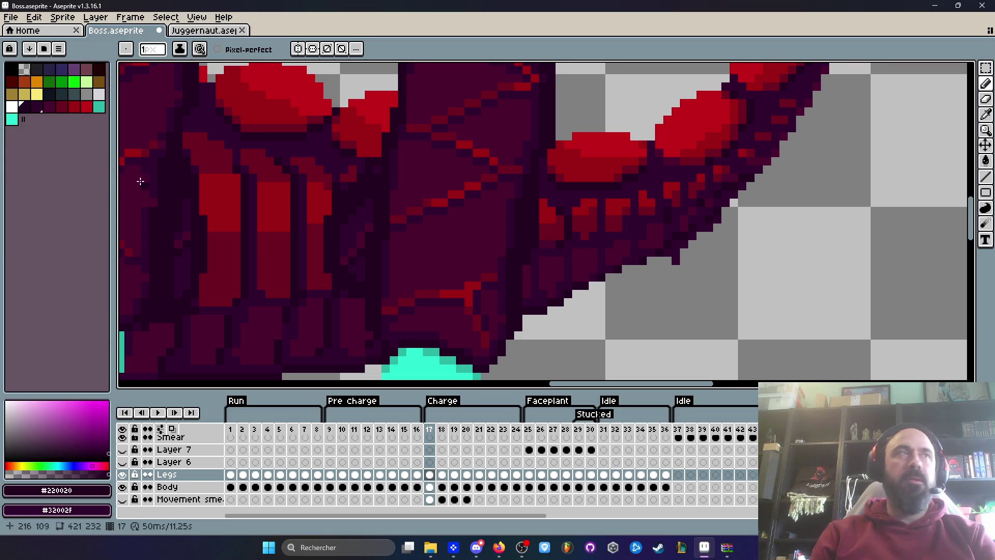
# Set the background colour to transparent, compare frames 16 and 17, then play and stop on Run frame 2
pyautogui.keyDown('alt'); pyautogui.rightClick(677, 258); pyautogui.keyUp('alt')
pyautogui.press('Left')
pyautogui.press('Right')
pyautogui.press('Left')
pyautogui.press('Right')
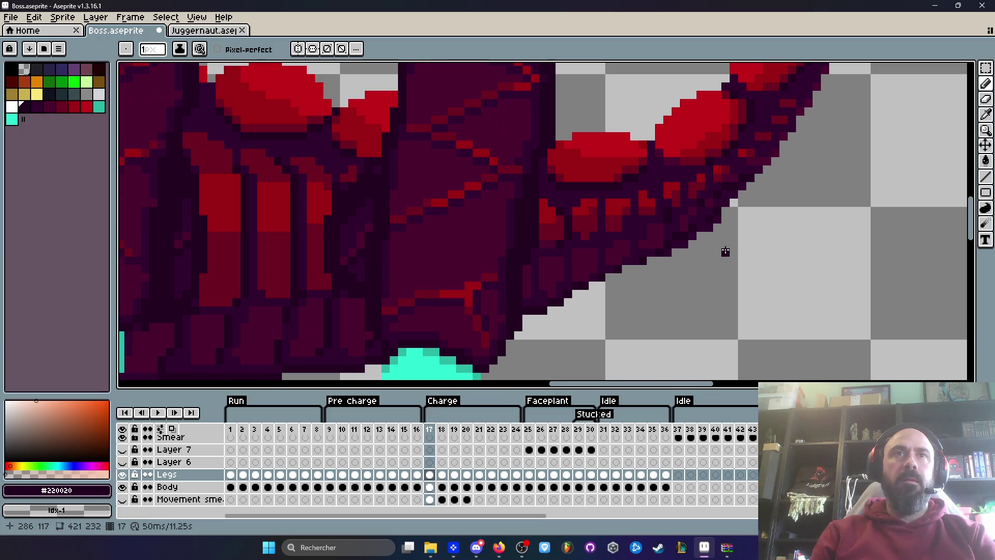
pyautogui.press('Return')
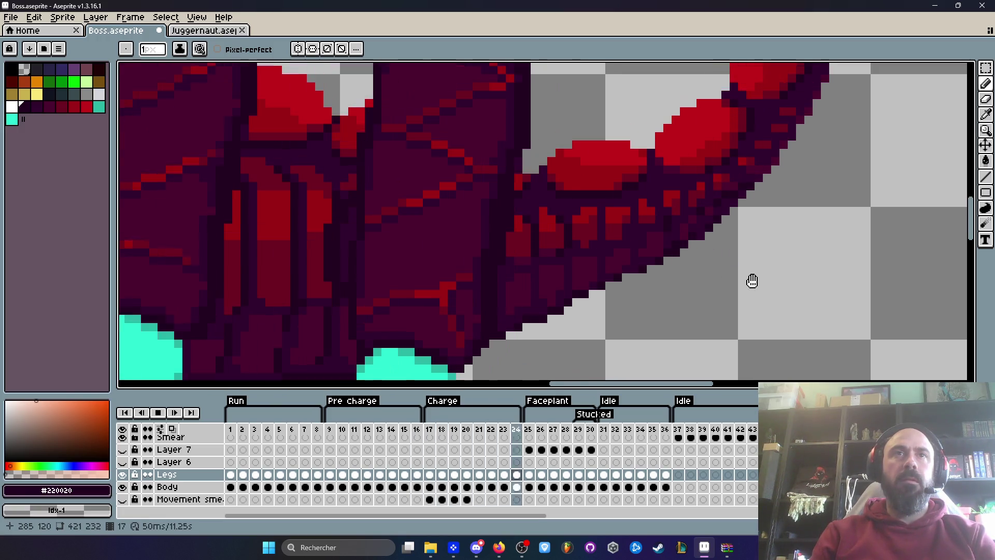
pyautogui.scroll(-2, 751, 280)
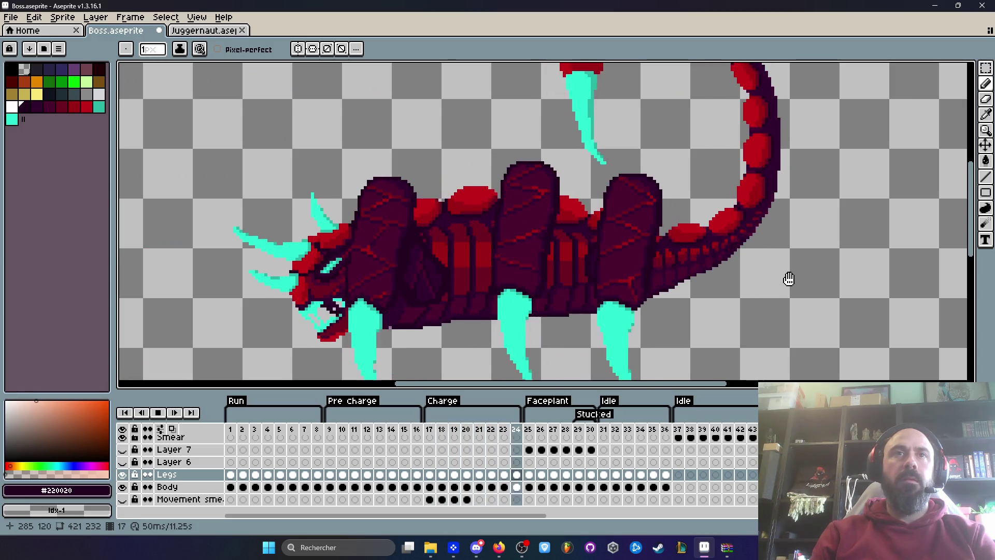
pyautogui.scroll(-3, 788, 279)
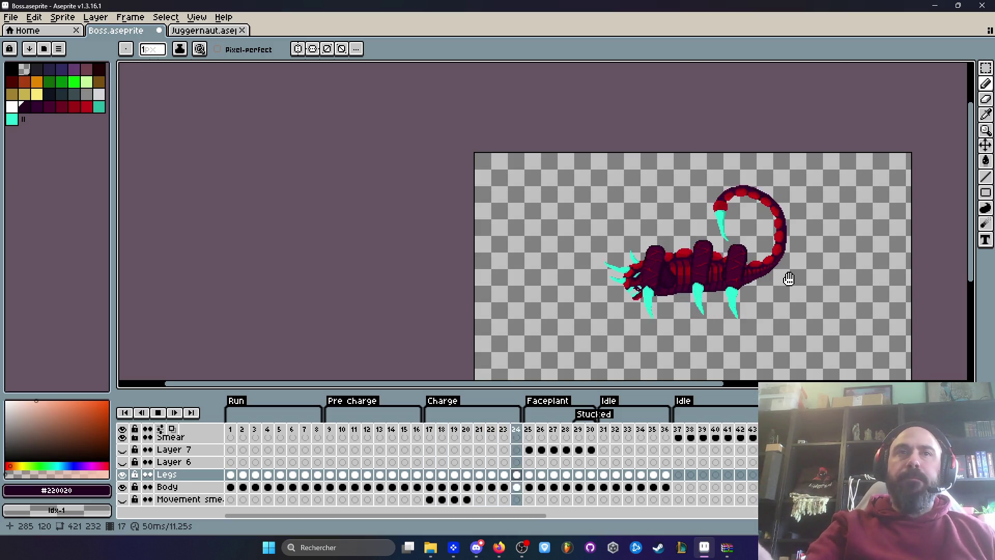
pyautogui.click(241, 437)
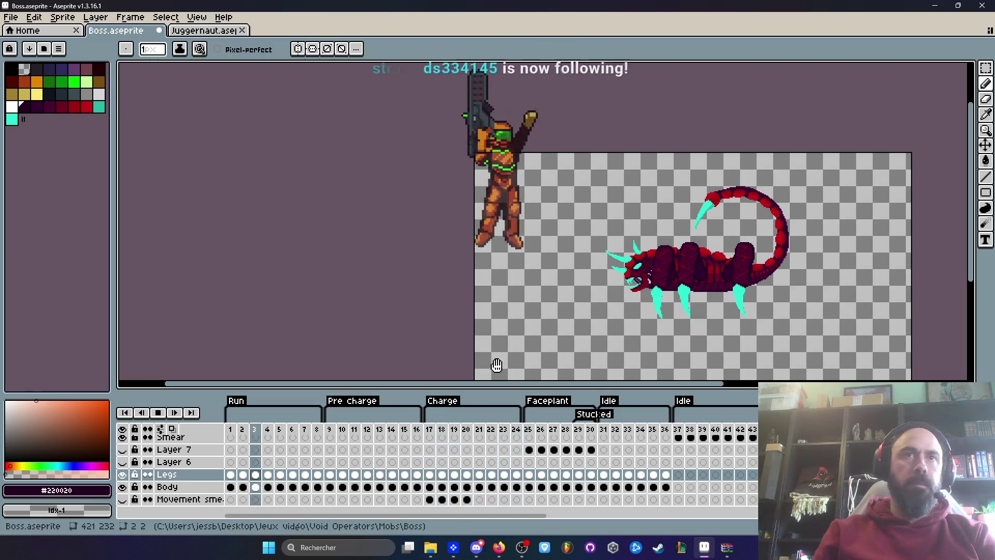
pyautogui.scroll(3, 687, 307)
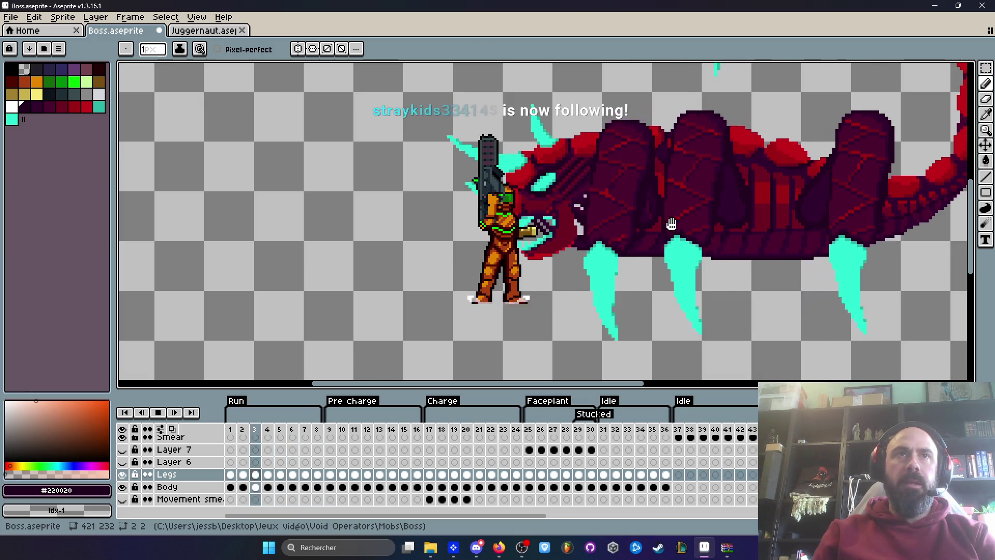
pyautogui.scroll(2, 669, 202)
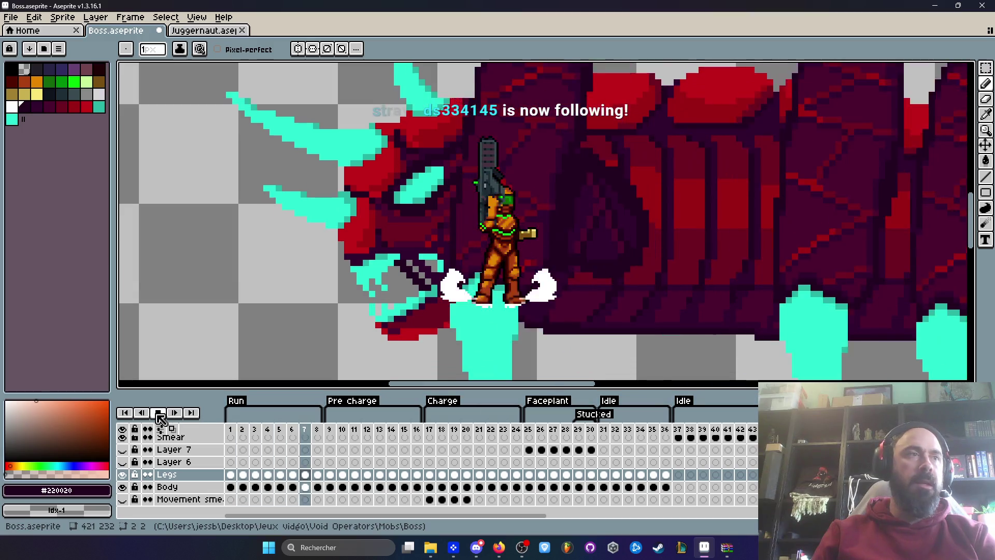
# Step through the Run frames from frame 1 with the boss body centred in view
pyautogui.click(158, 413)
pyautogui.scroll(2, 594, 221)
pyautogui.press('Right')
pyautogui.press('Right')
pyautogui.press('Right')
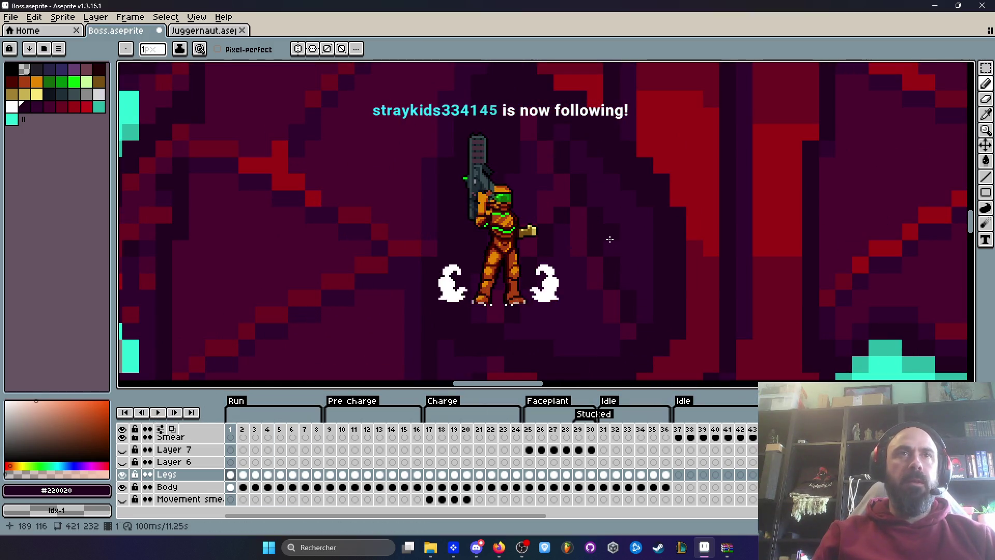
pyautogui.scroll(3, 617, 270)
pyautogui.scroll(-2, 630, 274)
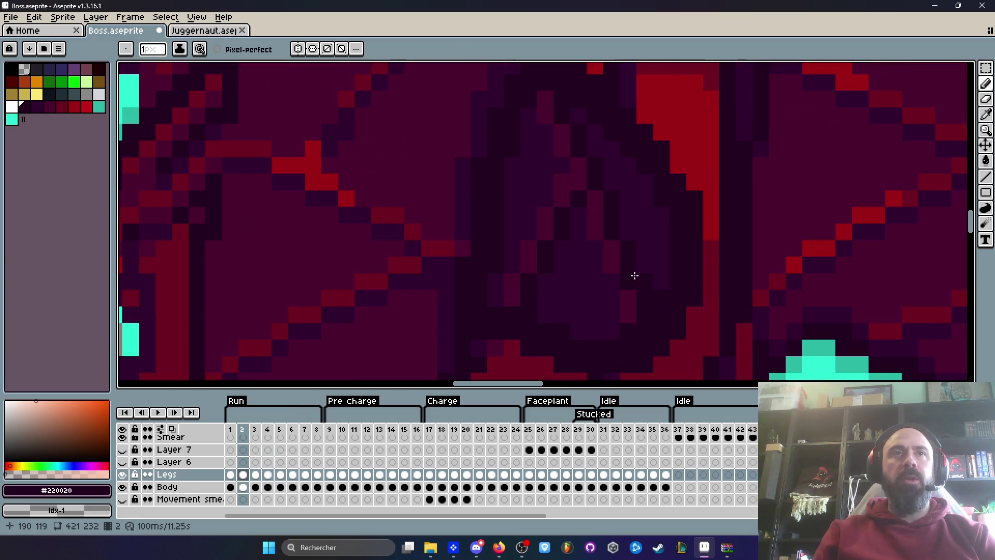
pyautogui.scroll(-3, 717, 299)
pyautogui.press('Right')
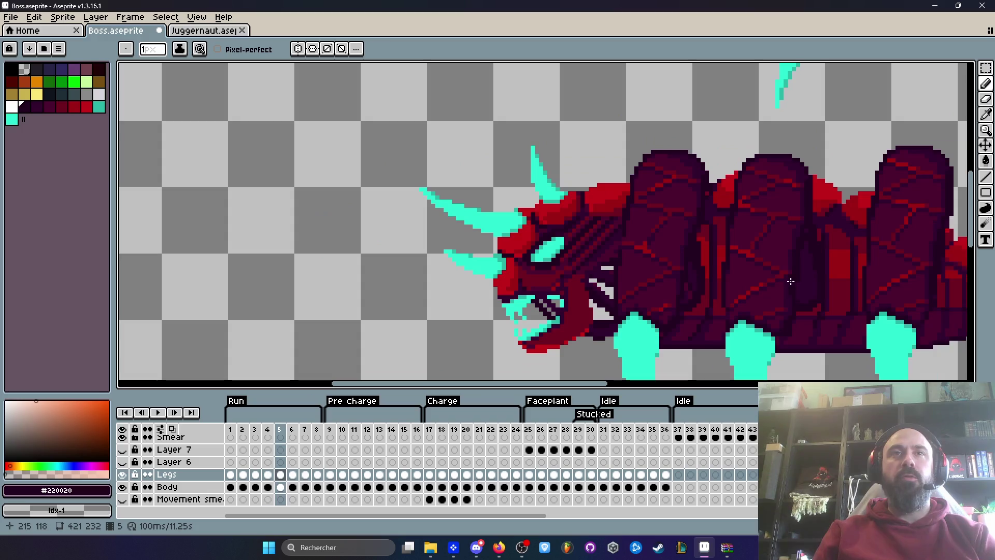
pyautogui.press('Left')
pyautogui.press('Left')
pyautogui.press('Left')
pyautogui.scroll(-1, 788, 282)
pyautogui.moveTo(788, 282); pyautogui.dragTo(655, 240)
pyautogui.scroll(2, 642, 235)
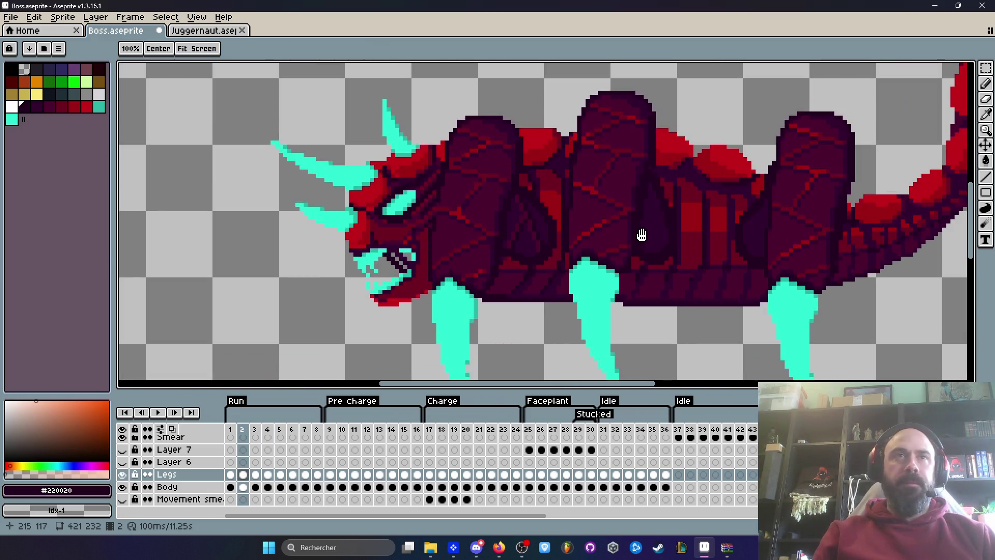
pyautogui.scroll(-2, 708, 264)
pyautogui.press('Right')
pyautogui.press('Left')
pyautogui.press('Left')
pyautogui.press('Left')
pyautogui.press('Left')
pyautogui.press('Right')
pyautogui.press('Right')
pyautogui.press('Right')
pyautogui.press('Left')
# Compare Run frame 1 with Pre charge frame 9, then start lassoing frame 9's body segments
pyautogui.click(330, 430)
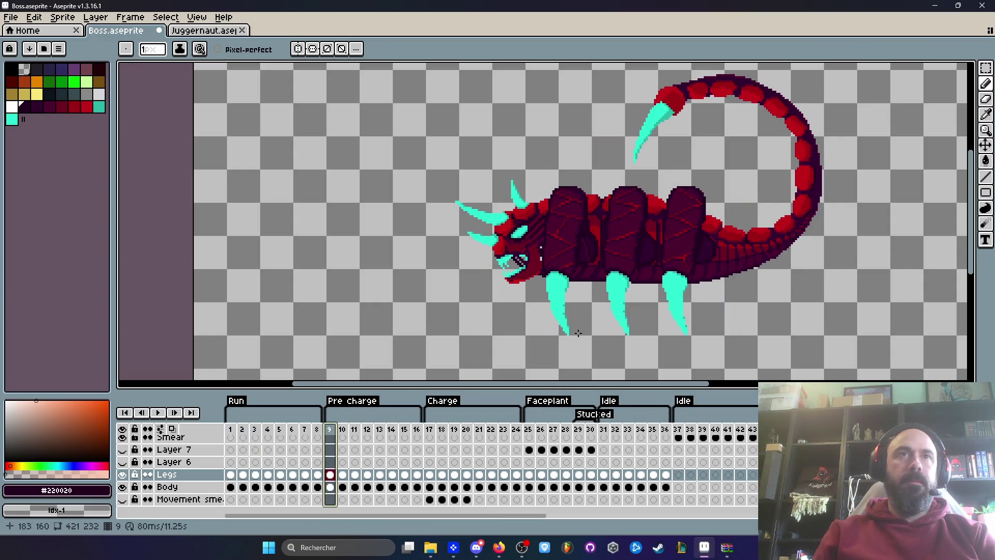
pyautogui.click(233, 431)
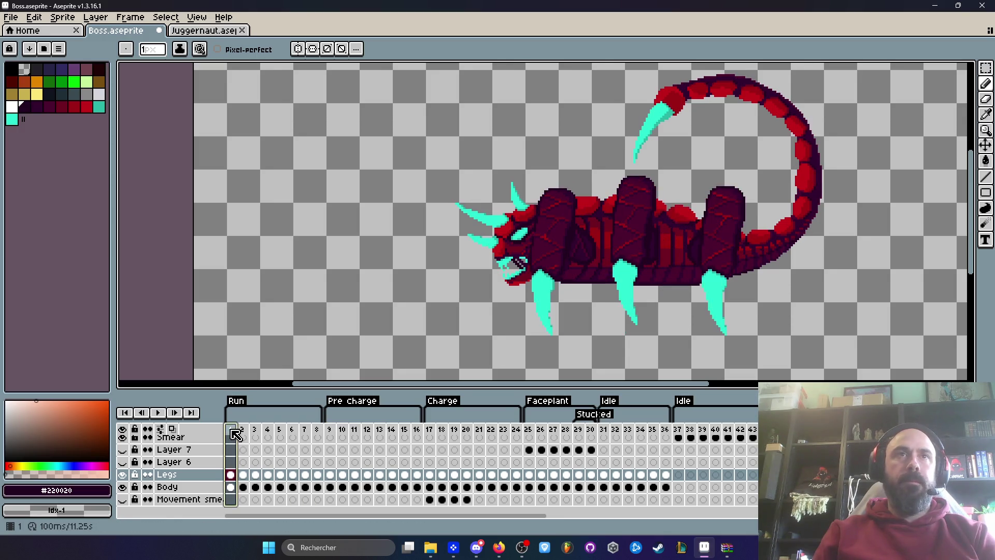
pyautogui.click(330, 431)
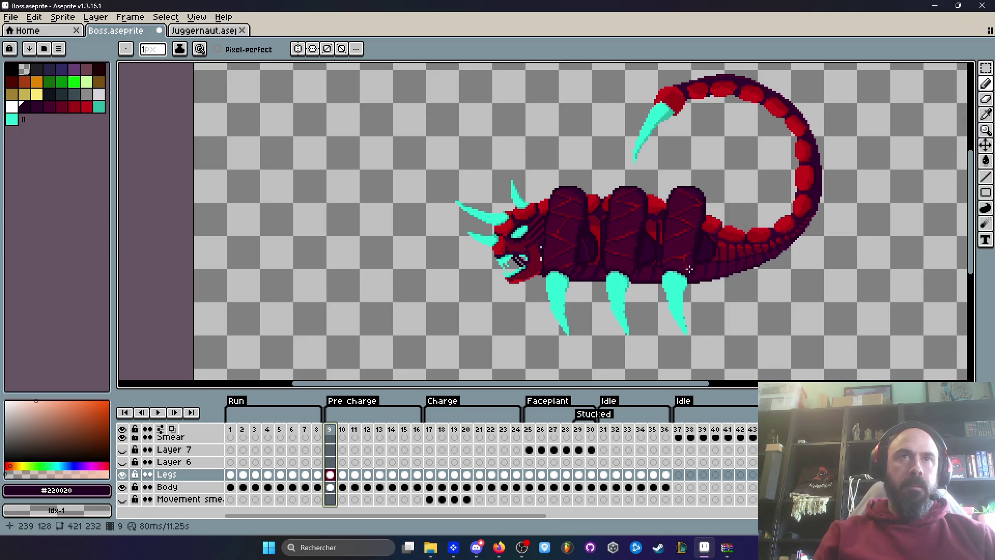
pyautogui.press('q')
pyautogui.scroll(2, 613, 173)
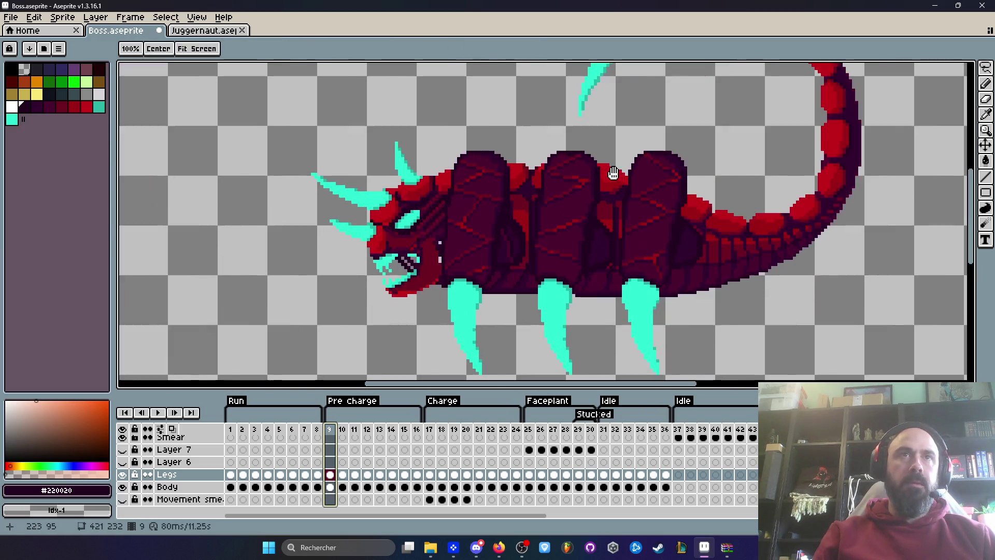
pyautogui.moveTo(593, 122); pyautogui.dragTo(518, 203)
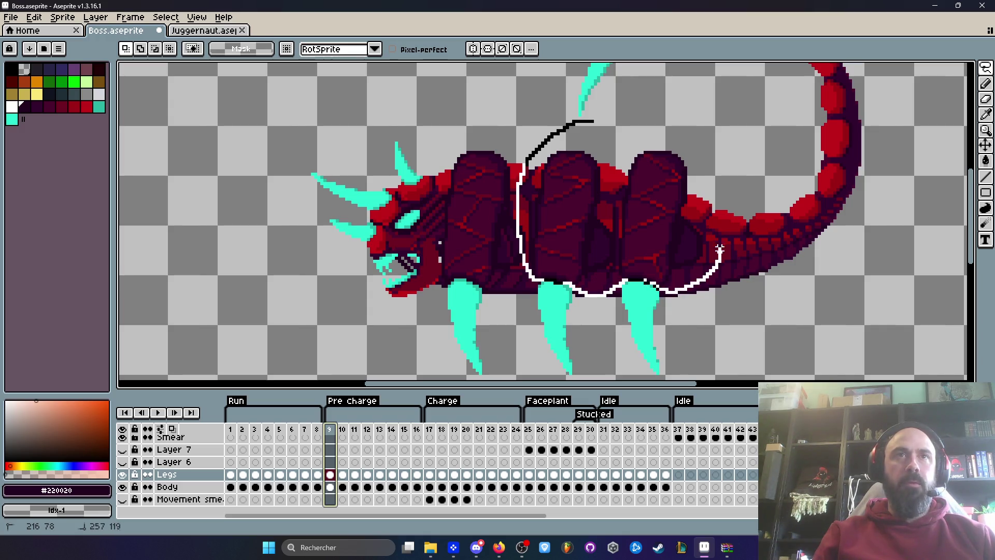
# Copy the two middle dark body segments from frame 9 and paste them above the creature on Run frame 1
pyautogui.moveTo(595, 124); pyautogui.dragTo(595, 123)
pyautogui.scroll(-2, 595, 200)
pyautogui.scroll(2, 591, 200)
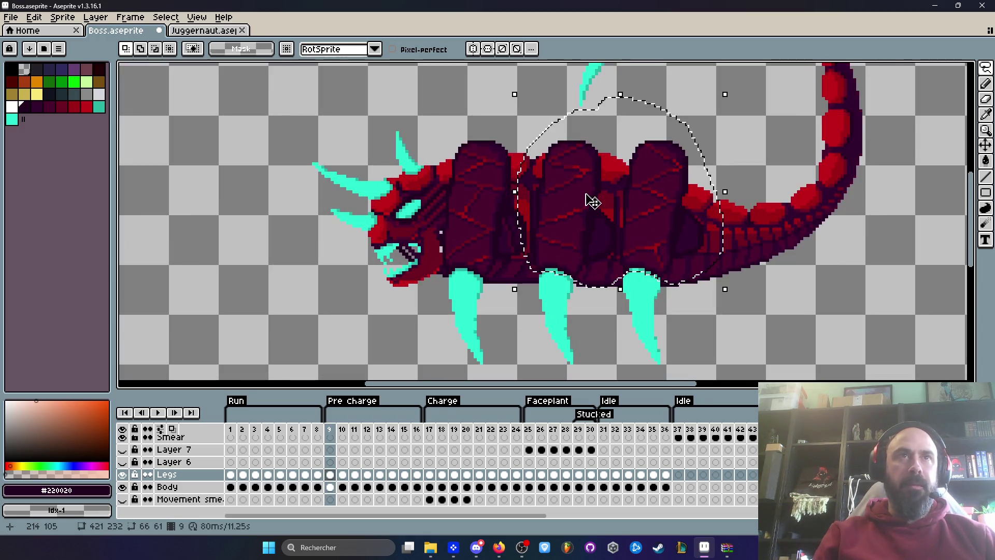
pyautogui.hotkey('ctrl', 'd')
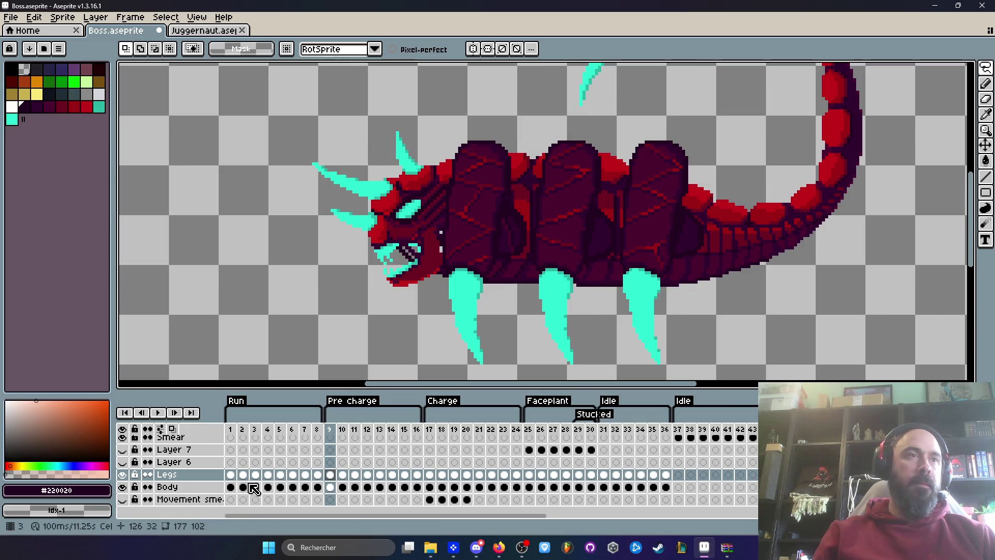
pyautogui.click(230, 474)
pyautogui.scroll(-1, 524, 249)
pyautogui.press('q')
pyautogui.moveTo(511, 244)
pyautogui.mouseDown()
pyautogui.moveTo(543, 275)
pyautogui.moveTo(303, 161)
pyautogui.moveTo(313, 165)
pyautogui.mouseUp()
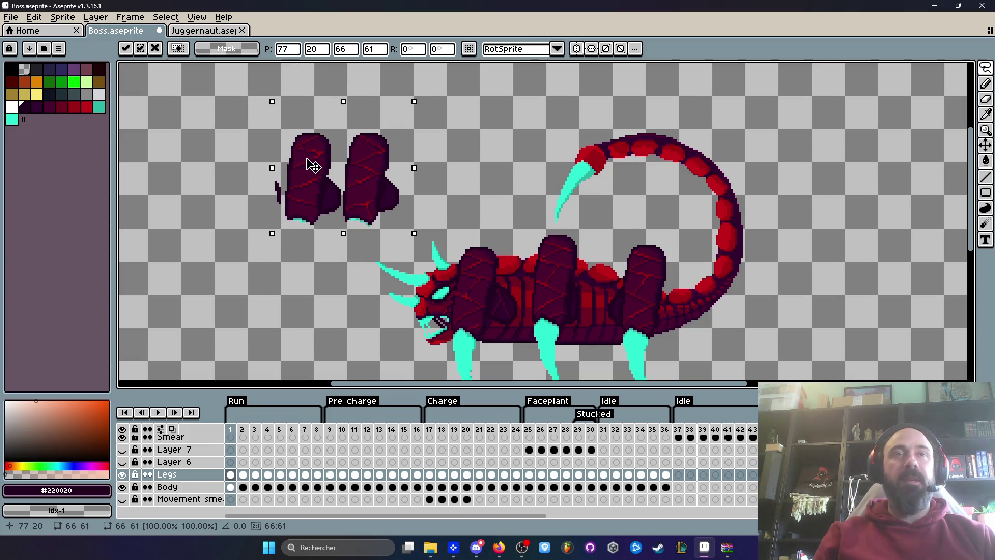
pyautogui.hotkey('ctrl', 'd')
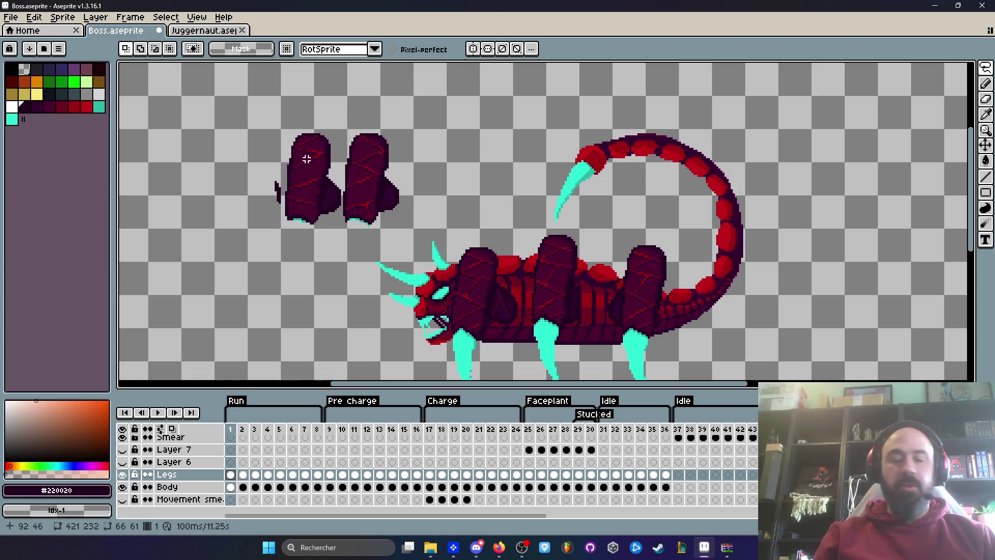
pyautogui.press('b')
pyautogui.scroll(6, 397, 193)
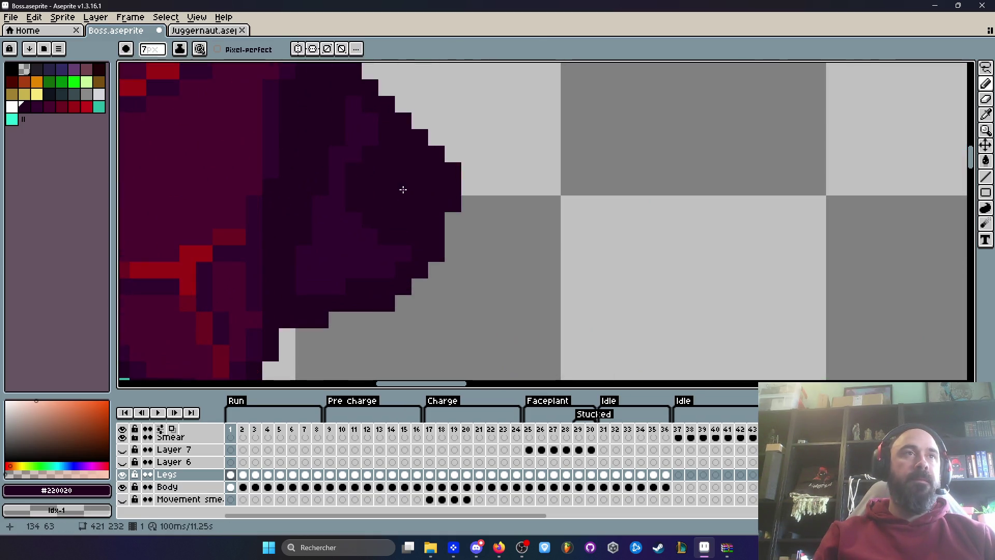
# Paint the stray dark pixels along the pasted segments' right edge transparent
pyautogui.moveTo(449, 180)
pyautogui.mouseDown()
pyautogui.moveTo(418, 111)
pyautogui.moveTo(404, 126)
pyautogui.moveTo(376, 332)
pyautogui.mouseUp()
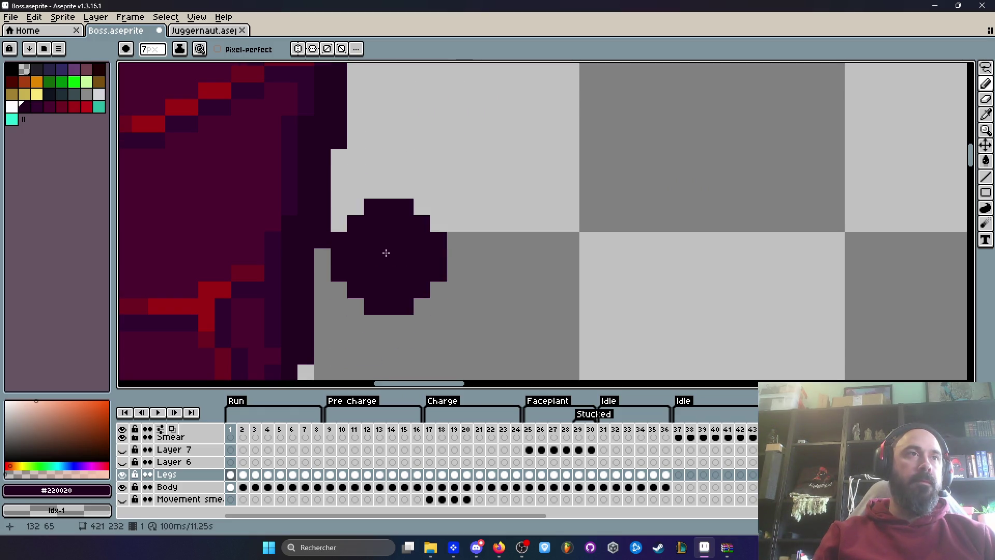
pyautogui.moveTo(379, 250); pyautogui.dragTo(394, 145)
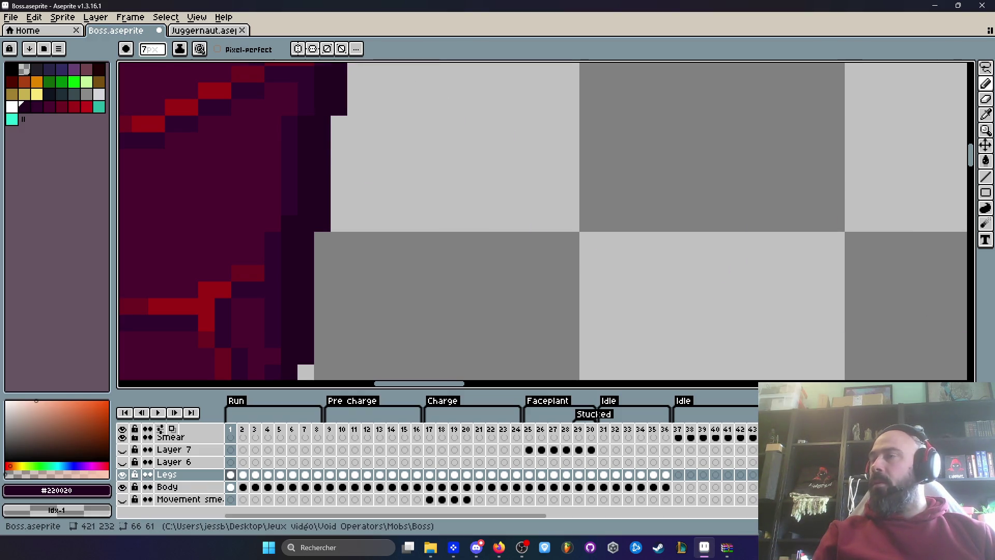
pyautogui.hotkey('alt', 'Tab')
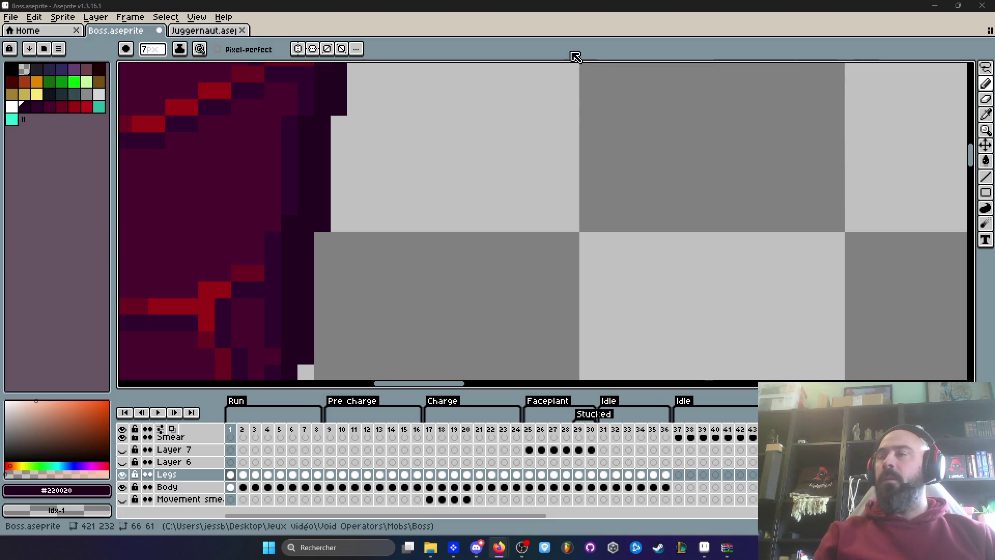
pyautogui.scroll(-4, 390, 178)
# Remove the dark chunk between the two segments and erase leftover pixels at the leg's edge
pyautogui.scroll(-2, 436, 214)
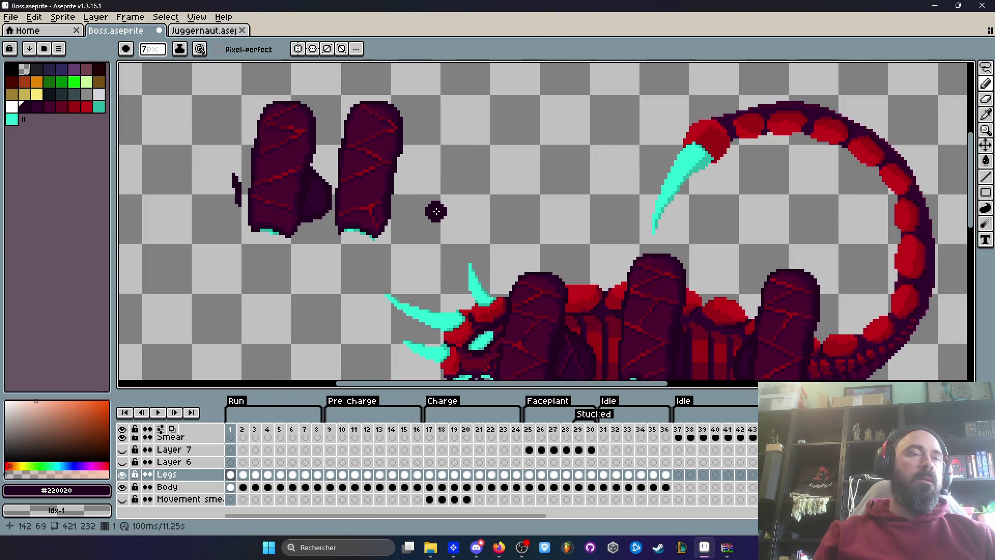
pyautogui.scroll(2, 317, 210)
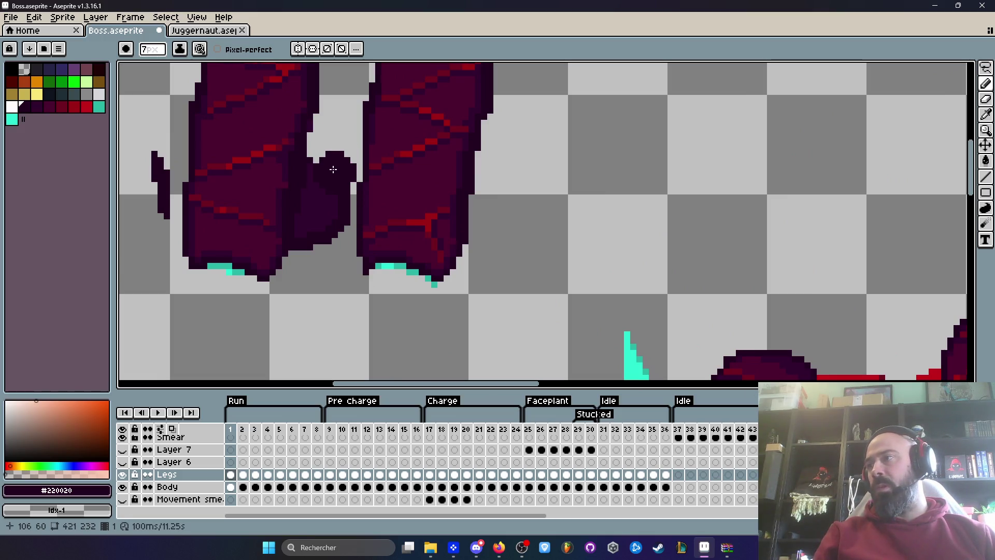
pyautogui.hotkey('ctrl', 'z')
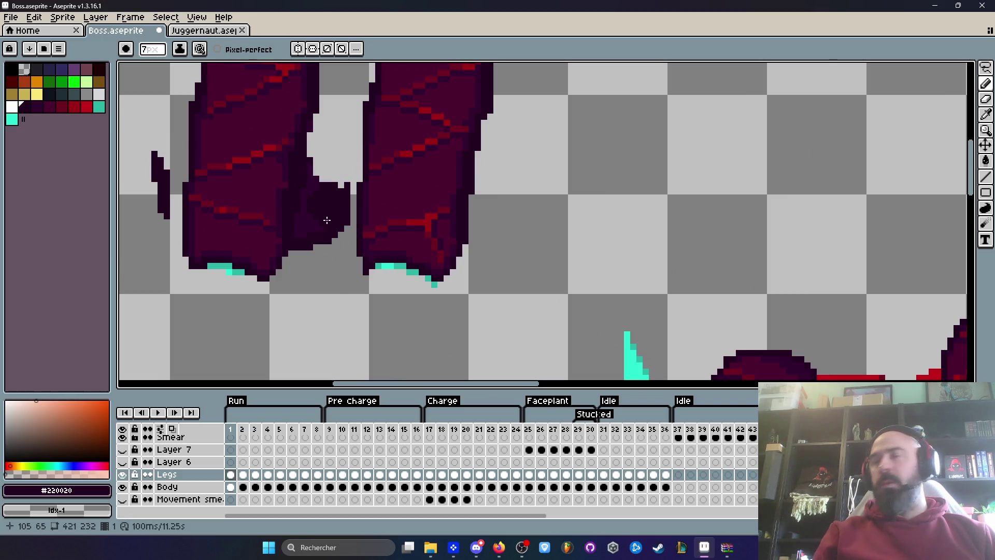
pyautogui.hotkey('ctrl', 'z')
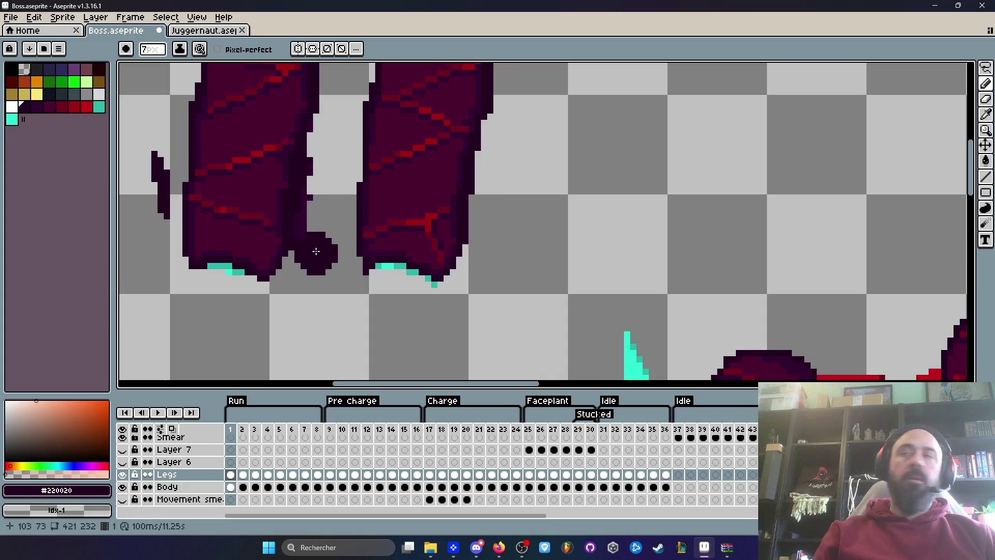
pyautogui.moveTo(316, 252); pyautogui.dragTo(317, 237)
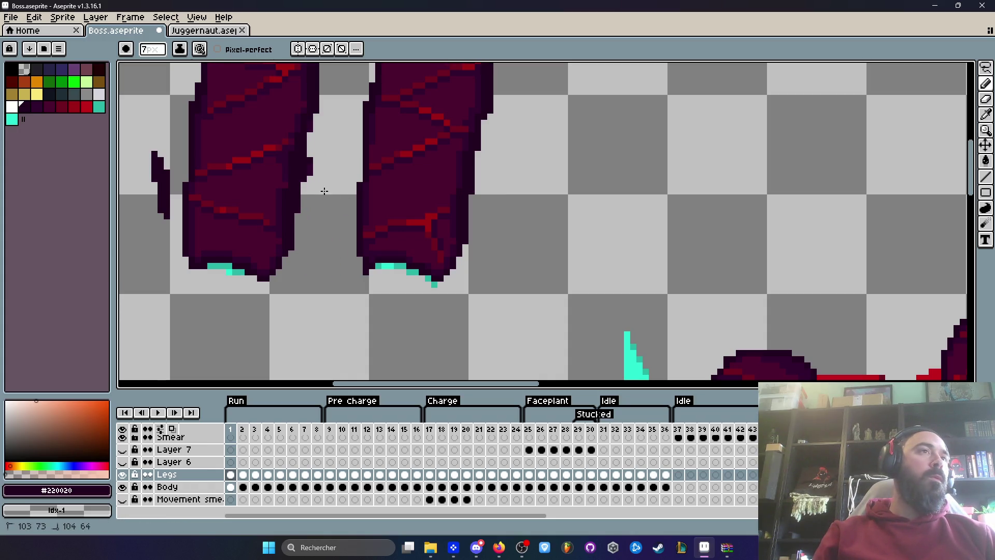
pyautogui.scroll(-3, 333, 158)
pyautogui.scroll(1, 295, 222)
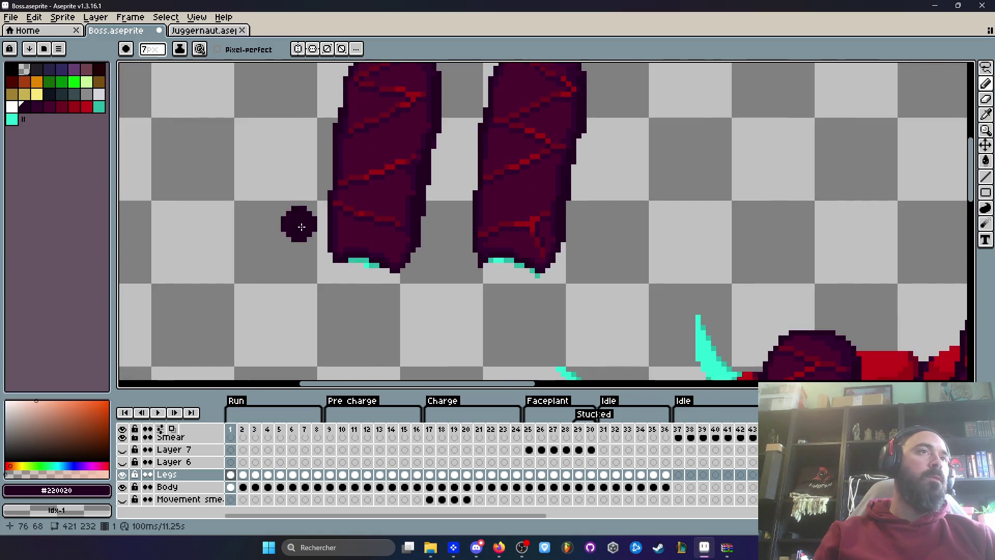
pyautogui.scroll(-4, 357, 288)
pyautogui.scroll(3, 357, 288)
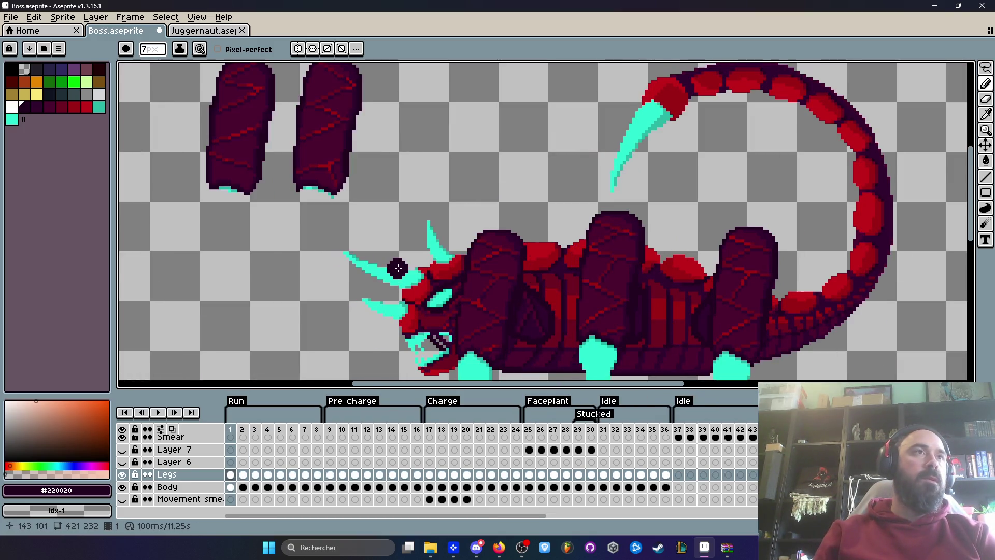
pyautogui.scroll(1, 300, 232)
pyautogui.scroll(1, 365, 185)
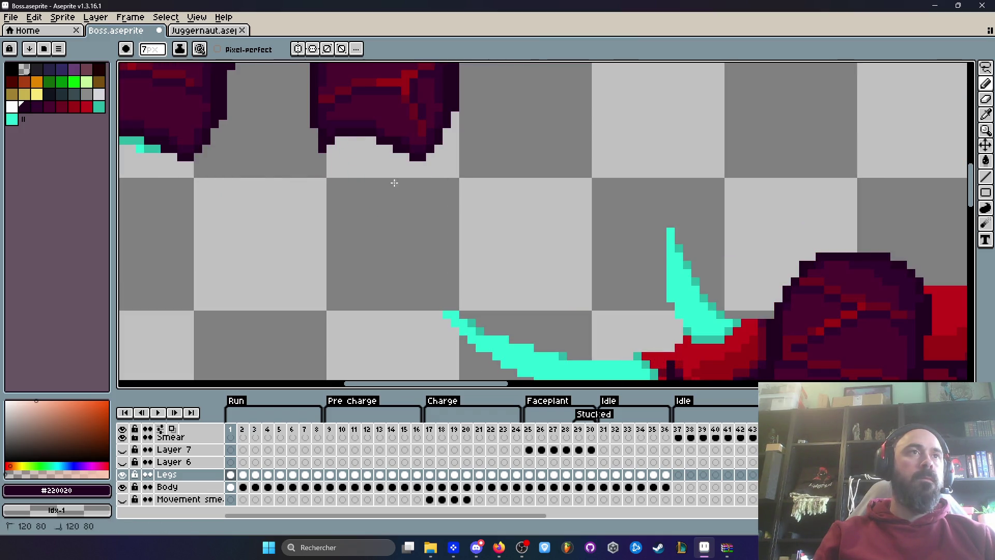
# Pan to the area around the head to review the cleaned segments
pyautogui.moveTo(269, 236); pyautogui.dragTo(462, 270)
pyautogui.press('b')
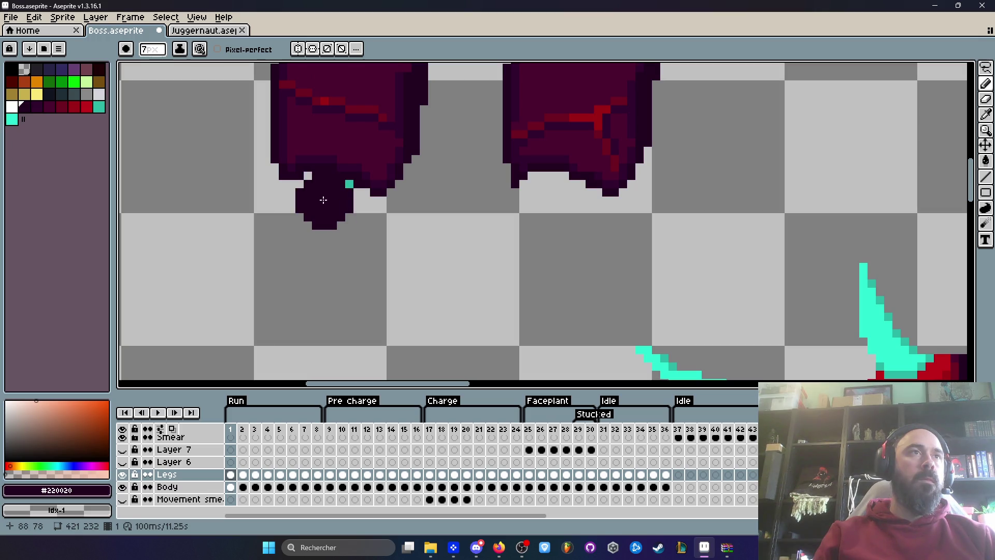
pyautogui.scroll(-3, 340, 215)
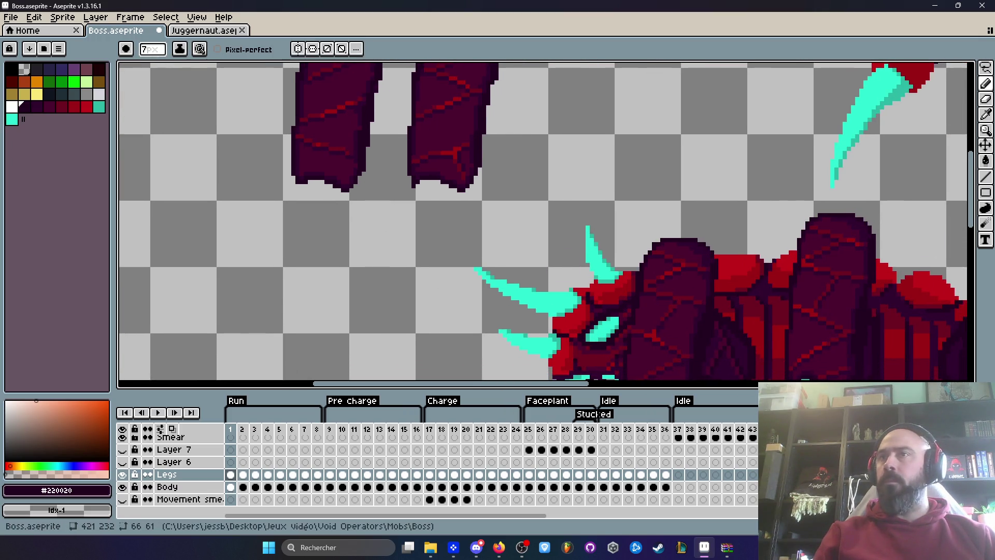
pyautogui.scroll(-3, 345, 133)
pyautogui.scroll(2, 356, 196)
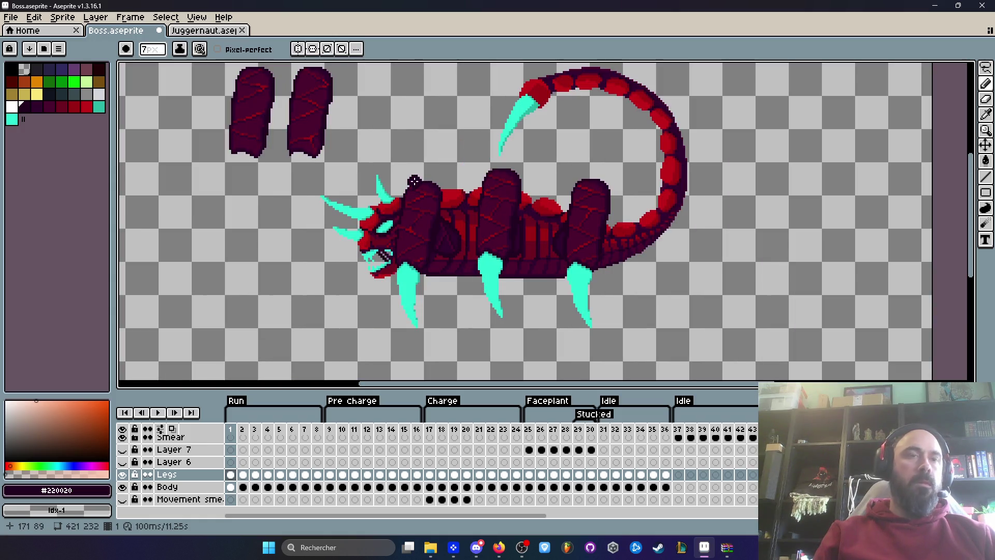
pyautogui.press('m')
pyautogui.scroll(-1, 356, 135)
pyautogui.scroll(1, 284, 116)
# Box-select the left pasted segment and move it onto the middle of the body
pyautogui.moveTo(231, 78); pyautogui.dragTo(311, 201)
pyautogui.click(239, 83)
pyautogui.moveTo(239, 81); pyautogui.dragTo(314, 194)
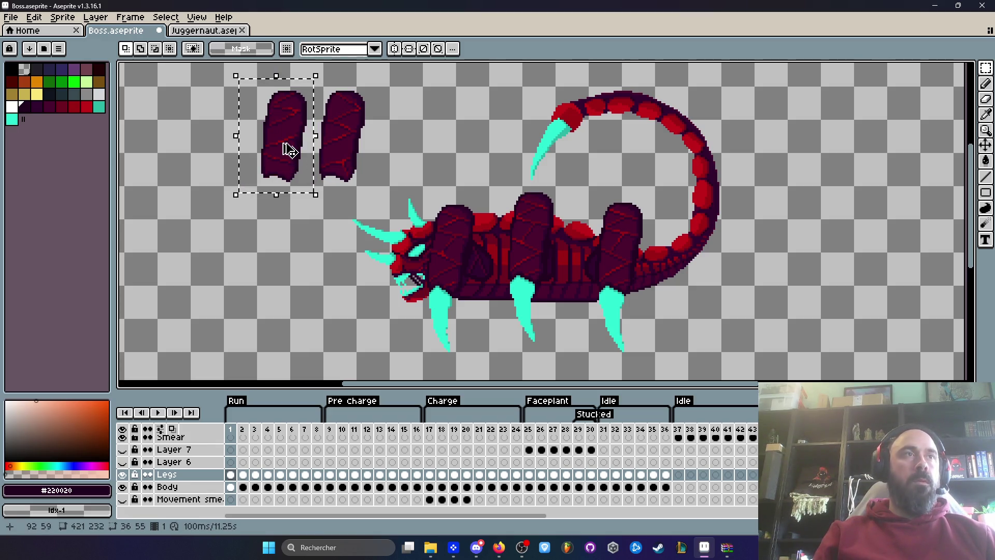
pyautogui.moveTo(291, 150)
pyautogui.mouseDown()
pyautogui.moveTo(538, 225)
pyautogui.moveTo(526, 242)
pyautogui.moveTo(536, 248)
pyautogui.moveTo(523, 250)
pyautogui.moveTo(450, 246)
pyautogui.mouseUp()
pyautogui.scroll(2, 537, 225)
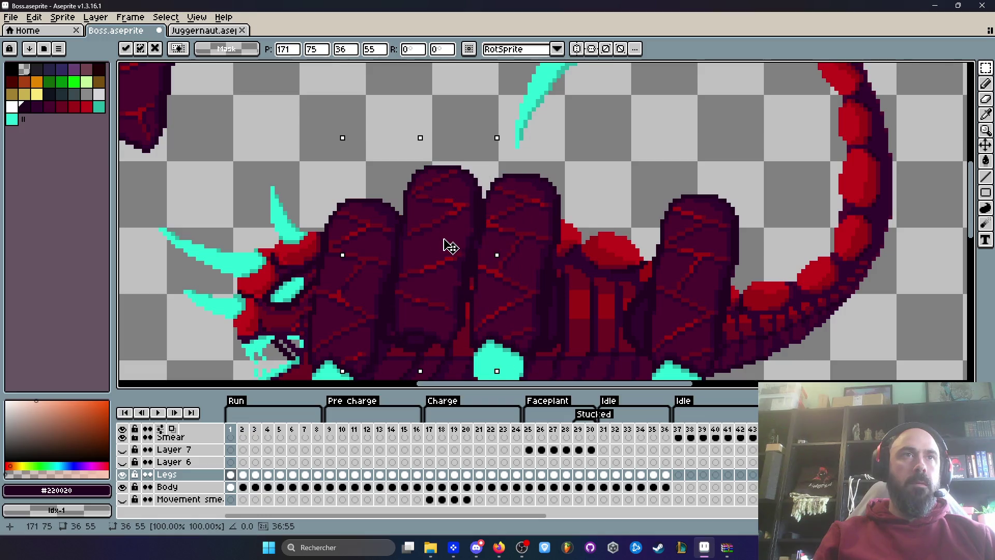
pyautogui.scroll(1, 472, 210)
pyautogui.moveTo(484, 213)
pyautogui.mouseDown()
pyautogui.moveTo(576, 236)
pyautogui.moveTo(587, 228)
pyautogui.moveTo(578, 216)
pyautogui.moveTo(518, 237)
pyautogui.moveTo(475, 238)
pyautogui.moveTo(555, 224)
pyautogui.moveTo(535, 255)
pyautogui.mouseUp()
# Nudge the middle segment one pixel down and commit its position
pyautogui.scroll(-2, 578, 215)
pyautogui.scroll(1, 541, 254)
pyautogui.scroll(-1, 541, 254)
pyautogui.scroll(-1, 545, 191)
pyautogui.moveTo(545, 190); pyautogui.dragTo(545, 195)
pyautogui.scroll(5, 547, 197)
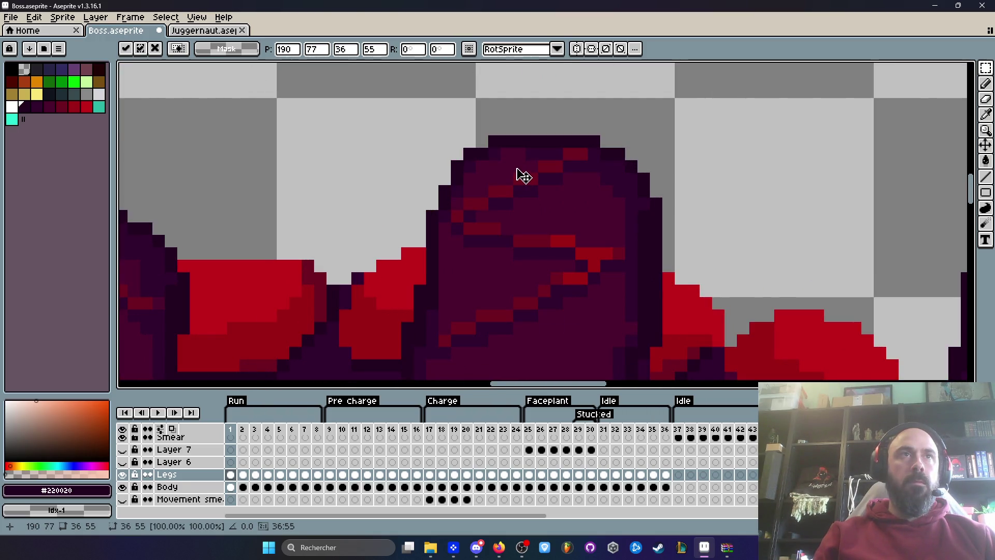
pyautogui.scroll(-5, 520, 179)
pyautogui.press('Return')
# Begin lassoing the remaining pasted segment with the whole creature in view
pyautogui.moveTo(582, 167); pyautogui.dragTo(607, 190)
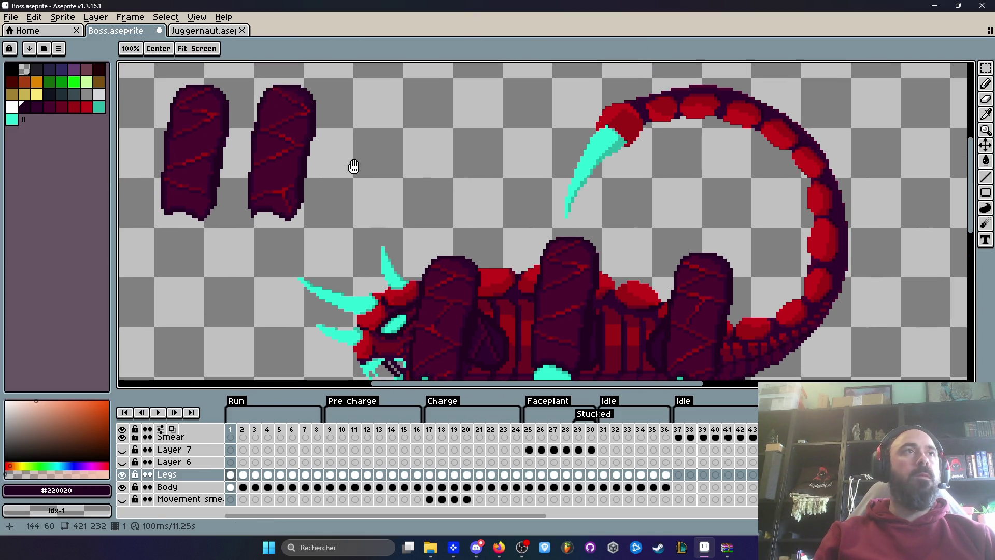
pyautogui.press('q')
pyautogui.moveTo(333, 137)
pyautogui.mouseDown()
pyautogui.moveTo(324, 83)
pyautogui.moveTo(247, 92)
pyautogui.mouseUp()
# Move the remaining pasted segment over the rear of the body beside the tail and commit it
pyautogui.moveTo(245, 252); pyautogui.dragTo(335, 136)
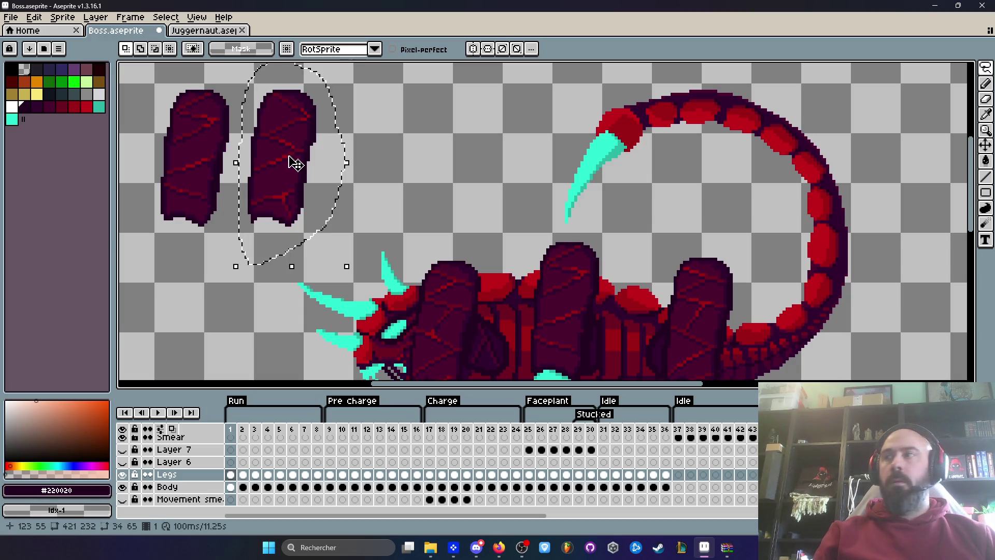
pyautogui.moveTo(294, 163)
pyautogui.mouseDown()
pyautogui.moveTo(595, 382)
pyautogui.moveTo(680, 266)
pyautogui.moveTo(677, 195)
pyautogui.moveTo(631, 215)
pyautogui.mouseUp()
pyautogui.scroll(3, 641, 160)
pyautogui.moveTo(642, 161); pyautogui.dragTo(613, 177)
pyautogui.scroll(-2, 629, 192)
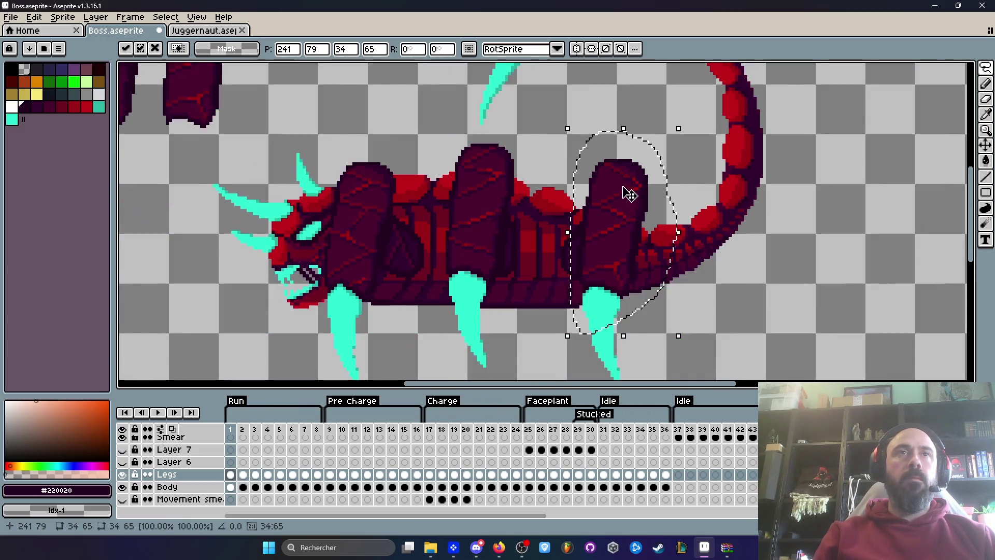
pyautogui.press('Return')
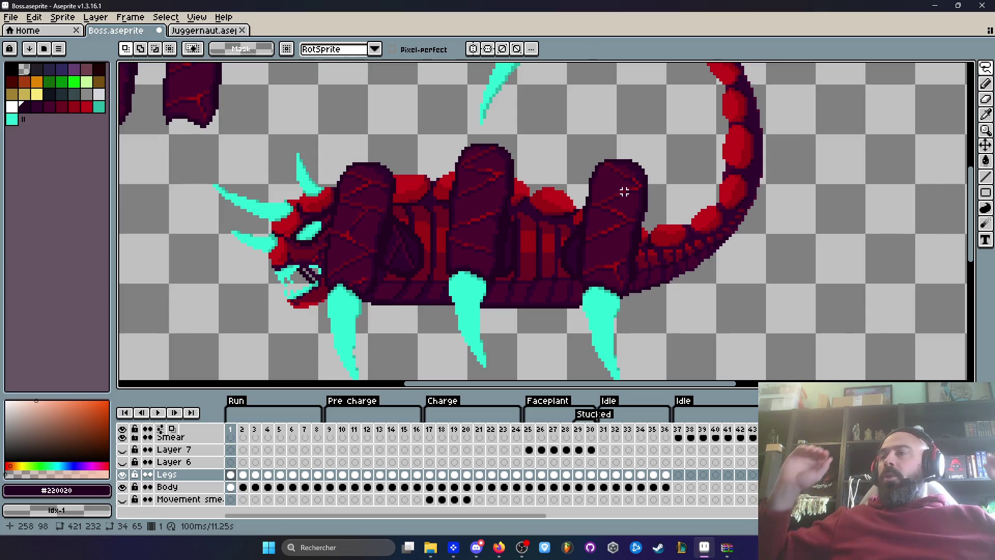
pyautogui.hotkey('alt', 'Tab')
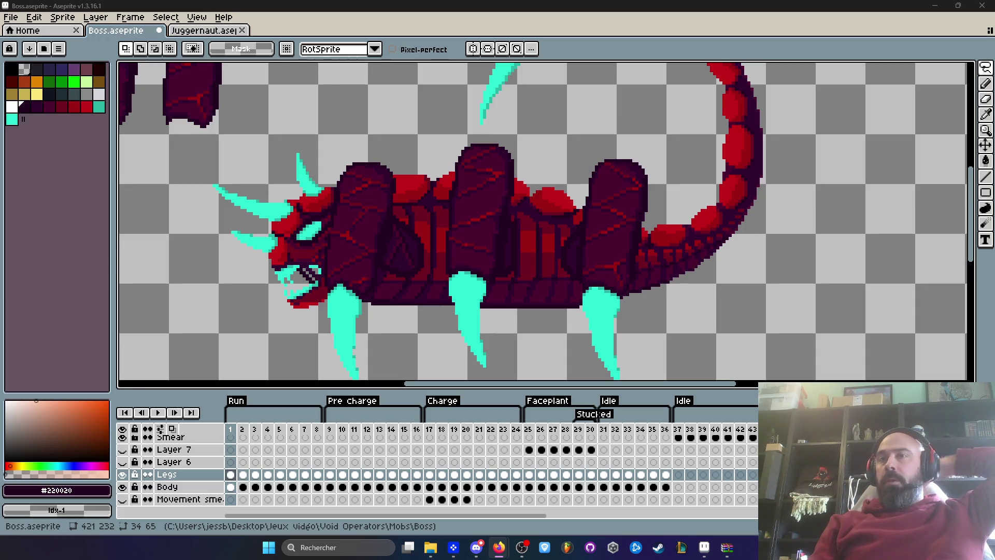
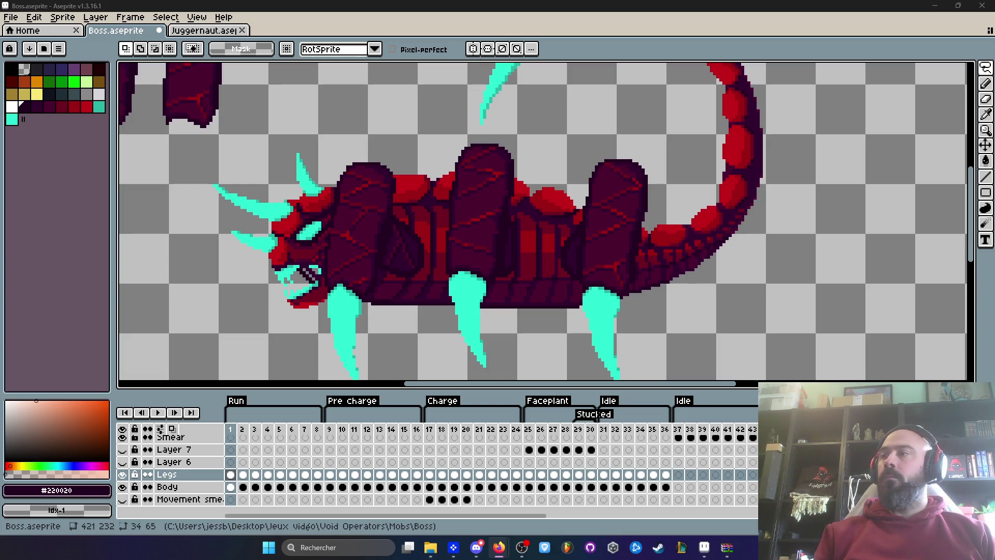
# Flip back and forth between frames 1 and 2 to compare the boss's poses
pyautogui.scroll(-2, 467, 157)
pyautogui.scroll(3, 467, 158)
pyautogui.scroll(-2, 467, 157)
pyautogui.scroll(1, 467, 196)
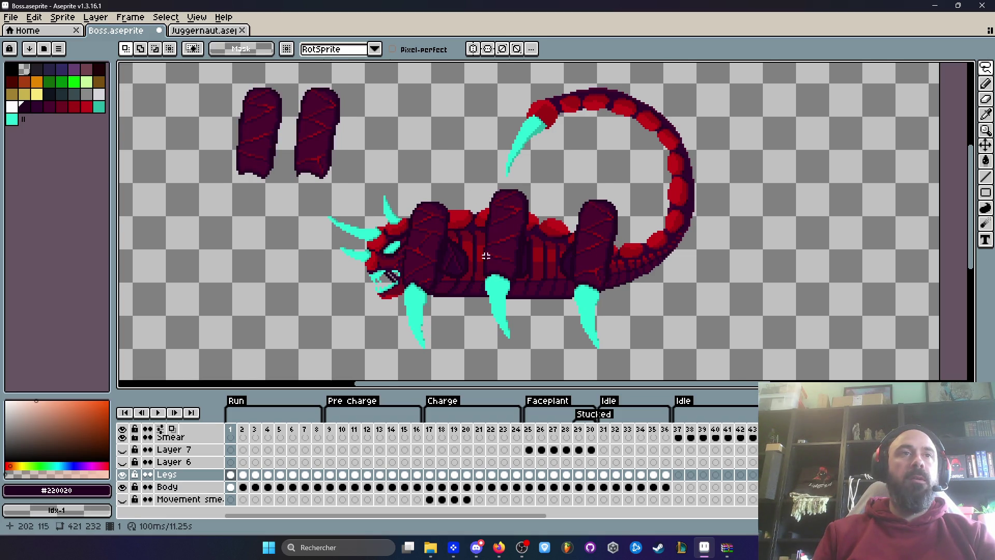
pyautogui.scroll(1, 485, 254)
pyautogui.press('Right')
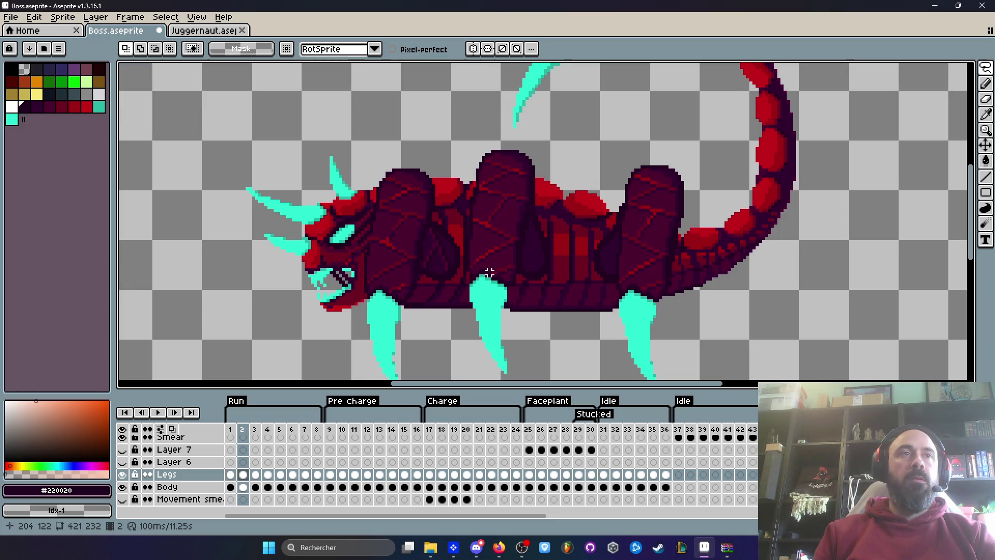
pyautogui.press('Left')
pyautogui.press('Right')
pyautogui.press('Left')
pyautogui.press('Right')
pyautogui.press('Left')
pyautogui.press('Right')
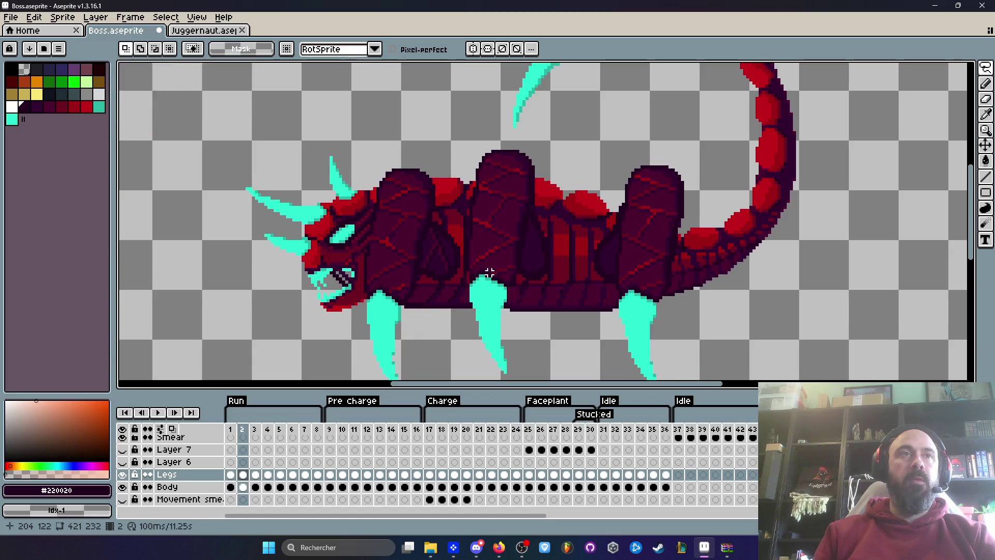
pyautogui.press('Left')
pyautogui.press('Left')
pyautogui.press('Right')
pyautogui.press('Right')
pyautogui.press('Right')
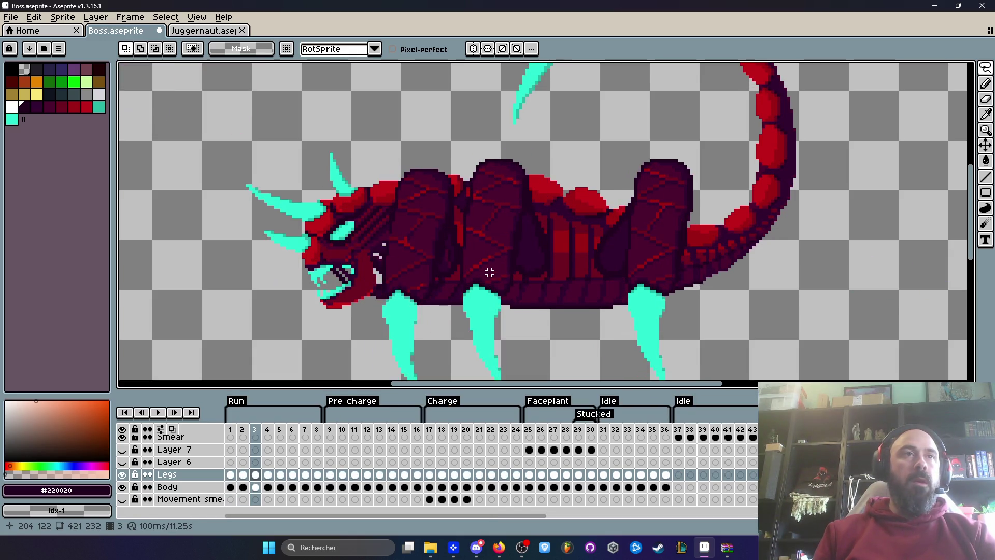
pyautogui.press('Left')
pyautogui.press('Left')
pyautogui.press('Right')
pyautogui.press('Left')
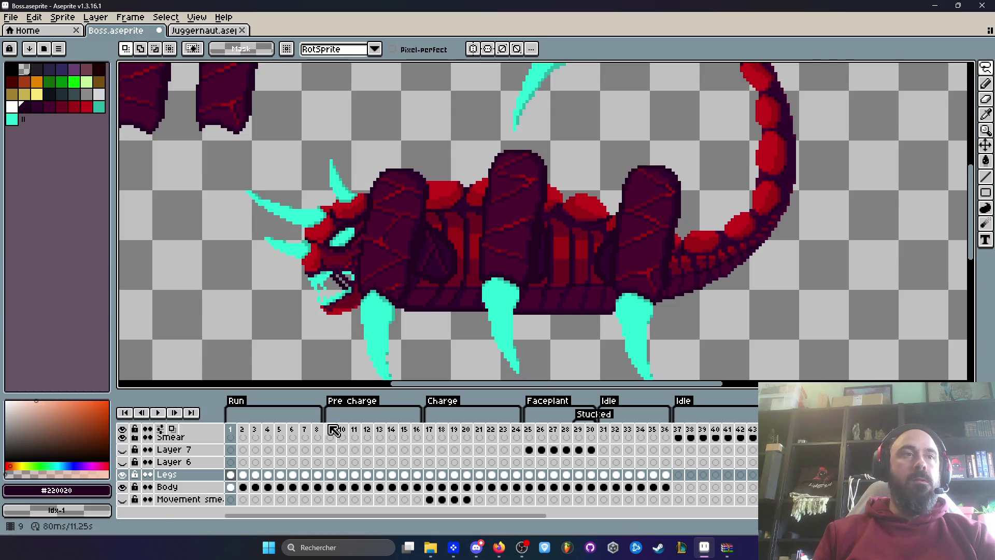
# Check the boss's poses on frames 9 and 17, returning to frame 1 each time
pyautogui.click(332, 430)
pyautogui.press('Home')
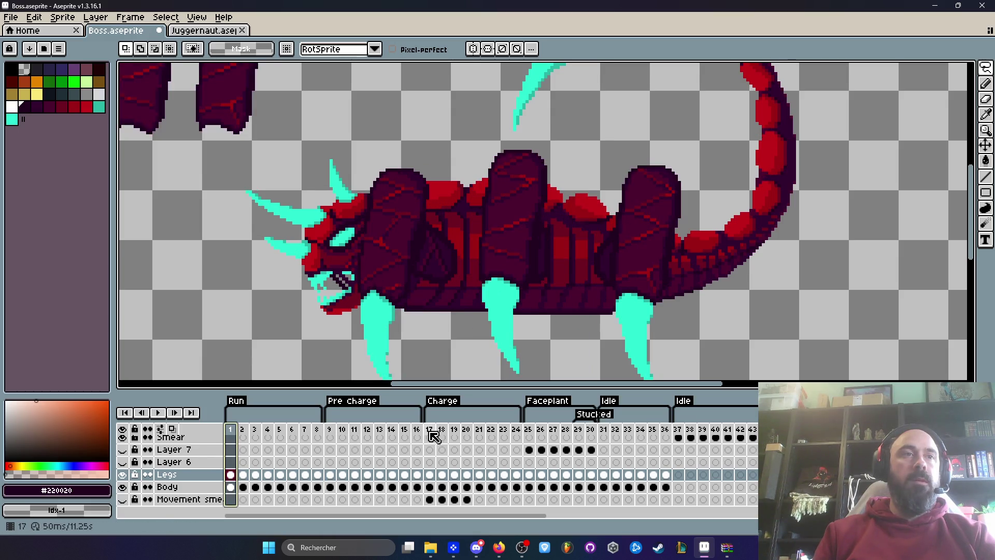
pyautogui.click(430, 430)
pyautogui.click(232, 430)
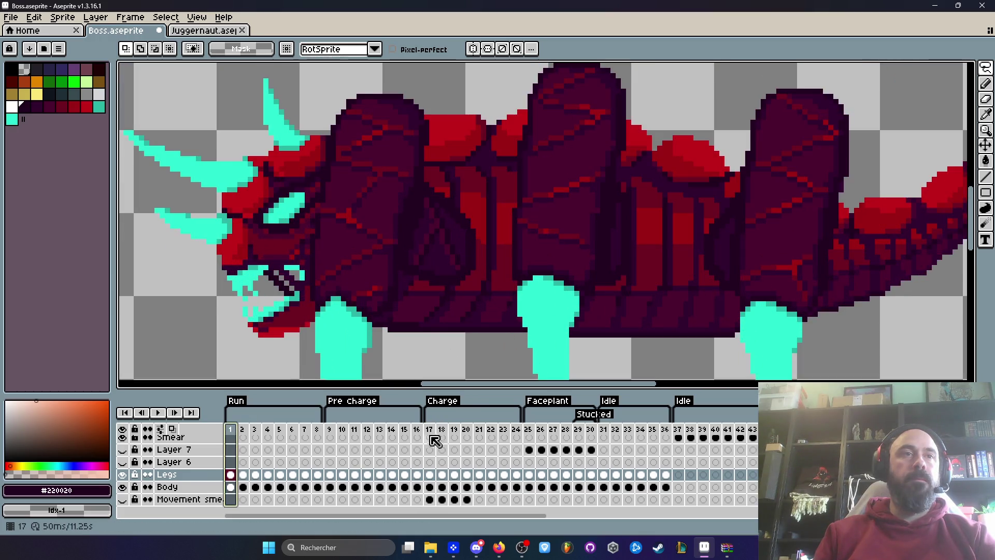
pyautogui.click(432, 436)
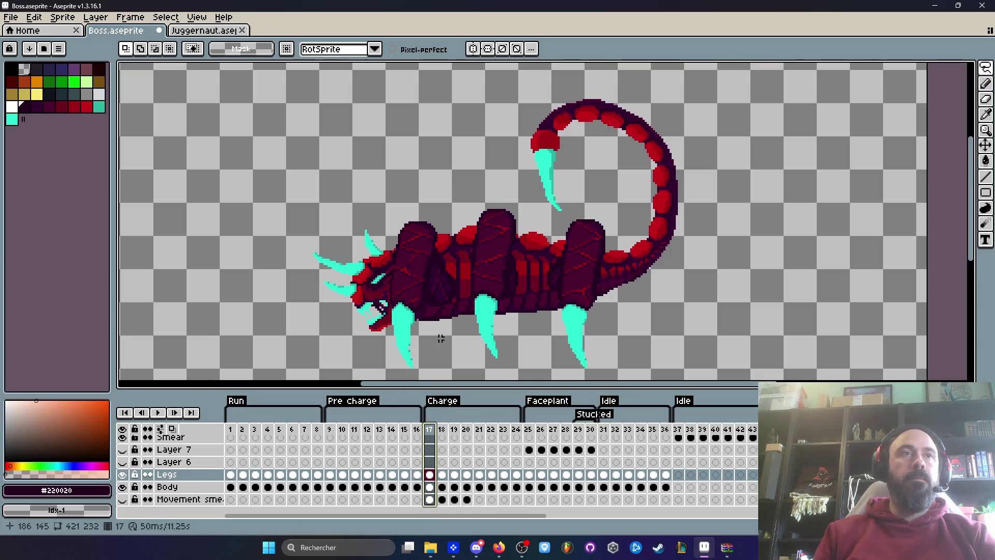
pyautogui.scroll(-1, 444, 316)
pyautogui.click(231, 430)
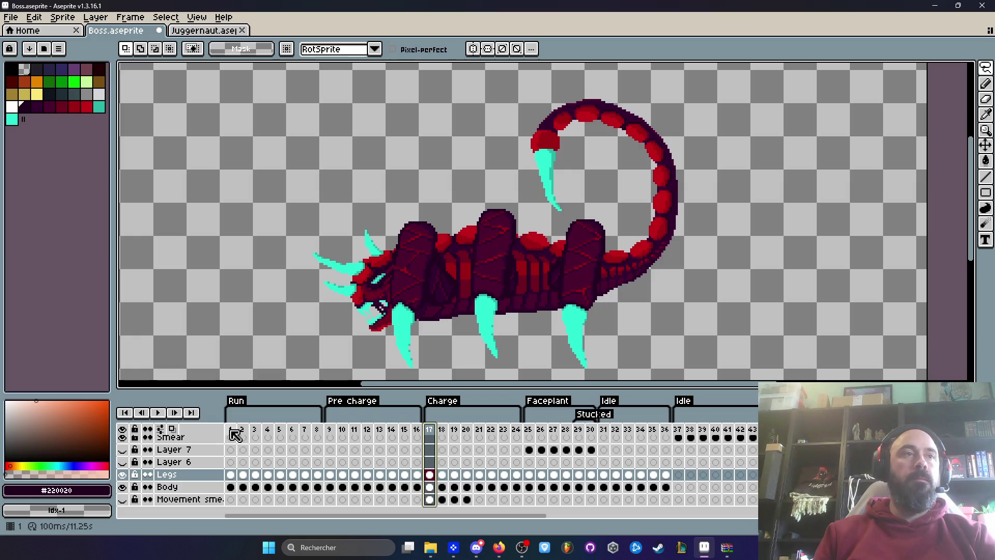
pyautogui.scroll(3, 427, 322)
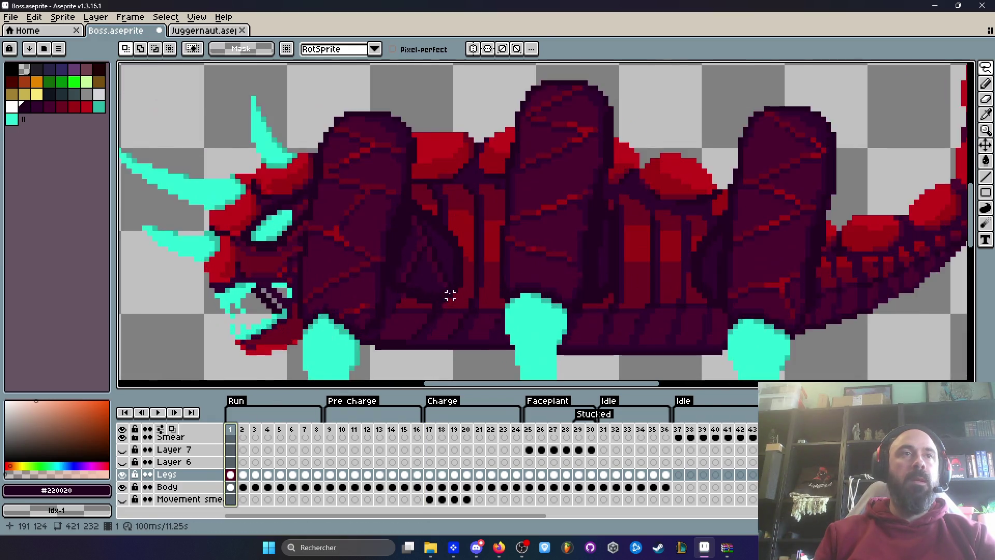
# Switch from the Eyedropper to the Pencil tool
pyautogui.press('i')
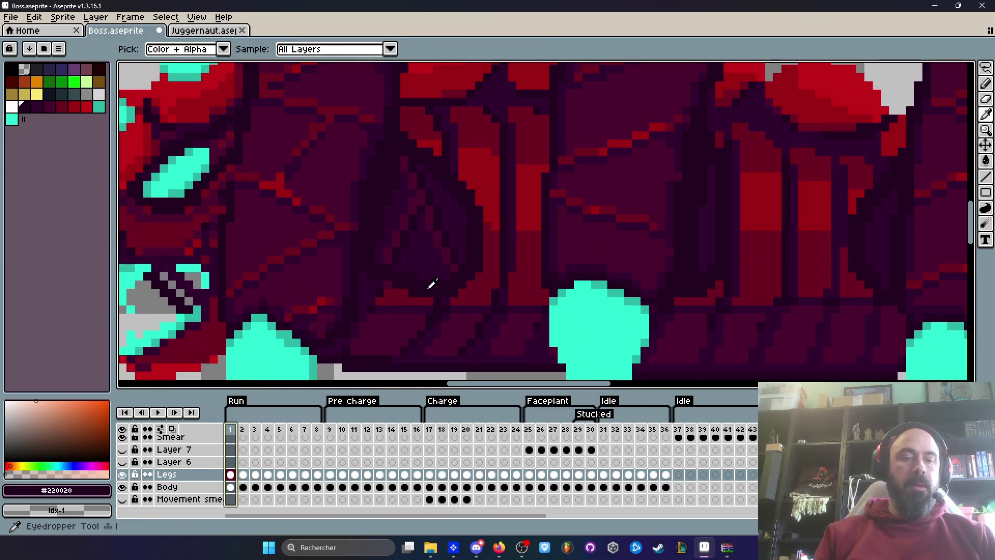
pyautogui.press('b')
pyautogui.scroll(1, 428, 290)
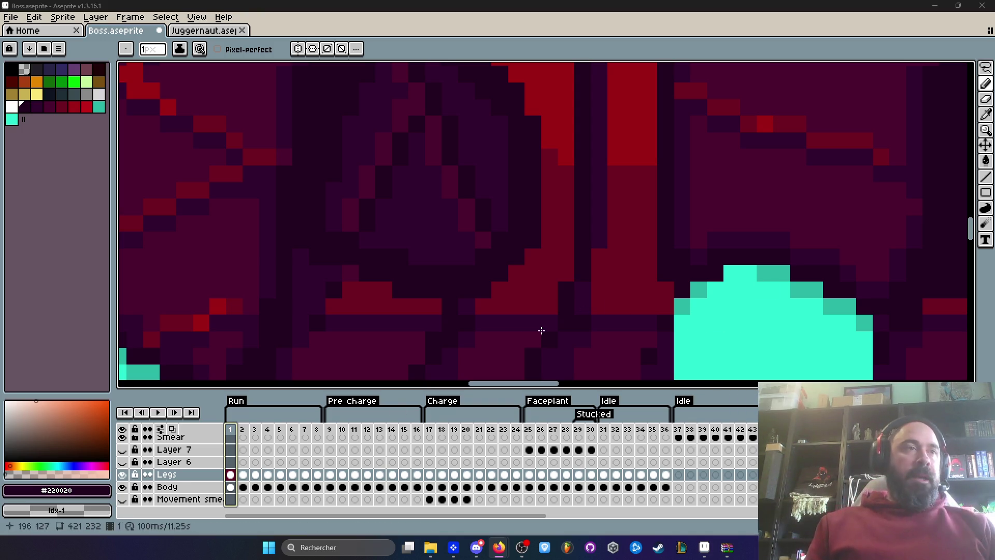
# Flip between frames 2 and 3, then back toward frame 1, comparing poses
pyautogui.scroll(-3, 297, 277)
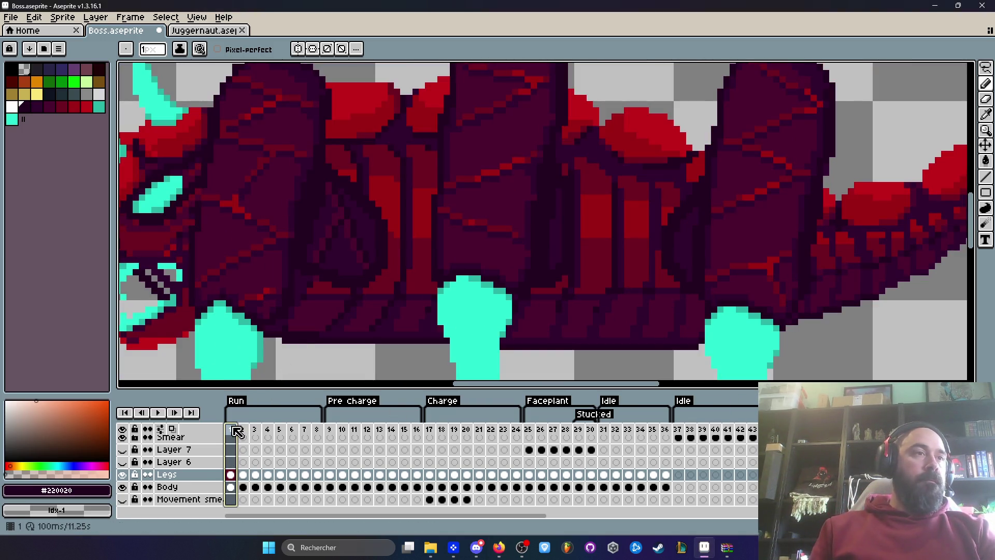
pyautogui.click(242, 429)
pyautogui.scroll(1, 310, 295)
pyautogui.press('Right')
pyautogui.press('Left')
pyautogui.press('Right')
pyautogui.press('Left')
pyautogui.press('Right')
pyautogui.press('Left')
pyautogui.press('Left')
pyautogui.press('Left')
pyautogui.press('Right')
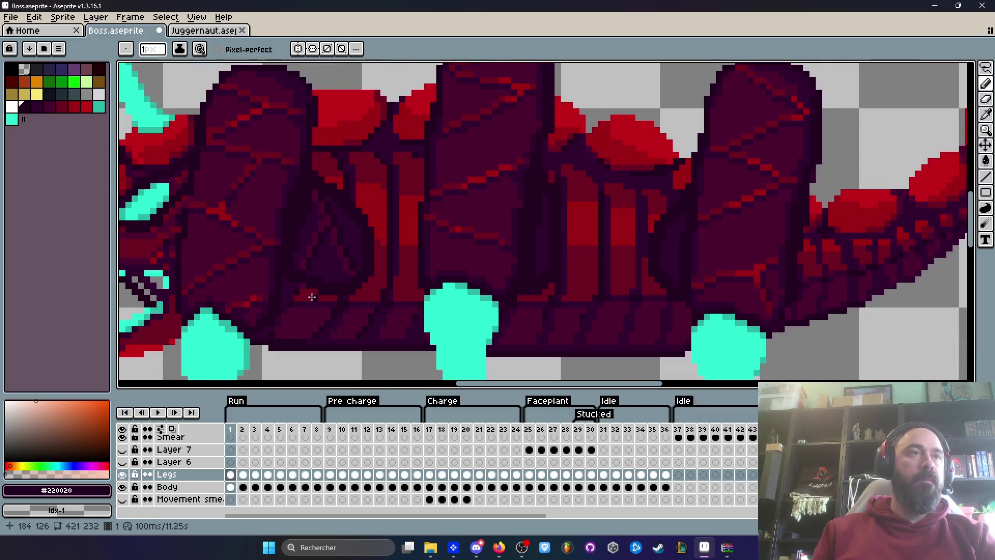
pyautogui.press('Right')
pyautogui.press('Left')
pyautogui.press('Right')
pyautogui.press('Left')
# Play the boss animation, then stop on frame 18
pyautogui.scroll(-1, 299, 292)
pyautogui.press('Return')
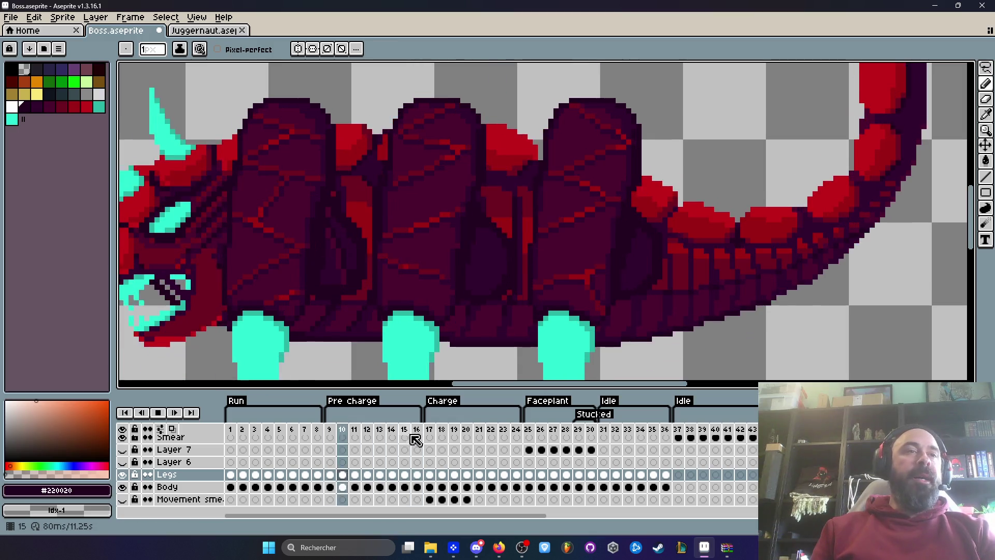
pyautogui.click(442, 434)
pyautogui.scroll(-3, 393, 355)
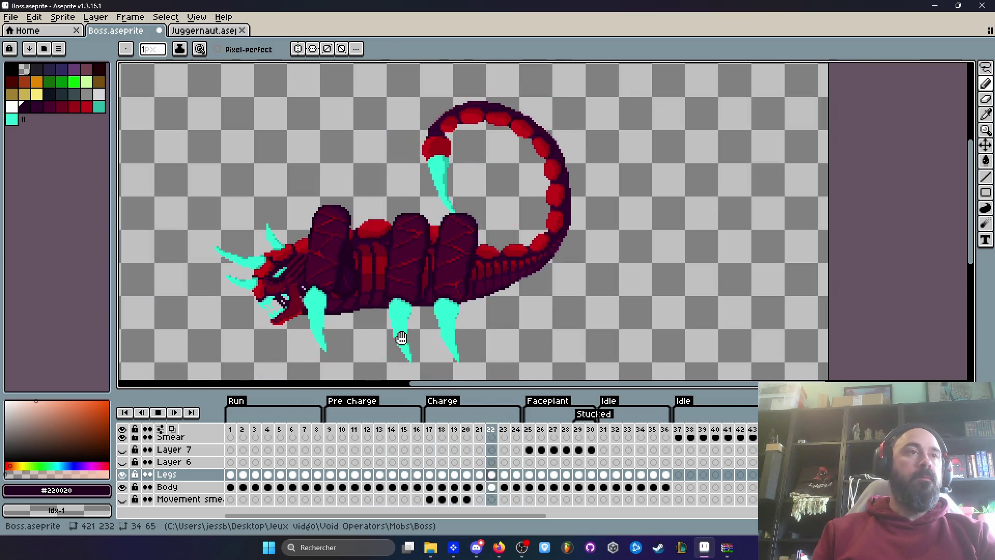
# Select the two loose leg pieces in frame 1 and paste them into frame 2 on the Legs layer
pyautogui.click(230, 429)
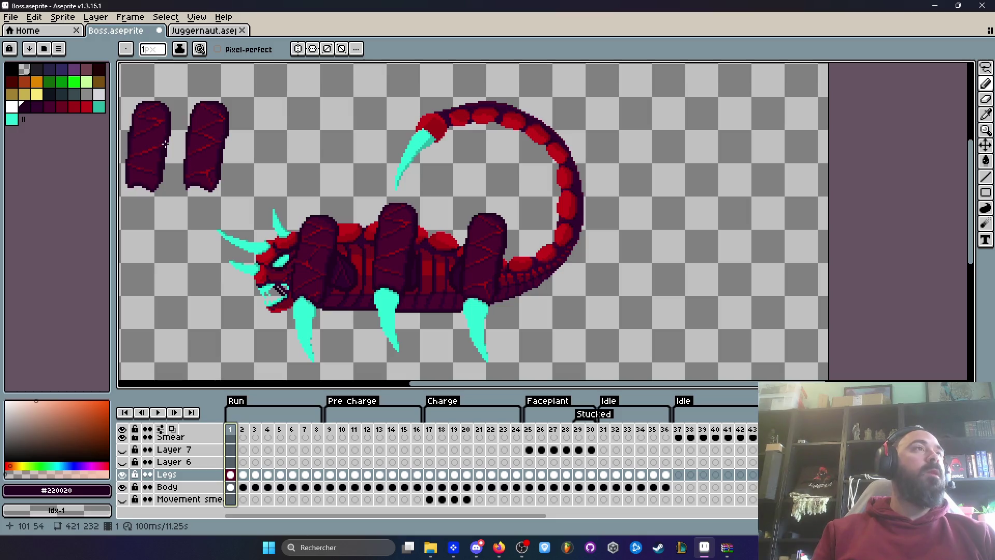
pyautogui.press('h')
pyautogui.scroll(2, 306, 184)
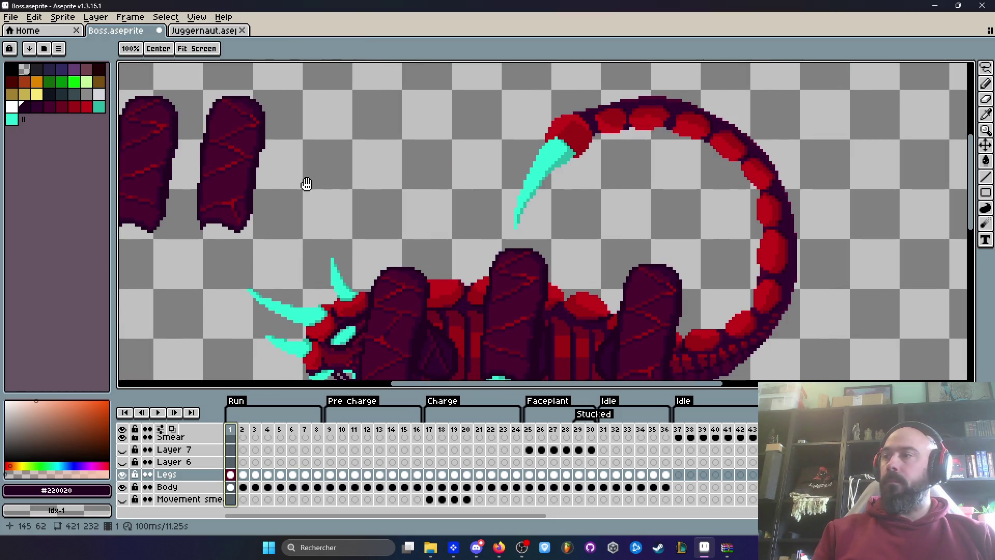
pyautogui.moveTo(306, 184); pyautogui.dragTo(355, 177)
pyautogui.moveTo(127, 67)
pyautogui.mouseDown()
pyautogui.moveTo(355, 226)
pyautogui.moveTo(354, 242)
pyautogui.mouseUp()
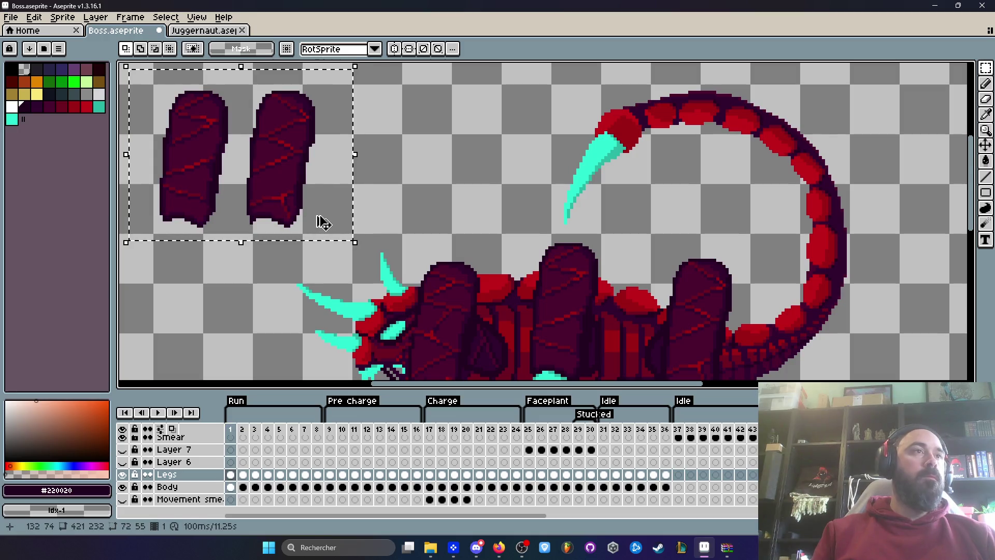
pyautogui.click(244, 475)
pyautogui.hotkey('ctrl', 'v')
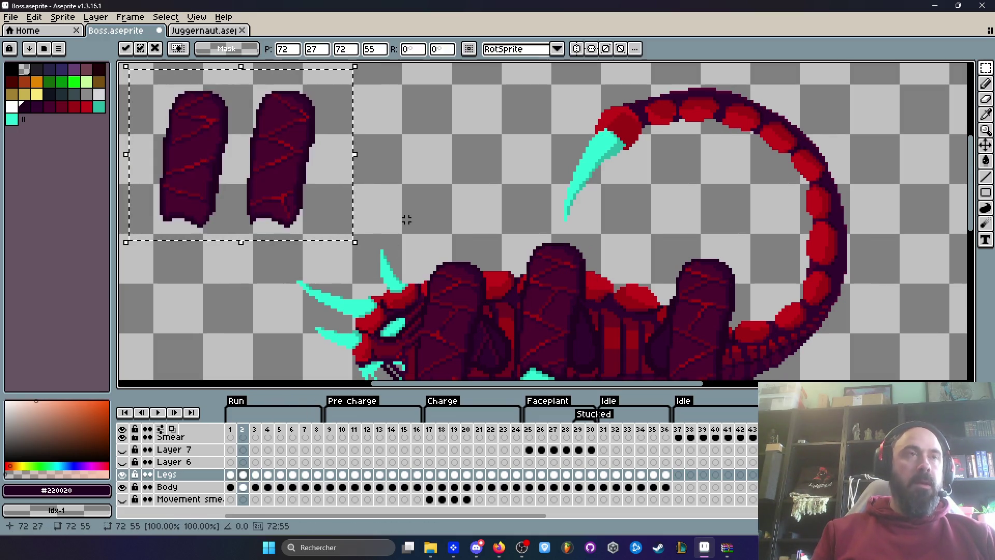
# Move the right pasted leg piece onto the boss body and commit it
pyautogui.moveTo(239, 76); pyautogui.dragTo(346, 236)
pyautogui.moveTo(284, 120)
pyautogui.mouseDown()
pyautogui.moveTo(620, 292)
pyautogui.moveTo(717, 275)
pyautogui.mouseUp()
pyautogui.scroll(3, 584, 113)
pyautogui.moveTo(670, 207)
pyautogui.mouseDown()
pyautogui.moveTo(538, 257)
pyautogui.moveTo(536, 276)
pyautogui.mouseUp()
pyautogui.press('Return')
pyautogui.scroll(-4, 534, 264)
# Move the remaining leg piece into the boss body and deselect
pyautogui.moveTo(402, 200); pyautogui.dragTo(573, 251)
pyautogui.press('m')
pyautogui.moveTo(215, 73); pyautogui.dragTo(356, 213)
pyautogui.moveTo(307, 180); pyautogui.dragTo(624, 248)
pyautogui.scroll(2, 624, 248)
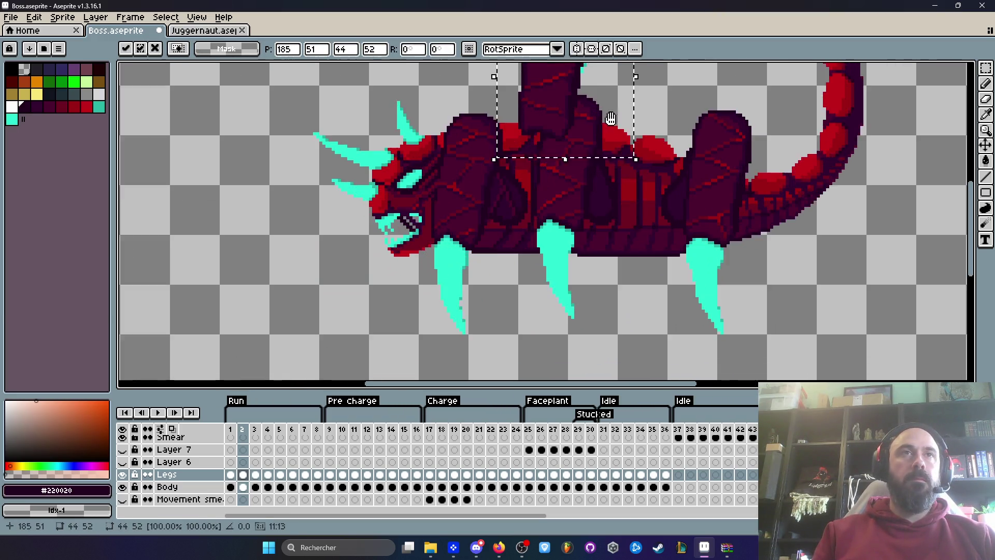
pyautogui.moveTo(546, 240)
pyautogui.mouseDown()
pyautogui.moveTo(556, 241)
pyautogui.moveTo(539, 318)
pyautogui.moveTo(534, 310)
pyautogui.mouseUp()
pyautogui.scroll(2, 533, 271)
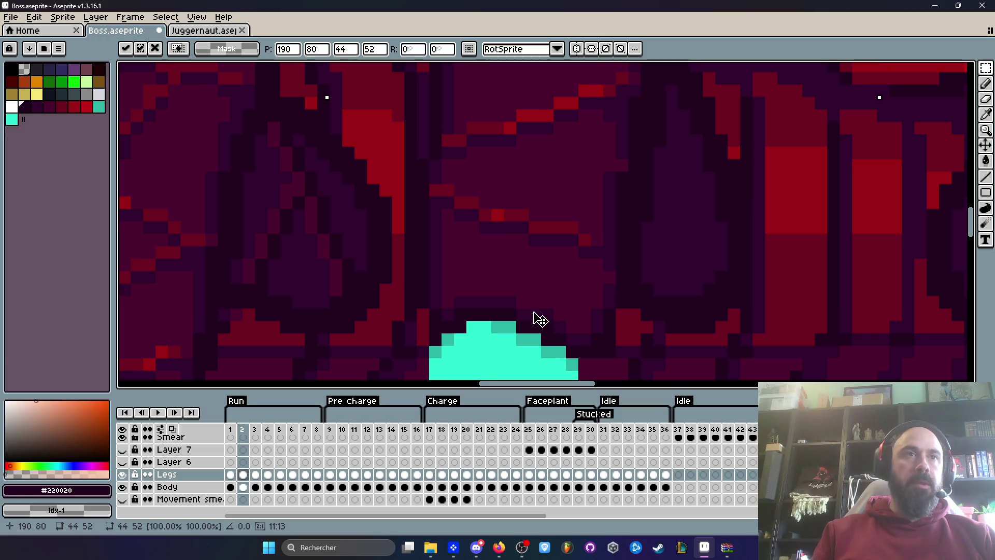
pyautogui.scroll(-3, 540, 319)
pyautogui.hotkey('ctrl', 'd')
pyautogui.scroll(-2, 533, 268)
pyautogui.scroll(2, 537, 275)
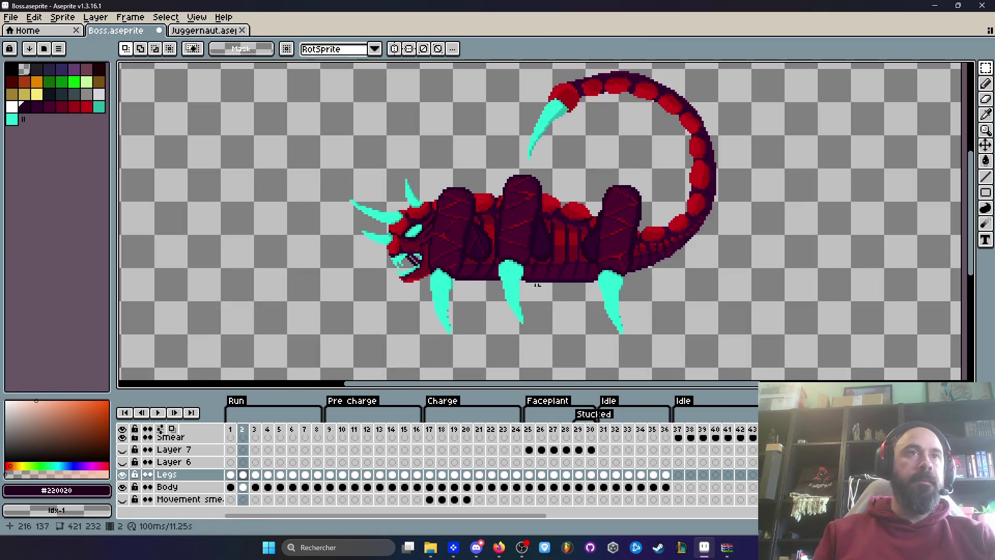
# Paste the leg pieces into frame 3 and fit the right one onto the body, one pixel lower
pyautogui.click(259, 483)
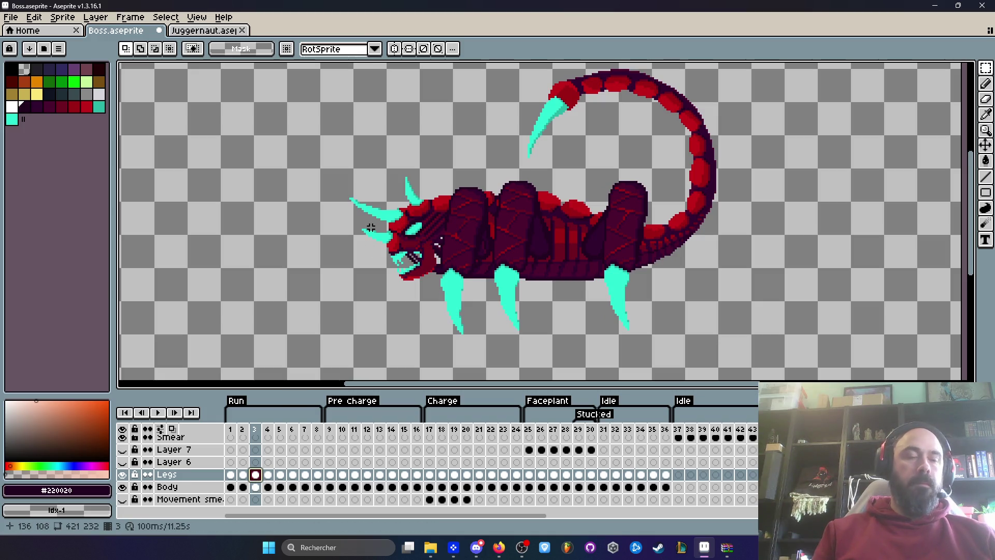
pyautogui.hotkey('ctrl', 'v')
pyautogui.press('Return')
pyautogui.moveTo(318, 104)
pyautogui.mouseDown()
pyautogui.moveTo(396, 218)
pyautogui.moveTo(661, 255)
pyautogui.moveTo(658, 280)
pyautogui.moveTo(628, 316)
pyautogui.moveTo(529, 228)
pyautogui.mouseUp()
pyautogui.scroll(3, 644, 284)
pyautogui.scroll(2, 611, 250)
pyautogui.press('Down')
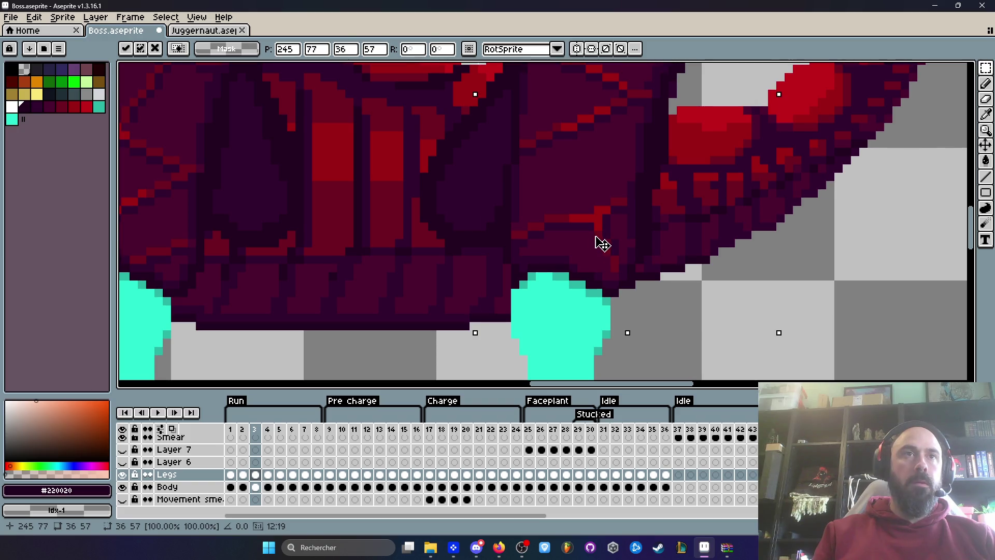
pyautogui.press('Return')
pyautogui.scroll(-3, 602, 244)
pyautogui.scroll(2, 551, 242)
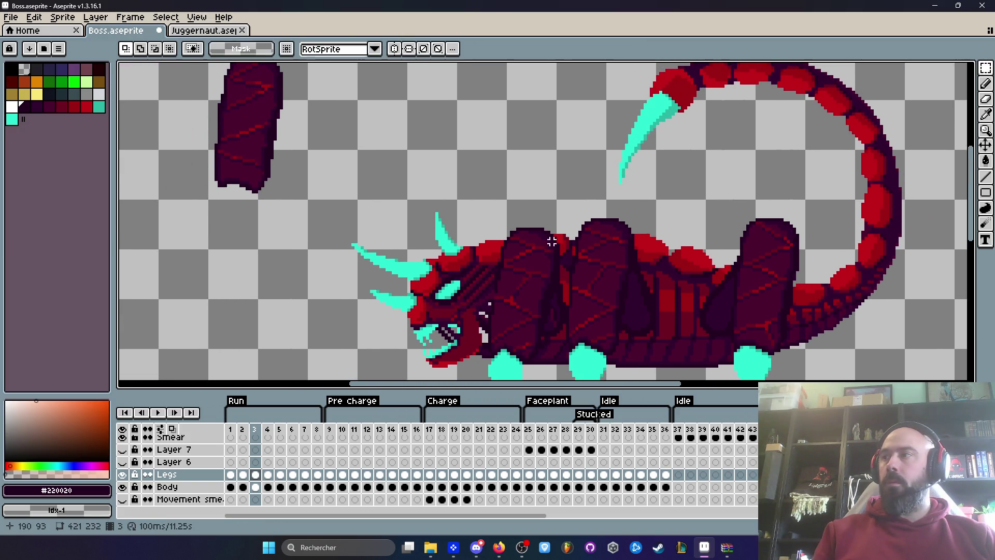
# Fit the remaining leg piece onto the body in frame 3
pyautogui.moveTo(211, 71)
pyautogui.mouseDown()
pyautogui.moveTo(278, 128)
pyautogui.moveTo(393, 263)
pyautogui.mouseUp()
pyautogui.moveTo(321, 218)
pyautogui.mouseDown()
pyautogui.moveTo(389, 240)
pyautogui.moveTo(598, 271)
pyautogui.mouseUp()
pyautogui.scroll(2, 598, 271)
pyautogui.moveTo(568, 151)
pyautogui.mouseDown()
pyautogui.moveTo(586, 213)
pyautogui.moveTo(609, 237)
pyautogui.moveTo(597, 244)
pyautogui.moveTo(586, 216)
pyautogui.moveTo(593, 233)
pyautogui.mouseUp()
pyautogui.scroll(2, 586, 213)
pyautogui.scroll(-3, 596, 236)
pyautogui.press('Return')
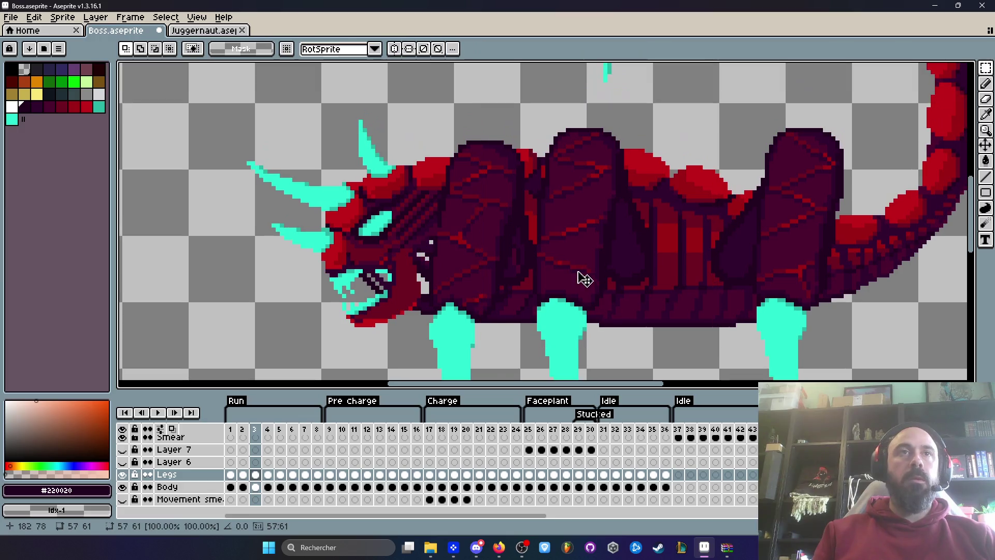
# Paste the leg pieces into frame 4 and shift the right one onto the body
pyautogui.click(273, 474)
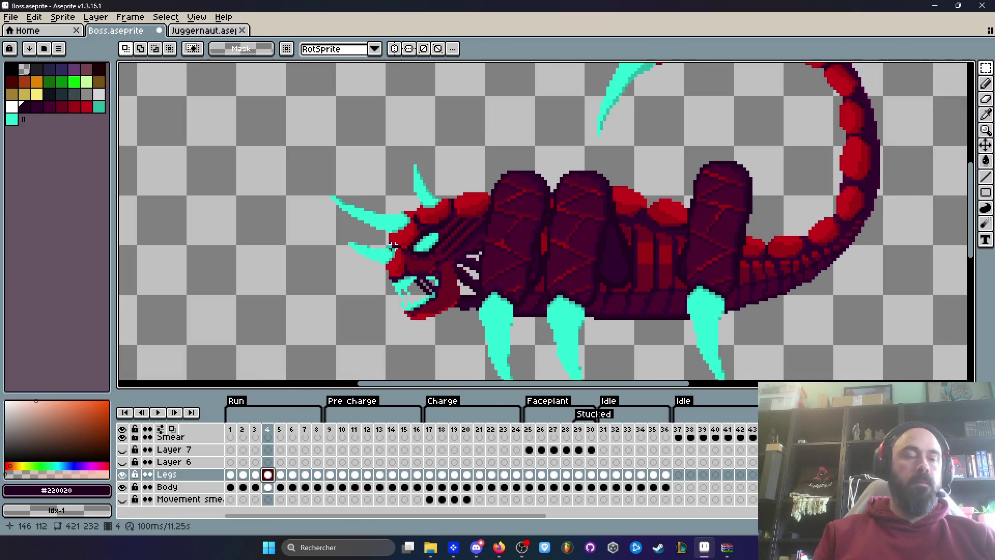
pyautogui.hotkey('ctrl', 'v')
pyautogui.click(353, 159)
pyautogui.scroll(3, 337, 150)
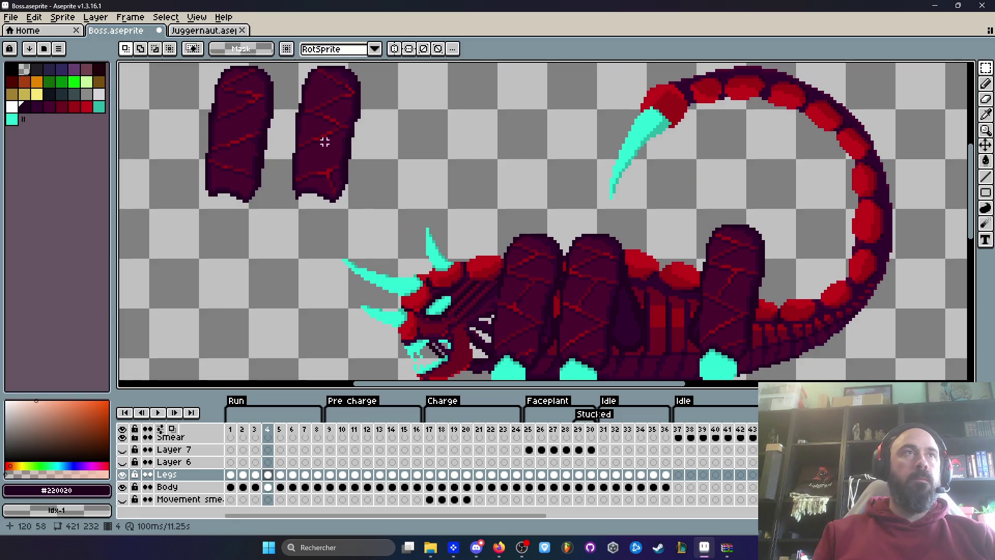
pyautogui.moveTo(285, 67); pyautogui.dragTo(391, 204)
pyautogui.moveTo(340, 178); pyautogui.dragTo(777, 311)
pyautogui.scroll(2, 659, 168)
pyautogui.moveTo(659, 168)
pyautogui.mouseDown()
pyautogui.moveTo(567, 218)
pyautogui.moveTo(566, 230)
pyautogui.mouseUp()
pyautogui.scroll(2, 567, 219)
pyautogui.press('Return')
pyautogui.scroll(-3, 570, 240)
pyautogui.scroll(2, 380, 240)
# Move frame 4's left leg piece onto the body, lowered about five pixels, and commit
pyautogui.moveTo(216, 131); pyautogui.dragTo(335, 263)
pyautogui.scroll(-3, 318, 204)
pyautogui.scroll(2, 318, 204)
pyautogui.moveTo(244, 138); pyautogui.dragTo(617, 291)
pyautogui.scroll(3, 618, 291)
pyautogui.scroll(1, 544, 308)
pyautogui.moveTo(551, 293); pyautogui.dragTo(546, 360)
pyautogui.scroll(1, 546, 360)
pyautogui.scroll(-1, 513, 228)
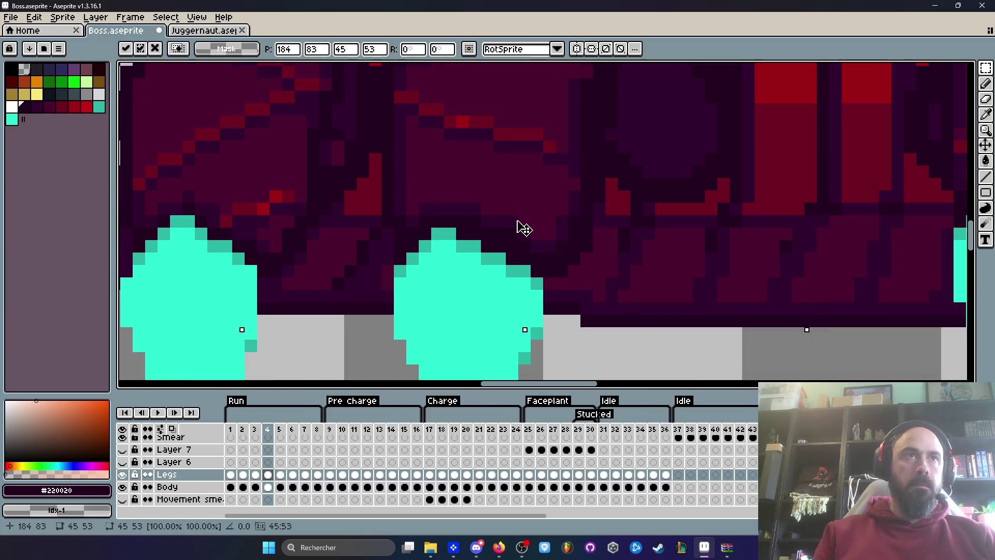
pyautogui.moveTo(518, 224); pyautogui.dragTo(522, 242)
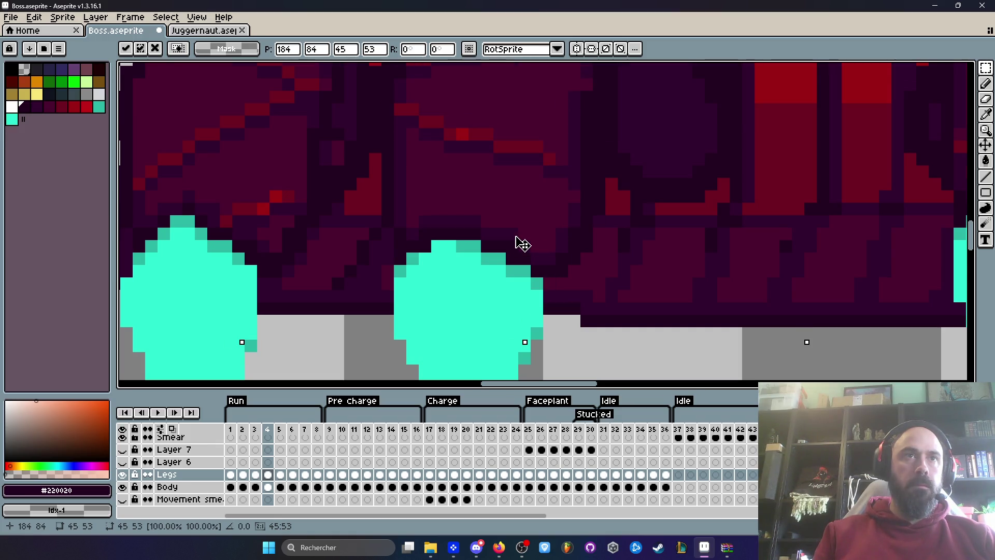
pyautogui.scroll(-3, 521, 233)
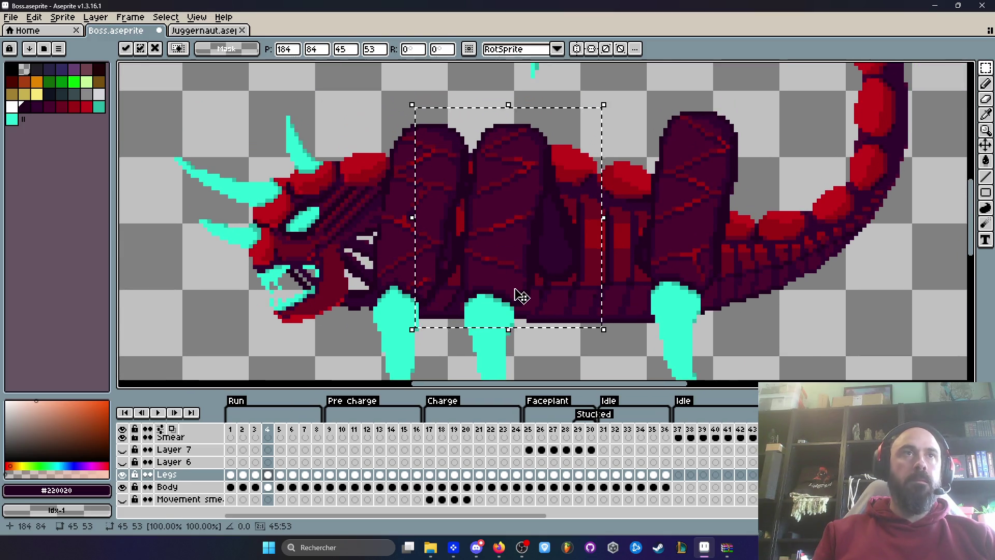
pyautogui.press('Return')
pyautogui.scroll(-1, 516, 290)
pyautogui.click(280, 474)
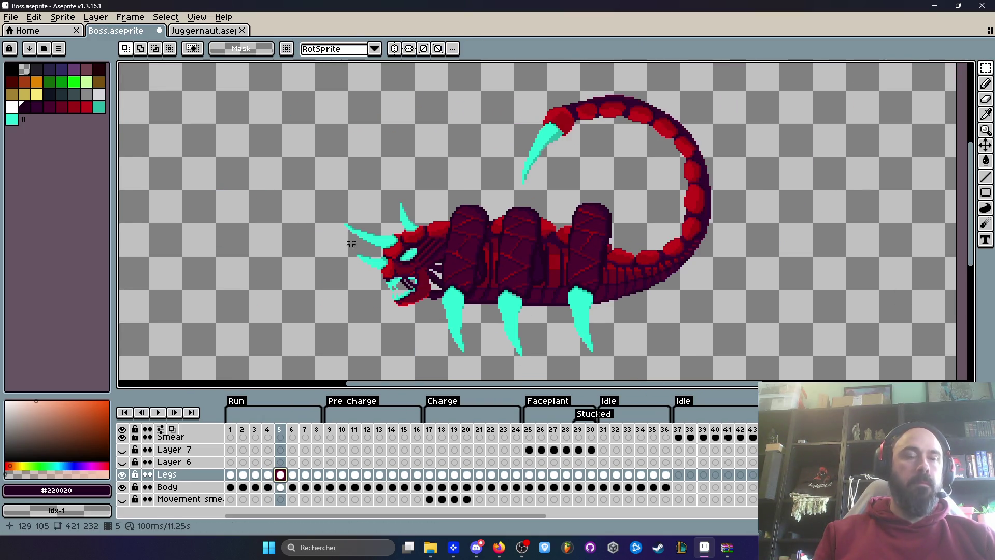
# Paste the leg pieces into frames 5, 6, 7 and 8
pyautogui.hotkey('ctrl', 'v')
pyautogui.click(386, 269)
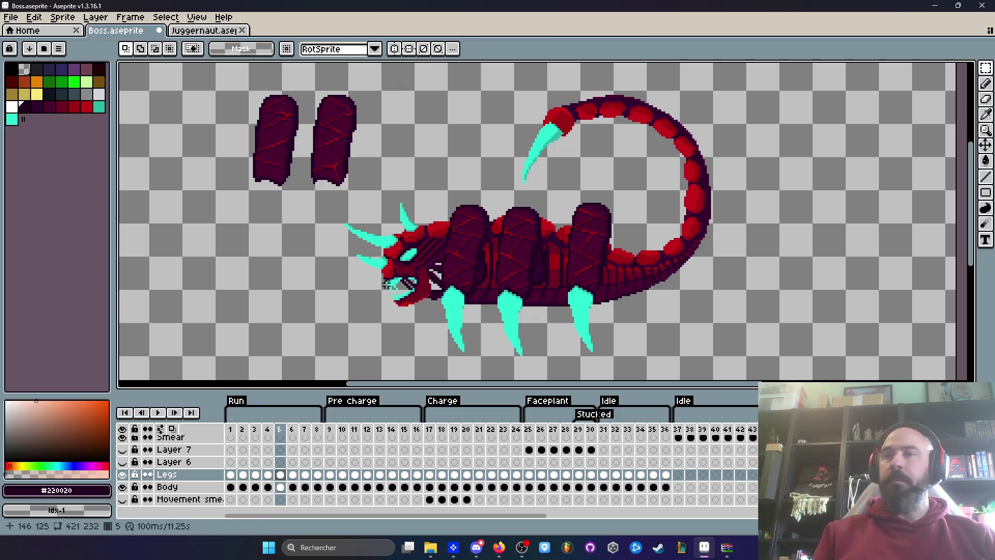
pyautogui.press('Right')
pyautogui.hotkey('ctrl', 'z')
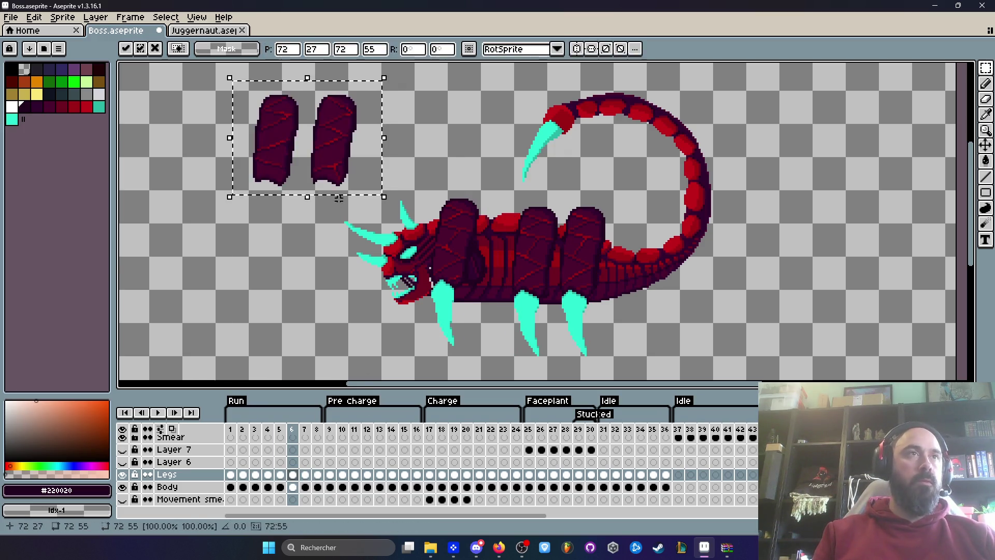
pyautogui.press('Right')
pyautogui.hotkey('ctrl', 'v')
pyautogui.press('Return')
pyautogui.press('Right')
pyautogui.hotkey('ctrl', 'v')
pyautogui.press('Return')
# On frame 8, move both loose leg pieces onto the body and deselect
pyautogui.moveTo(309, 85); pyautogui.dragTo(371, 196)
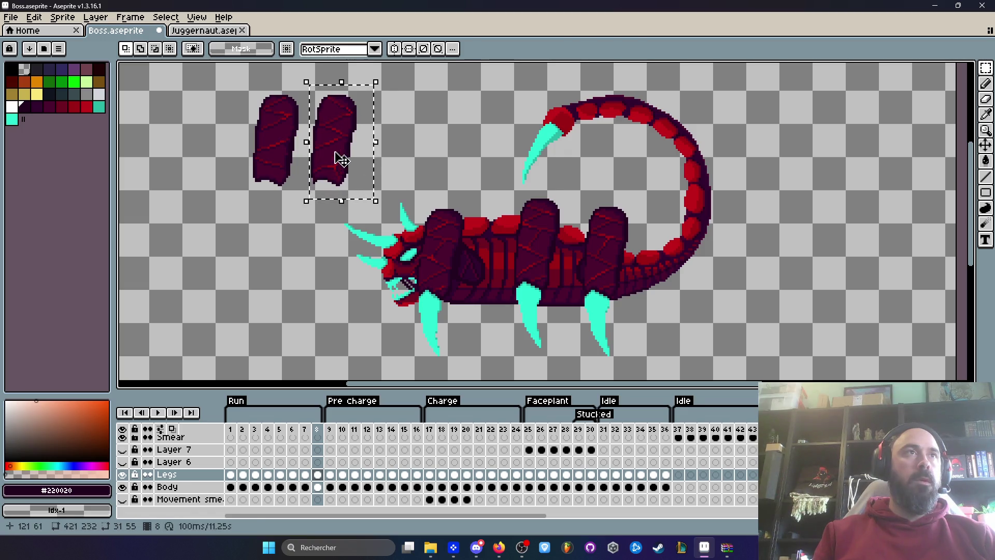
pyautogui.moveTo(333, 156); pyautogui.dragTo(591, 262)
pyautogui.scroll(4, 575, 244)
pyautogui.scroll(2, 568, 233)
pyautogui.moveTo(551, 193)
pyautogui.mouseDown()
pyautogui.moveTo(622, 222)
pyautogui.moveTo(617, 232)
pyautogui.mouseUp()
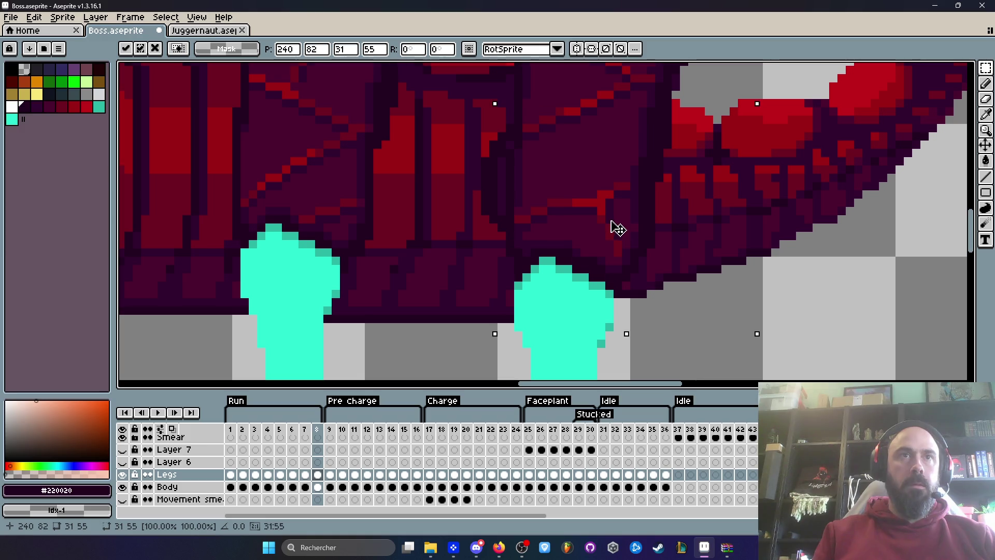
pyautogui.scroll(-4, 601, 207)
pyautogui.moveTo(596, 198); pyautogui.dragTo(613, 256)
pyautogui.moveTo(247, 68); pyautogui.dragTo(324, 162)
pyautogui.moveTo(285, 116)
pyautogui.mouseDown()
pyautogui.moveTo(474, 215)
pyautogui.moveTo(549, 241)
pyautogui.moveTo(540, 271)
pyautogui.mouseUp()
pyautogui.scroll(3, 553, 244)
pyautogui.scroll(4, 540, 271)
pyautogui.moveTo(535, 173); pyautogui.dragTo(563, 247)
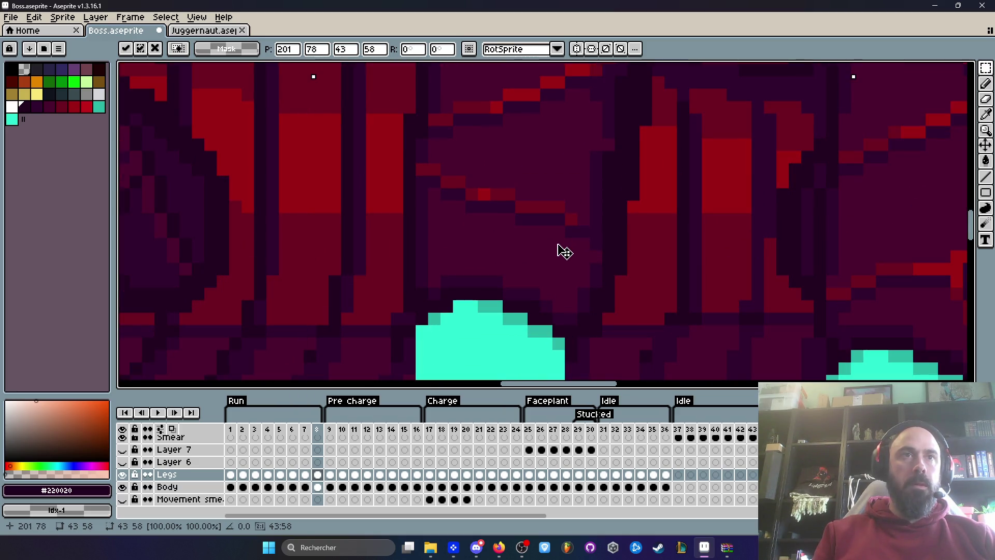
pyautogui.scroll(-3, 560, 238)
pyautogui.hotkey('ctrl', 'd')
# On frame 7, fit both loose leg pieces onto the boss body
pyautogui.press('Left')
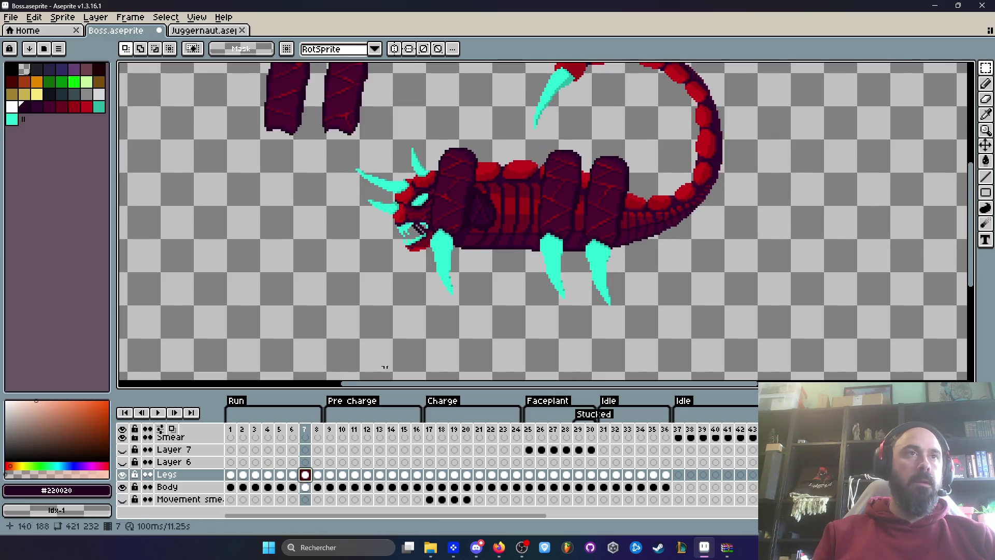
pyautogui.scroll(3, 336, 197)
pyautogui.moveTo(354, 200); pyautogui.dragTo(444, 266)
pyautogui.scroll(3, 582, 295)
pyautogui.scroll(2, 484, 133)
pyautogui.moveTo(484, 133)
pyautogui.mouseDown()
pyautogui.moveTo(578, 236)
pyautogui.moveTo(564, 275)
pyautogui.moveTo(562, 254)
pyautogui.moveTo(561, 274)
pyautogui.moveTo(469, 284)
pyautogui.moveTo(319, 215)
pyautogui.moveTo(285, 223)
pyautogui.mouseUp()
pyautogui.scroll(2, 578, 236)
pyautogui.scroll(-4, 561, 275)
pyautogui.press('m')
pyautogui.moveTo(195, 100); pyautogui.dragTo(338, 248)
pyautogui.moveTo(284, 208)
pyautogui.mouseDown()
pyautogui.moveTo(599, 313)
pyautogui.moveTo(583, 136)
pyautogui.mouseUp()
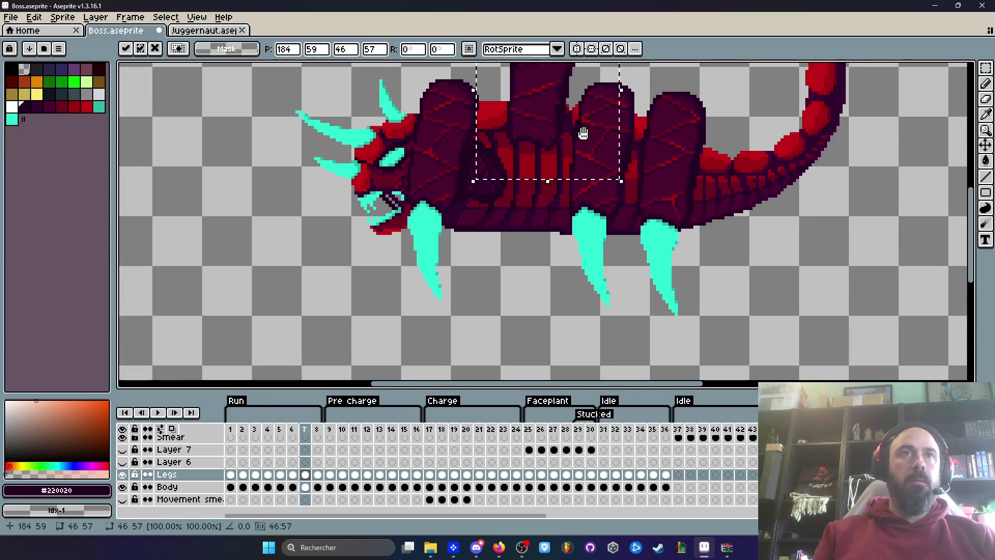
pyautogui.scroll(1, 583, 136)
pyautogui.moveTo(498, 142)
pyautogui.mouseDown()
pyautogui.moveTo(611, 259)
pyautogui.moveTo(638, 262)
pyautogui.moveTo(641, 291)
pyautogui.mouseUp()
pyautogui.scroll(3, 631, 251)
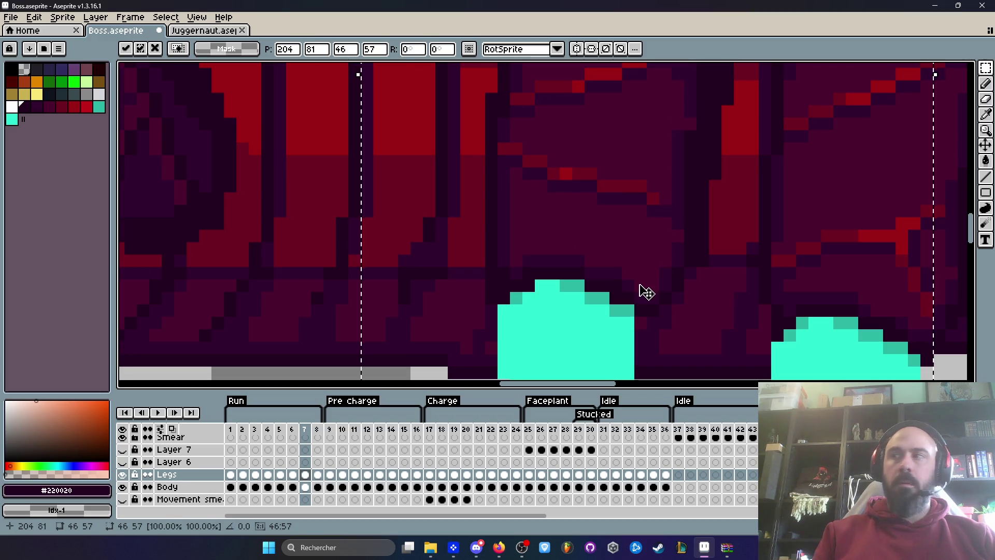
pyautogui.press('Return')
pyautogui.scroll(-5, 645, 288)
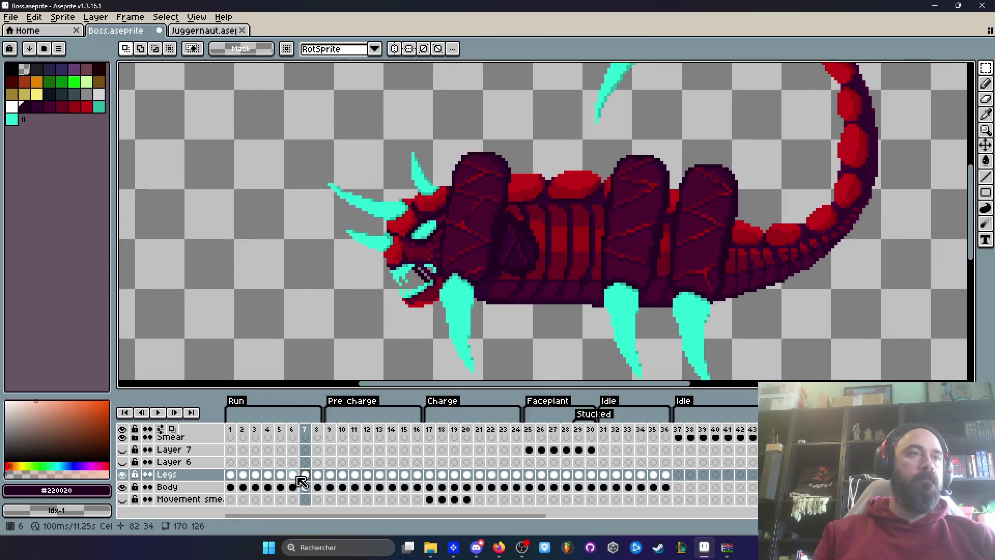
# On frame 6, fit the loose leg onto the body, nudged two pixels right
pyautogui.click(293, 475)
pyautogui.scroll(3, 340, 233)
pyautogui.moveTo(267, 74); pyautogui.dragTo(364, 230)
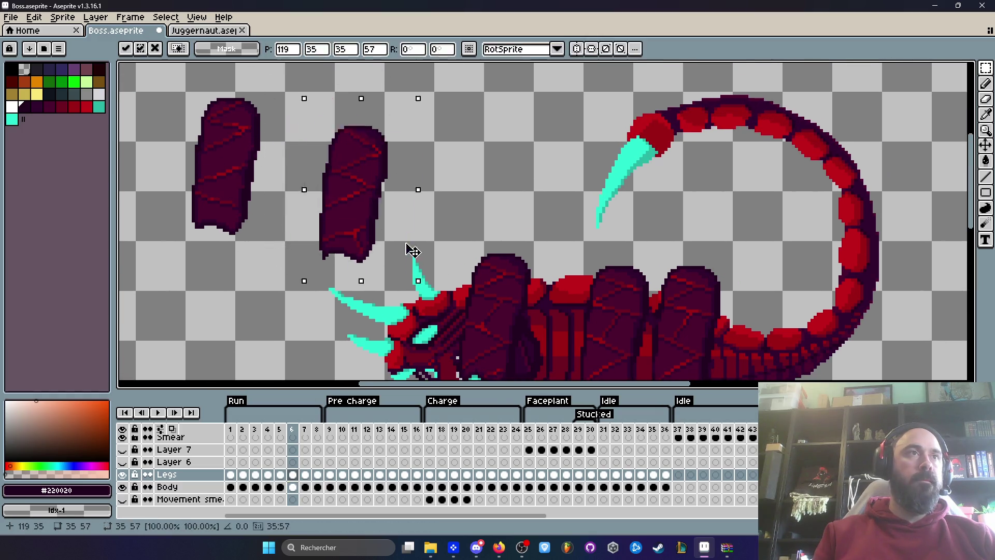
pyautogui.moveTo(332, 150); pyautogui.dragTo(678, 277)
pyautogui.scroll(2, 674, 275)
pyautogui.scroll(2, 596, 229)
pyautogui.moveTo(613, 240); pyautogui.dragTo(602, 283)
pyautogui.scroll(-4, 603, 283)
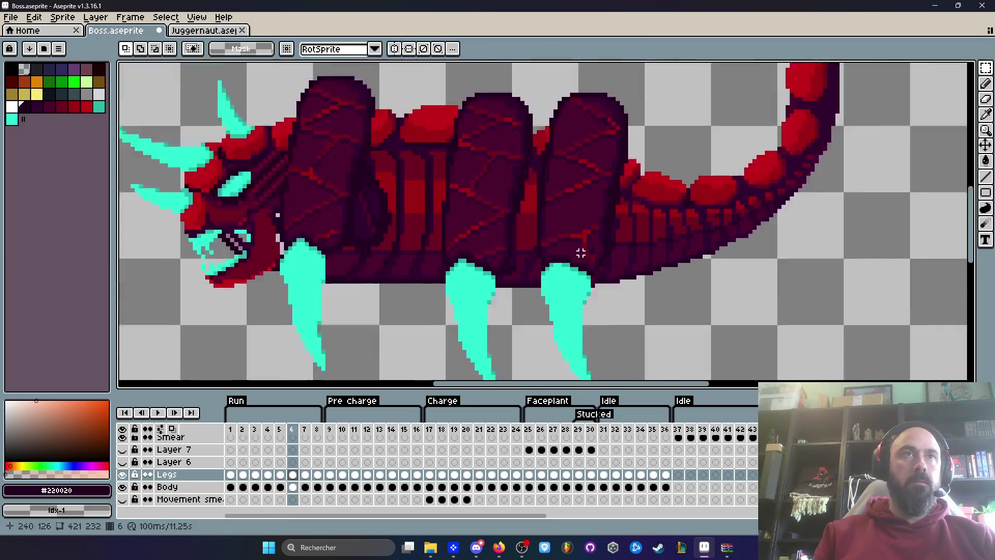
pyautogui.press('Escape')
pyautogui.moveTo(296, 180)
pyautogui.mouseDown()
pyautogui.moveTo(550, 269)
pyautogui.moveTo(524, 318)
pyautogui.mouseUp()
pyautogui.scroll(2, 551, 269)
pyautogui.scroll(2, 524, 318)
pyautogui.press('Right')
pyautogui.press('Right')
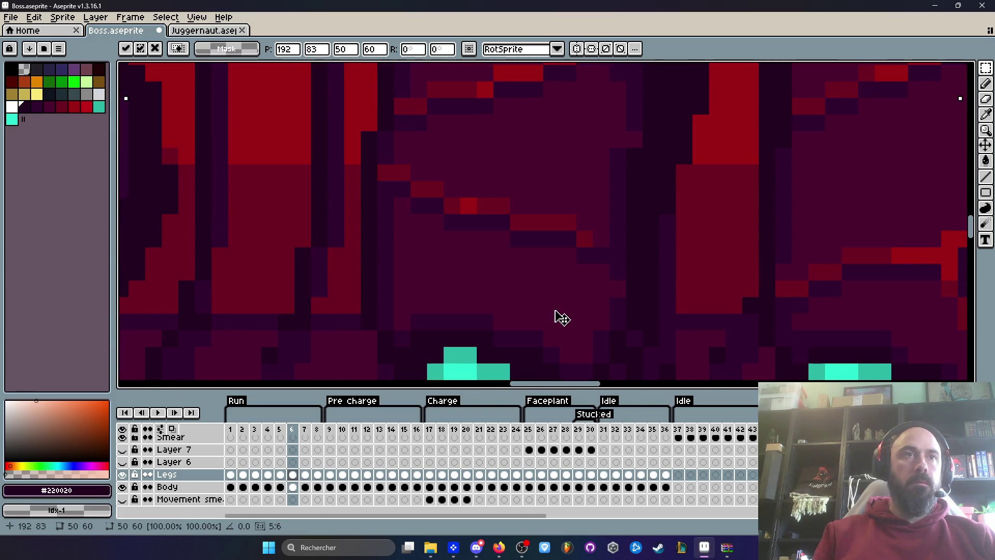
pyautogui.scroll(-3, 555, 317)
pyautogui.scroll(-5, 591, 207)
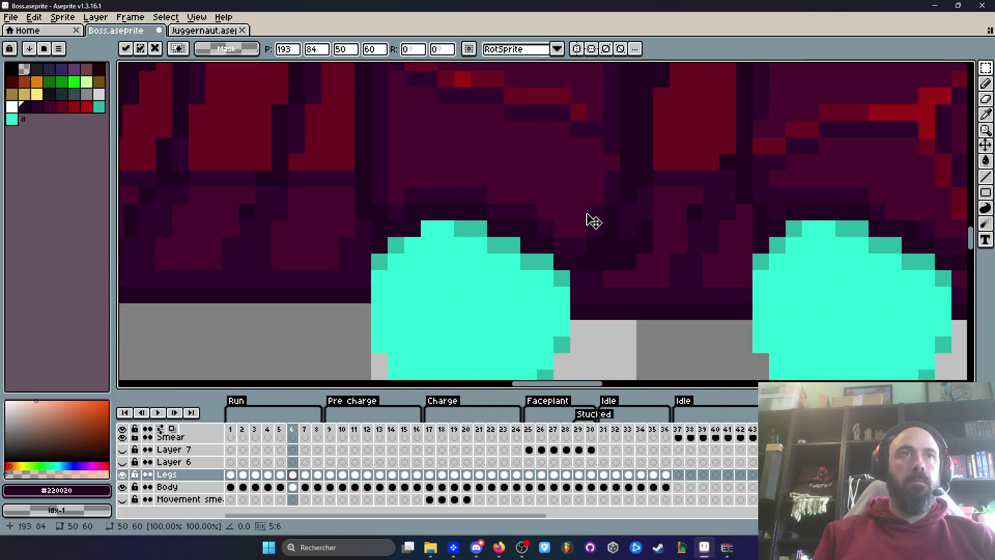
pyautogui.press('Return')
# On frame 5, fit the upper-left leg piece onto the body, two pixels lower
pyautogui.click(280, 474)
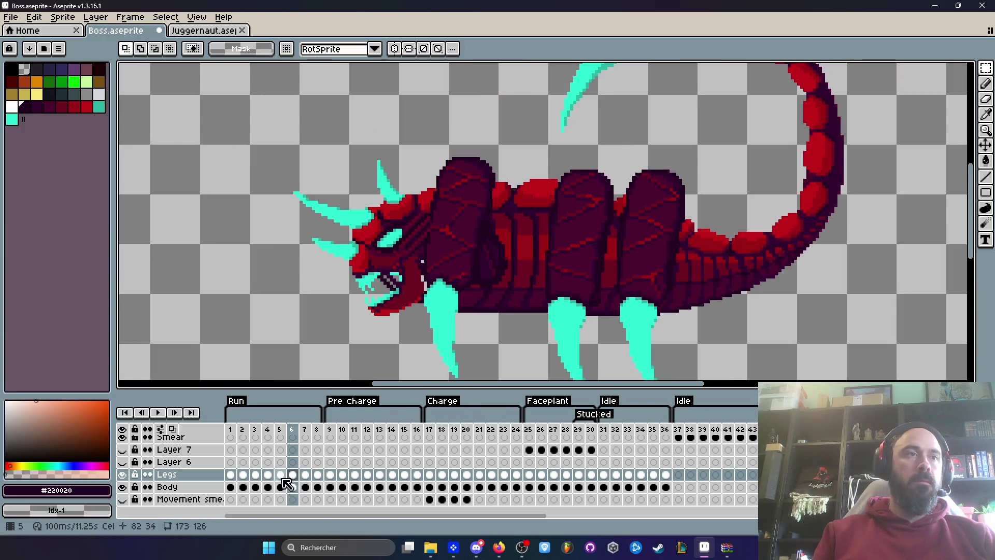
pyautogui.moveTo(302, 198); pyautogui.dragTo(344, 270)
pyautogui.moveTo(280, 69)
pyautogui.mouseDown()
pyautogui.moveTo(344, 133)
pyautogui.moveTo(371, 219)
pyautogui.mouseUp()
pyautogui.moveTo(306, 192); pyautogui.dragTo(679, 368)
pyautogui.scroll(-3, 694, 192)
pyautogui.scroll(5, 672, 237)
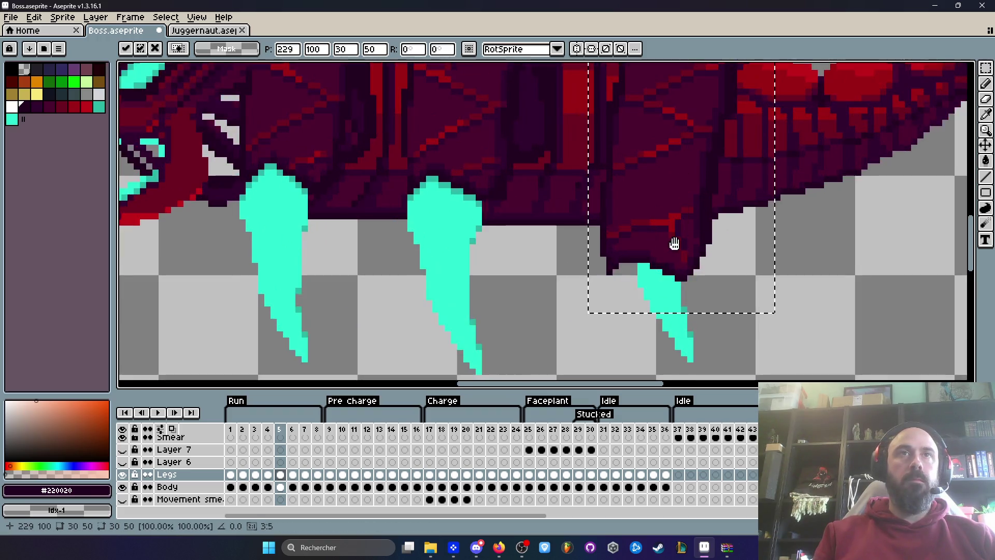
pyautogui.moveTo(665, 299); pyautogui.dragTo(666, 315)
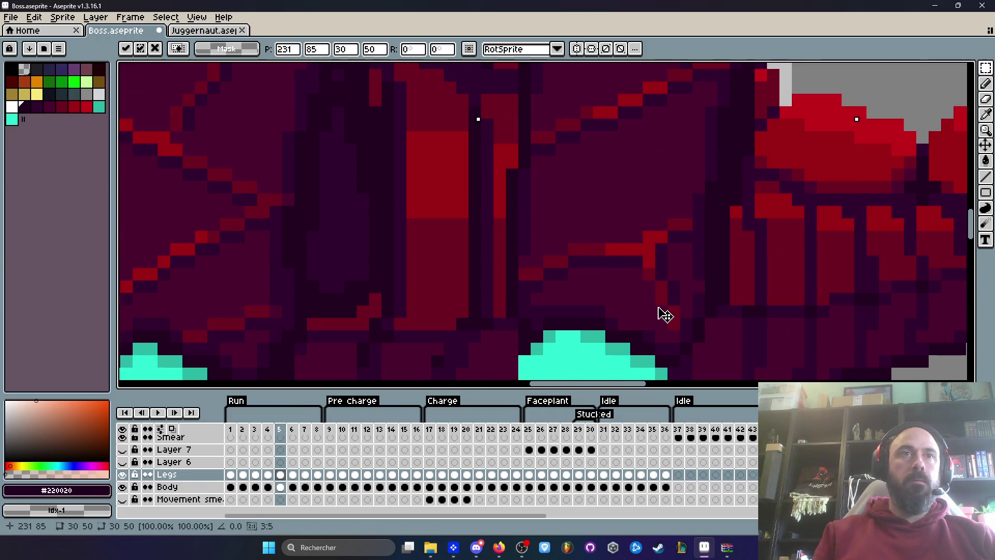
pyautogui.scroll(-4, 665, 316)
pyautogui.press('Return')
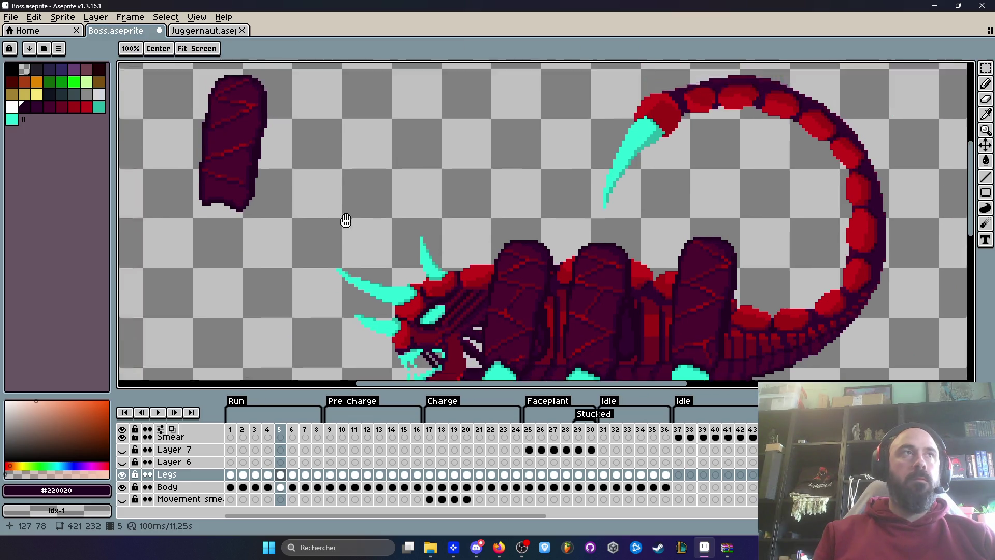
# Fit frame 5's remaining loose leg piece onto the body among the others
pyautogui.moveTo(223, 98); pyautogui.dragTo(366, 266)
pyautogui.scroll(1, 367, 267)
pyautogui.moveTo(275, 162); pyautogui.dragTo(622, 300)
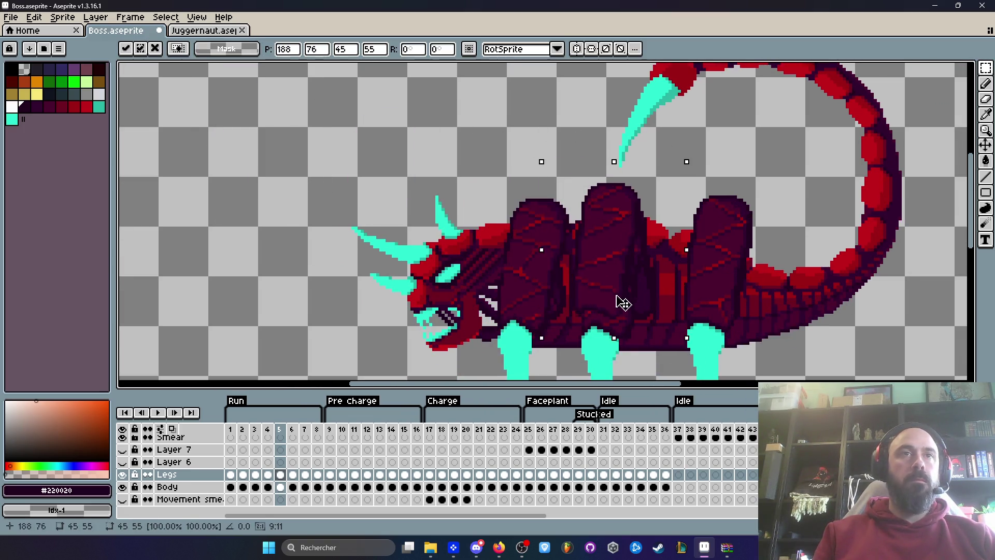
pyautogui.scroll(2, 622, 300)
pyautogui.scroll(2, 616, 322)
pyautogui.moveTo(599, 215); pyautogui.dragTo(620, 266)
pyautogui.press('Return')
pyautogui.scroll(-4, 619, 267)
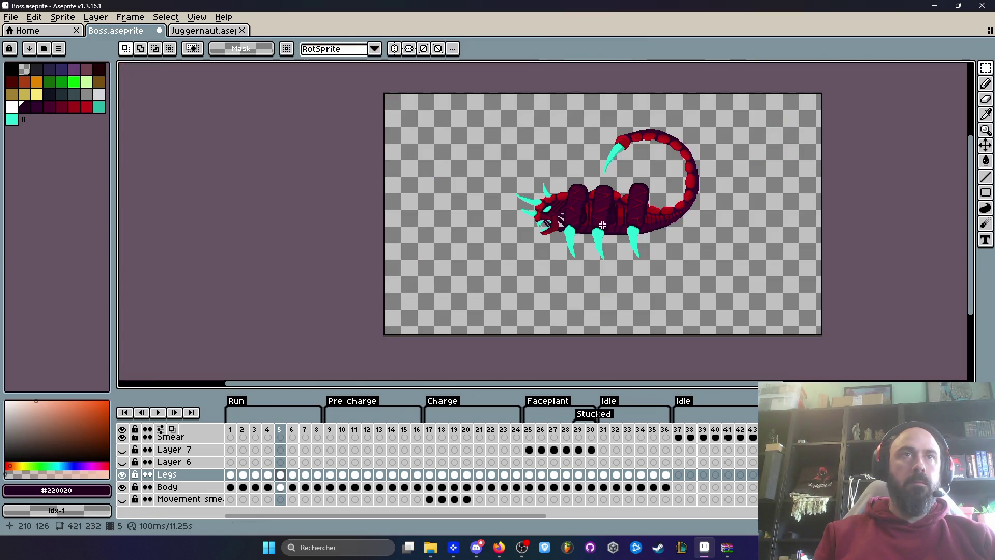
pyautogui.moveTo(268, 474)
pyautogui.mouseDown()
pyautogui.moveTo(289, 467)
pyautogui.moveTo(280, 462)
pyautogui.mouseUp()
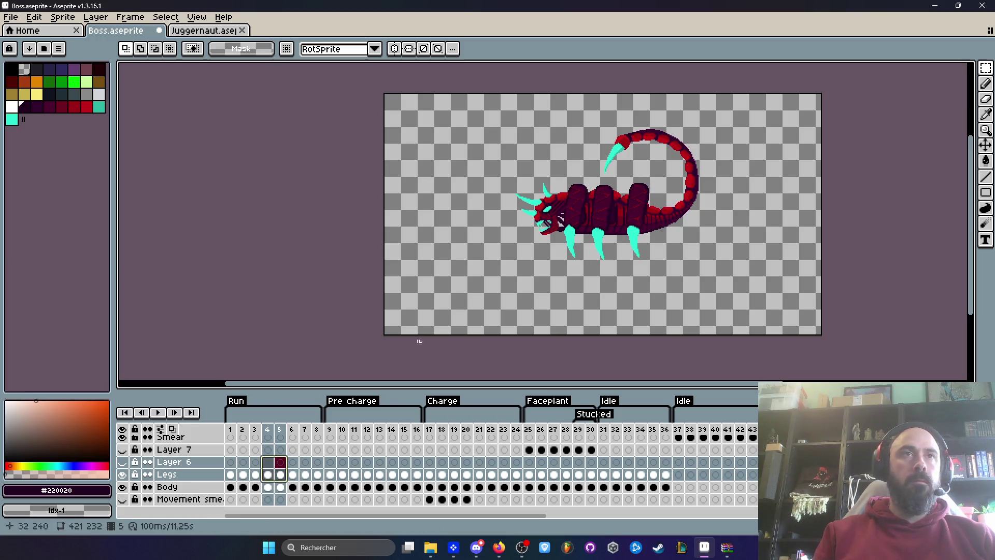
pyautogui.click(268, 475)
# On frame 1, move the right loose leg piece onto the body
pyautogui.click(242, 473)
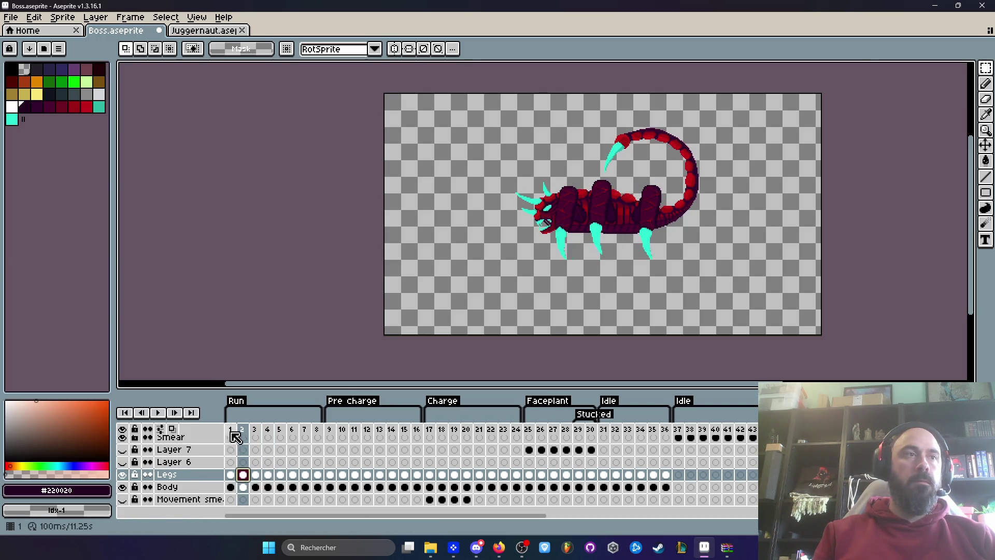
pyautogui.click(230, 474)
pyautogui.scroll(2, 455, 200)
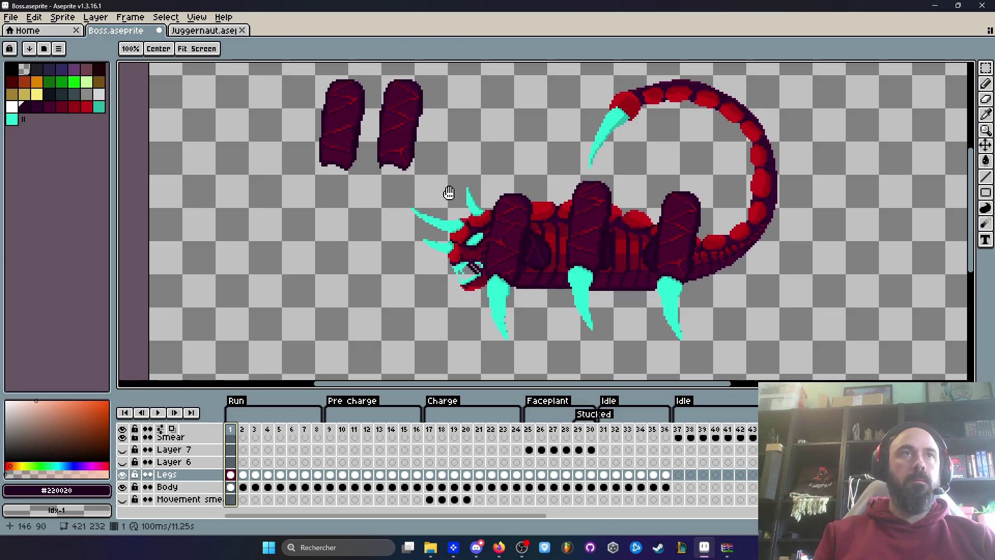
pyautogui.moveTo(375, 70)
pyautogui.mouseDown()
pyautogui.moveTo(447, 176)
pyautogui.moveTo(573, 221)
pyautogui.mouseUp()
pyautogui.scroll(2, 573, 222)
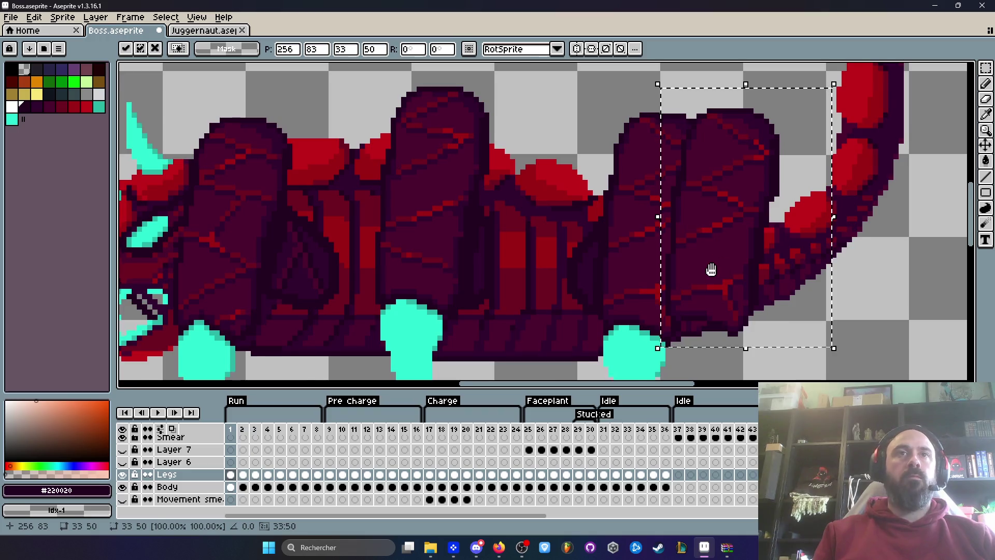
pyautogui.moveTo(710, 268); pyautogui.dragTo(677, 249)
pyautogui.click(553, 206)
pyautogui.scroll(-2, 552, 207)
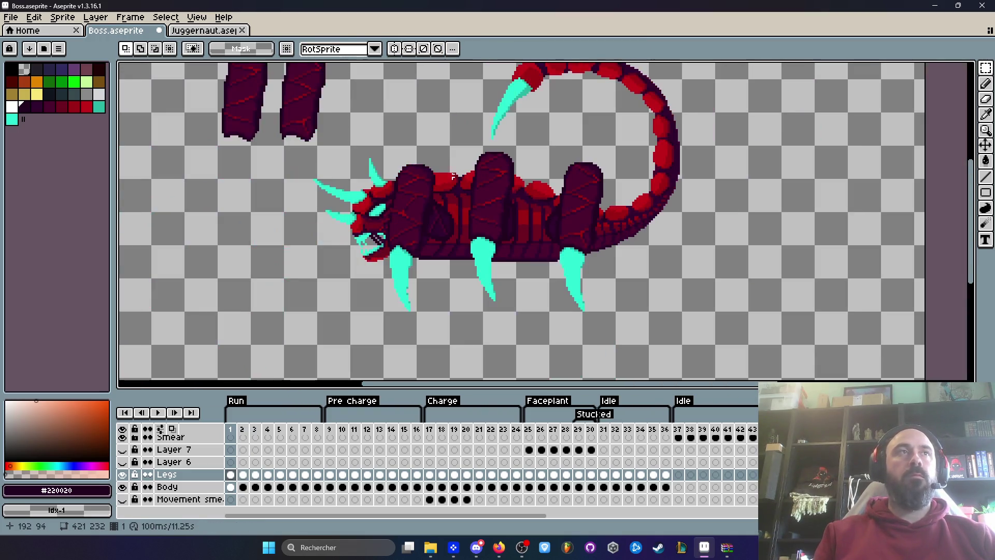
# Delete the two loose leg pieces and play the animation
pyautogui.moveTo(210, 132); pyautogui.dragTo(417, 264)
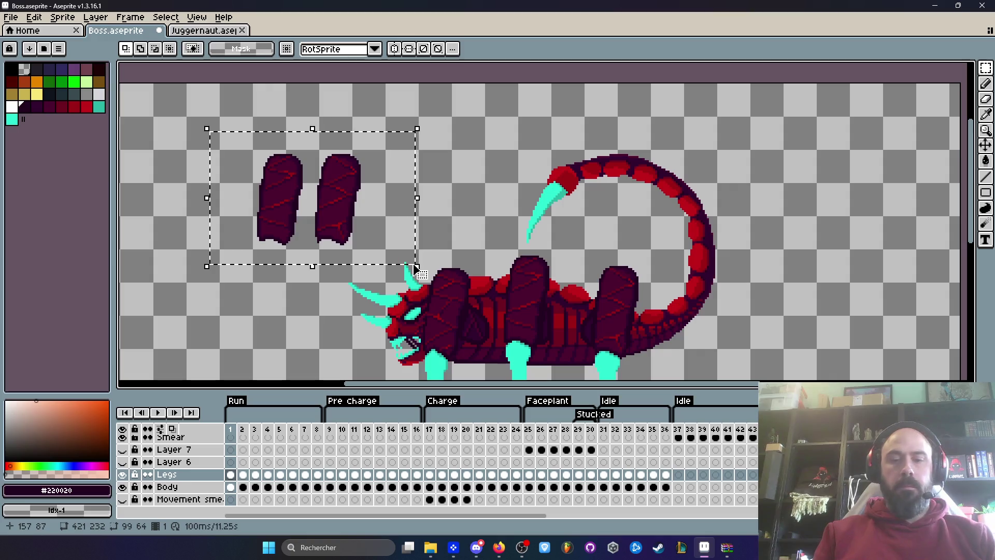
pyautogui.press('Delete')
pyautogui.press('Return')
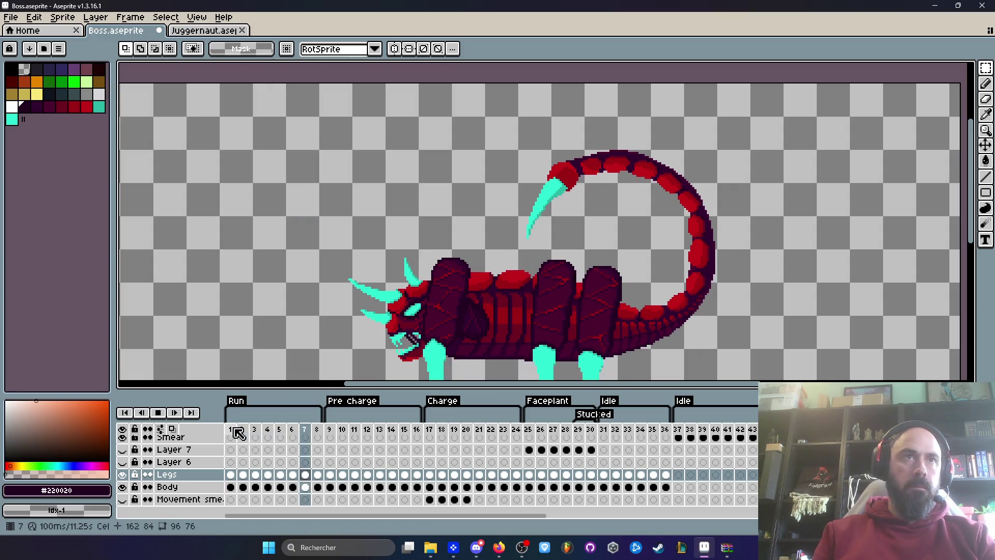
# Stop playback and inspect the tail on frames 9 and 1
pyautogui.scroll(-1, 518, 269)
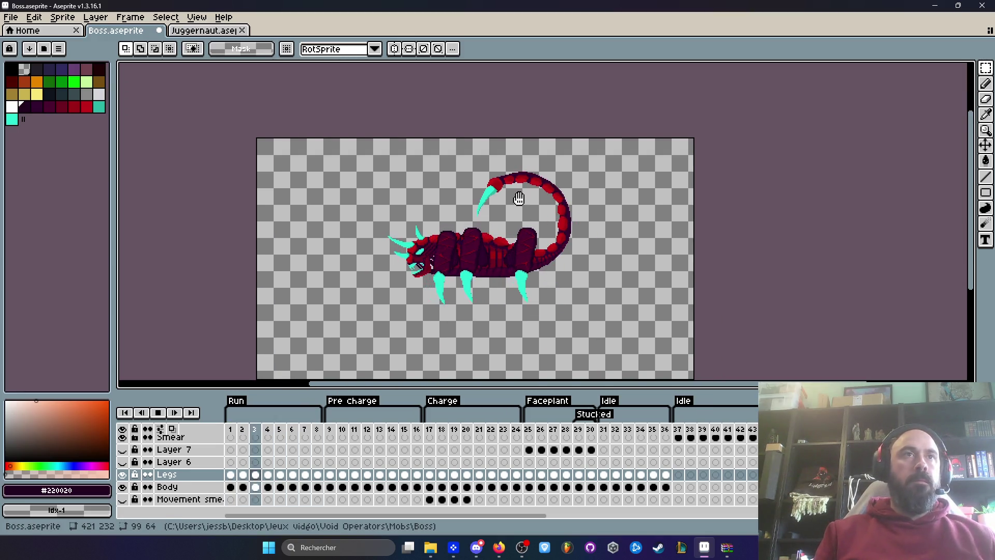
pyautogui.scroll(2, 517, 195)
pyautogui.scroll(-2, 517, 195)
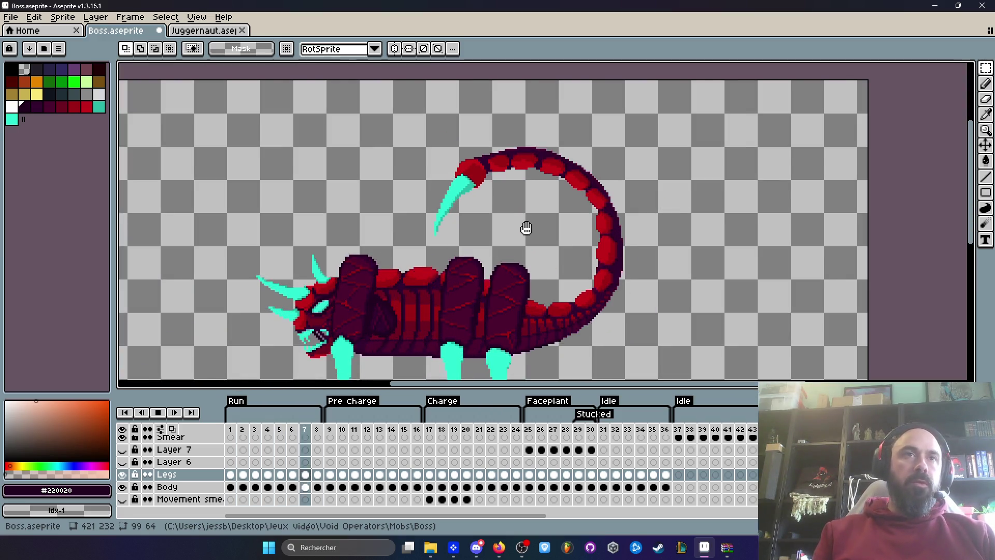
pyautogui.click(330, 429)
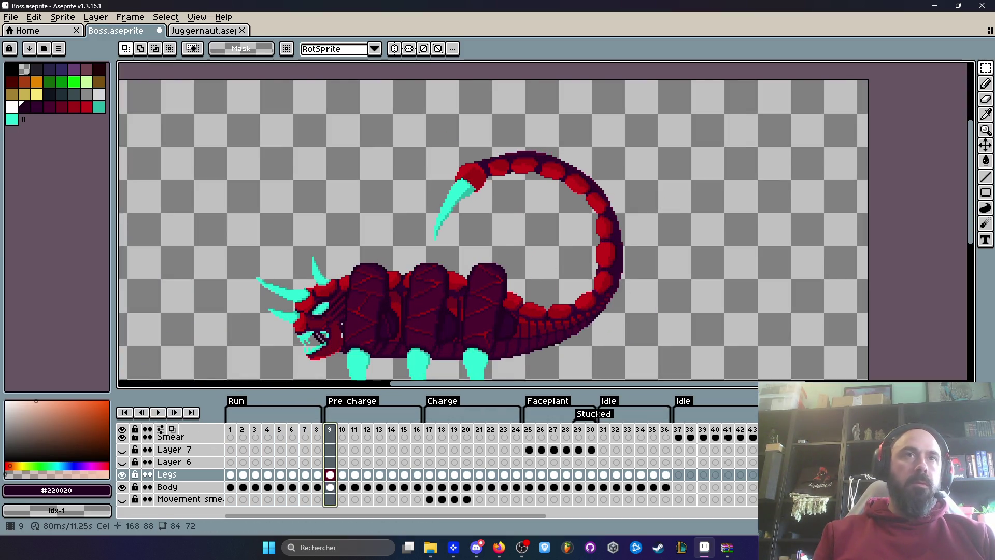
pyautogui.scroll(1, 533, 370)
pyautogui.press('b')
pyautogui.moveTo(554, 269)
pyautogui.mouseDown()
pyautogui.moveTo(701, 201)
pyautogui.moveTo(307, 223)
pyautogui.moveTo(542, 381)
pyautogui.mouseUp()
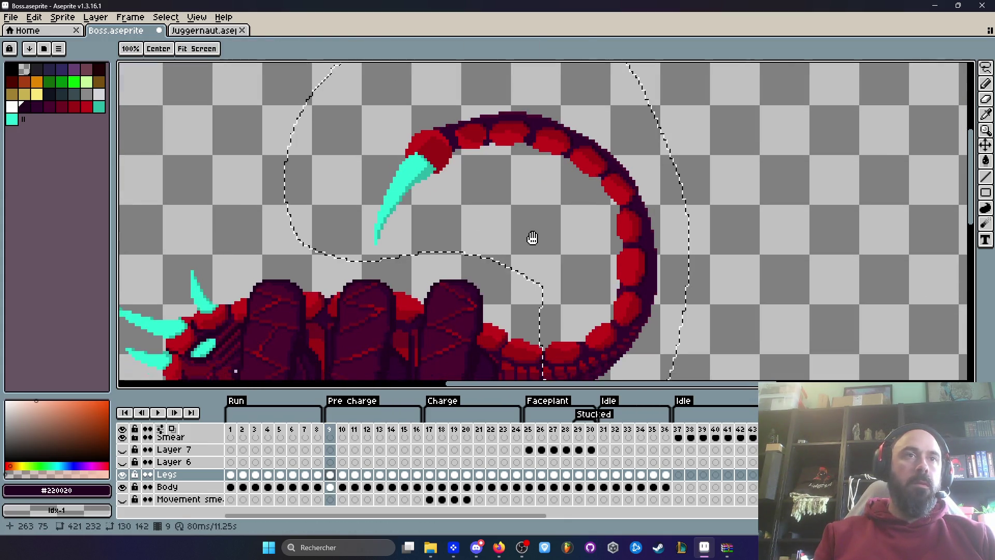
pyautogui.click(231, 430)
pyautogui.scroll(-3, 511, 243)
pyautogui.scroll(2, 517, 196)
pyautogui.press('m')
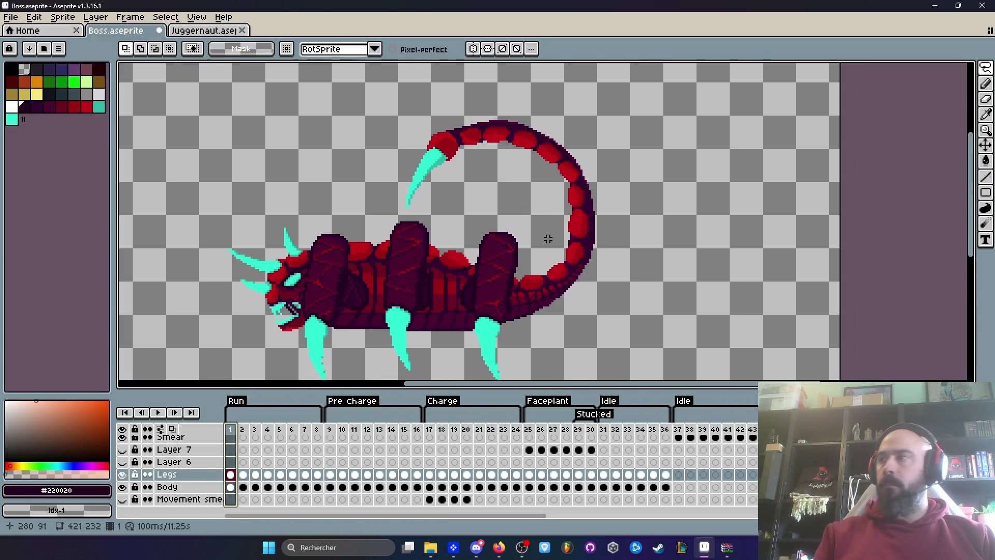
# Save Boss.aseprite from the File menu and minimize Aseprite
pyautogui.hotkey('alt', 'Tab')
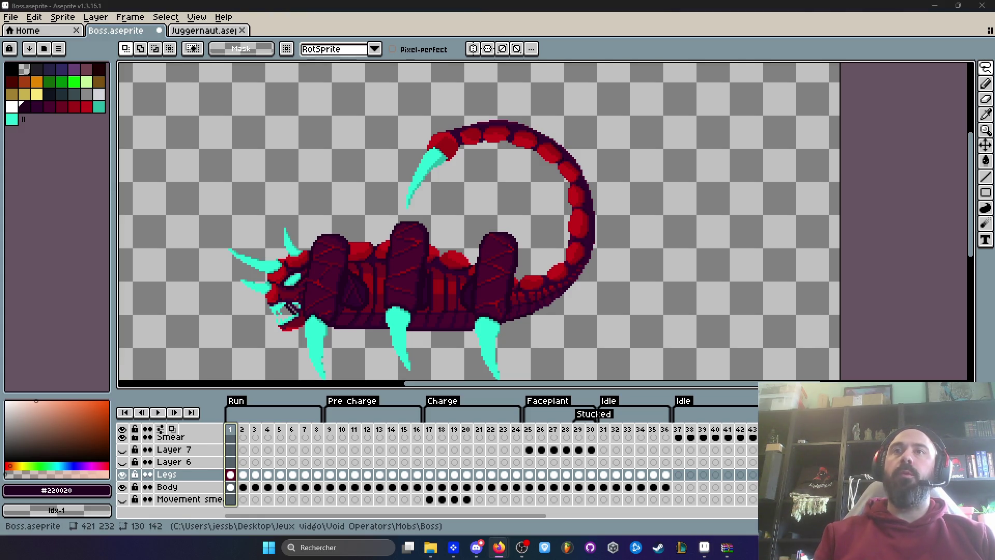
pyautogui.click(19, 17)
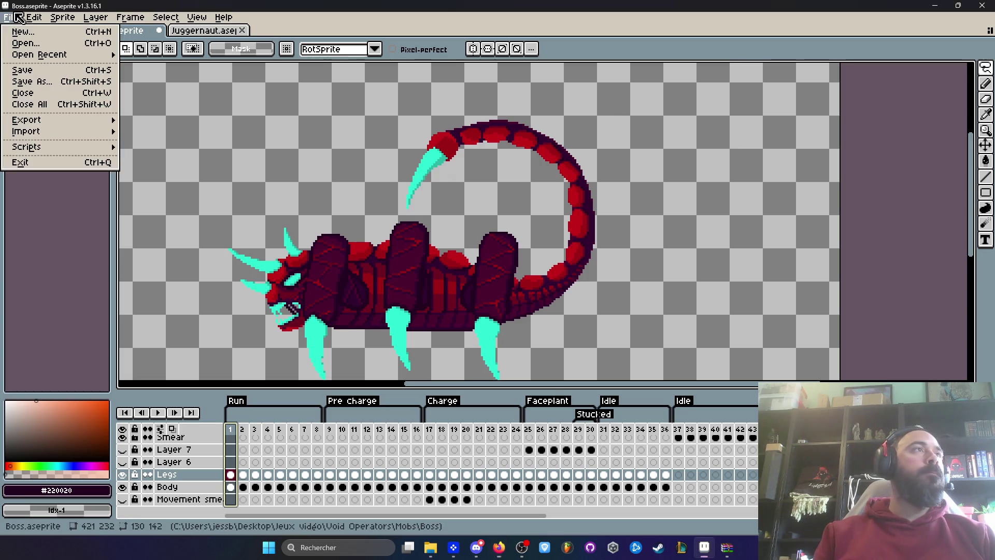
pyautogui.click(30, 68)
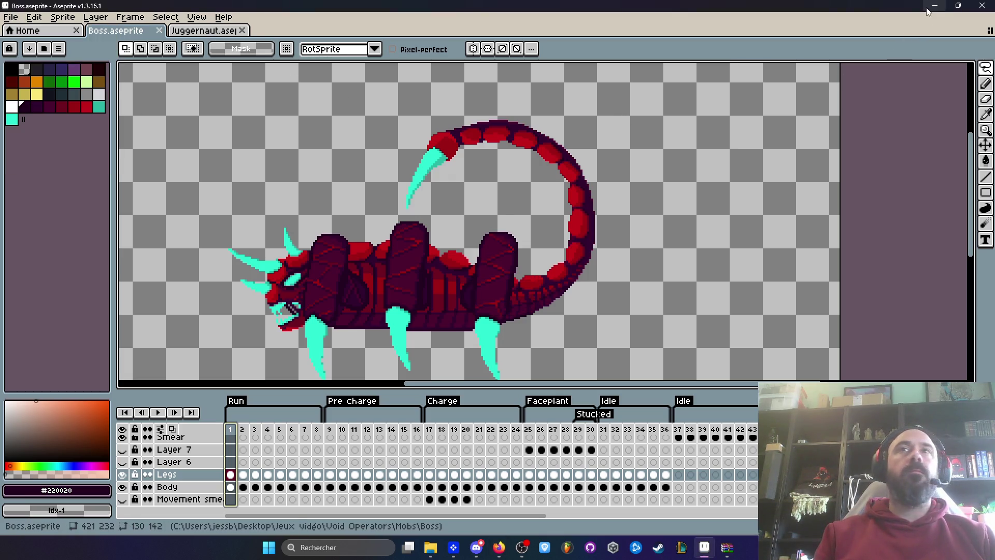
pyautogui.click(934, 6)
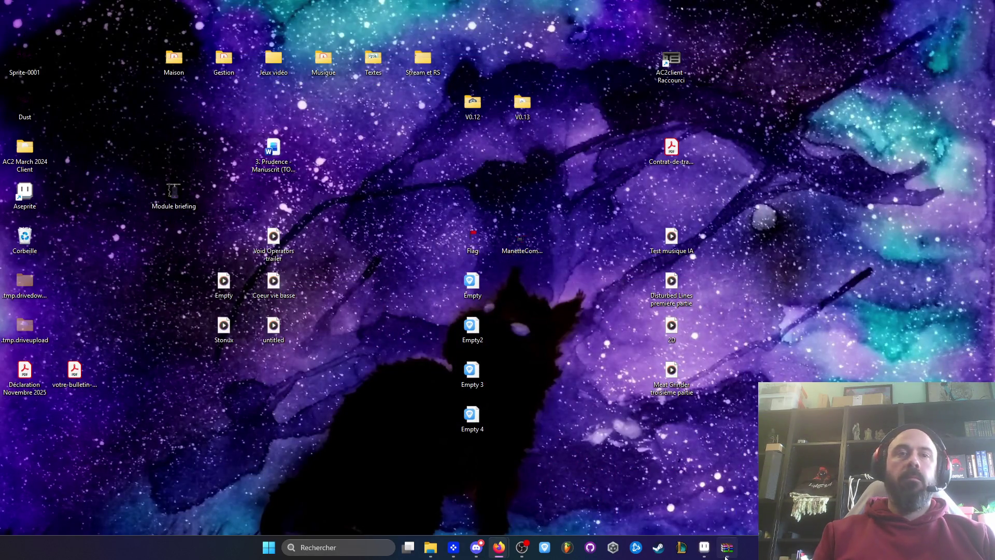
# Restore Aseprite from the taskbar and shrink it to a smaller window
pyautogui.click(706, 550)
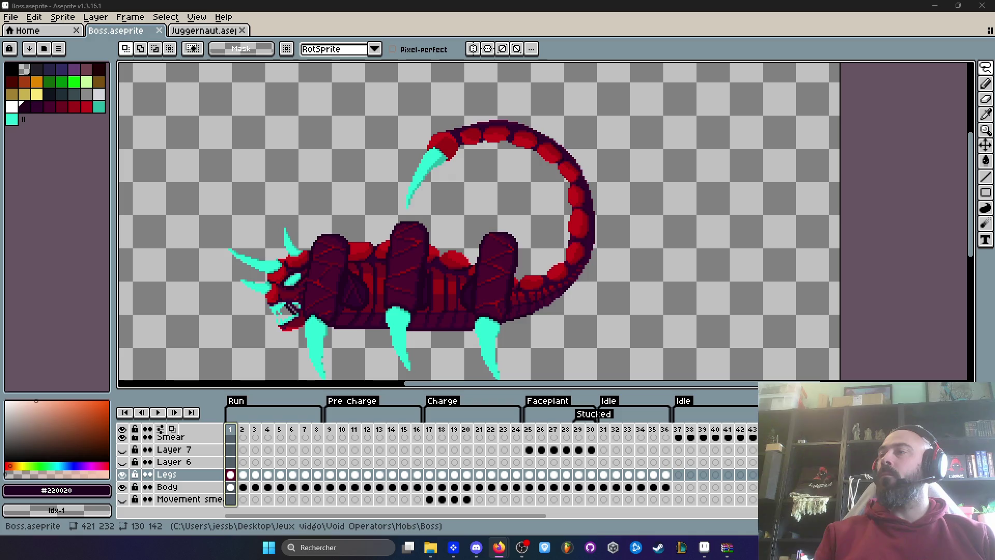
pyautogui.doubleClick(648, 7)
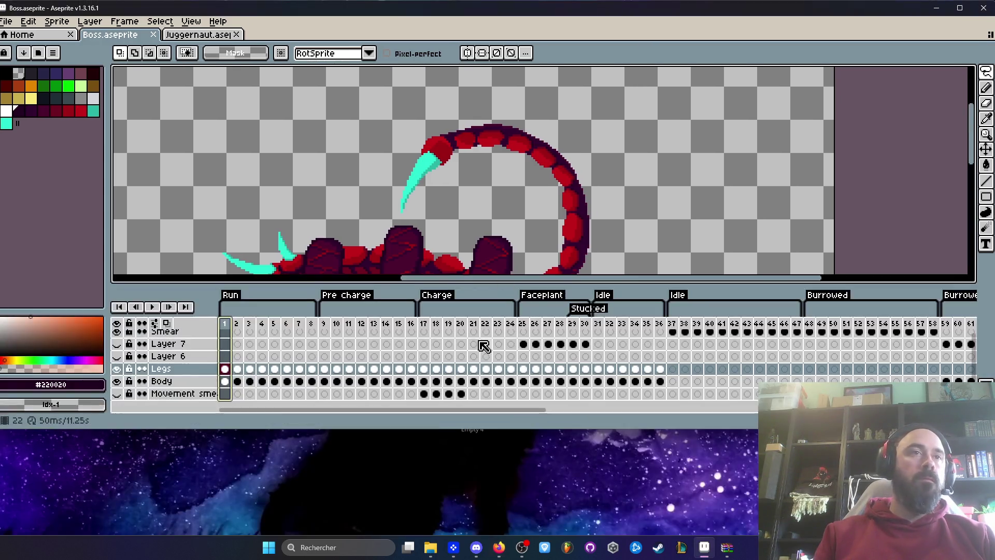
# Maximize Aseprite and lasso-copy the curled tail from frame 9's Body layer
pyautogui.click(960, 8)
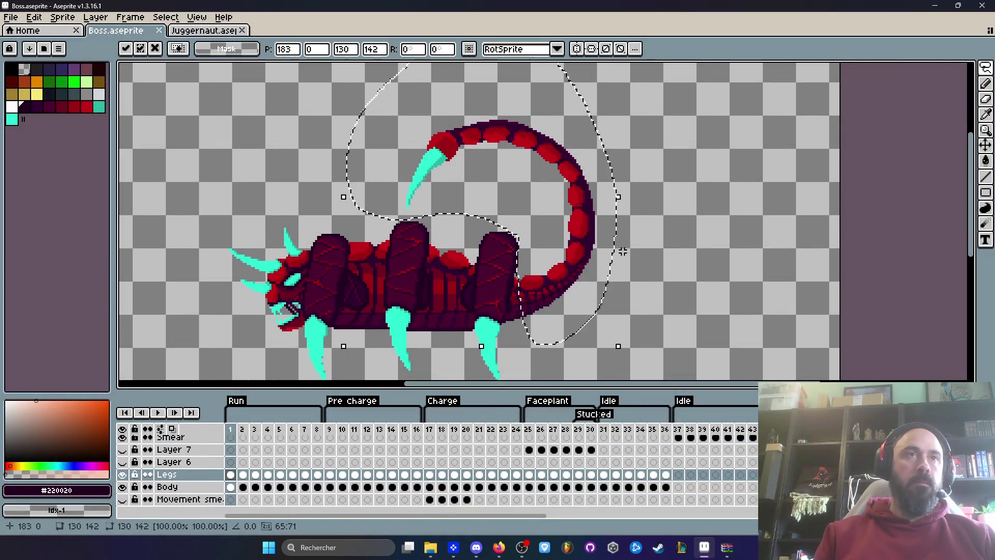
pyautogui.click(332, 488)
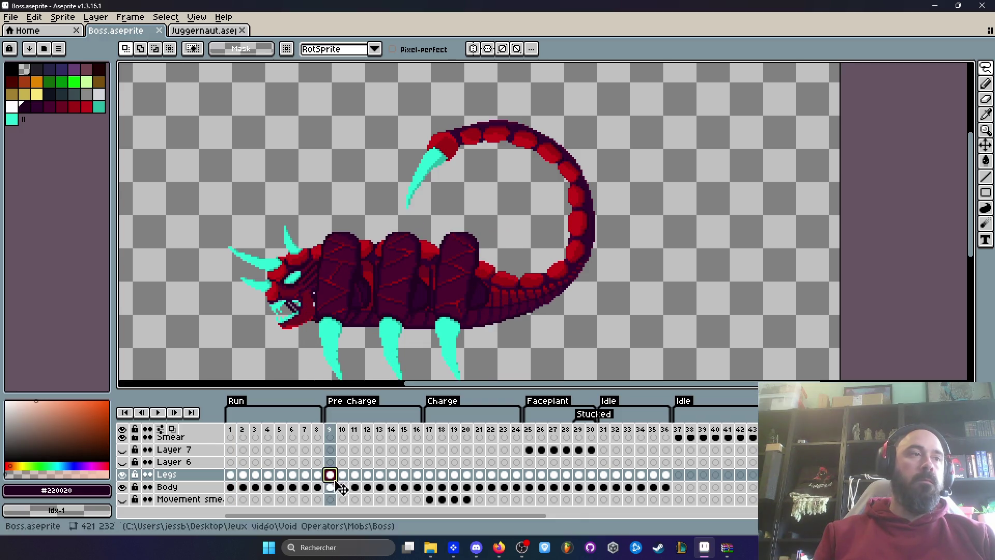
pyautogui.click(334, 488)
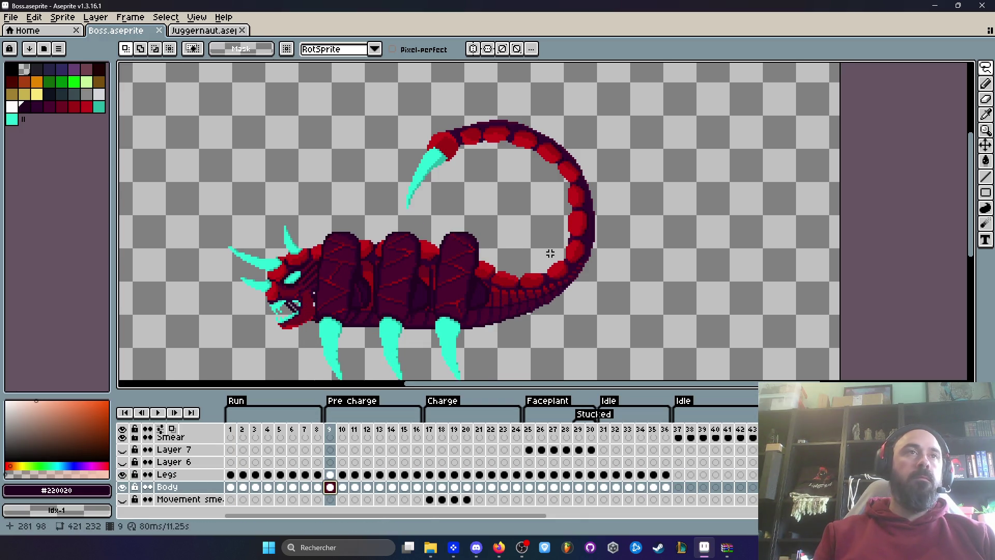
pyautogui.click(430, 488)
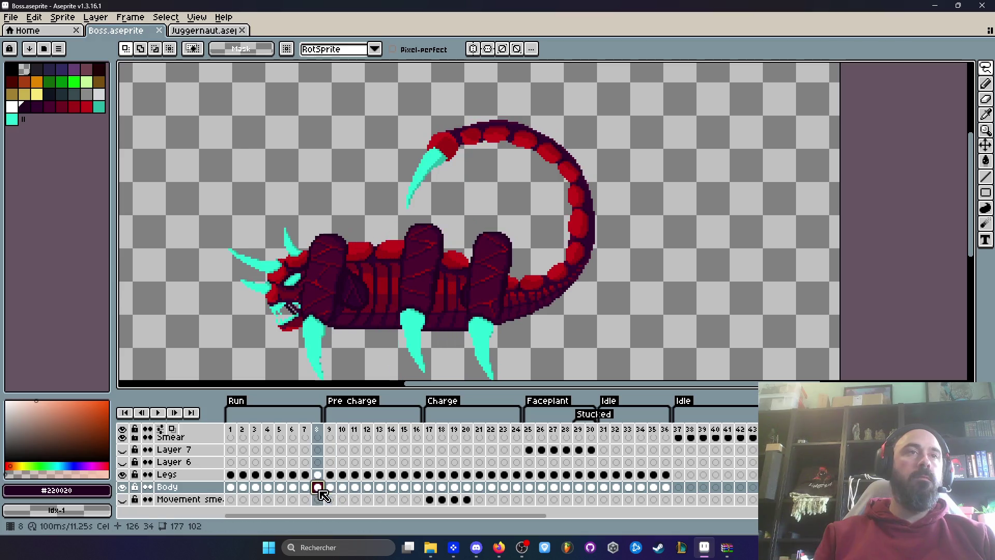
pyautogui.click(334, 488)
pyautogui.press('q')
pyautogui.scroll(2, 525, 280)
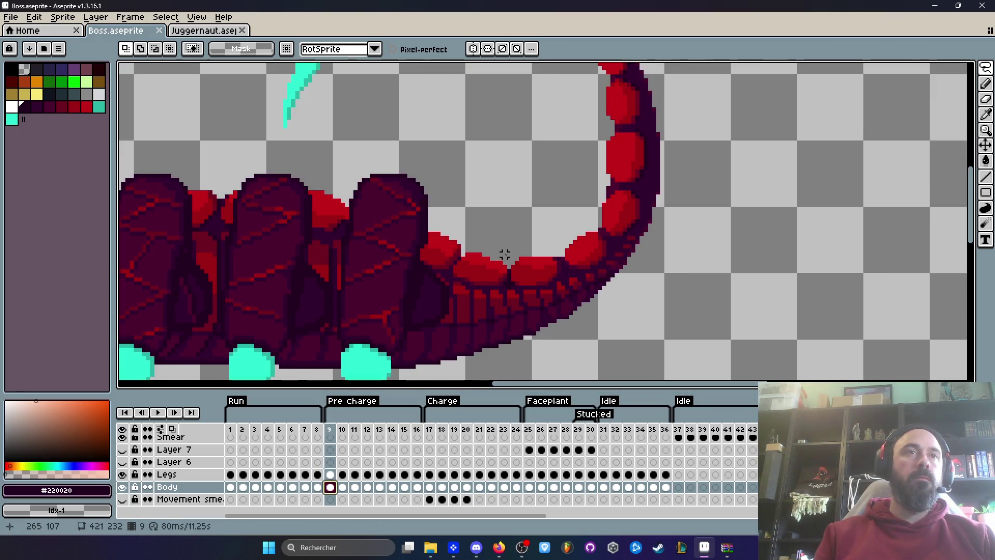
pyautogui.scroll(-1, 506, 273)
pyautogui.moveTo(511, 329)
pyautogui.mouseDown()
pyautogui.moveTo(506, 374)
pyautogui.moveTo(311, 285)
pyautogui.moveTo(497, 363)
pyautogui.mouseUp()
pyautogui.scroll(-2, 505, 216)
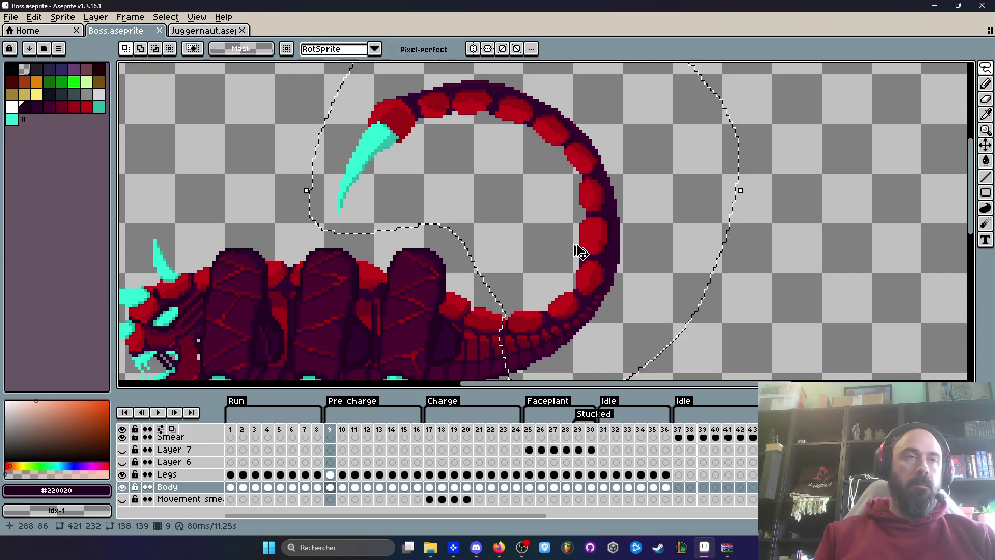
pyautogui.hotkey('ctrl', 'd')
# Paste the copied tail into frame 8, placed clear of the body
pyautogui.click(317, 488)
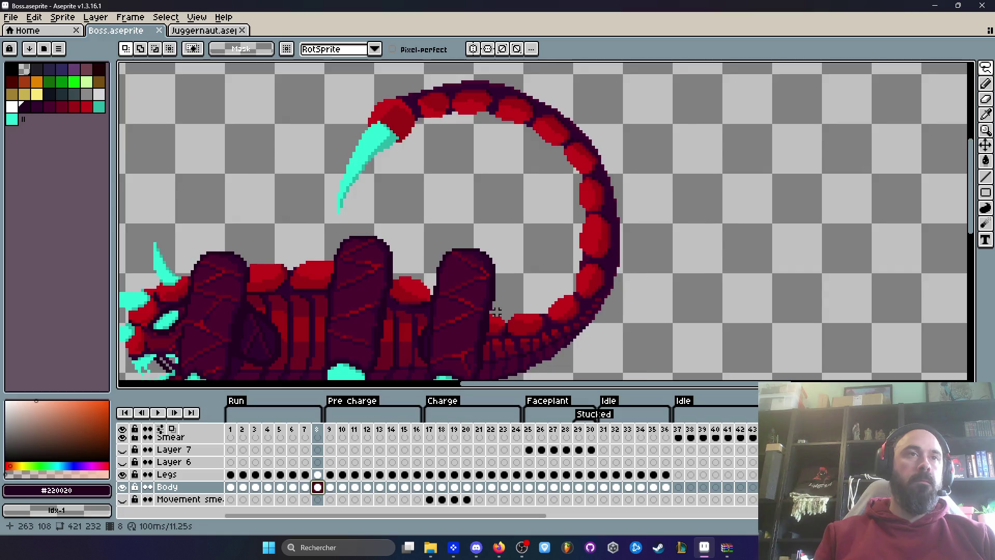
pyautogui.scroll(-2, 617, 285)
pyautogui.hotkey('ctrl', 't')
pyautogui.moveTo(615, 283)
pyautogui.mouseDown()
pyautogui.moveTo(751, 280)
pyautogui.moveTo(779, 261)
pyautogui.mouseUp()
pyautogui.press('Return')
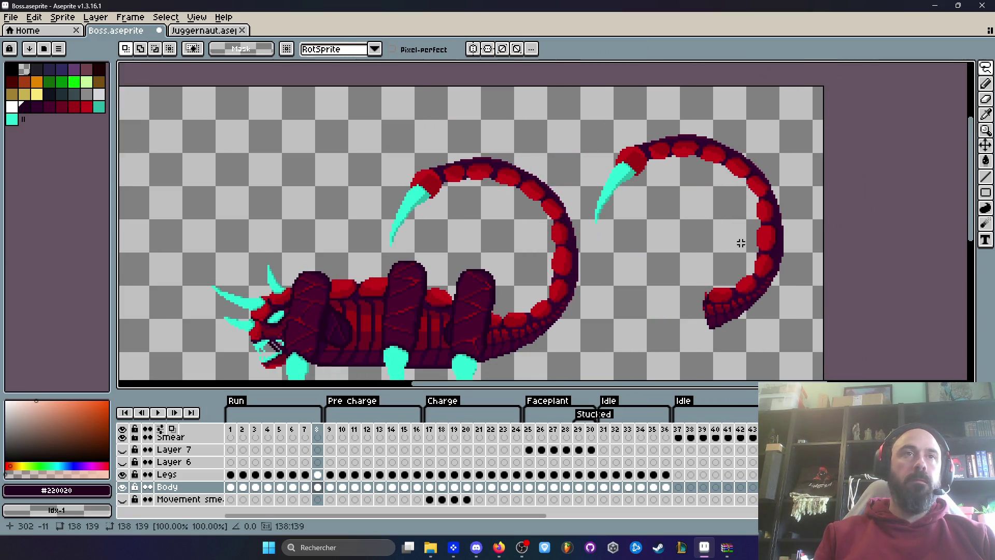
pyautogui.moveTo(309, 433); pyautogui.dragTo(325, 433)
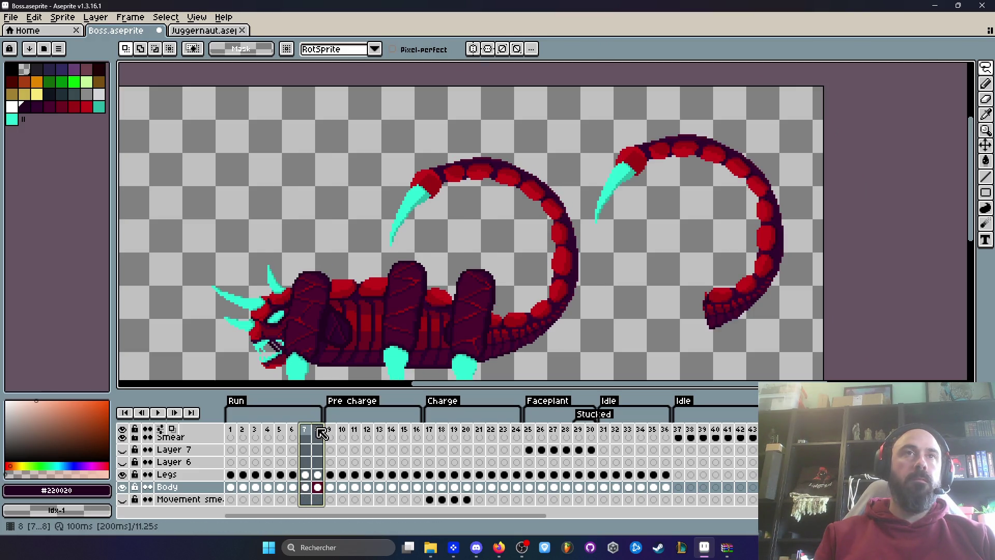
pyautogui.scroll(3, 513, 311)
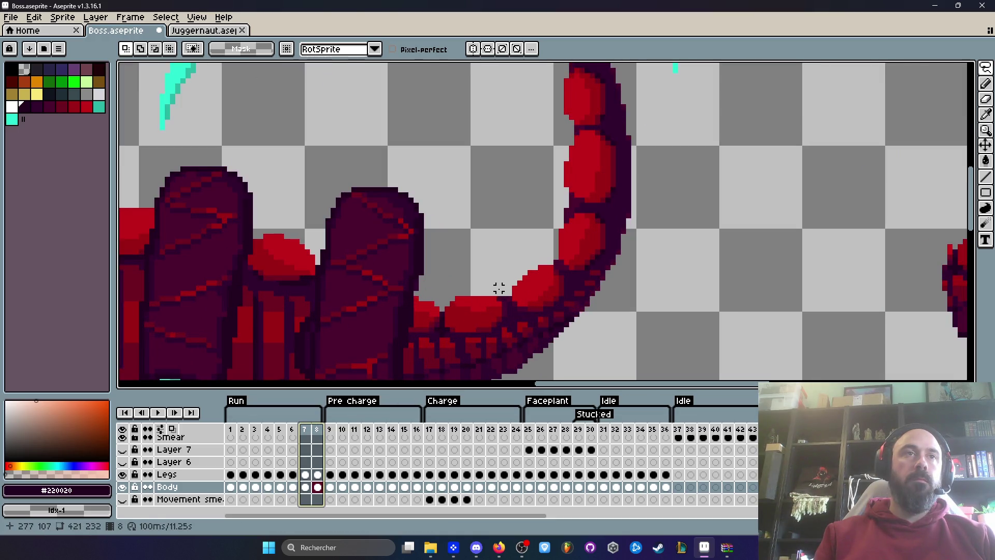
pyautogui.scroll(-1, 499, 289)
pyautogui.scroll(-2, 513, 317)
# Delete frame 8's old tail and move the new curled tail onto the body
pyautogui.moveTo(515, 326)
pyautogui.mouseDown()
pyautogui.moveTo(600, 238)
pyautogui.moveTo(521, 66)
pyautogui.moveTo(209, 197)
pyautogui.moveTo(418, 222)
pyautogui.moveTo(505, 316)
pyautogui.mouseUp()
pyautogui.scroll(2, 521, 66)
pyautogui.press('Delete')
pyautogui.scroll(-2, 592, 316)
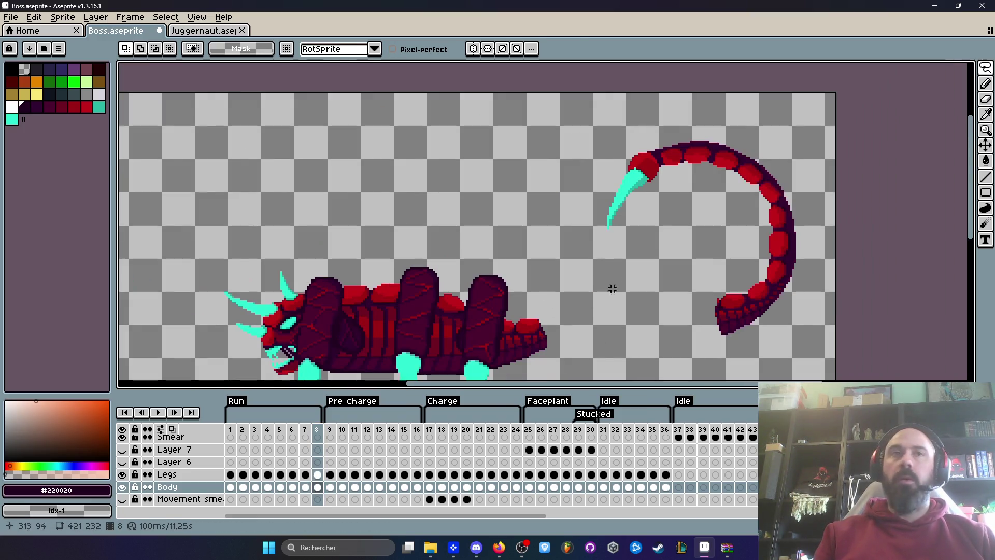
pyautogui.moveTo(708, 118); pyautogui.dragTo(642, 373)
pyautogui.moveTo(695, 228)
pyautogui.mouseDown()
pyautogui.moveTo(615, 300)
pyautogui.moveTo(476, 342)
pyautogui.mouseUp()
pyautogui.scroll(3, 644, 300)
pyautogui.scroll(2, 481, 340)
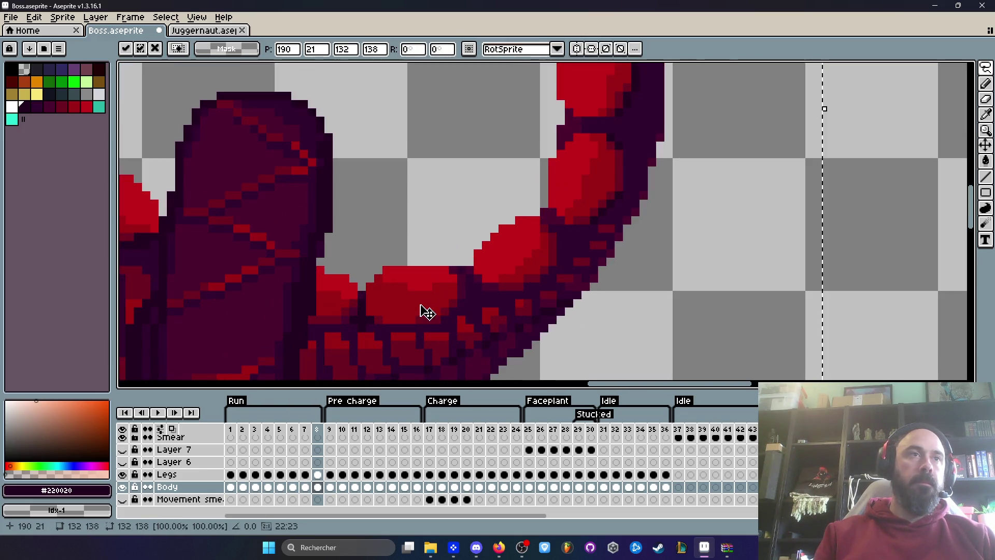
pyautogui.scroll(-5, 426, 309)
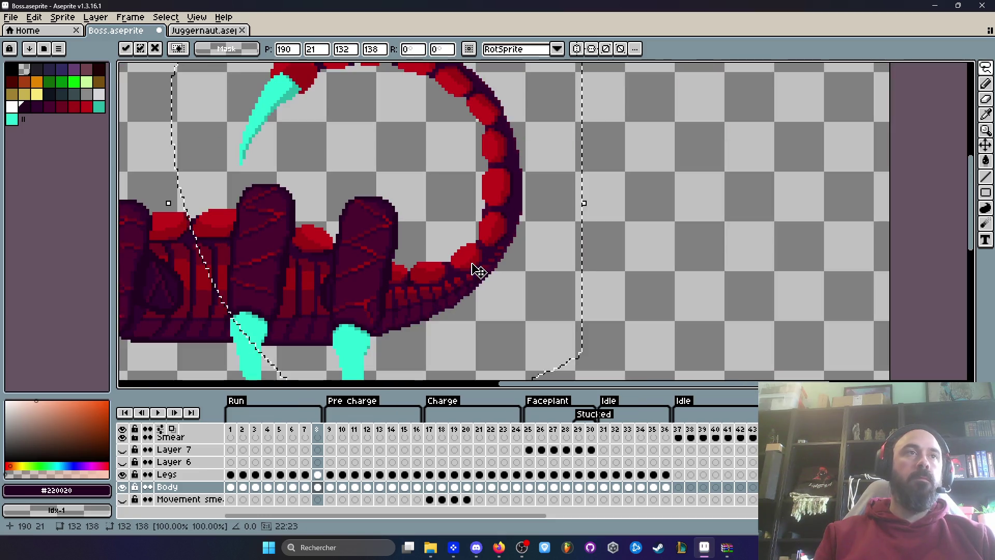
pyautogui.press('Return')
pyautogui.scroll(-2, 444, 223)
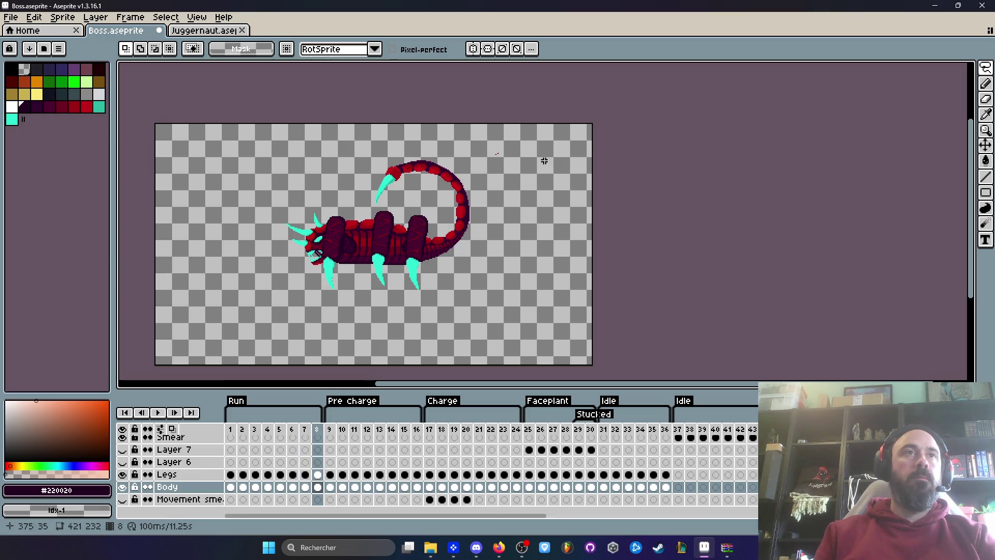
# Delete the leftover stray red pixels and minimize Aseprite
pyautogui.scroll(3, 522, 156)
pyautogui.moveTo(475, 159); pyautogui.dragTo(473, 181)
pyautogui.press('Delete')
pyautogui.moveTo(333, 429)
pyautogui.mouseDown()
pyautogui.moveTo(644, 430)
pyautogui.moveTo(409, 434)
pyautogui.mouseUp()
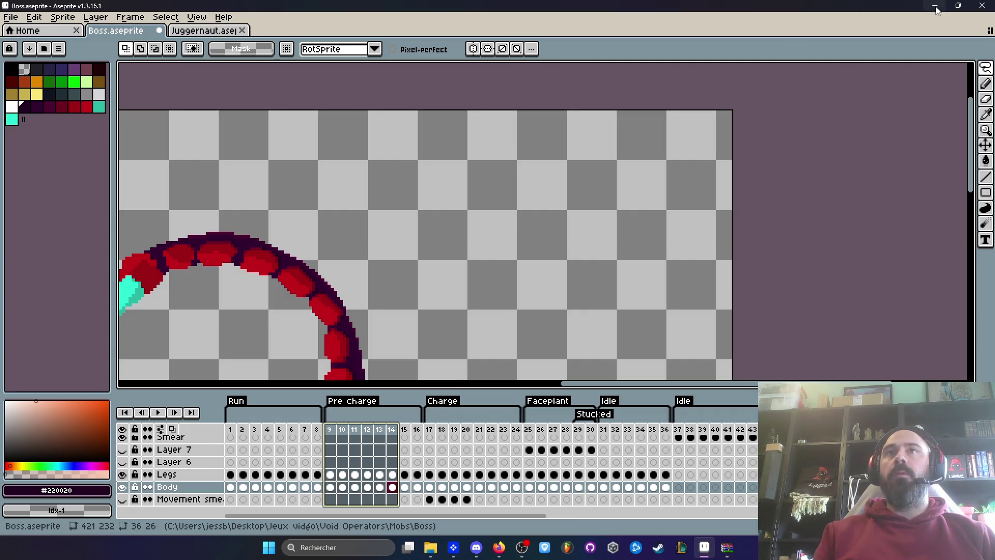
pyautogui.click(935, 6)
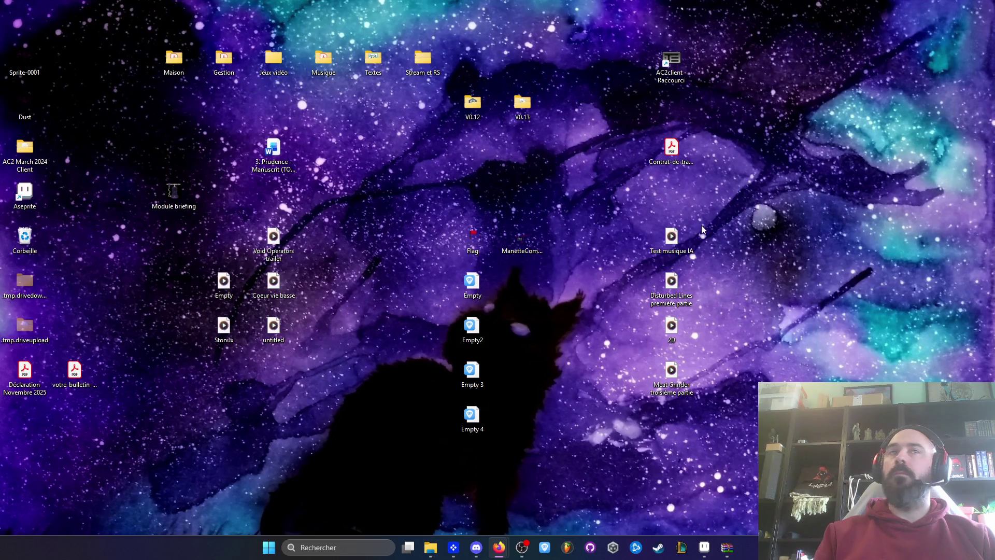
# Delete the V0.12 and V0.13 desktop folders, then find the V0.13 zip in Téléchargements
pyautogui.moveTo(487, 144); pyautogui.dragTo(542, 96)
pyautogui.press('Delete')
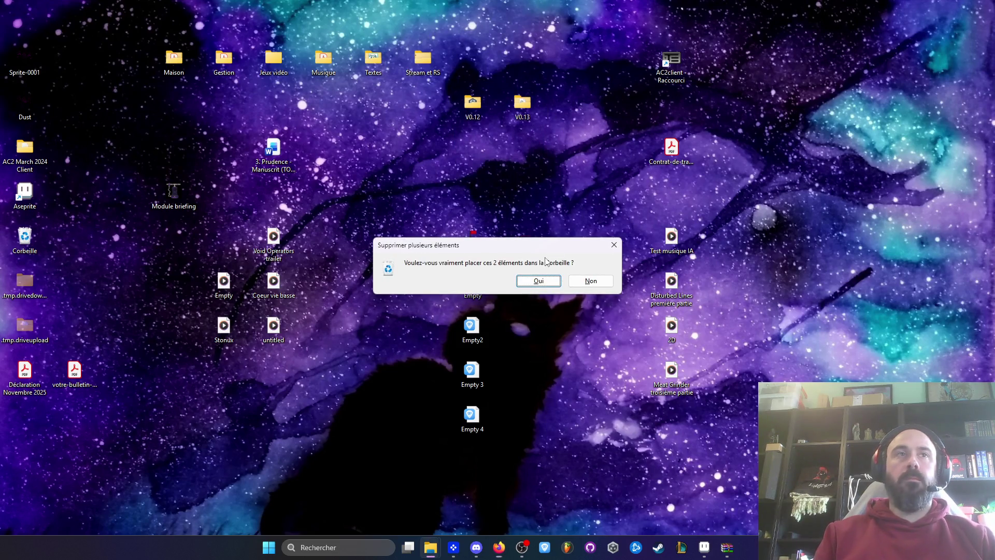
pyautogui.press('Return')
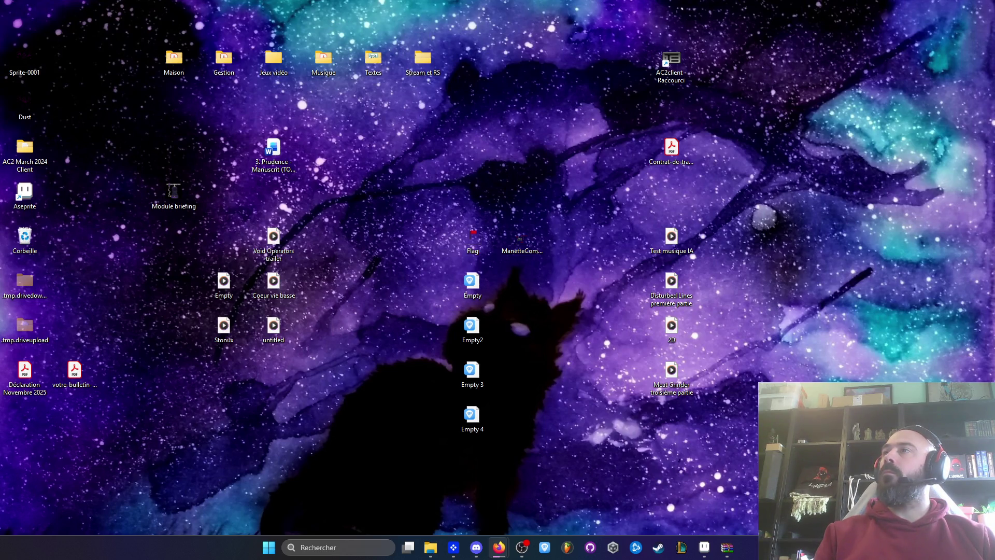
pyautogui.press('super+e')
pyautogui.click(306, 179)
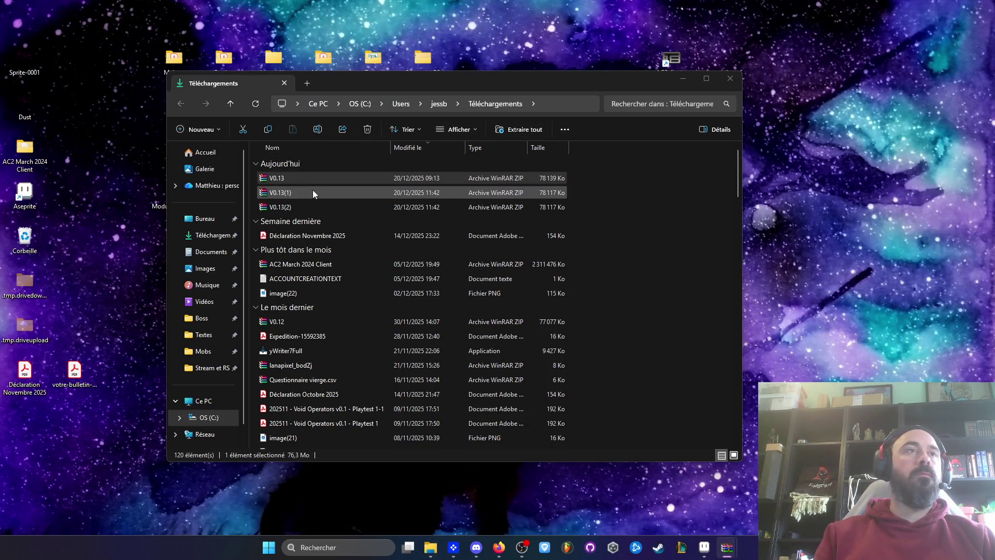
# Check the V0.13(1) archive, reposition the V0.13 desktop folder, and launch VoidOperators.exe
pyautogui.click(290, 193)
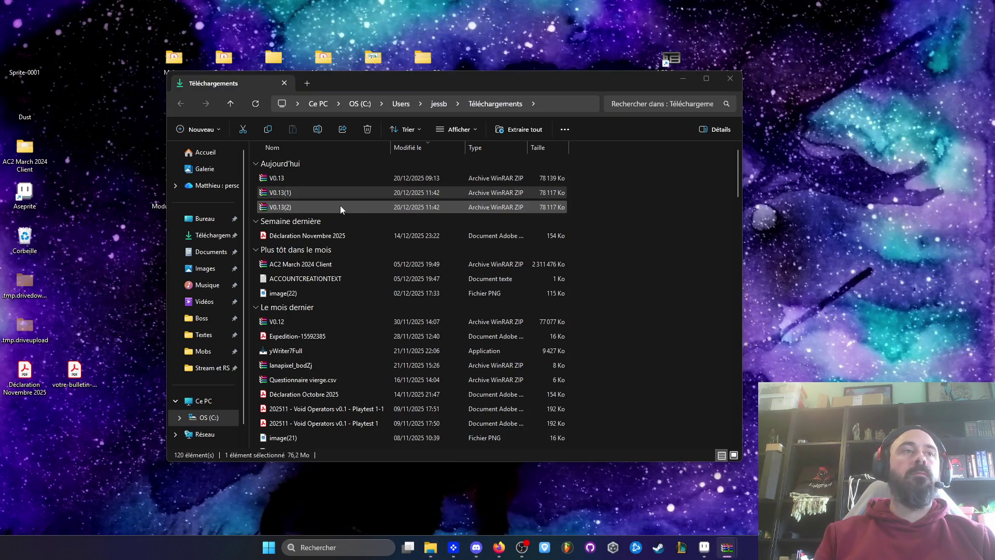
pyautogui.click(683, 79)
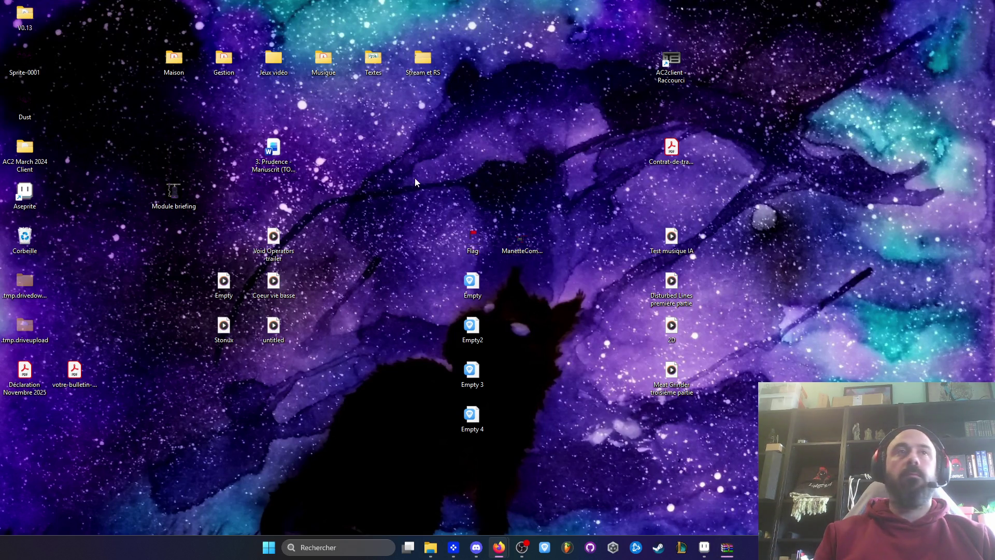
pyautogui.moveTo(25, 21)
pyautogui.mouseDown()
pyautogui.moveTo(193, 78)
pyautogui.moveTo(508, 123)
pyautogui.mouseUp()
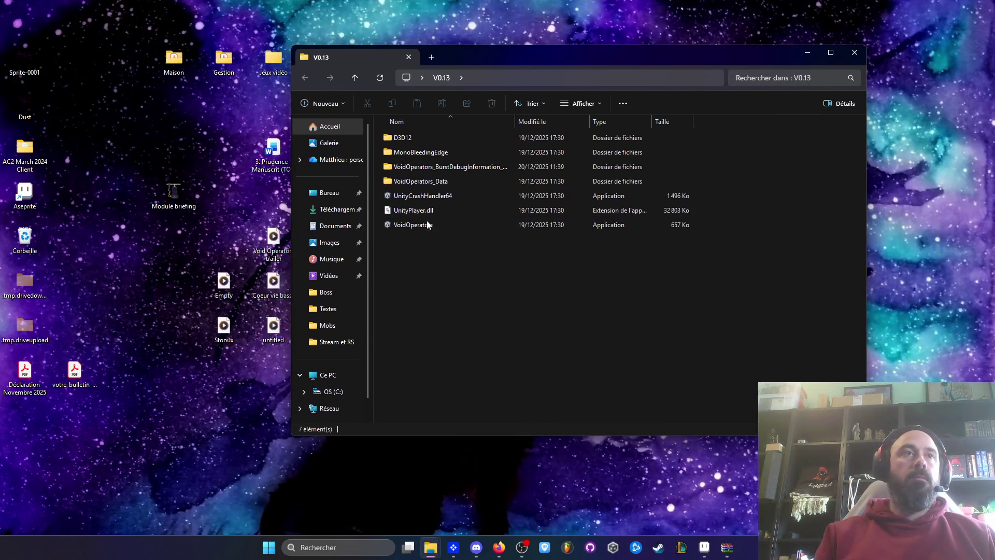
pyautogui.doubleClick(427, 225)
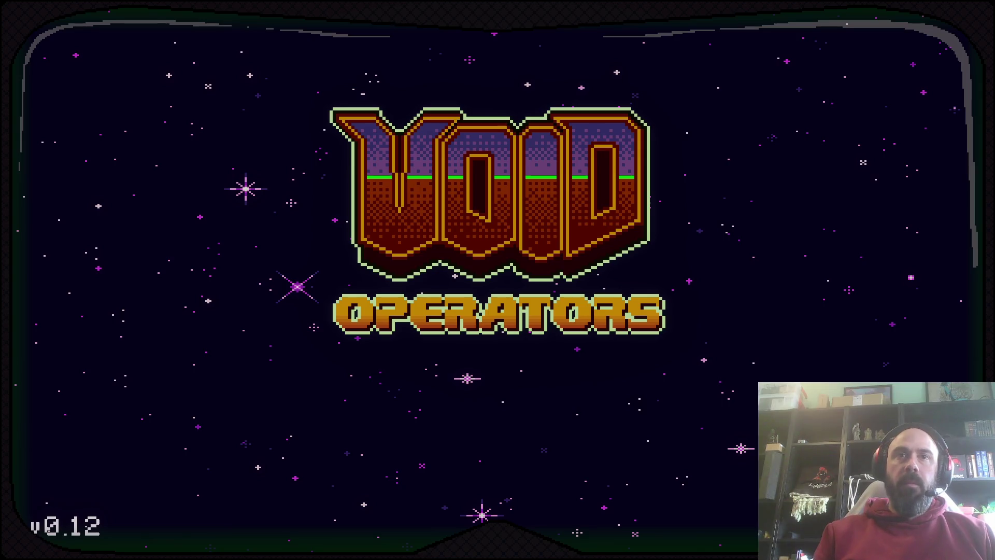
# Start the 3D - Boss test level and dodge around the snowfield while firing
pyautogui.press('Return')
pyautogui.click(126, 337)
pyautogui.press('d')
pyautogui.press('a')
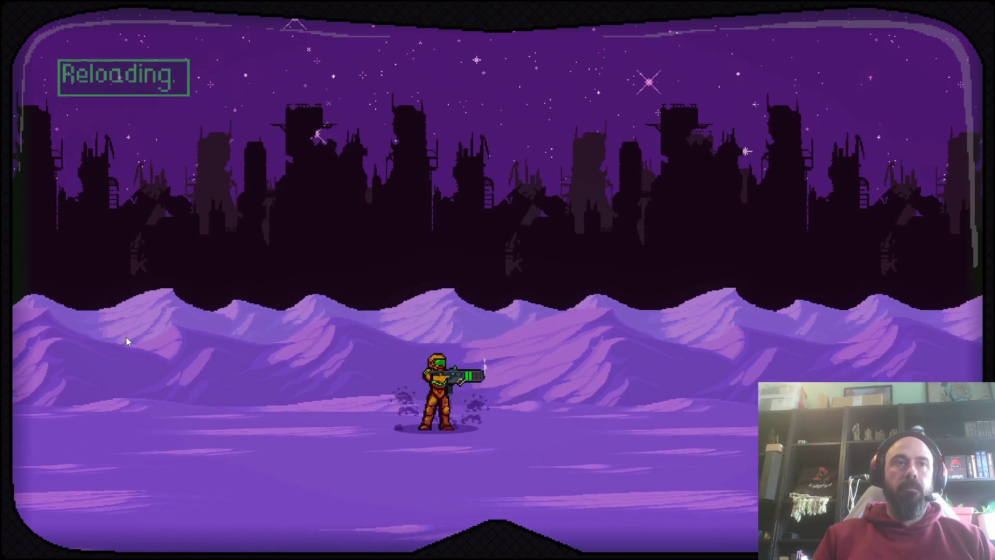
pyautogui.press('d')
pyautogui.press('a')
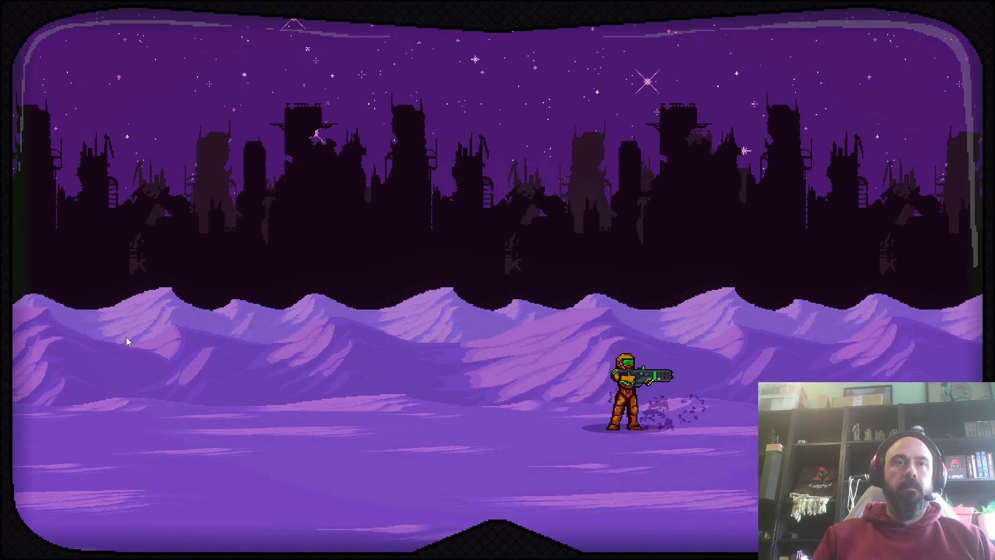
pyautogui.press('a')
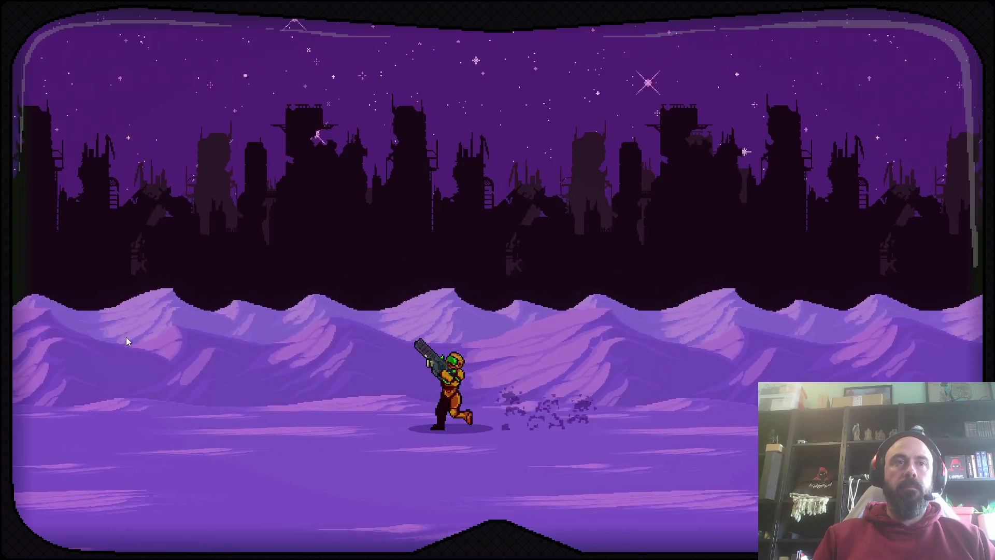
pyautogui.press('d')
pyautogui.press('a')
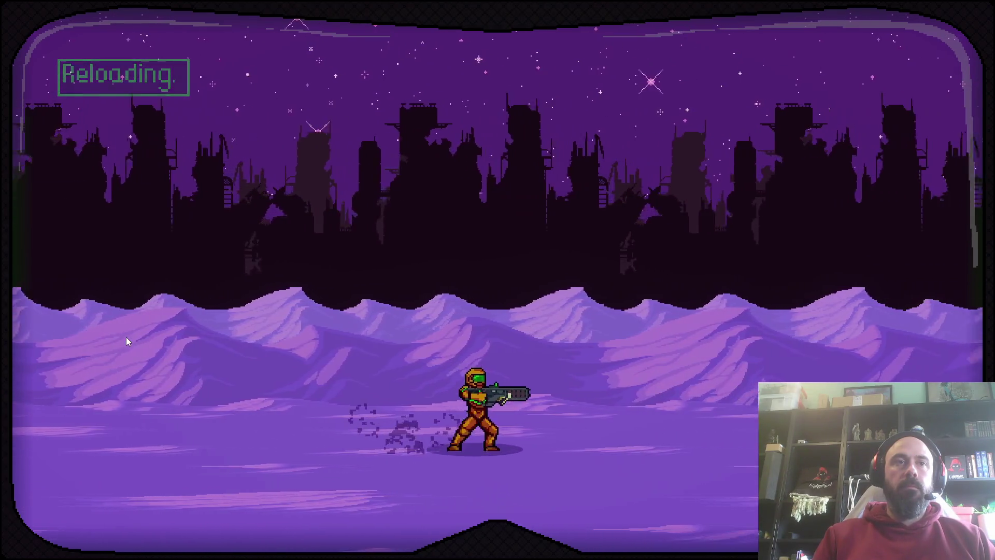
pyautogui.press('d')
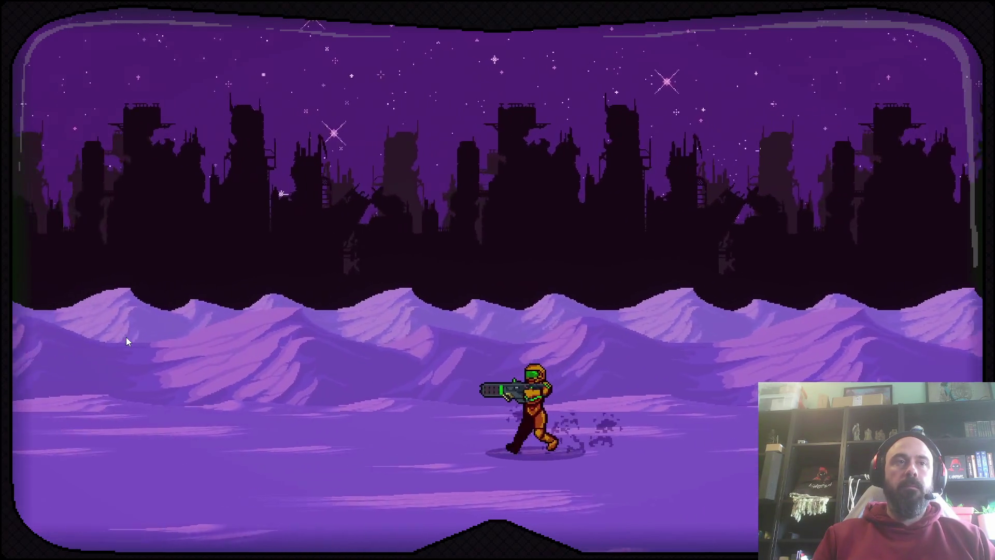
pyautogui.press('a')
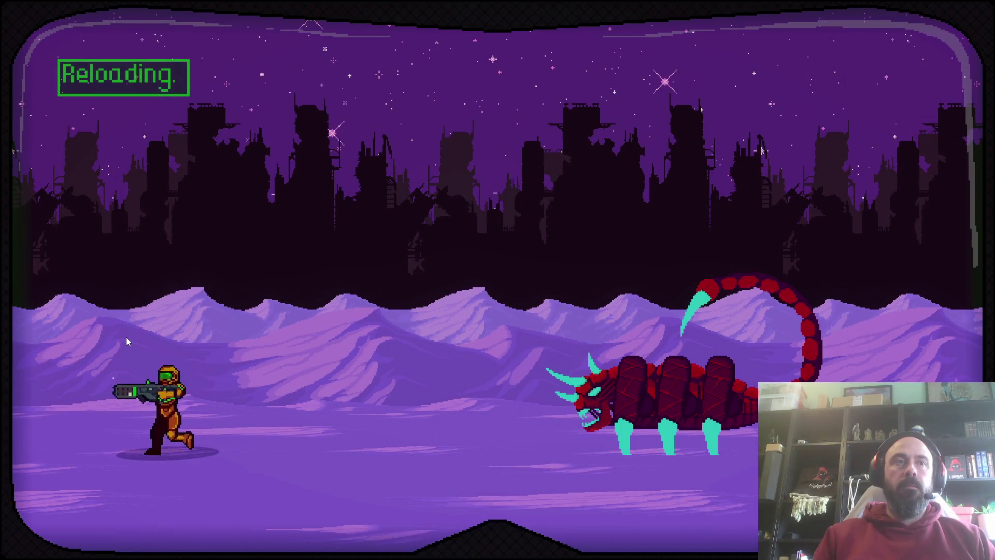
pyautogui.press('d')
pyautogui.press('a')
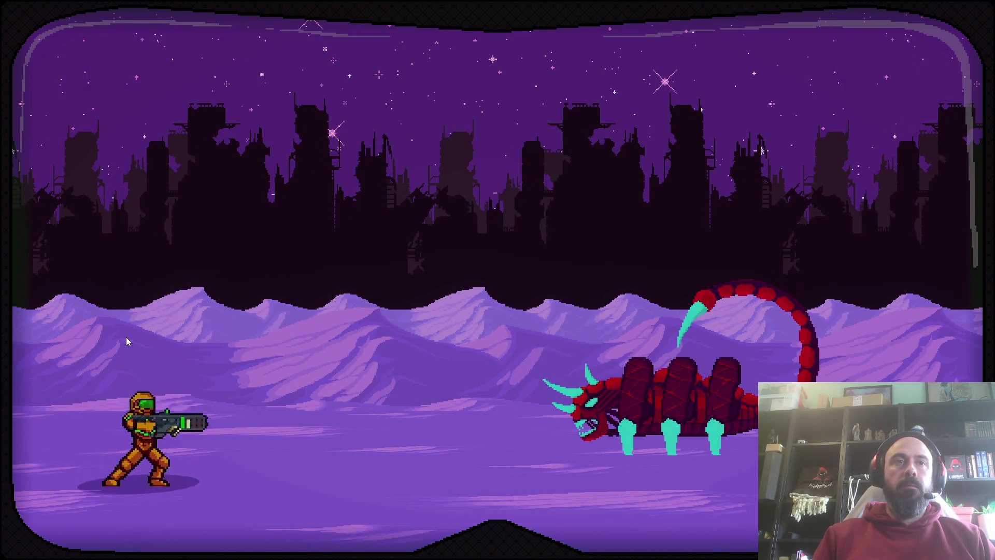
pyautogui.press('d')
pyautogui.press('a')
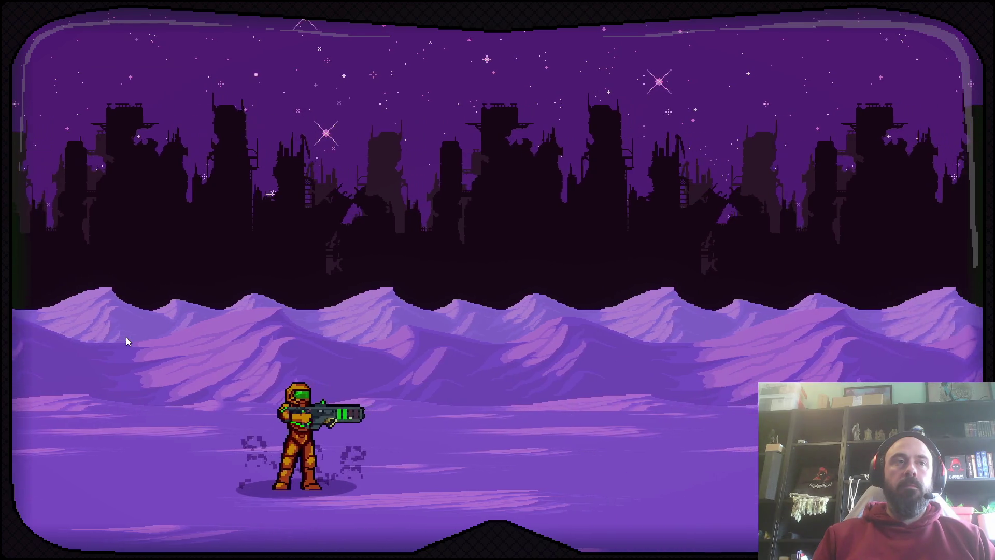
pyautogui.press('d')
# Advance right and destroy the spike pillar enemies while shooting at the scorpion
pyautogui.press('d')
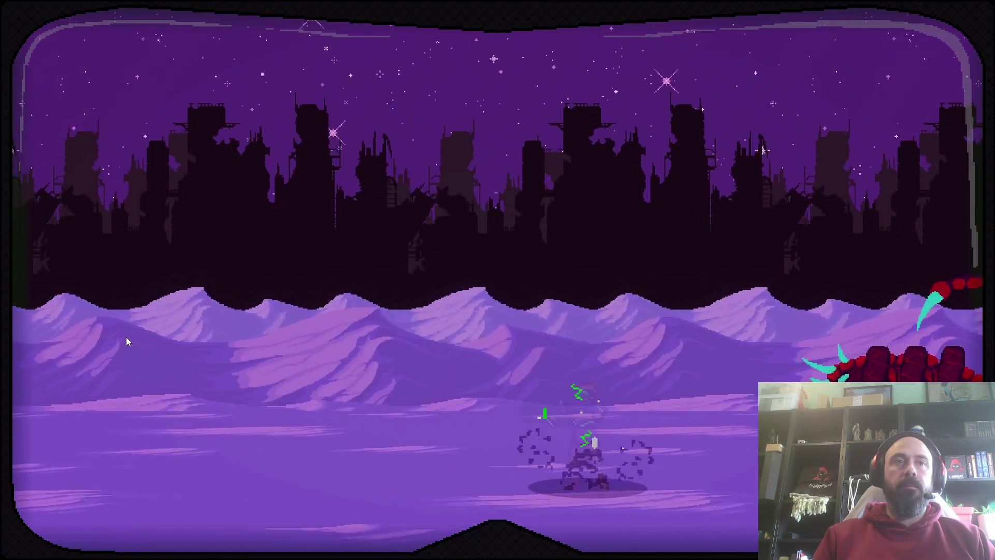
pyautogui.press('d')
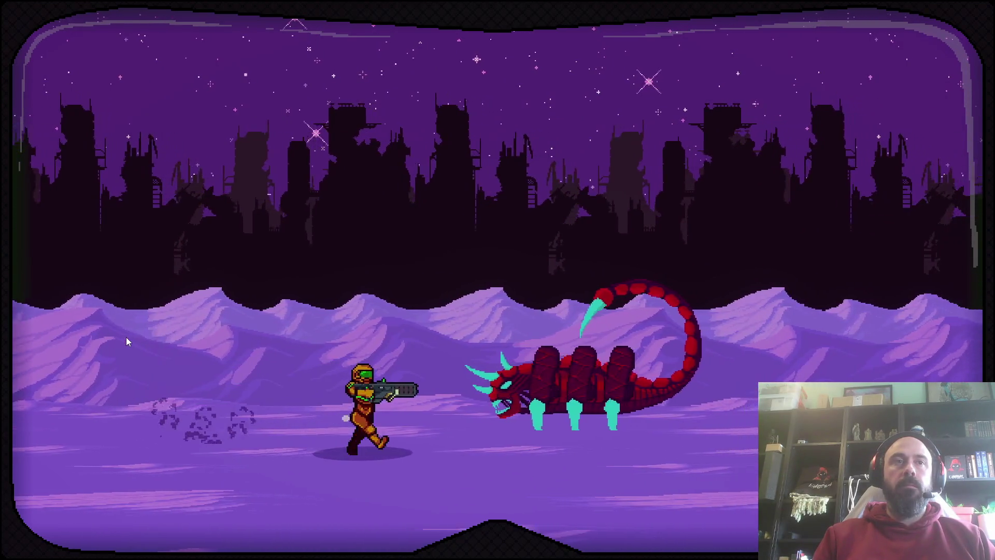
pyautogui.press('d')
pyautogui.press('d')
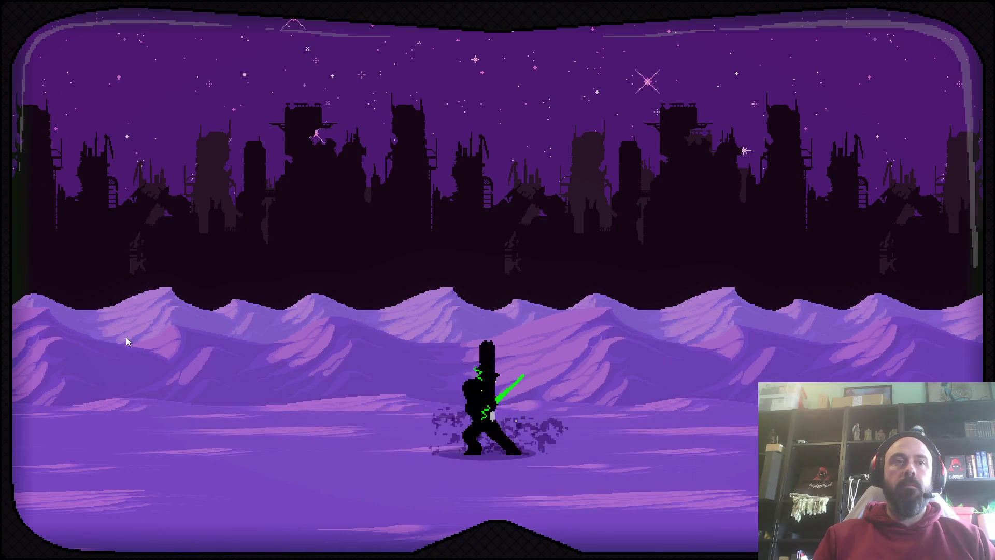
pyautogui.press('d')
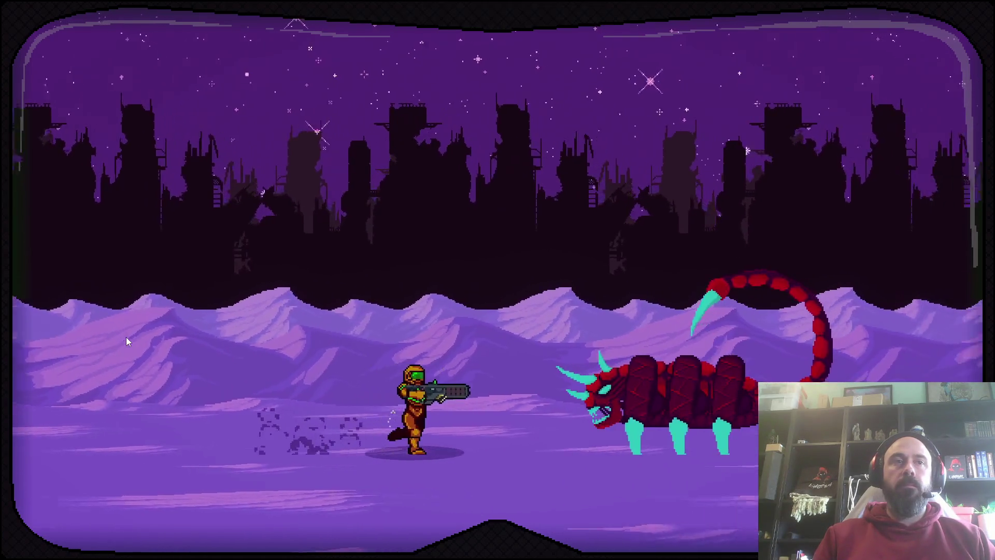
pyautogui.press('d')
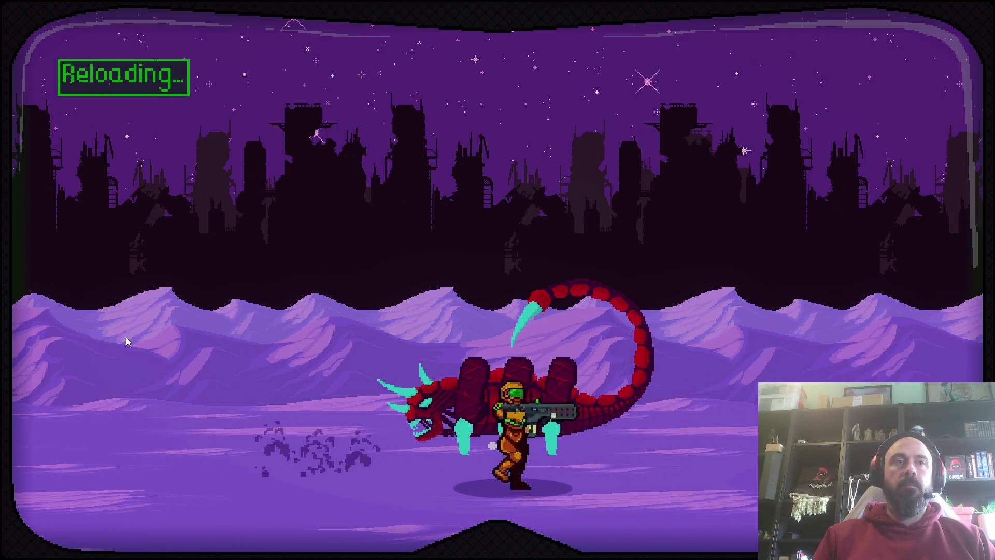
pyautogui.press('a')
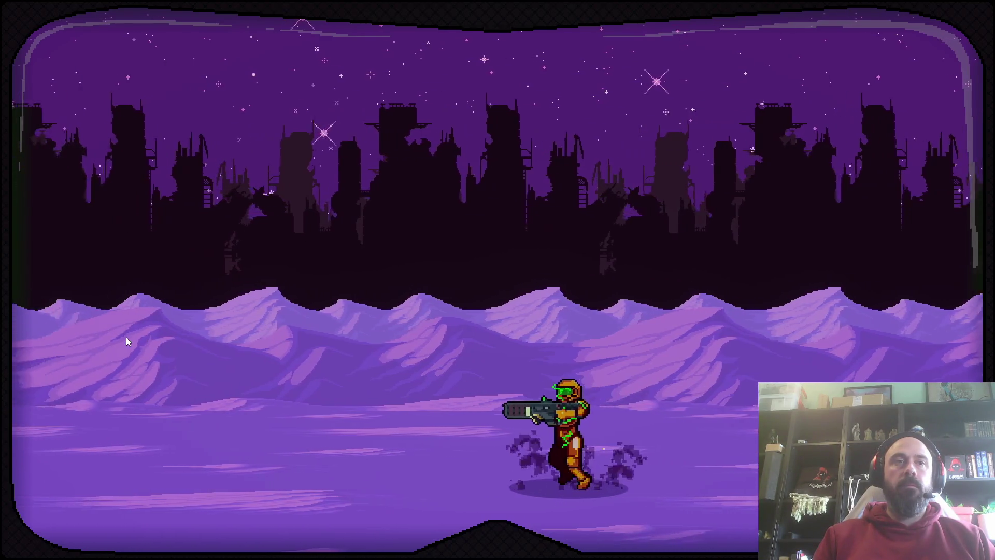
pyautogui.press('d')
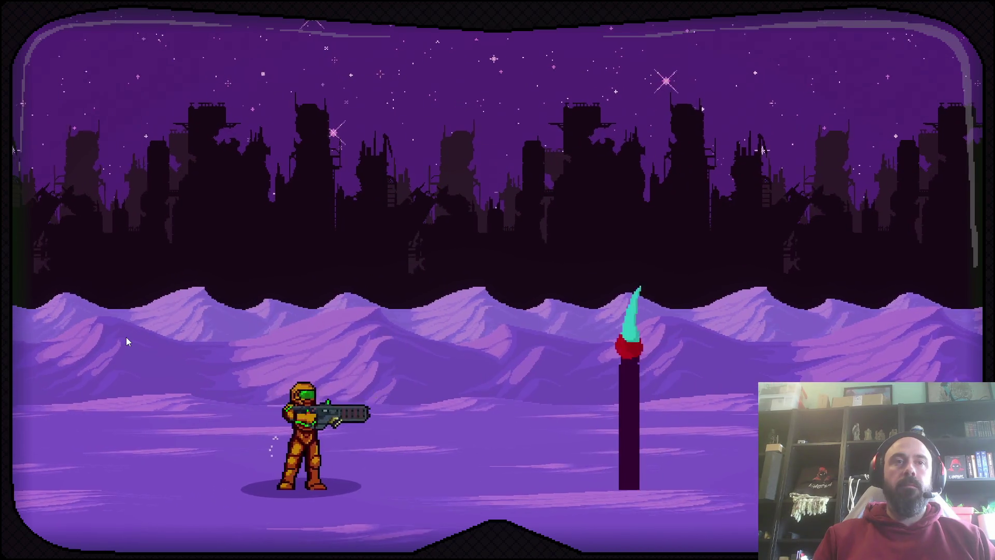
pyautogui.press('r')
pyautogui.press('d')
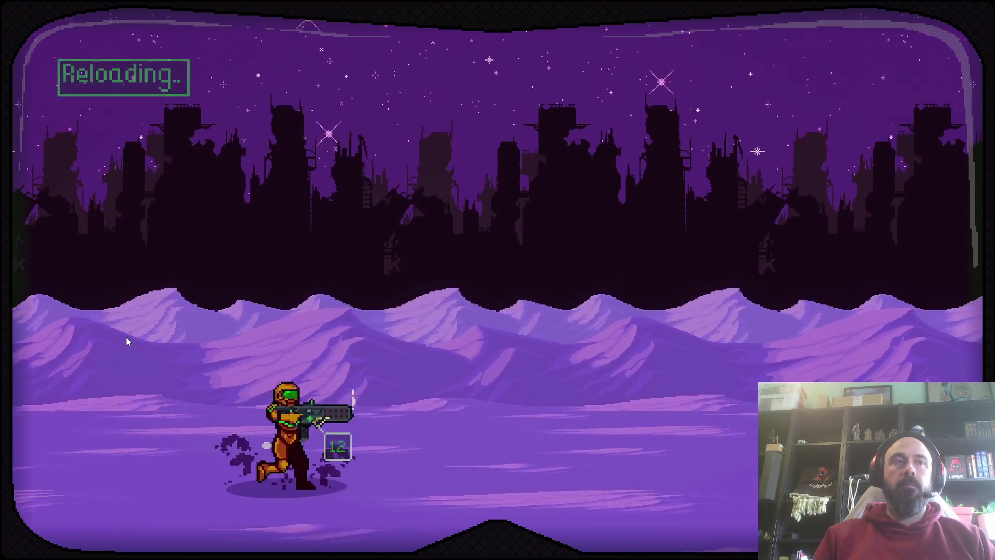
pyautogui.press('d')
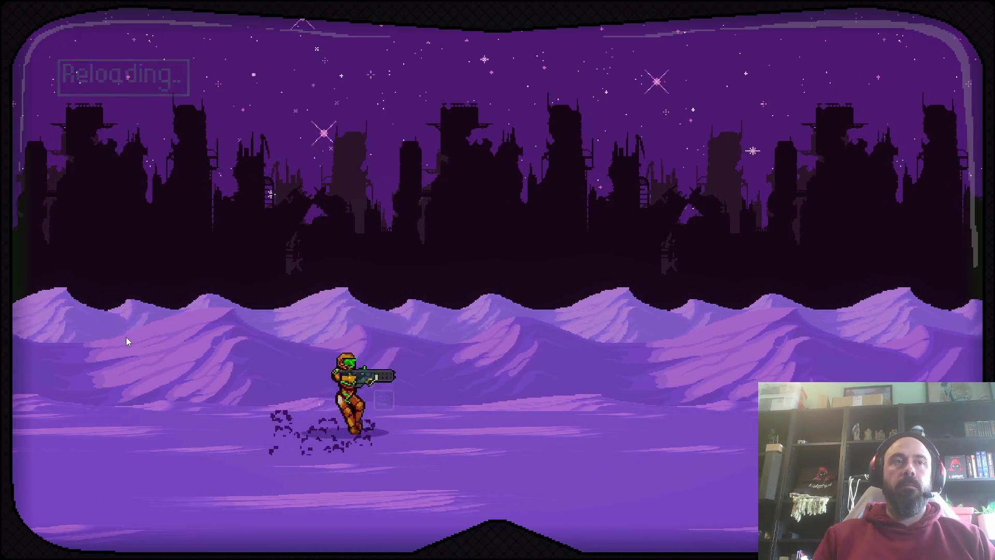
pyautogui.press('d')
pyautogui.press('r')
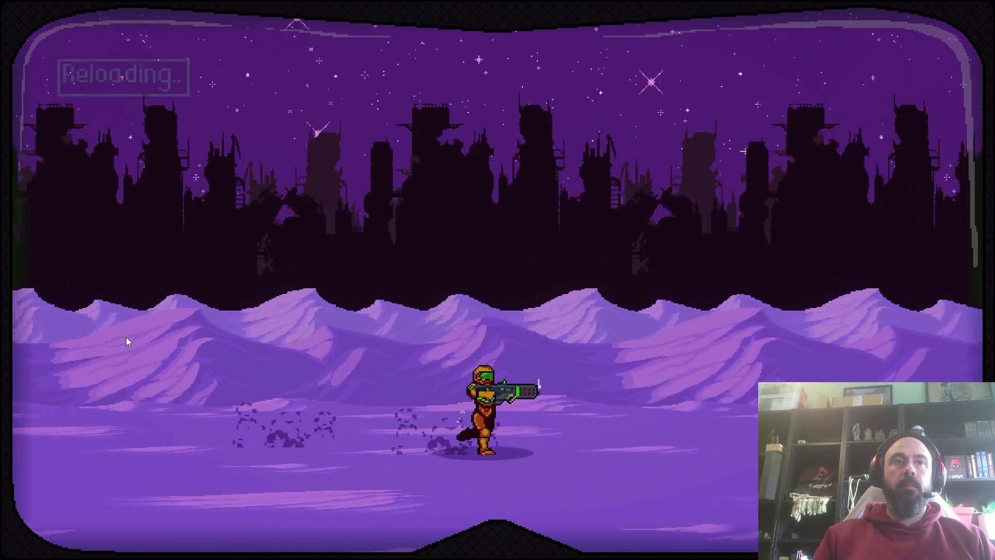
# Dodge the crawling scorpion and blast it repeatedly until the boss is finished
pyautogui.press('a')
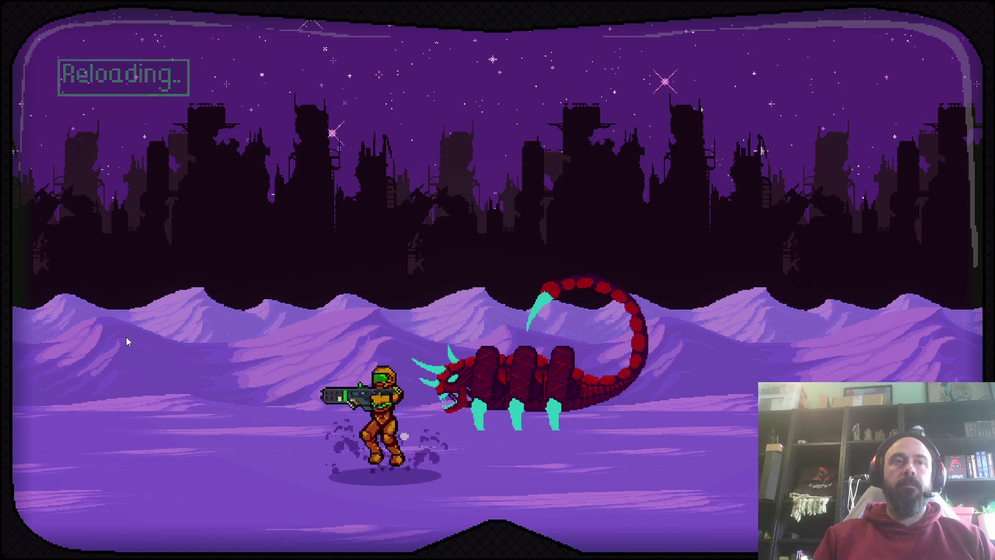
pyautogui.press('d')
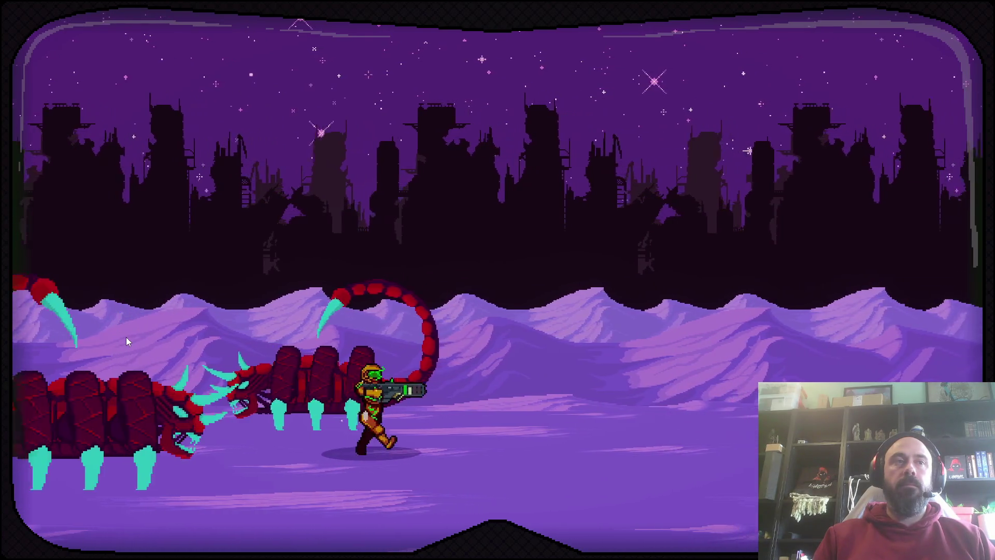
pyautogui.press('d')
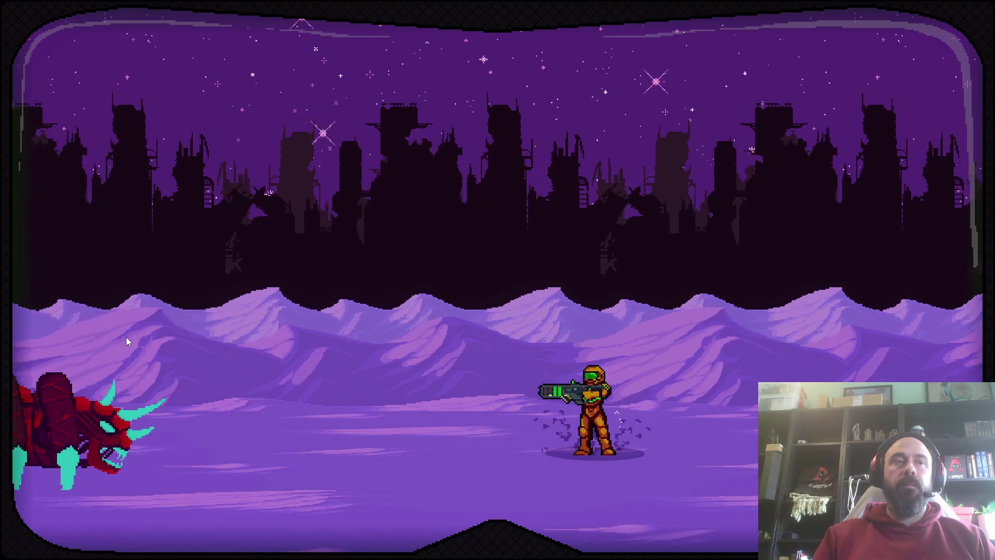
pyautogui.press('a')
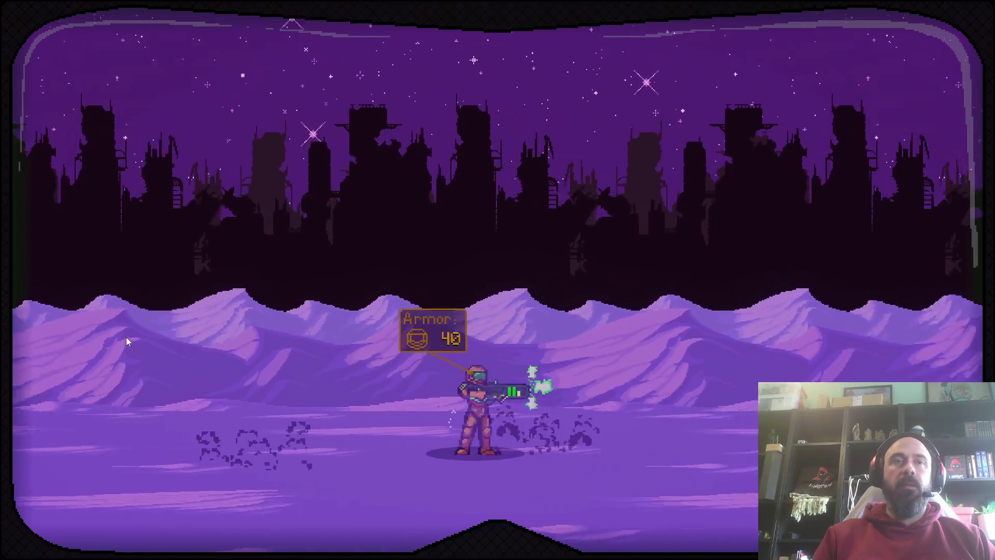
pyautogui.press('d')
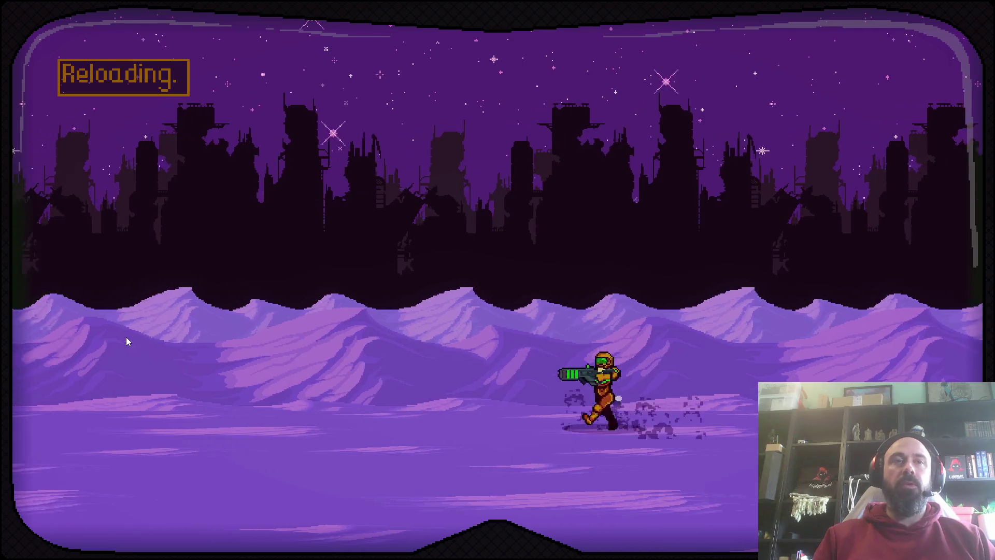
pyautogui.press('d')
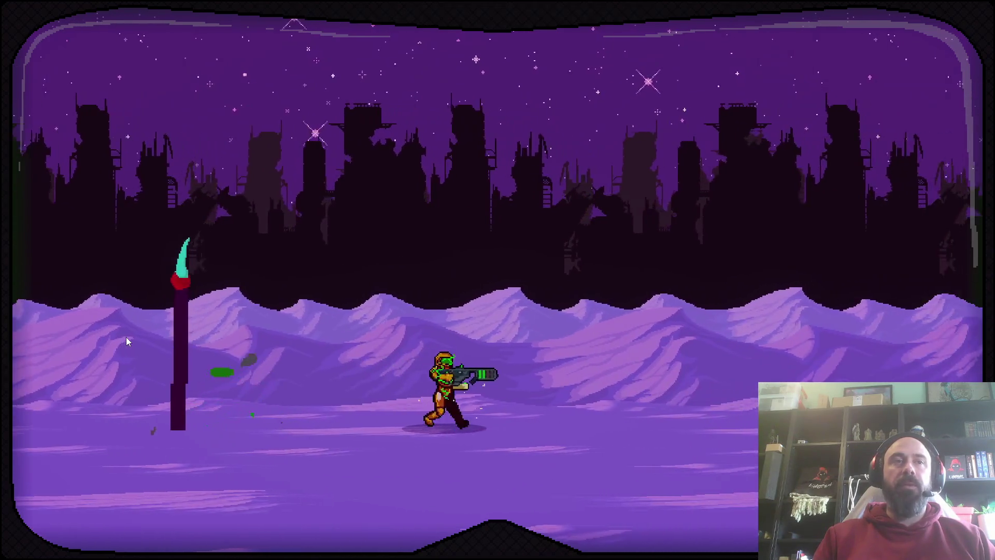
pyautogui.press('d')
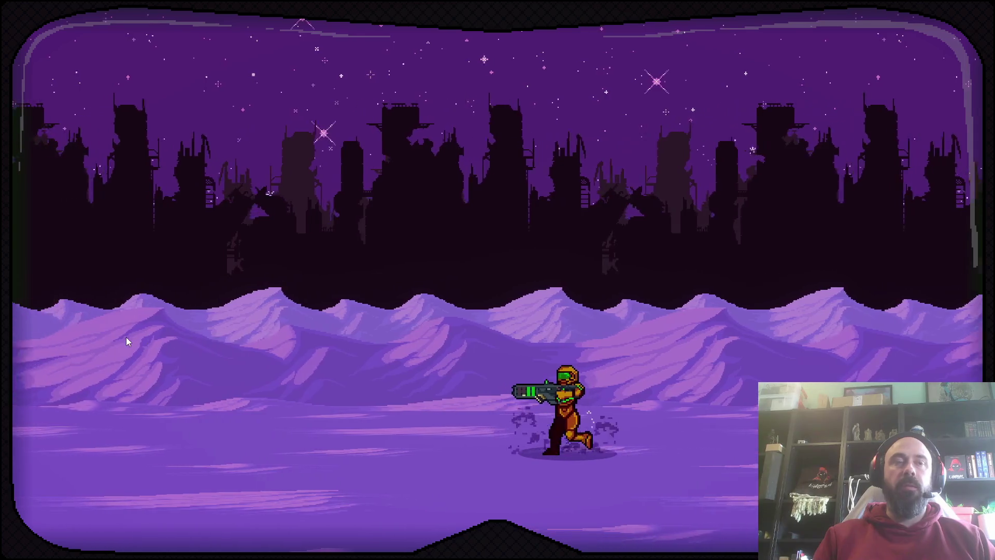
pyautogui.press('a')
pyautogui.press('d')
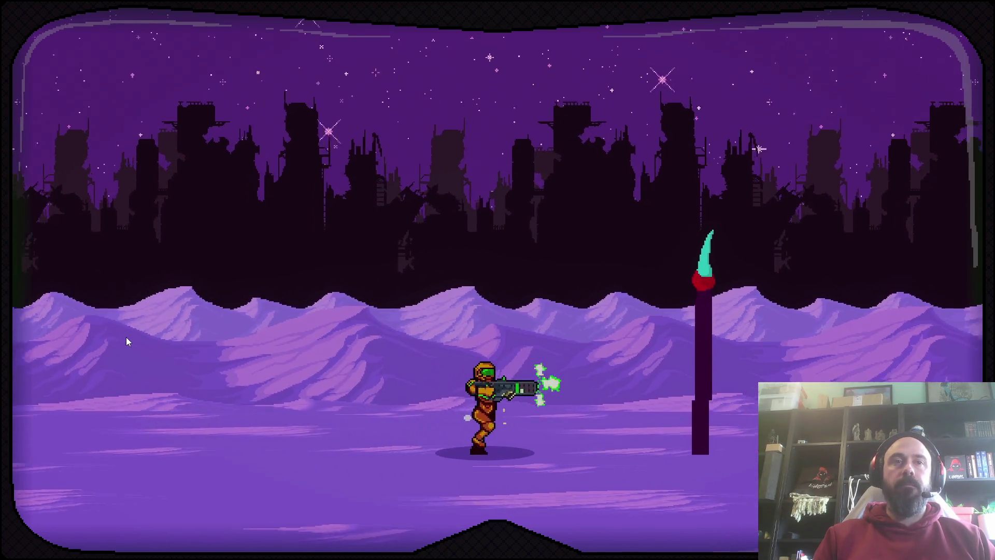
pyautogui.press('d')
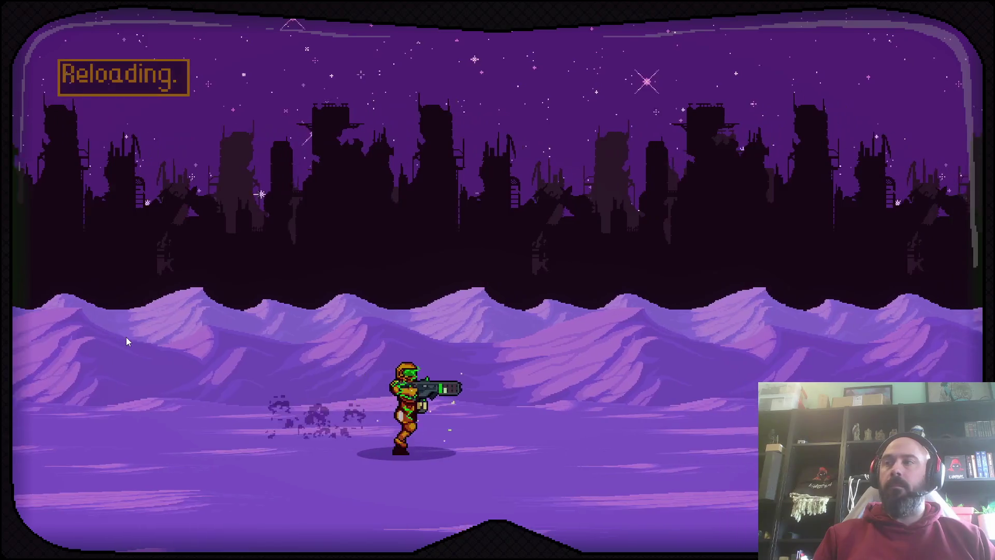
pyautogui.press('d')
pyautogui.press('a')
pyautogui.press('d')
pyautogui.press('d')
pyautogui.press('a')
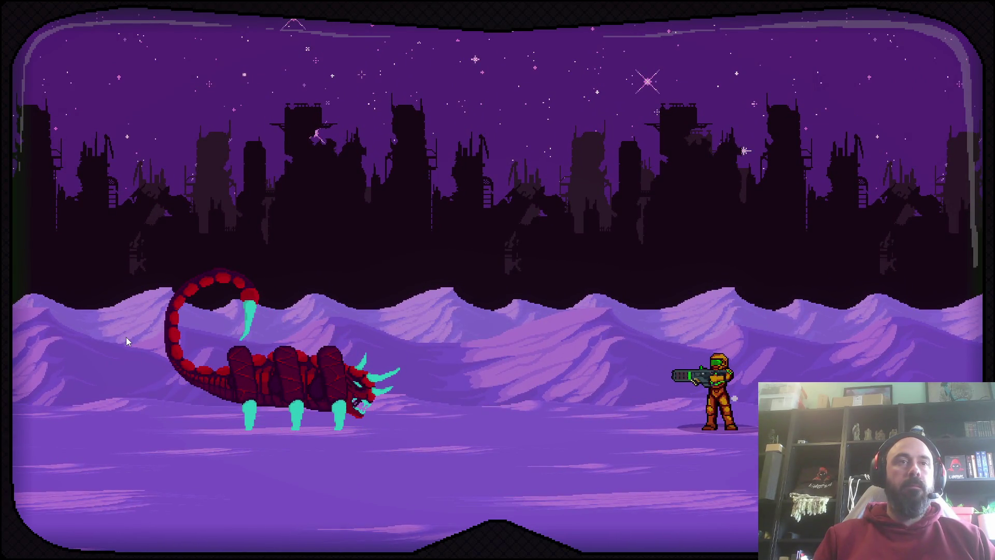
pyautogui.press('a')
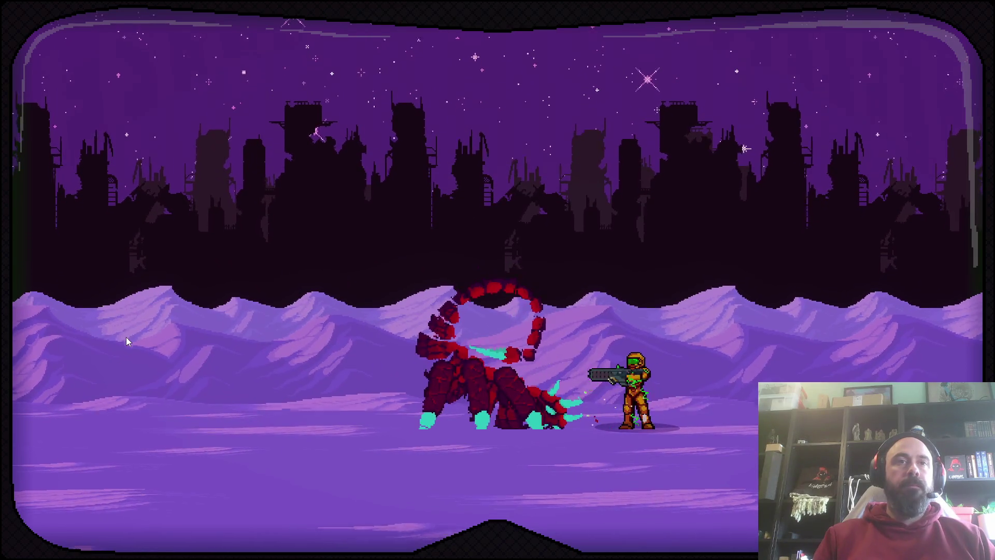
pyautogui.press('d')
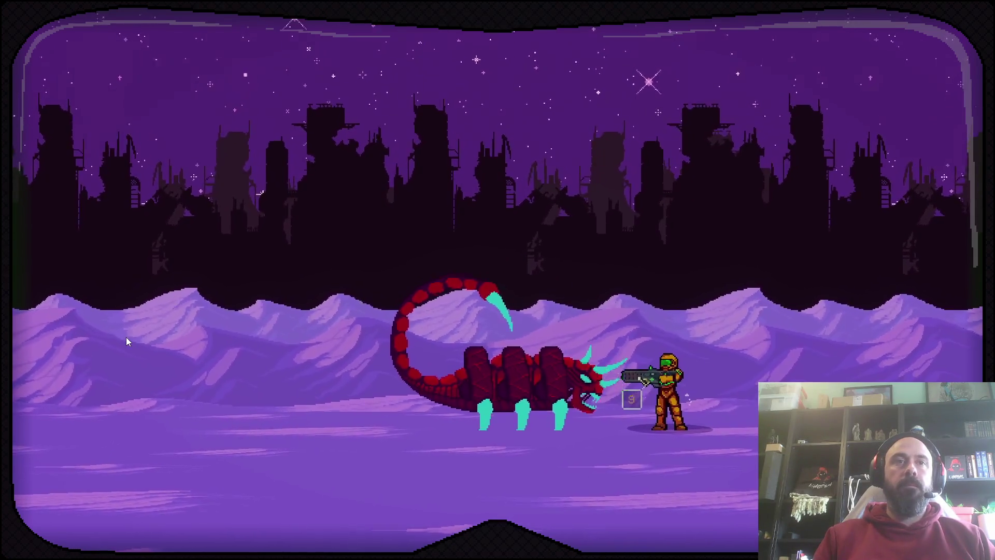
pyautogui.press('a')
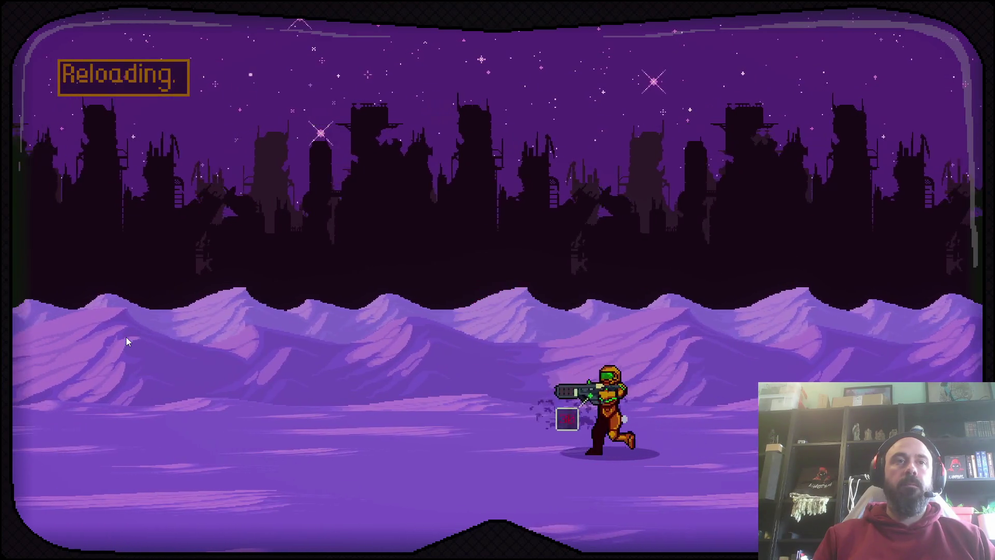
pyautogui.press('d')
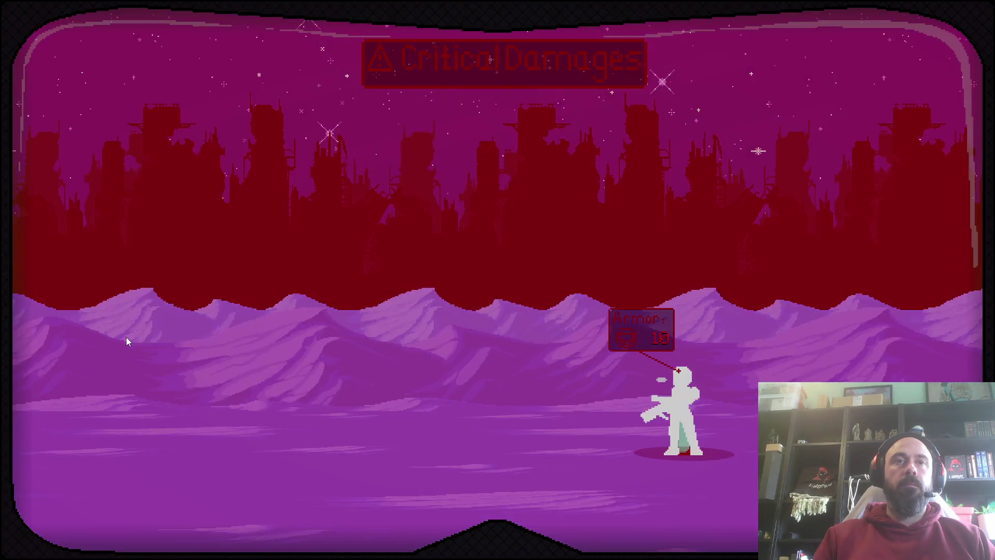
pyautogui.press('d')
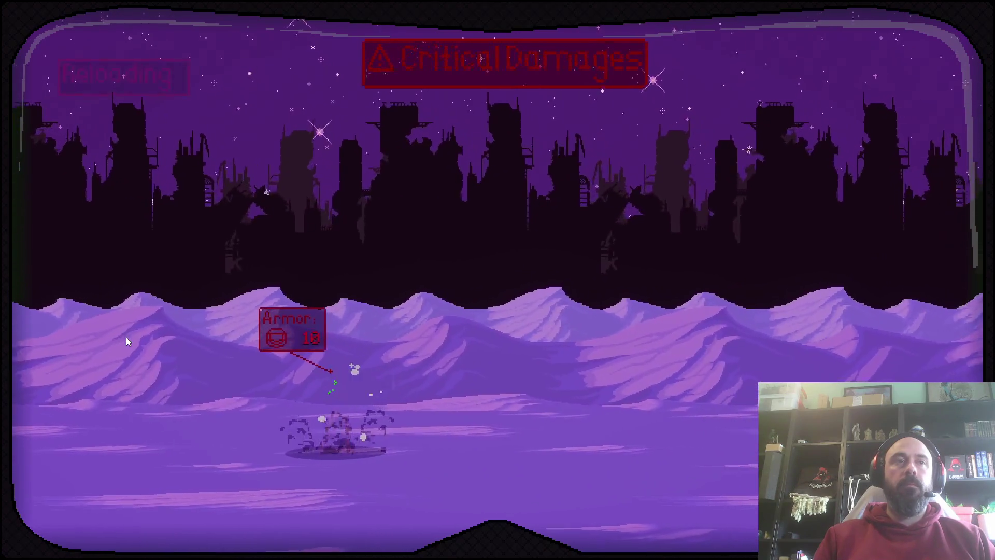
pyautogui.press('d')
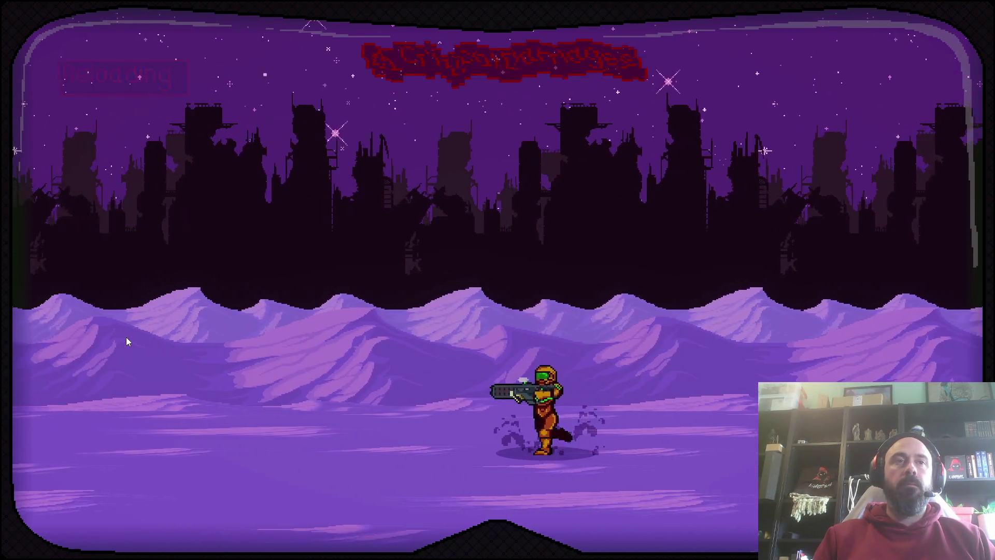
pyautogui.press('a')
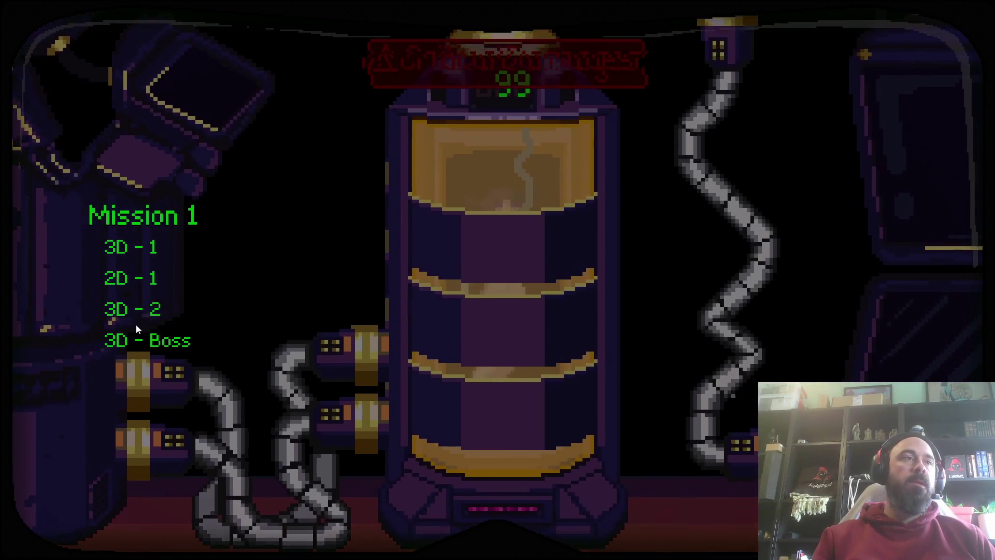
# Launch the 3D - Boss mission and play it through to the SUCCESS screen
pyautogui.click(142, 342)
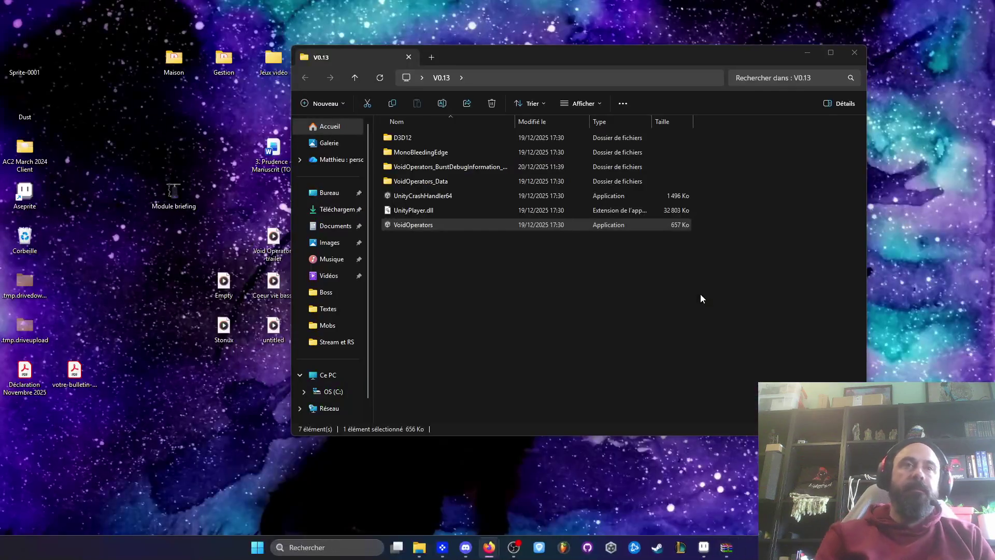
# Return to the boss sprite in Aseprite and preview the looping Run animation
pyautogui.click(705, 553)
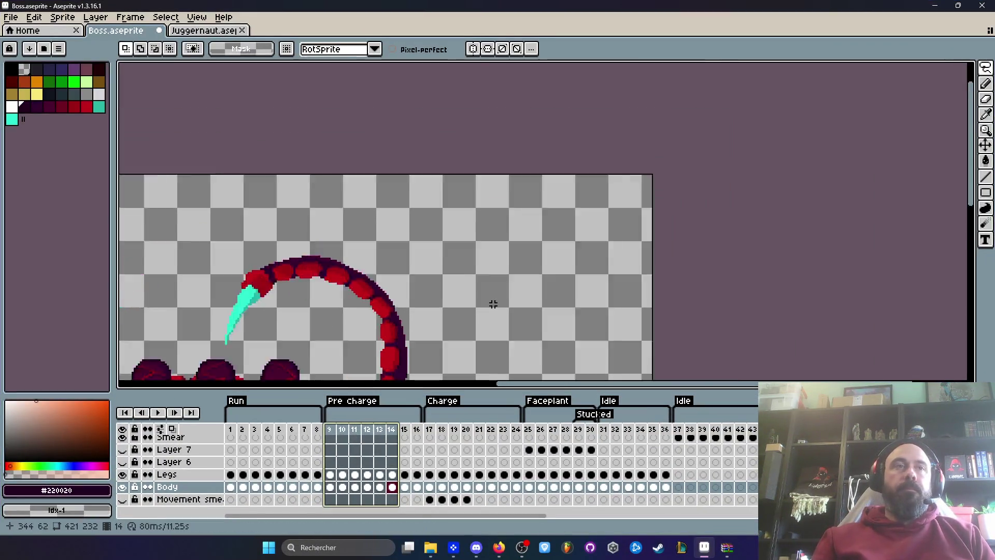
pyautogui.scroll(-2, 362, 217)
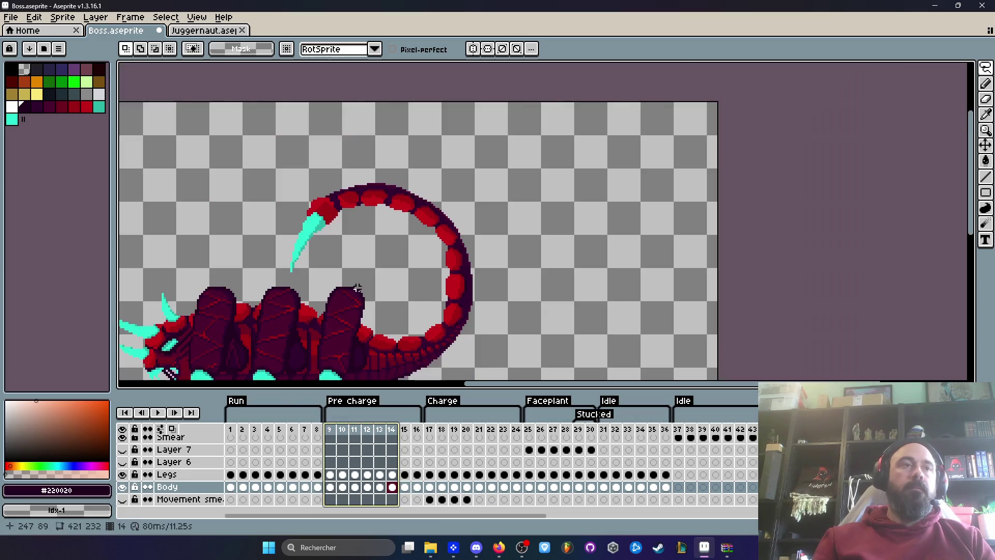
pyautogui.scroll(2, 439, 209)
pyautogui.moveTo(438, 209); pyautogui.dragTo(450, 197)
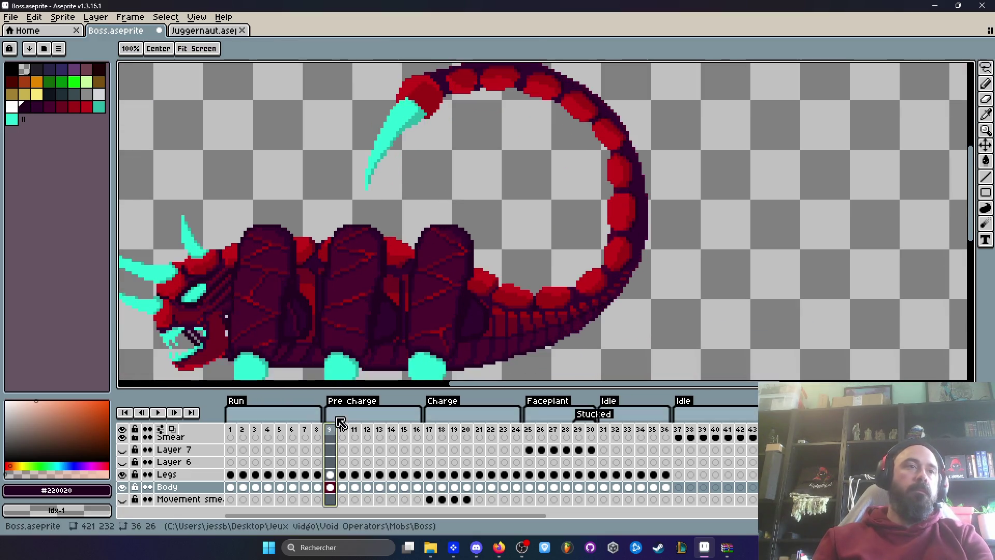
pyautogui.press('Right')
pyautogui.press('Right')
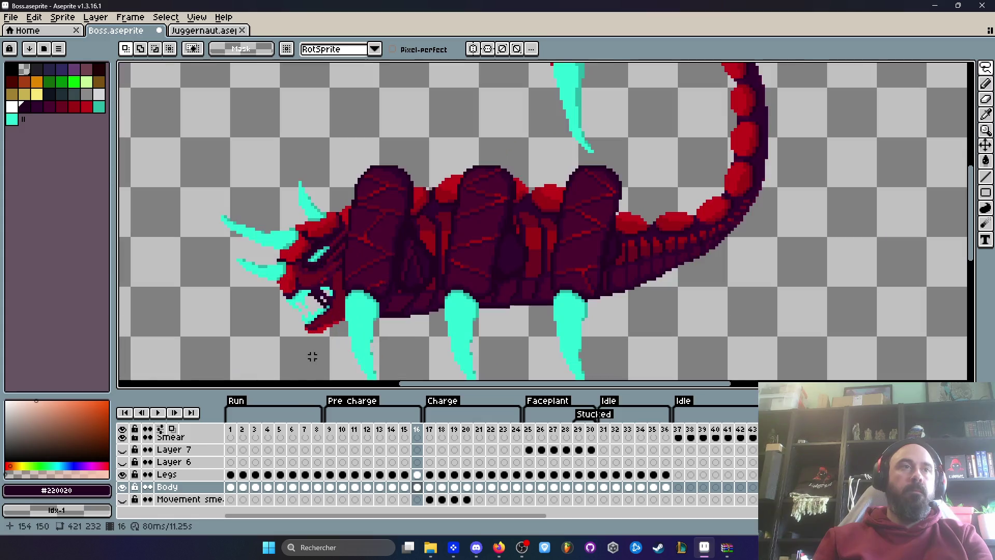
pyautogui.click(242, 438)
pyautogui.press('Return')
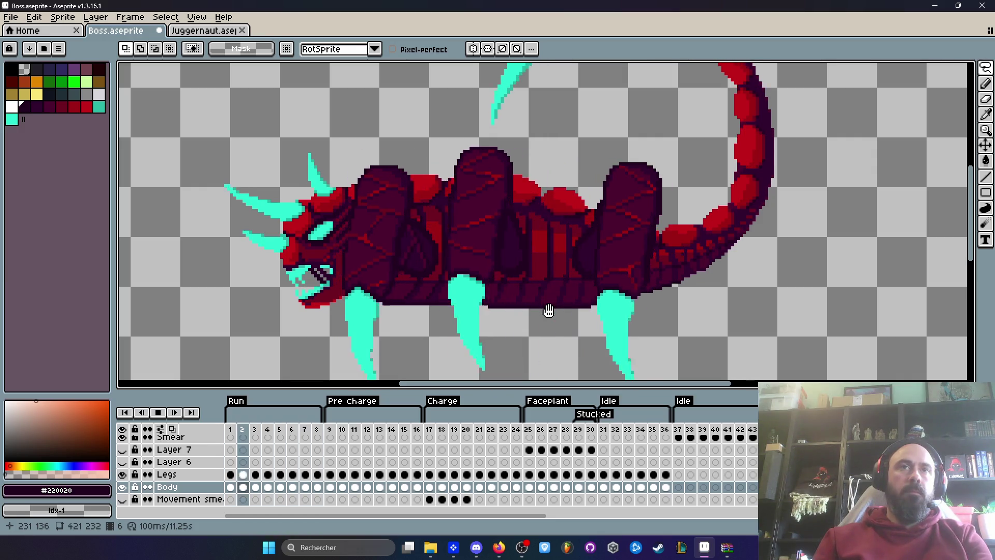
pyautogui.scroll(-3, 548, 310)
pyautogui.scroll(4, 786, 150)
pyautogui.press('Return')
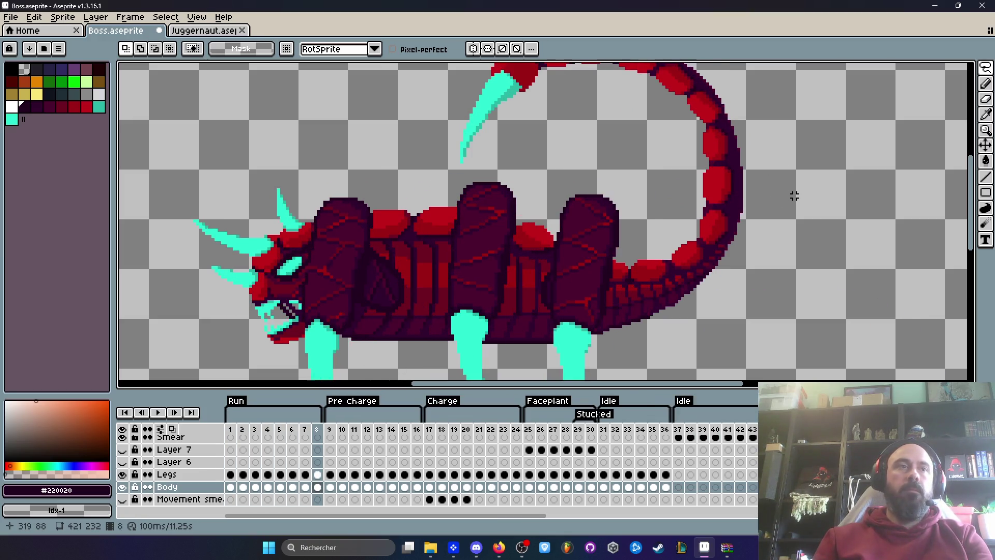
# Try a lasso selection around the tail, then go to frame 7 of the Body layer
pyautogui.moveTo(499, 323); pyautogui.dragTo(418, 375)
pyautogui.press('q')
pyautogui.scroll(1, 594, 329)
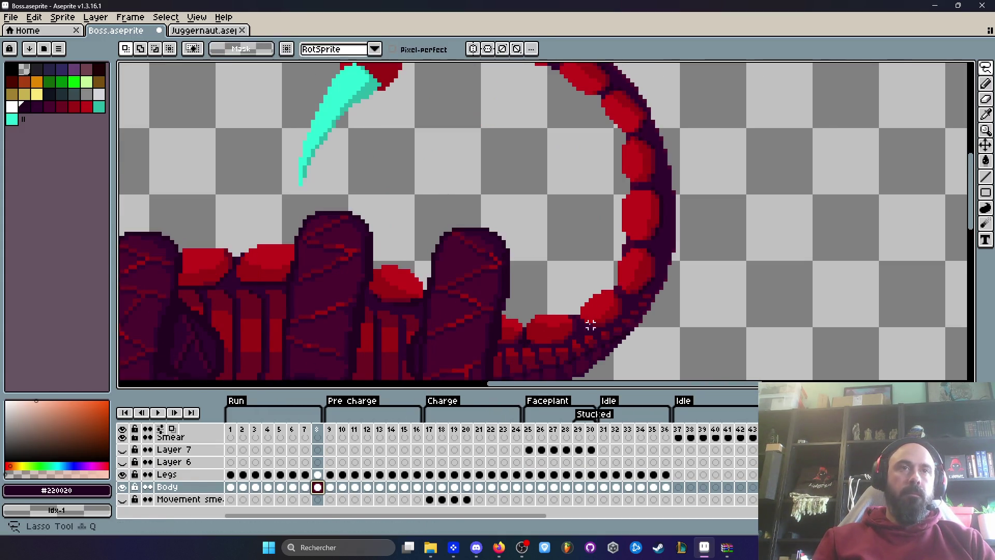
pyautogui.scroll(-1, 525, 329)
pyautogui.moveTo(522, 338)
pyautogui.mouseDown()
pyautogui.moveTo(713, 195)
pyautogui.moveTo(310, 108)
pyautogui.mouseUp()
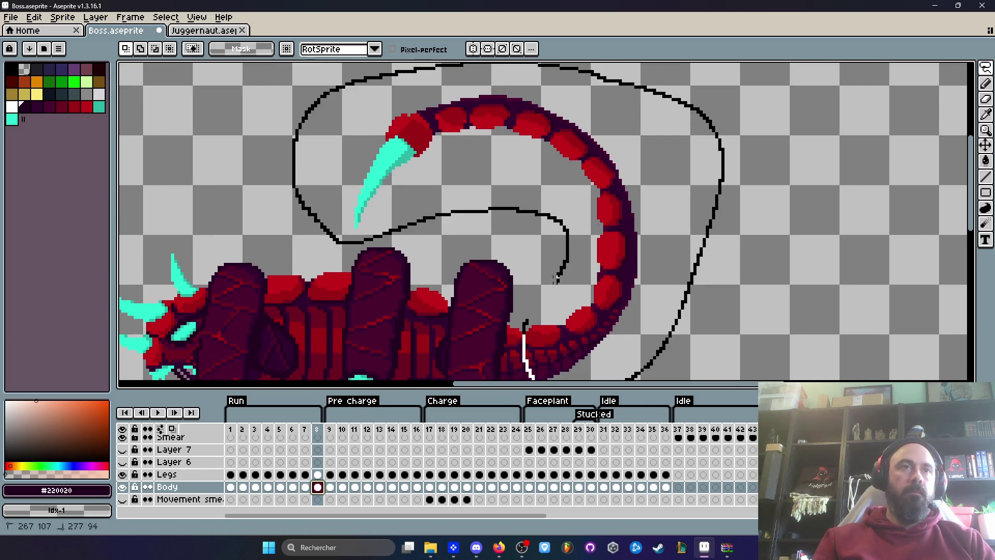
pyautogui.moveTo(558, 276); pyautogui.dragTo(527, 320)
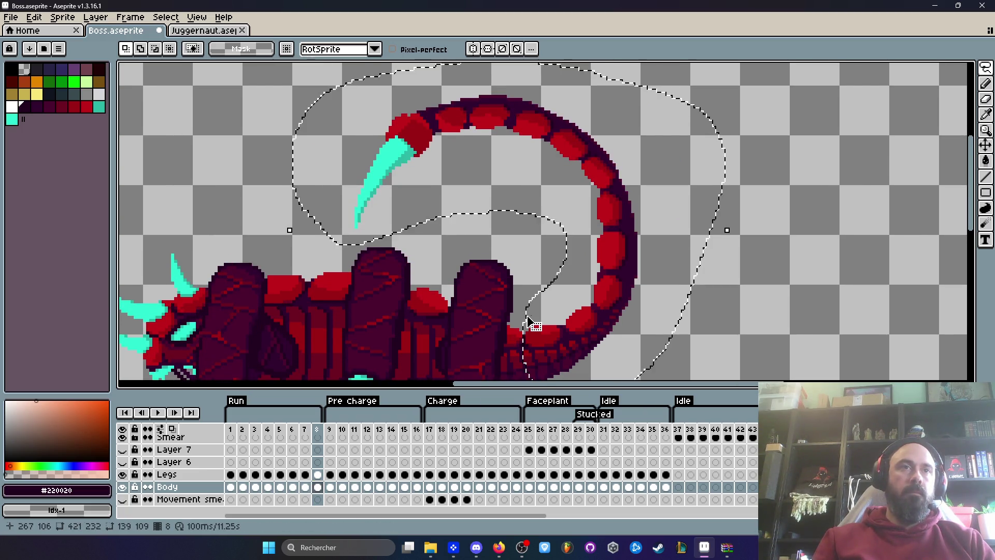
pyautogui.click(305, 486)
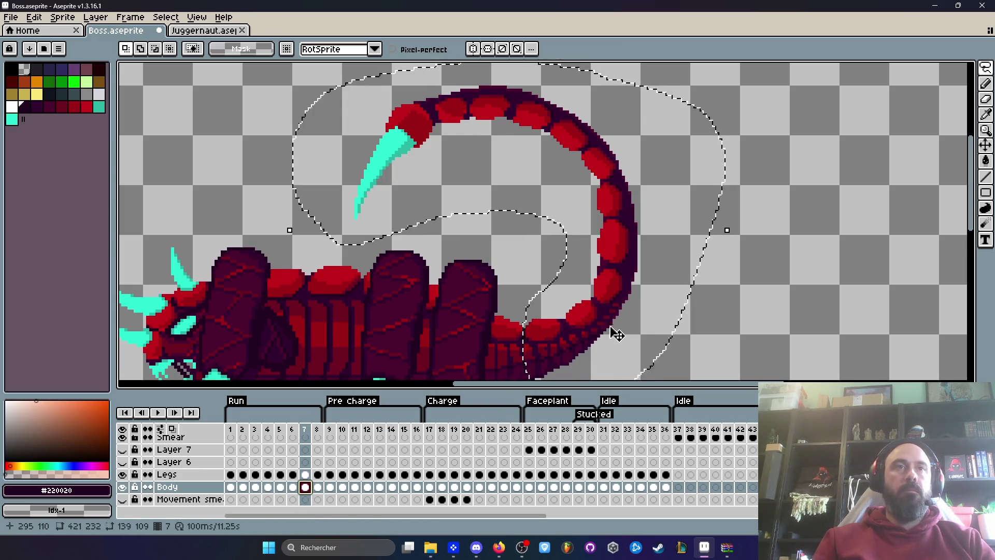
pyautogui.hotkey('ctrl', 'd')
# Lasso the tail on frame 7, cut and paste it, and nudge it one pixel up-left
pyautogui.moveTo(714, 108); pyautogui.dragTo(272, 199)
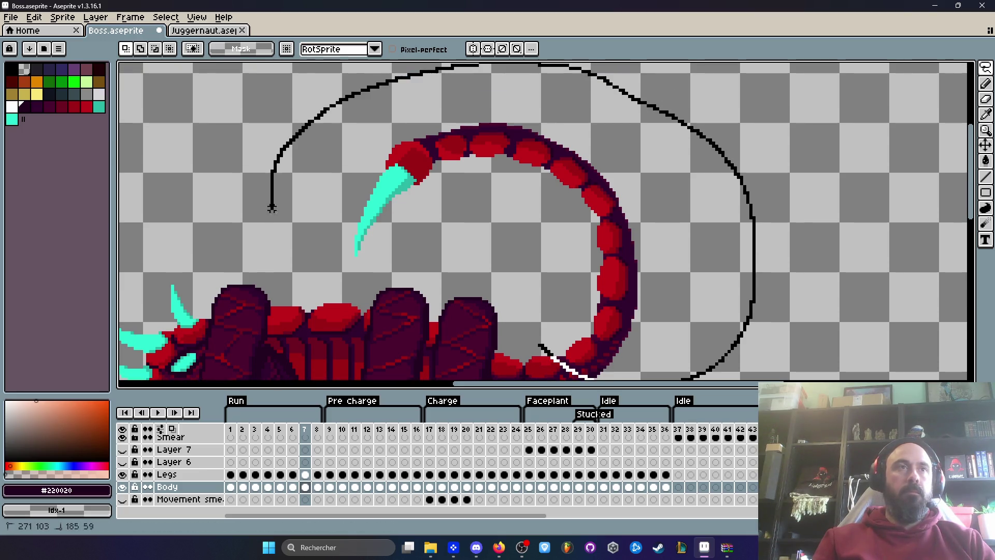
pyautogui.moveTo(470, 252); pyautogui.dragTo(544, 298)
pyautogui.press('Delete')
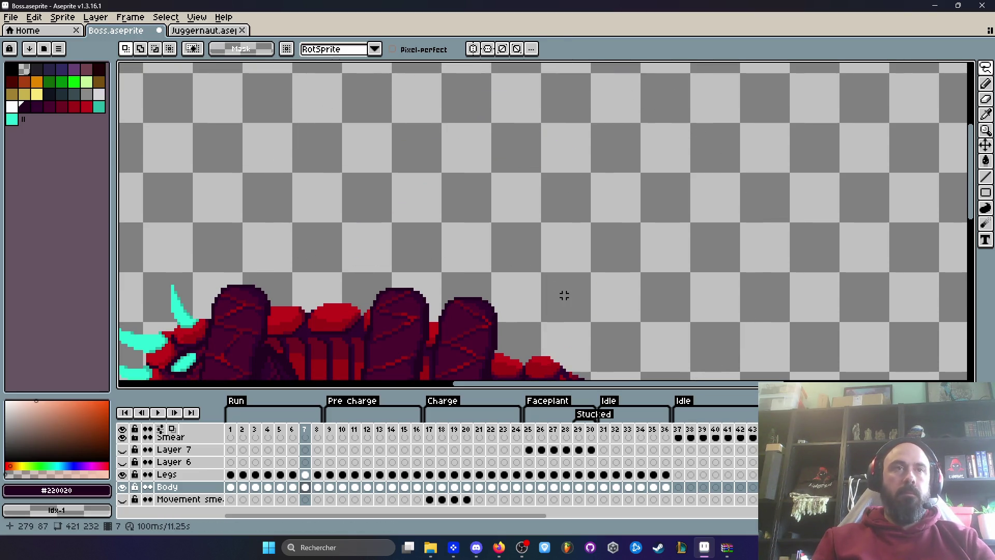
pyautogui.hotkey('ctrl', 'v')
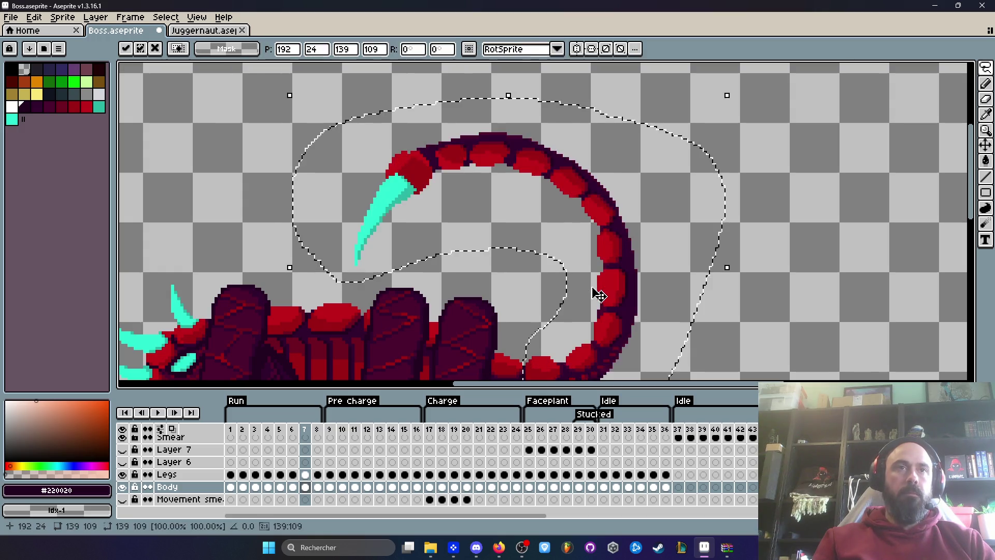
pyautogui.scroll(-2, 588, 171)
pyautogui.scroll(4, 611, 266)
pyautogui.scroll(3, 559, 200)
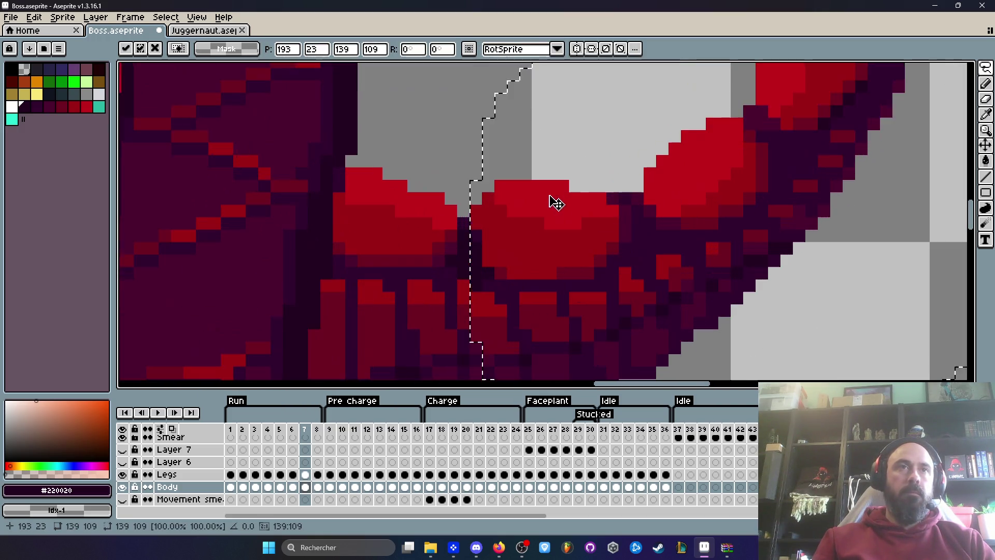
pyautogui.moveTo(539, 229); pyautogui.dragTo(536, 222)
pyautogui.press('Return')
pyautogui.scroll(-2, 537, 221)
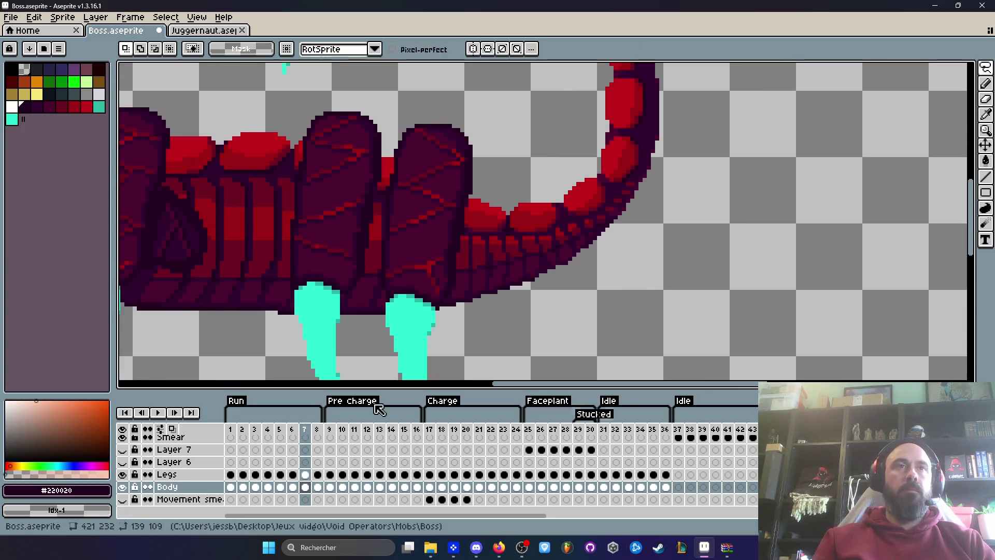
# On frame 6 of the Body layer, cut and re-paste the tail one pixel up and left
pyautogui.click(292, 487)
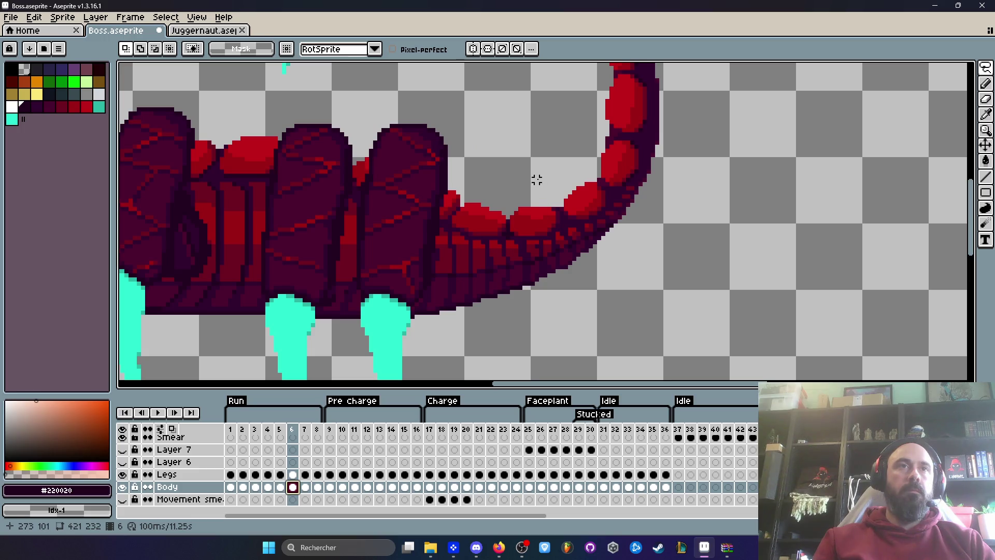
pyautogui.scroll(-2, 536, 179)
pyautogui.moveTo(553, 228)
pyautogui.mouseDown()
pyautogui.moveTo(586, 64)
pyautogui.moveTo(384, 194)
pyautogui.mouseUp()
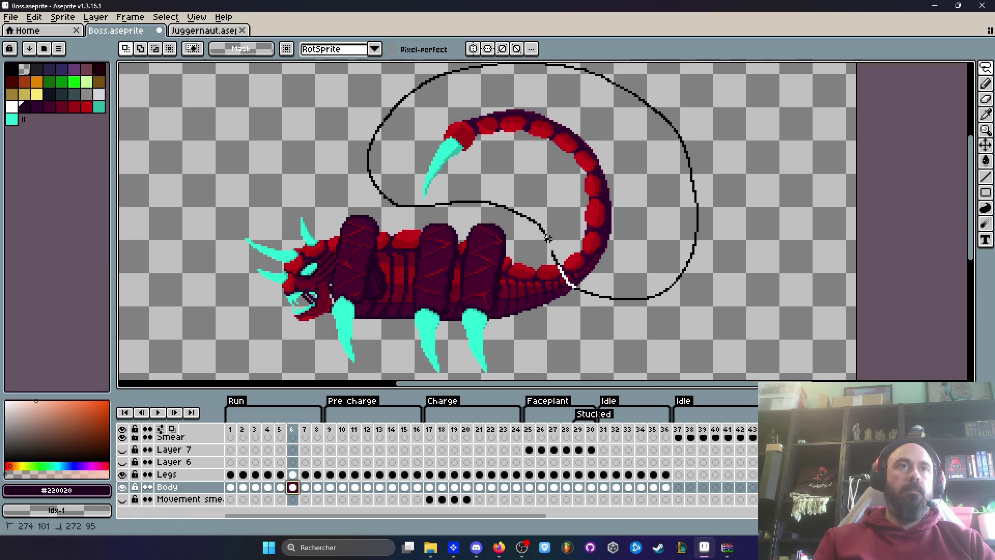
pyautogui.moveTo(545, 238); pyautogui.dragTo(548, 239)
pyautogui.press('Delete')
pyautogui.hotkey('ctrl', 'v')
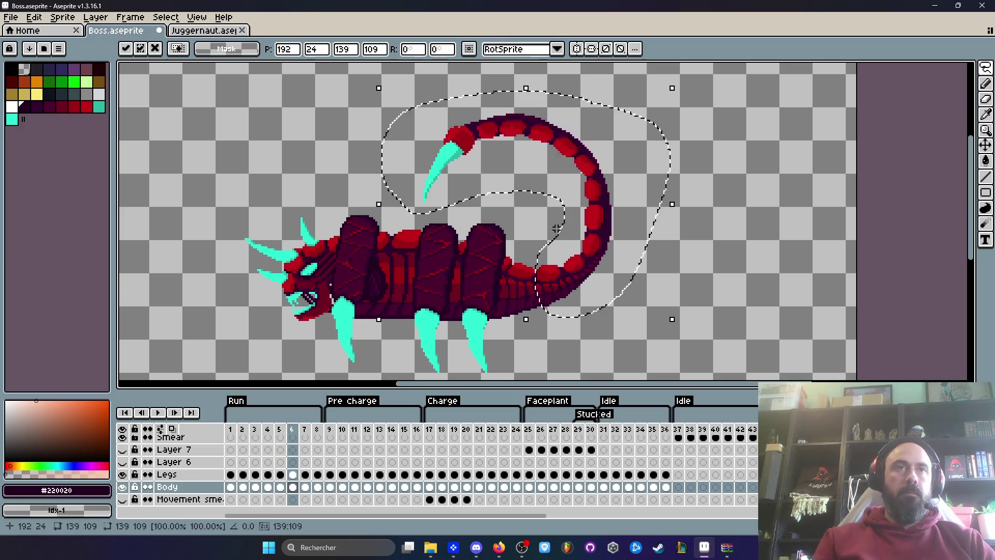
pyautogui.scroll(3, 557, 269)
pyautogui.moveTo(557, 256); pyautogui.dragTo(553, 252)
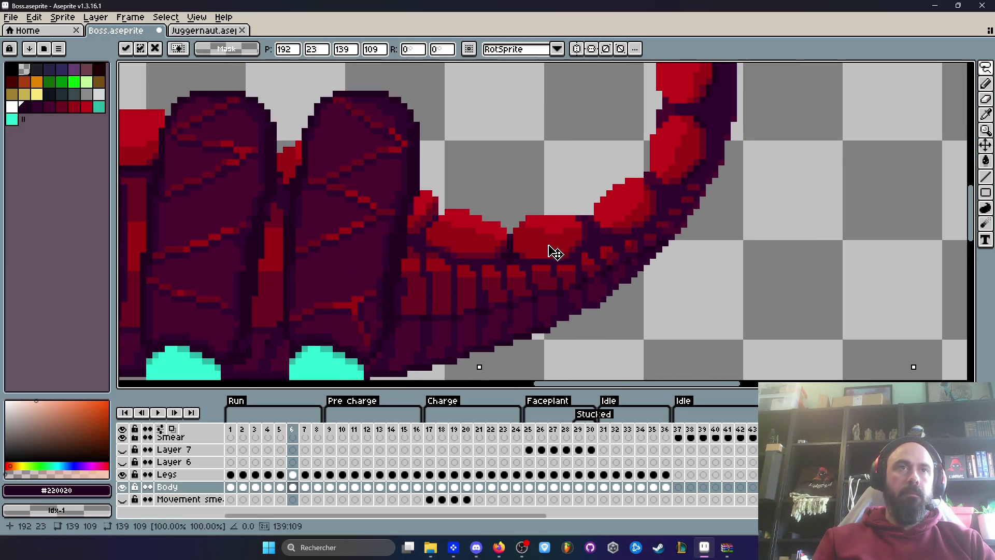
pyautogui.press('Return')
pyautogui.scroll(-2, 555, 252)
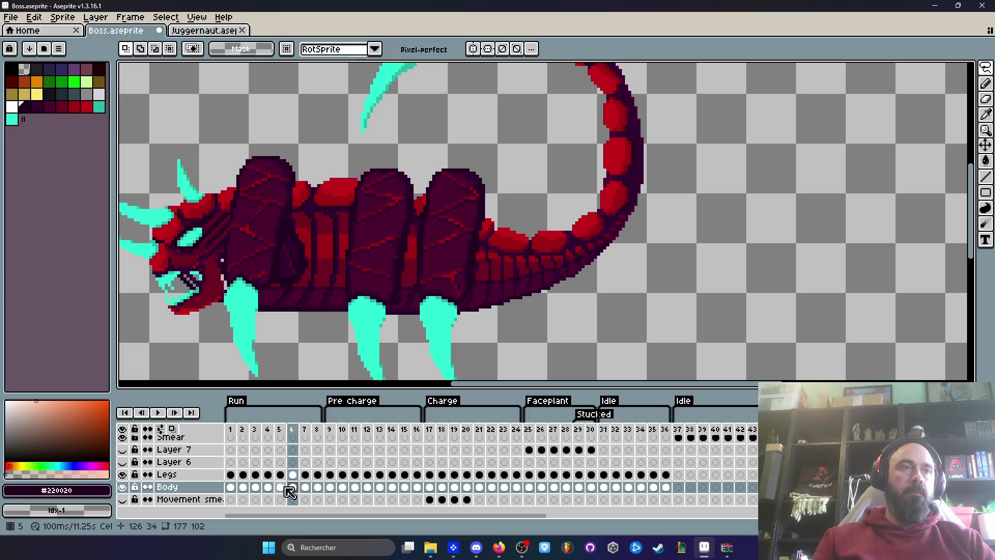
# Reselect the tail on frame 5 and commit it in a new position
pyautogui.click(281, 487)
pyautogui.moveTo(644, 291); pyautogui.dragTo(389, 96)
pyautogui.hotkey('ctrl', 'd')
pyautogui.press('space')
pyautogui.moveTo(530, 312); pyautogui.dragTo(534, 234)
pyautogui.moveTo(550, 248); pyautogui.dragTo(606, 341)
pyautogui.moveTo(550, 221); pyautogui.dragTo(552, 228)
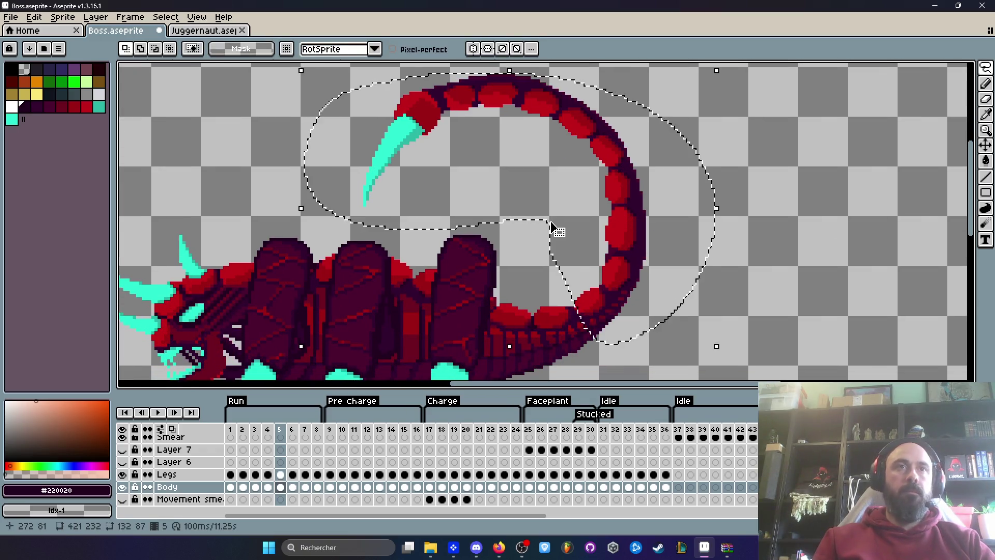
pyautogui.press('Delete')
pyautogui.hotkey('ctrl', 'z')
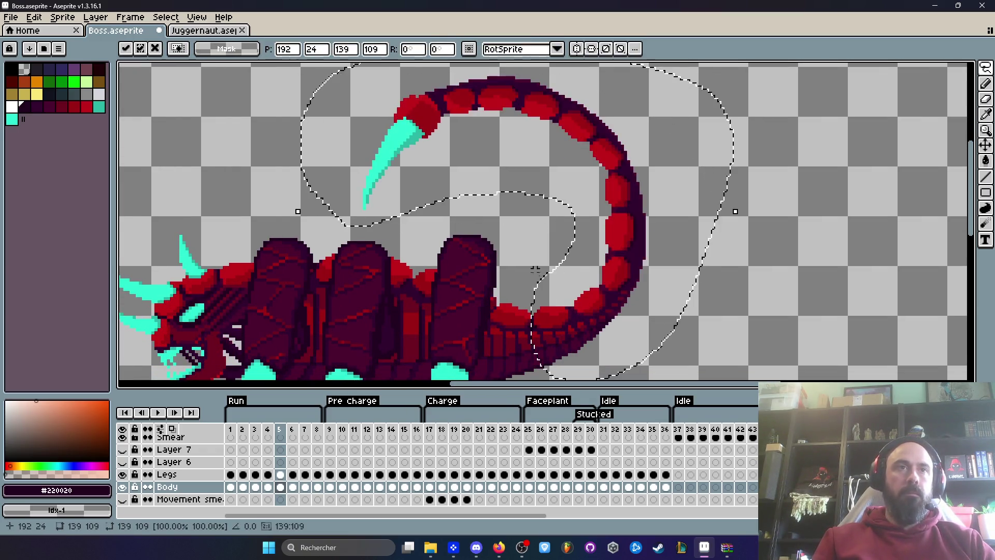
pyautogui.scroll(4, 552, 321)
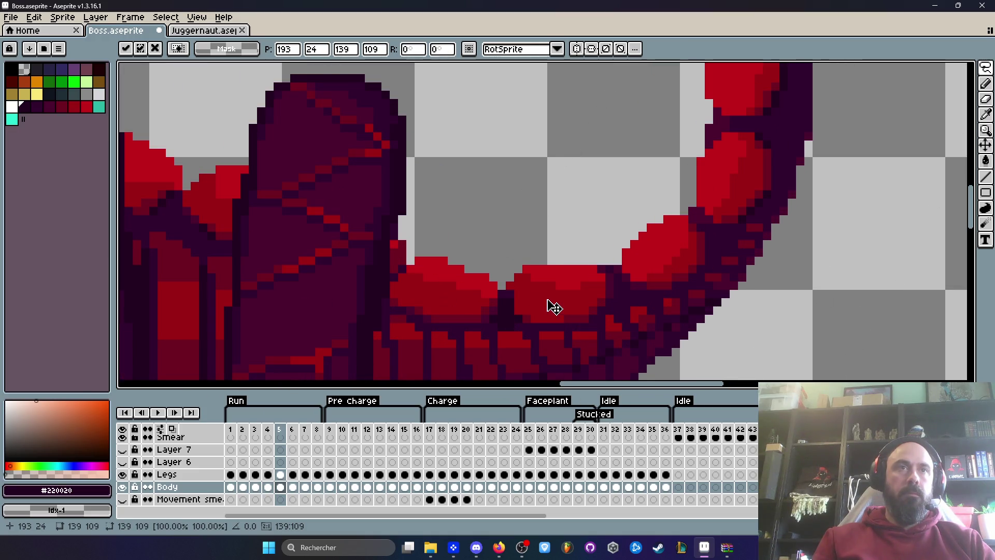
pyautogui.scroll(-1, 550, 300)
pyautogui.scroll(1, 555, 280)
pyautogui.hotkey('ctrl', 'h')
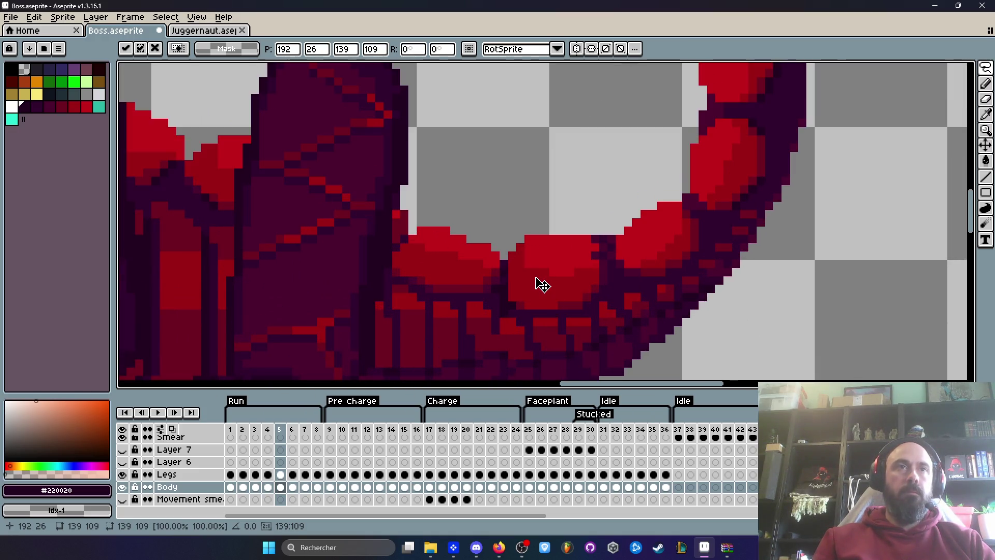
pyautogui.press('Return')
pyautogui.scroll(-4, 539, 202)
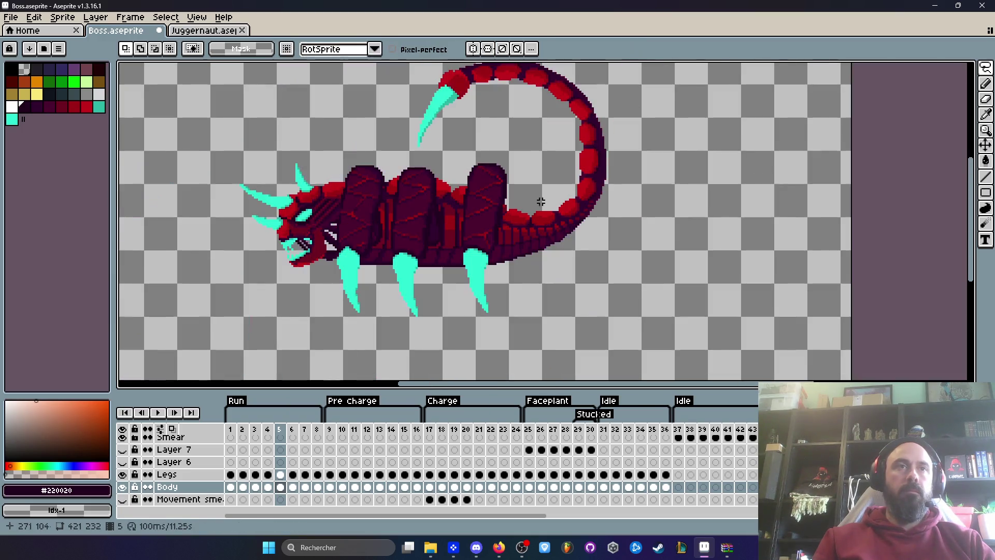
pyautogui.scroll(2, 513, 166)
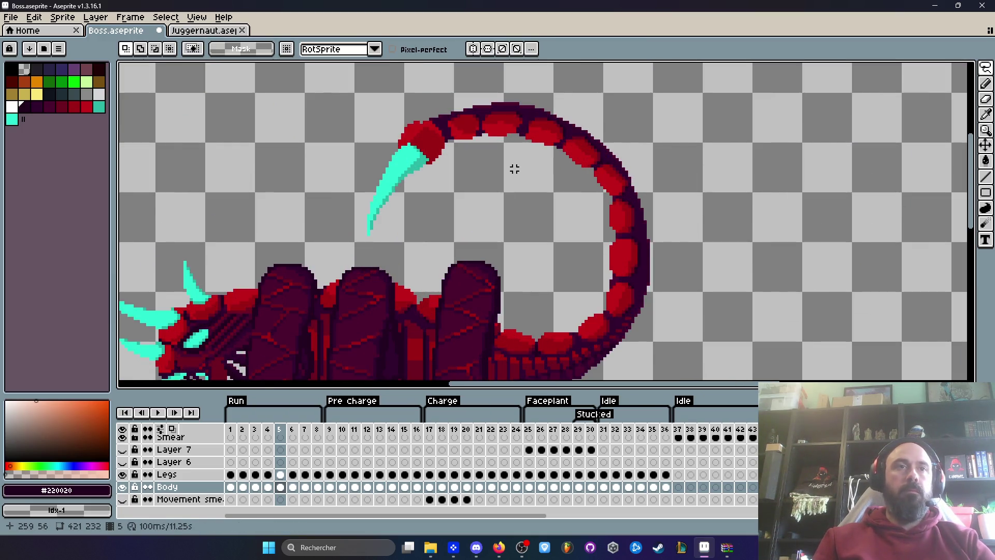
# Step through neighbouring frames and pick the tail's red as the drawing colour
pyautogui.press('Left')
pyautogui.press('Right')
pyautogui.scroll(2, 413, 114)
pyautogui.press('Left')
pyautogui.press('Right')
pyautogui.scroll(4, 427, 138)
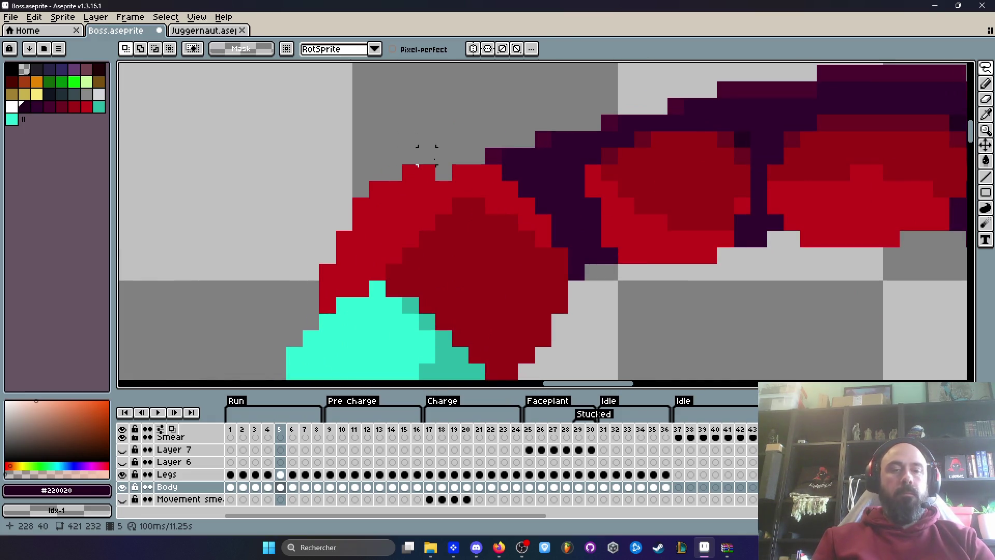
pyautogui.keyDown('alt'); pyautogui.click(426, 183); pyautogui.keyUp('alt')
pyautogui.scroll(-5, 430, 179)
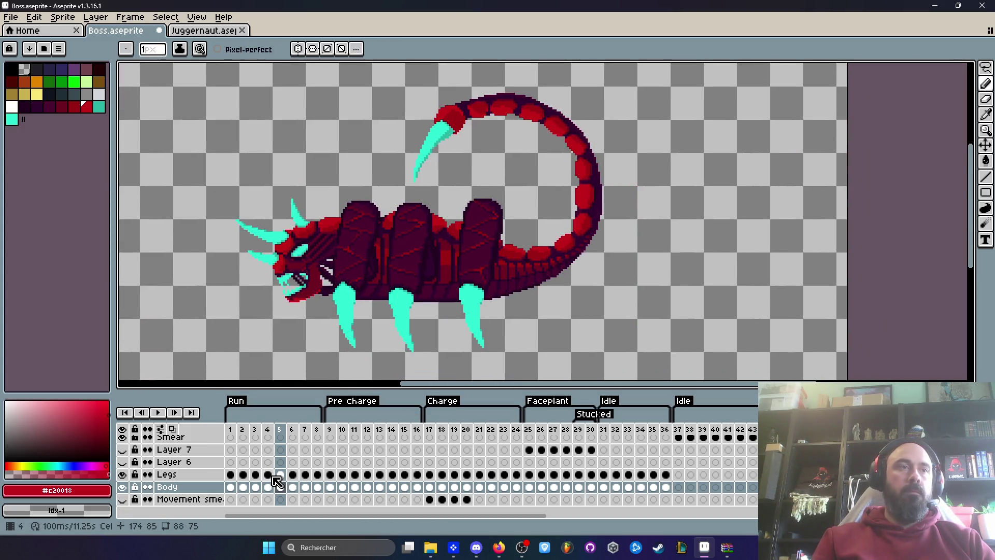
# Lasso the tail on frame 4 of the Body layer
pyautogui.click(268, 474)
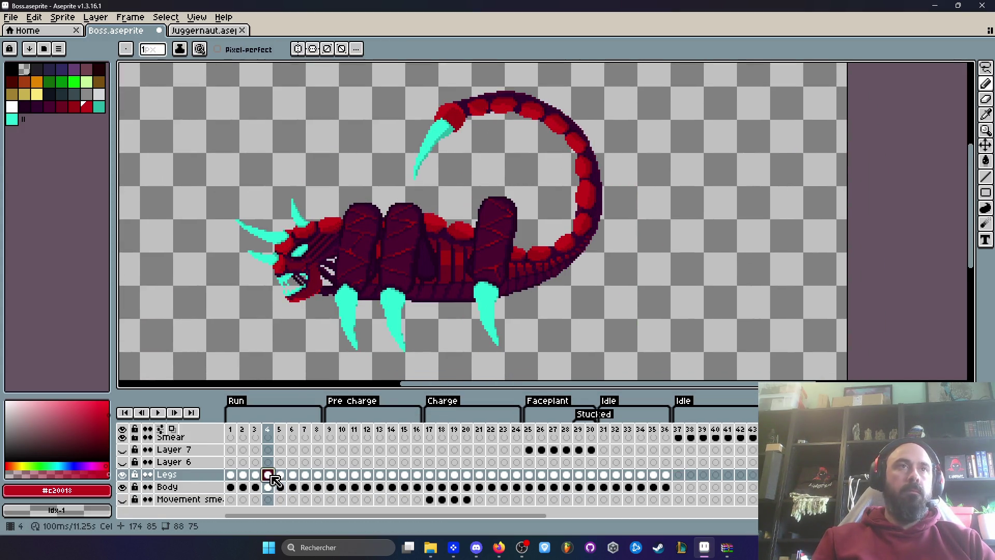
pyautogui.press('m')
pyautogui.scroll(3, 539, 248)
pyautogui.scroll(-3, 547, 274)
pyautogui.moveTo(547, 275)
pyautogui.mouseDown()
pyautogui.moveTo(740, 177)
pyautogui.moveTo(269, 177)
pyautogui.mouseUp()
pyautogui.scroll(2, 739, 178)
pyautogui.moveTo(533, 326); pyautogui.dragTo(533, 327)
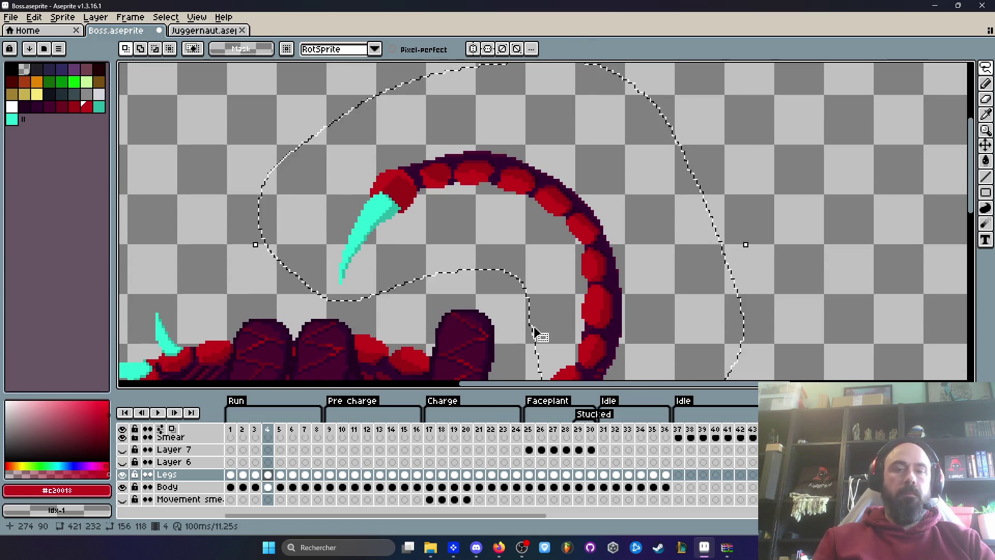
pyautogui.click(268, 486)
pyautogui.scroll(-3, 539, 259)
pyautogui.scroll(3, 464, 65)
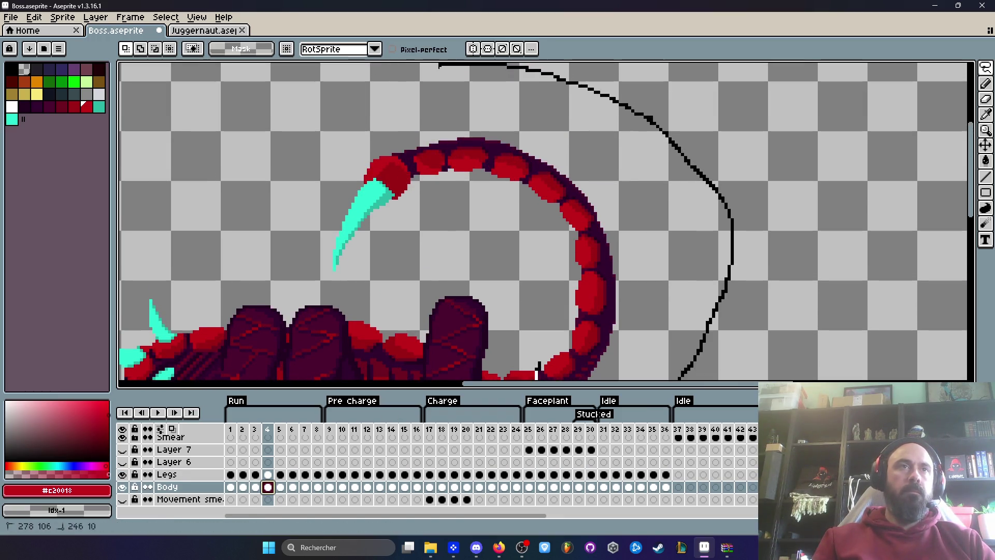
pyautogui.moveTo(530, 335); pyautogui.dragTo(530, 335)
# Cut, paste and nudge frame 4's tail into its new position
pyautogui.press('Delete')
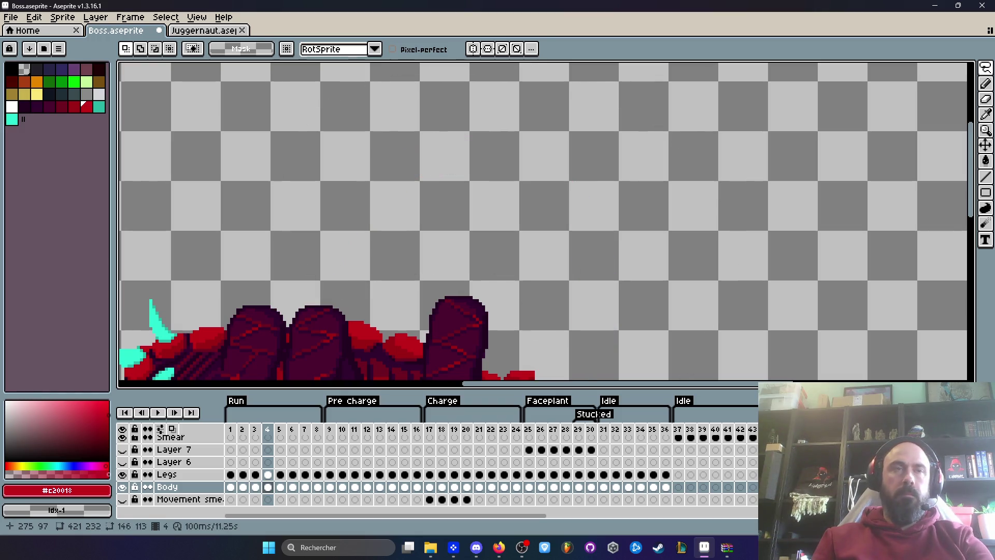
pyautogui.hotkey('ctrl', 'v')
pyautogui.scroll(3, 513, 129)
pyautogui.scroll(3, 534, 220)
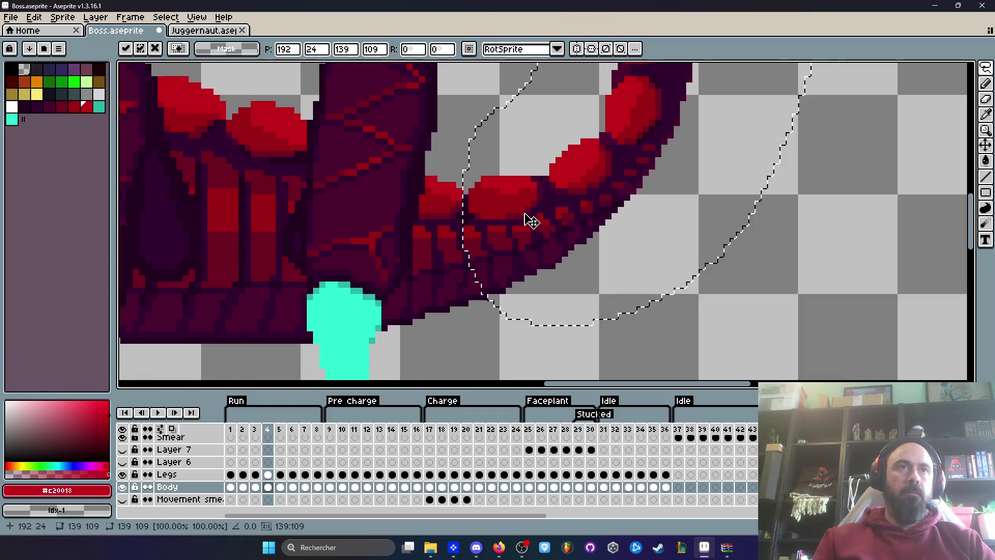
pyautogui.moveTo(530, 231); pyautogui.dragTo(526, 220)
pyautogui.press('Return')
pyautogui.scroll(-1, 522, 240)
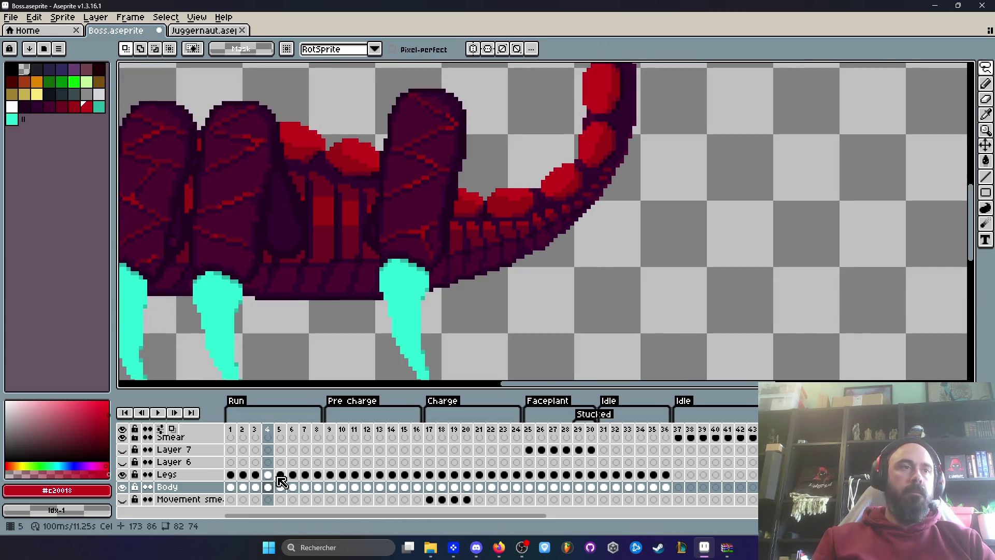
# Lasso and cut the tail on the frame 3 Body cel, cancelling the first paste
pyautogui.click(256, 488)
pyautogui.scroll(-3, 539, 185)
pyautogui.moveTo(539, 185)
pyautogui.mouseDown()
pyautogui.moveTo(700, 174)
pyautogui.moveTo(327, 187)
pyautogui.mouseUp()
pyautogui.scroll(1, 701, 173)
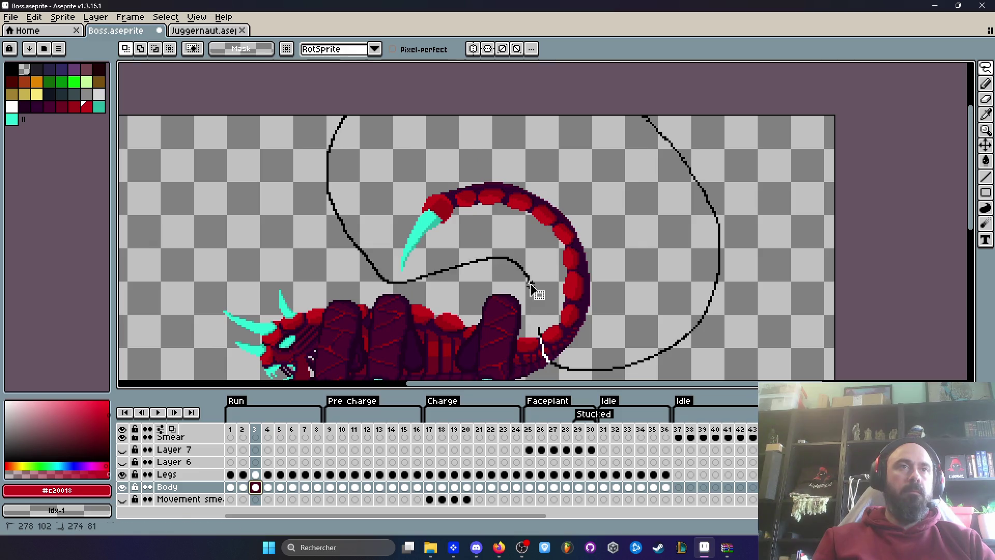
pyautogui.moveTo(531, 285); pyautogui.dragTo(532, 287)
pyautogui.hotkey('ctrl', 'x')
pyautogui.hotkey('ctrl', 'v')
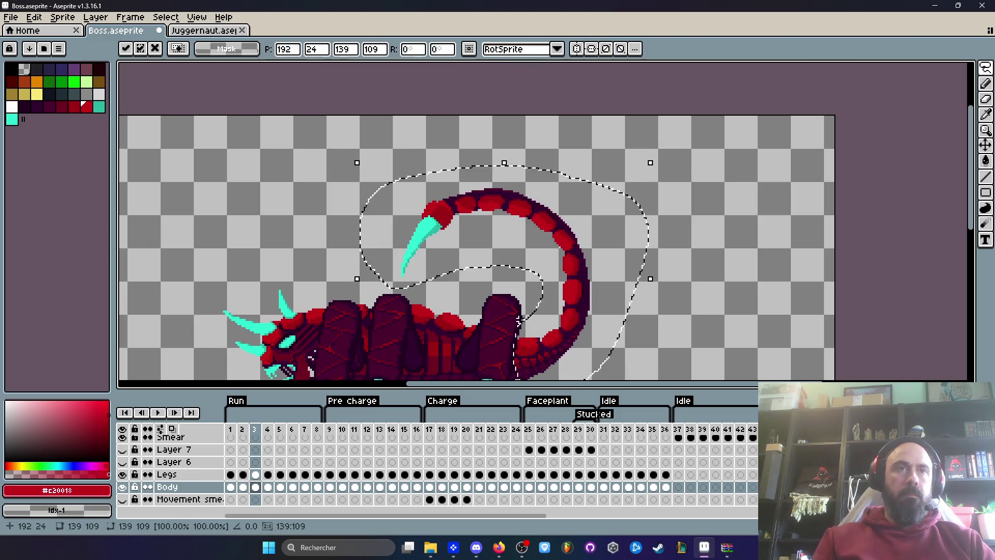
pyautogui.scroll(4, 530, 239)
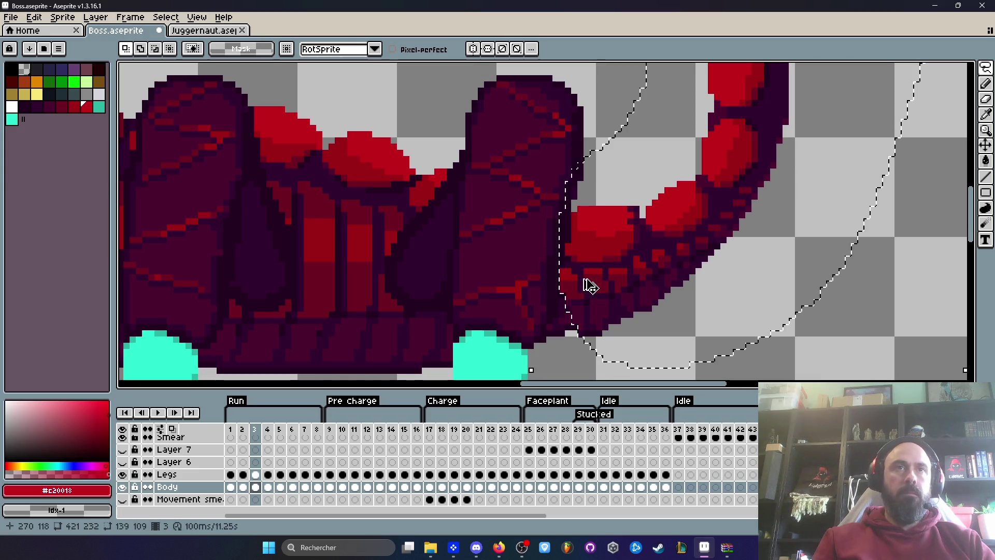
pyautogui.press('Escape')
# Run the 'new tag' command from command search, then dismiss its dialog unchanged
pyautogui.hotkey('ctrl', 'space')
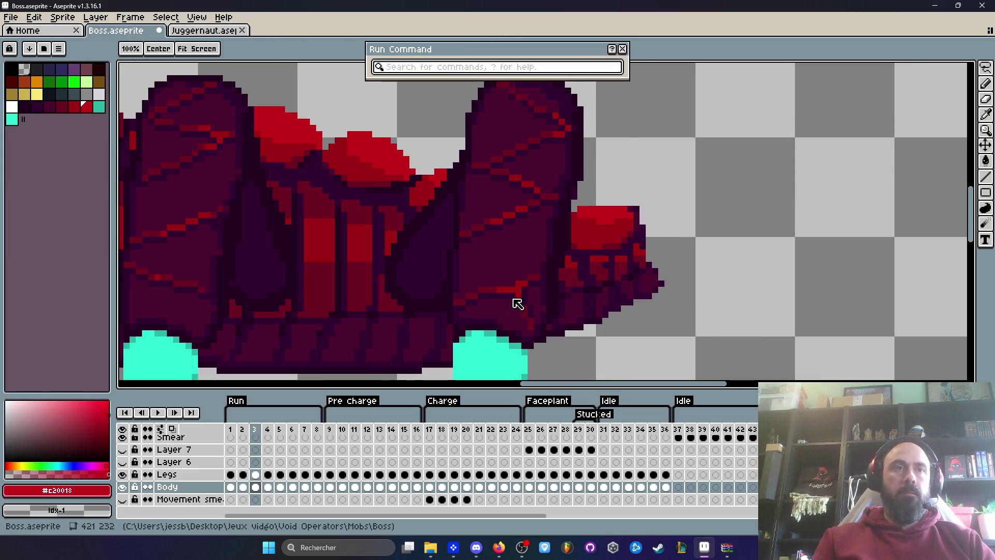
pyautogui.write('new tag')
pyautogui.press('Return')
pyautogui.press('Escape')
# Paste frame 3's tail back and commit it in its new position
pyautogui.scroll(-2, 615, 267)
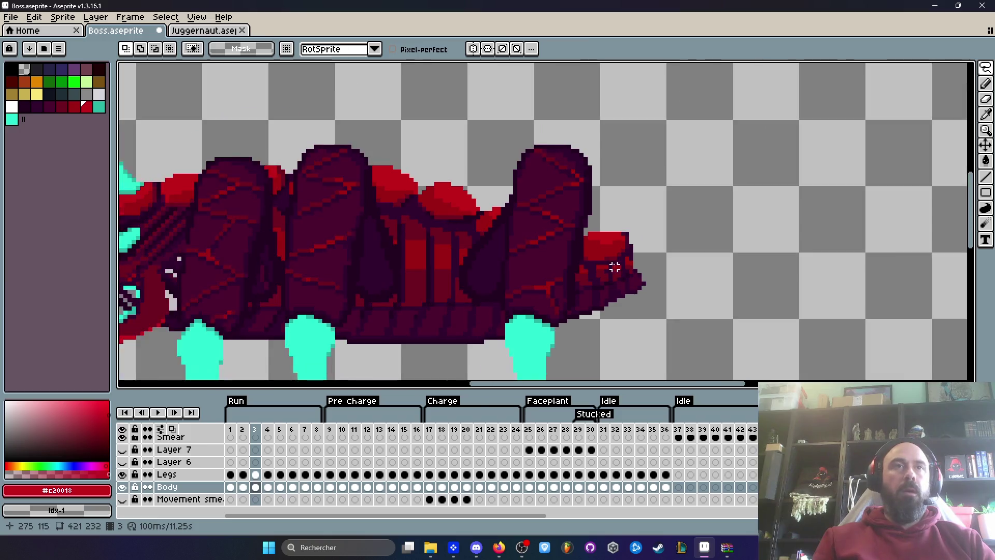
pyautogui.scroll(2, 477, 251)
pyautogui.hotkey('ctrl', 'v')
pyautogui.moveTo(477, 273); pyautogui.dragTo(459, 283)
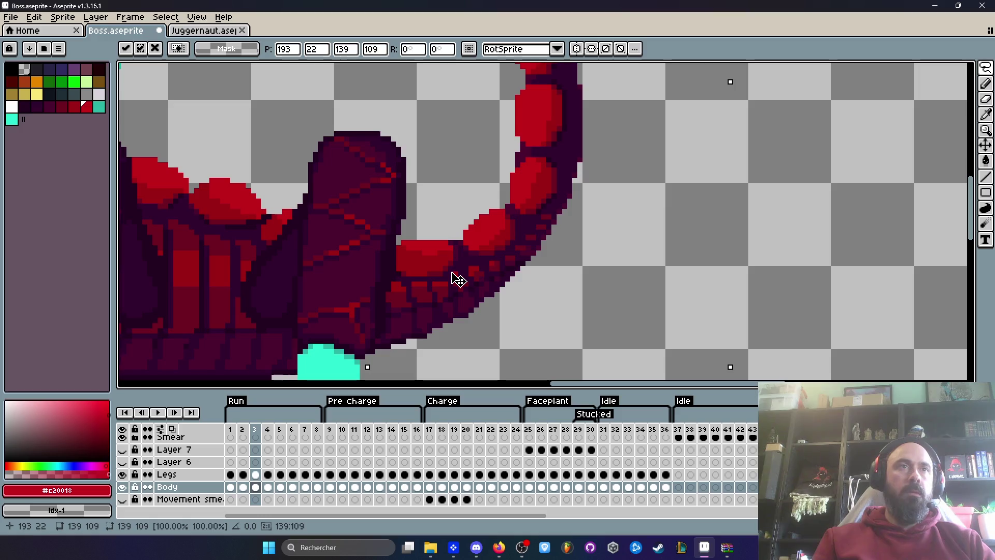
pyautogui.press('Return')
pyautogui.scroll(-3, 458, 280)
# On frame 2's Body cel, shift the tail one pixel left
pyautogui.click(244, 490)
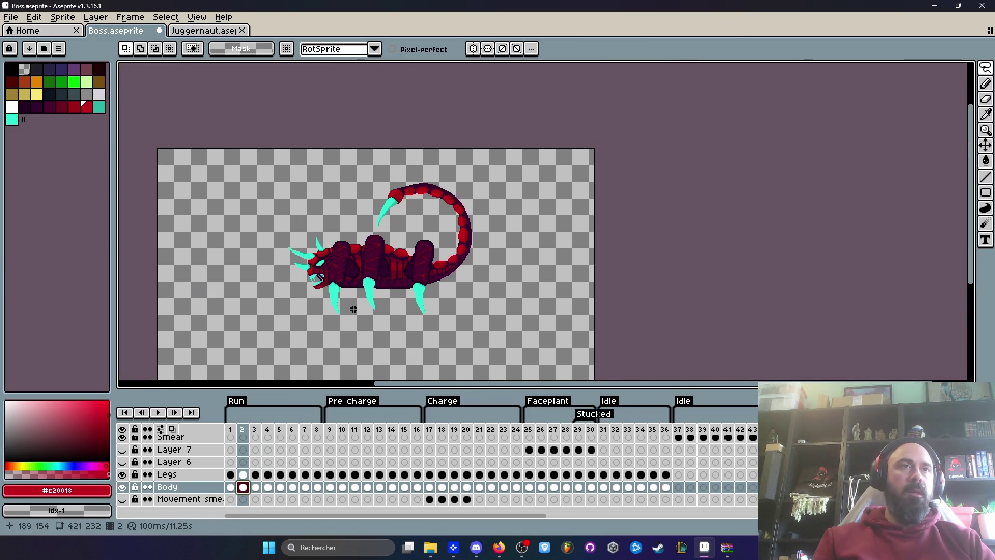
pyautogui.scroll(3, 495, 247)
pyautogui.scroll(-3, 510, 215)
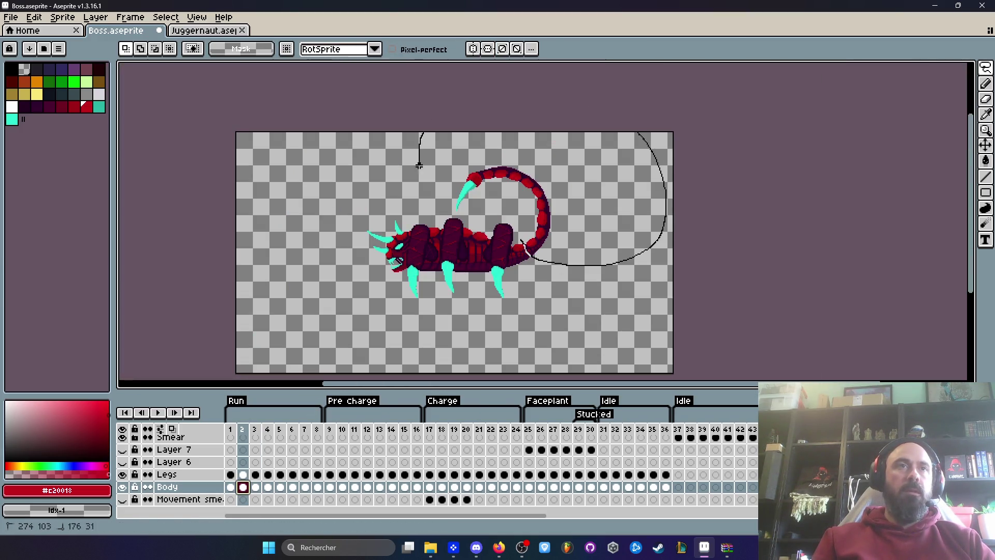
pyautogui.moveTo(516, 213); pyautogui.dragTo(517, 215)
pyautogui.press('Delete')
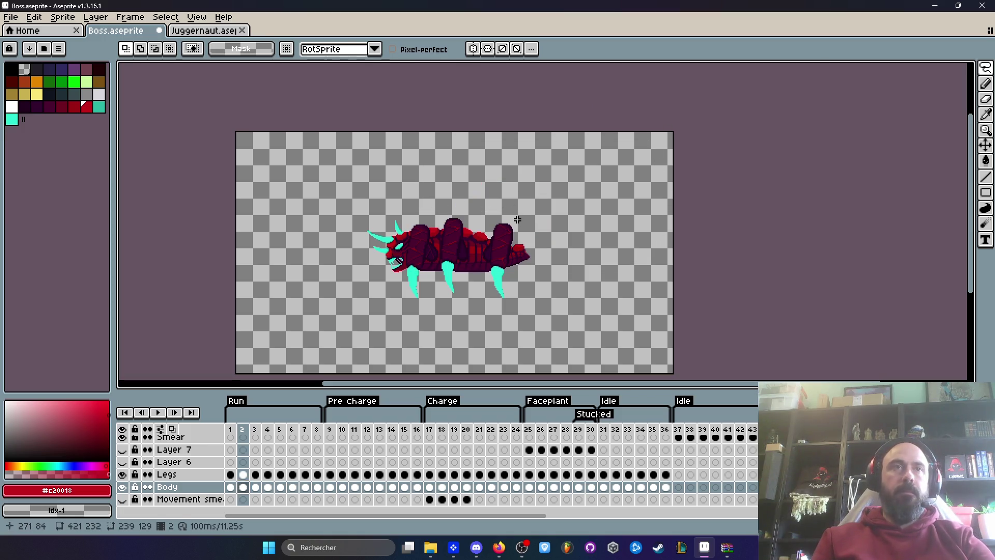
pyautogui.hotkey('ctrl', 'v')
pyautogui.scroll(5, 471, 258)
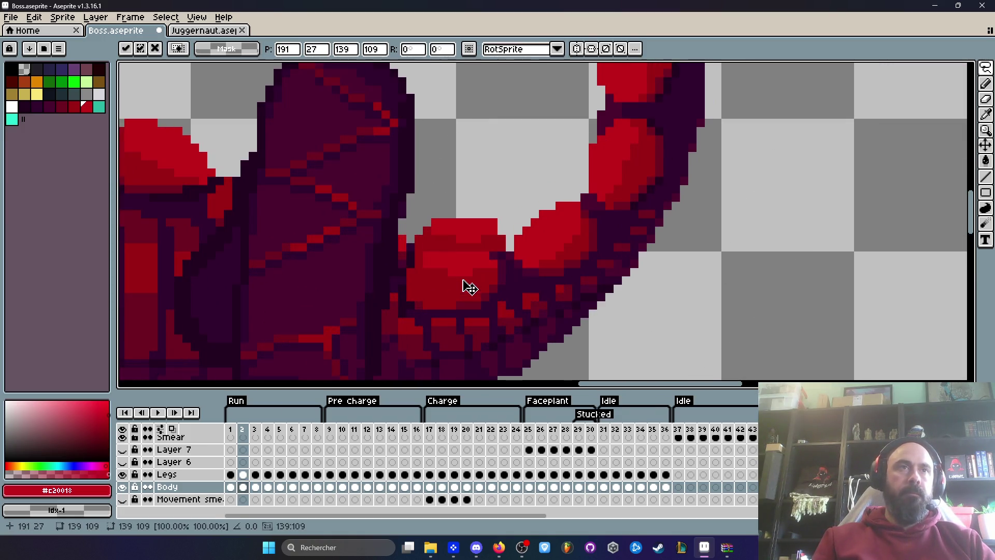
pyautogui.moveTo(480, 257); pyautogui.dragTo(475, 258)
pyautogui.press('Return')
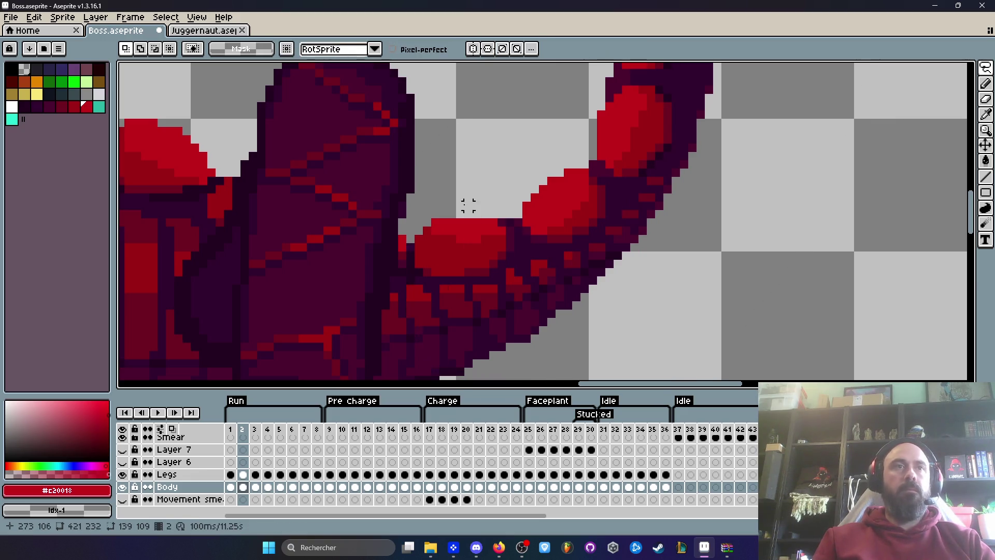
pyautogui.scroll(-5, 467, 205)
# On frame 1, cut the curled tail and move it down 3 pixels
pyautogui.press(',')
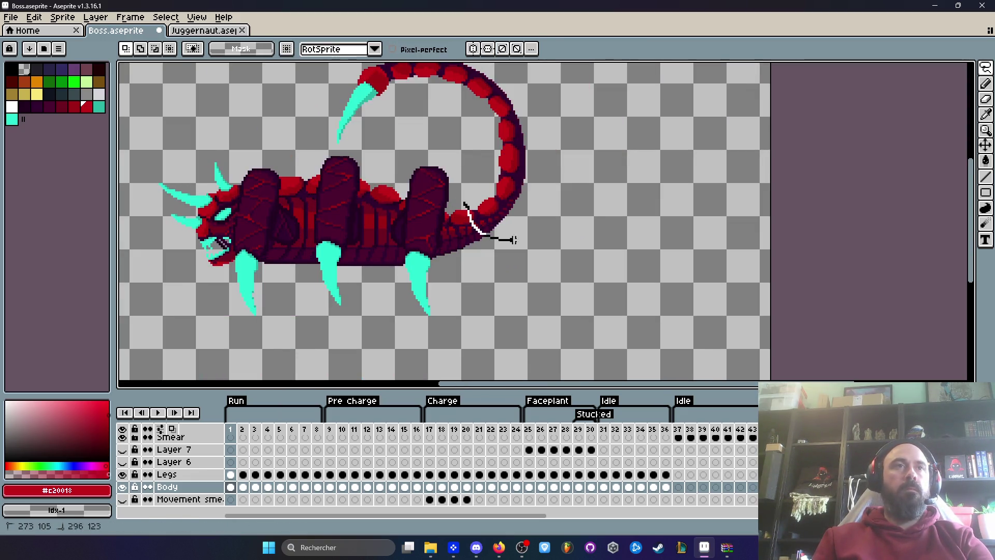
pyautogui.moveTo(500, 240); pyautogui.dragTo(423, 65)
pyautogui.moveTo(456, 203); pyautogui.dragTo(466, 225)
pyautogui.hotkey('ctrl', 'x')
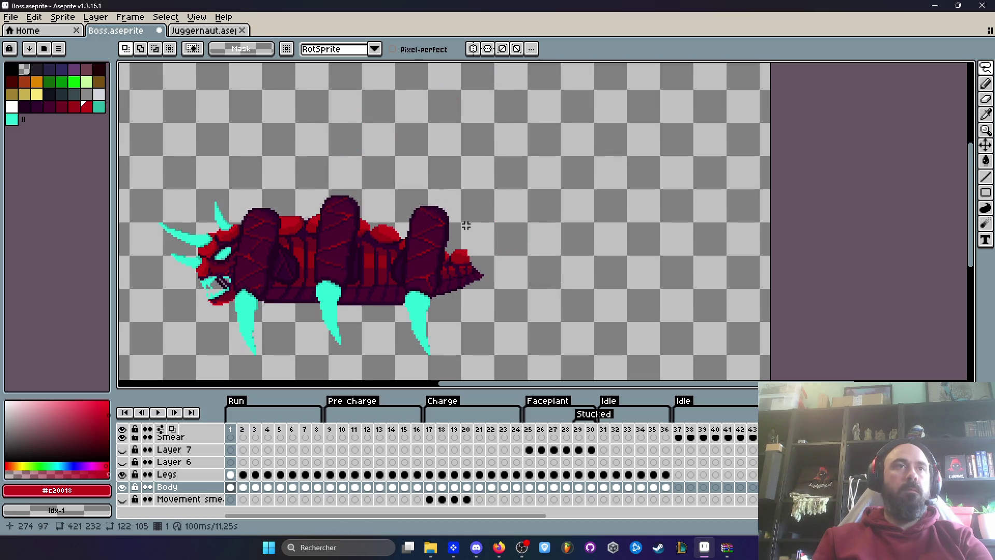
pyautogui.hotkey('ctrl', 'v')
pyautogui.scroll(3, 453, 275)
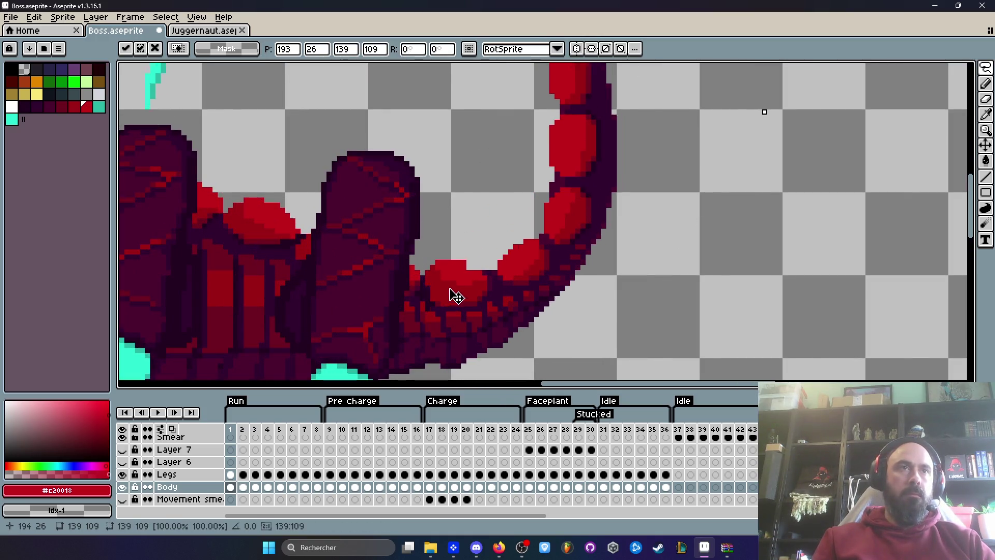
pyautogui.moveTo(451, 291)
pyautogui.mouseDown()
pyautogui.moveTo(445, 322)
pyautogui.moveTo(452, 295)
pyautogui.mouseUp()
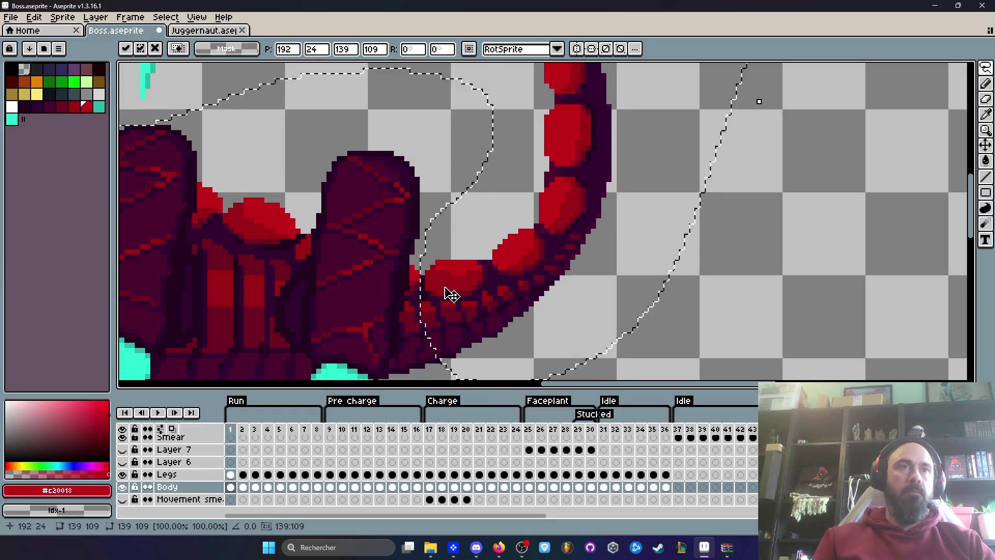
pyautogui.press('Return')
pyautogui.scroll(-3, 452, 259)
# With the first three frames selected, lasso, re-paste and nudge the tail into place
pyautogui.moveTo(231, 430)
pyautogui.mouseDown()
pyautogui.moveTo(322, 421)
pyautogui.moveTo(245, 426)
pyautogui.moveTo(255, 430)
pyautogui.mouseUp()
pyautogui.scroll(3, 464, 210)
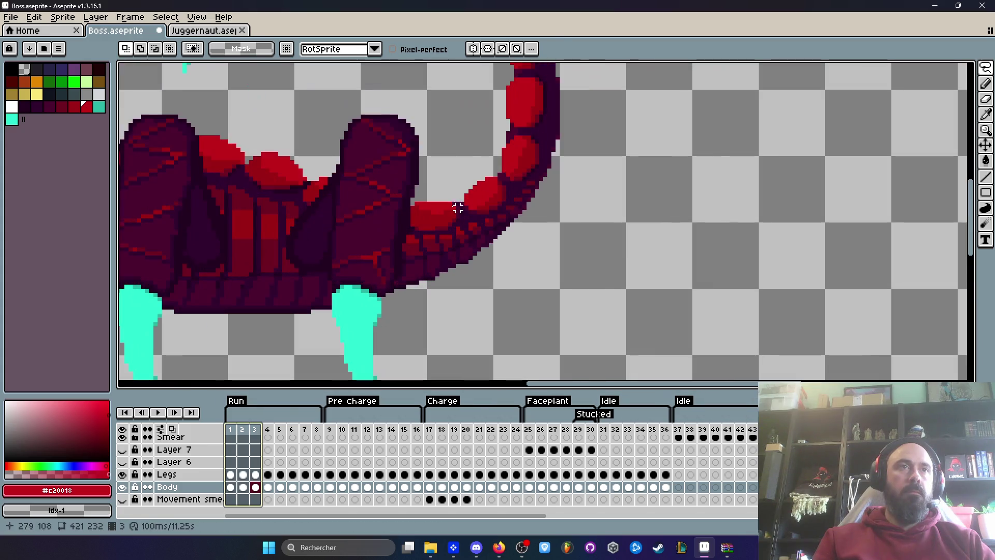
pyautogui.scroll(-4, 425, 218)
pyautogui.moveTo(427, 222); pyautogui.dragTo(429, 255)
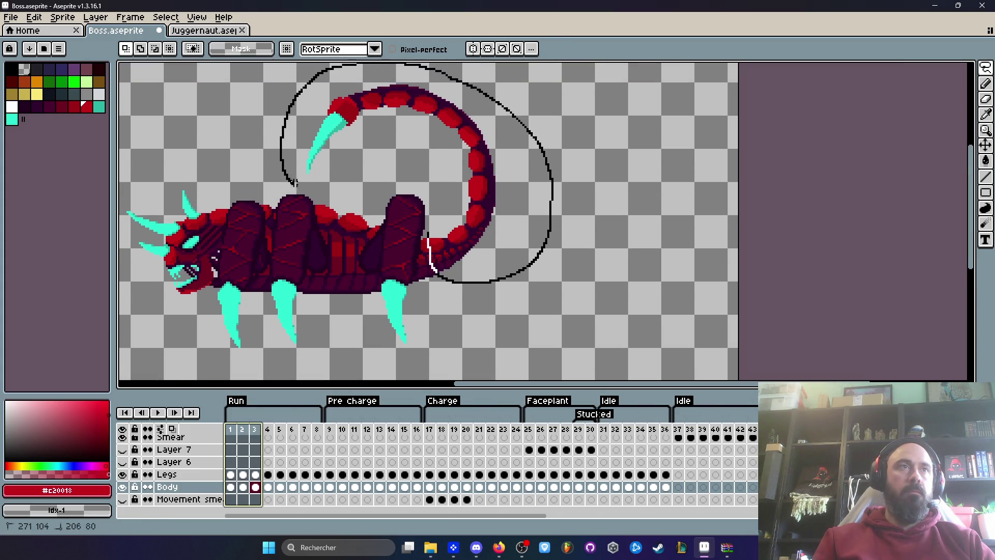
pyautogui.moveTo(438, 206); pyautogui.dragTo(440, 212)
pyautogui.press('Delete')
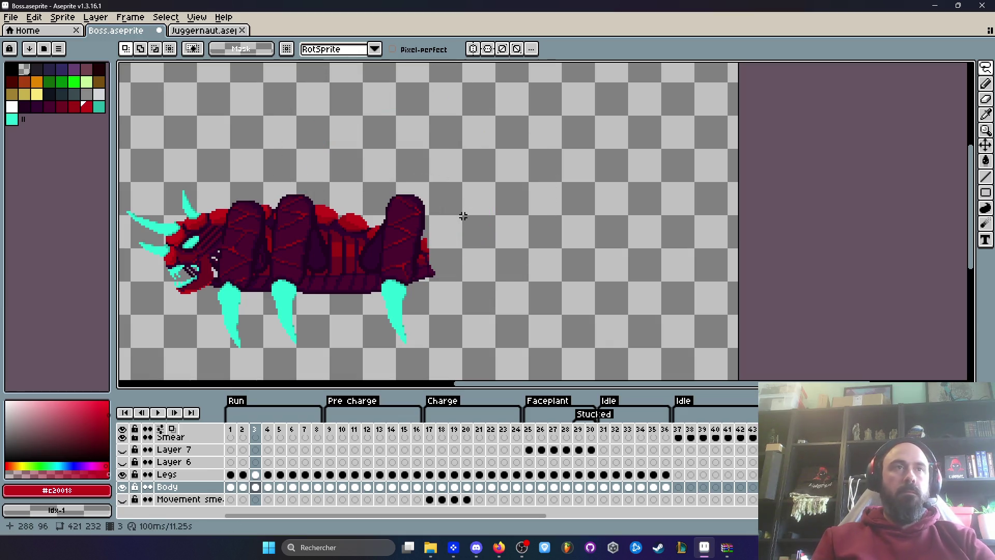
pyautogui.hotkey('ctrl', 'v')
pyautogui.scroll(4, 442, 260)
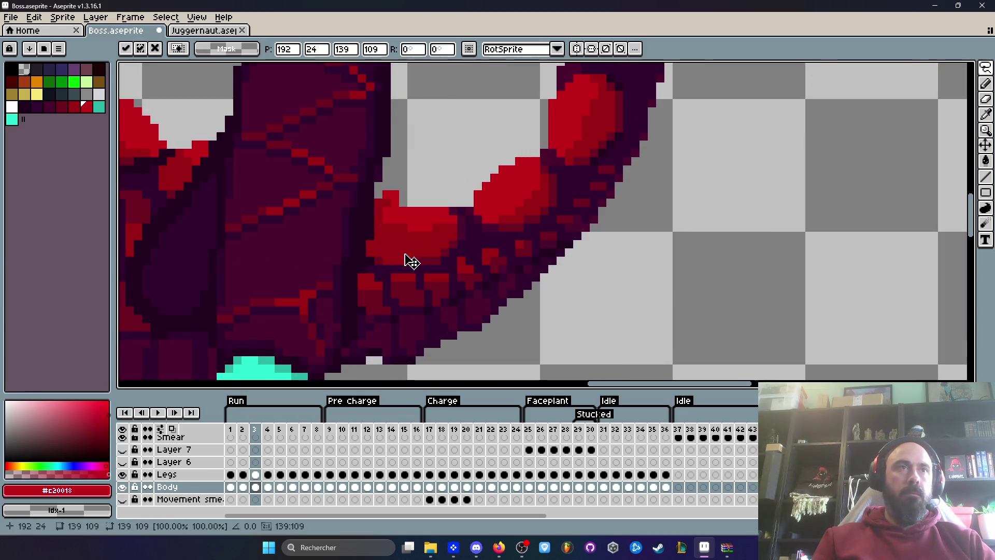
pyautogui.moveTo(412, 249); pyautogui.dragTo(406, 240)
pyautogui.press('Return')
# Step back a frame and play the animation to check the tail
pyautogui.press('Left')
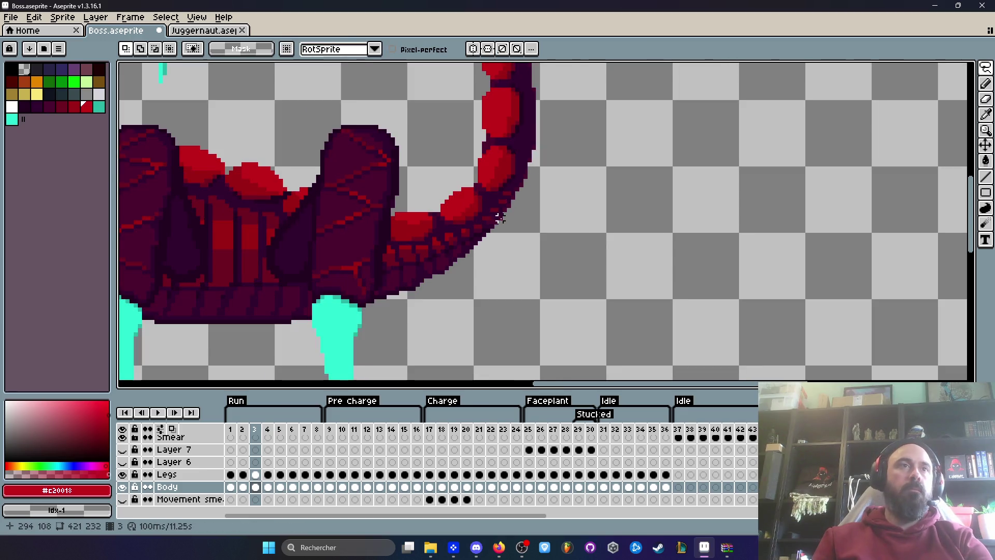
pyautogui.press('Return')
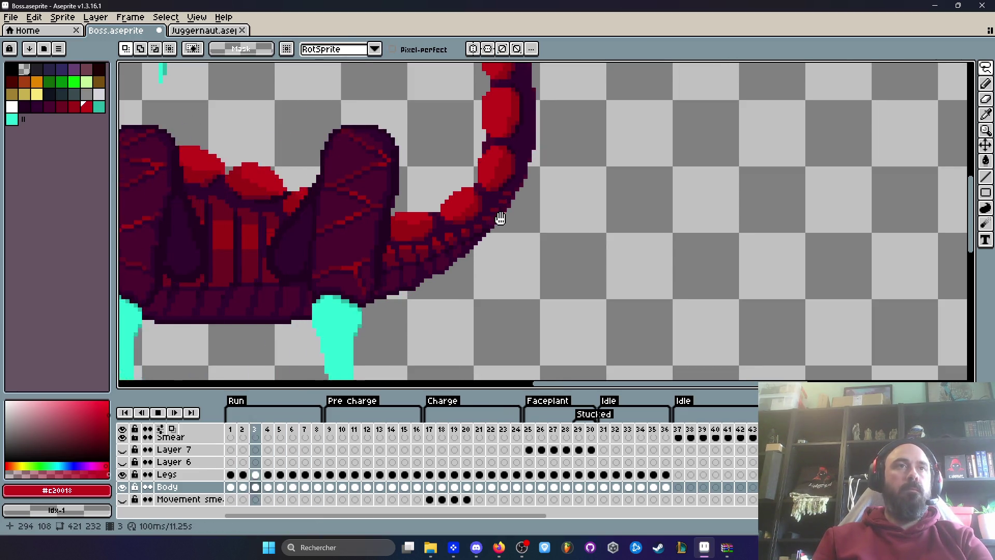
pyautogui.scroll(-3, 524, 215)
pyautogui.scroll(2, 460, 171)
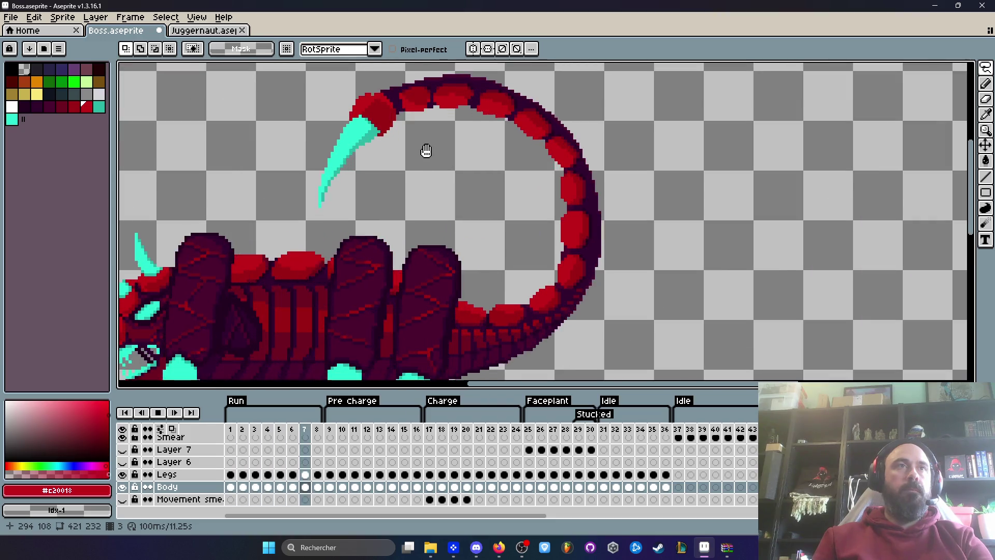
# Stop playback and step forward frame by frame to inspect the tail
pyautogui.press('Return')
pyautogui.scroll(4, 371, 93)
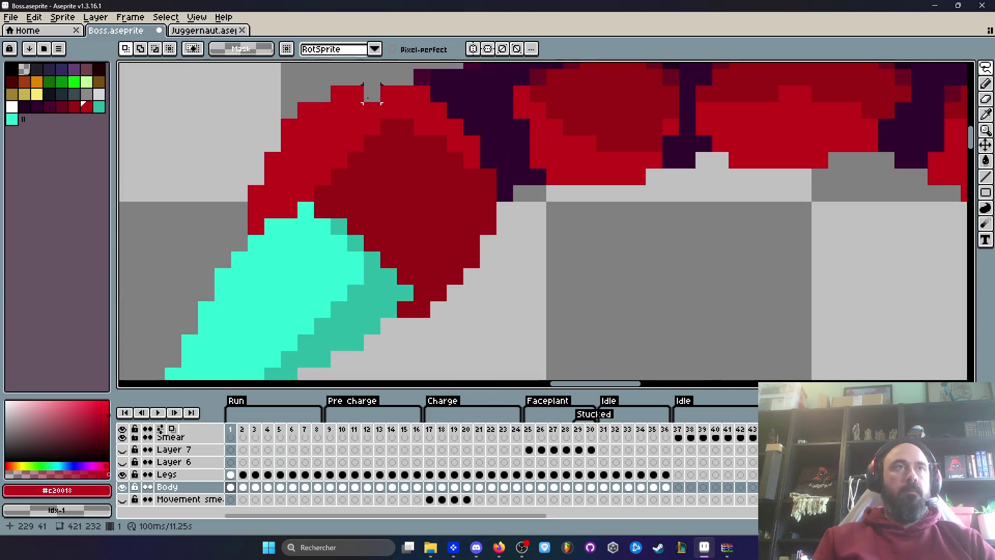
pyautogui.press('i')
pyautogui.press('b')
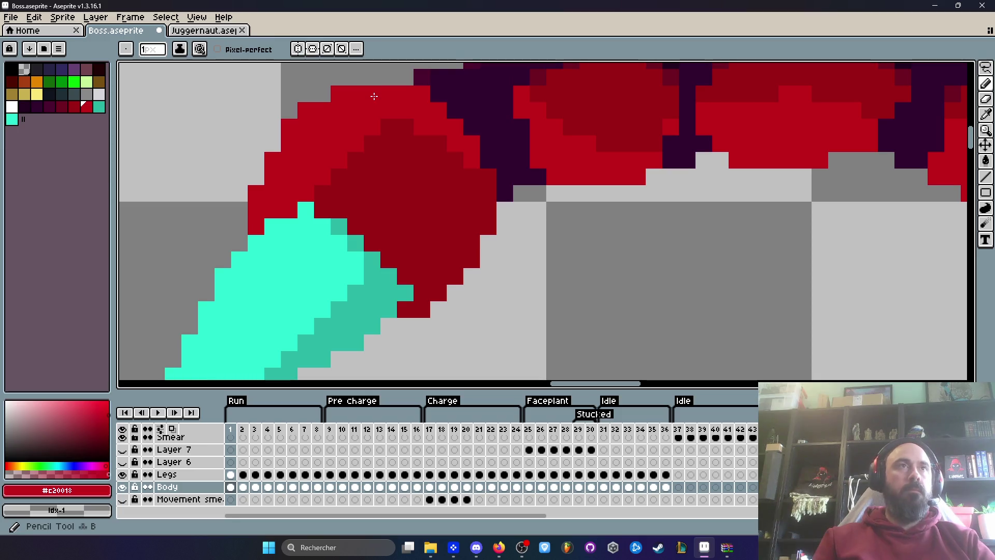
pyautogui.press('Right')
pyautogui.scroll(-3, 377, 119)
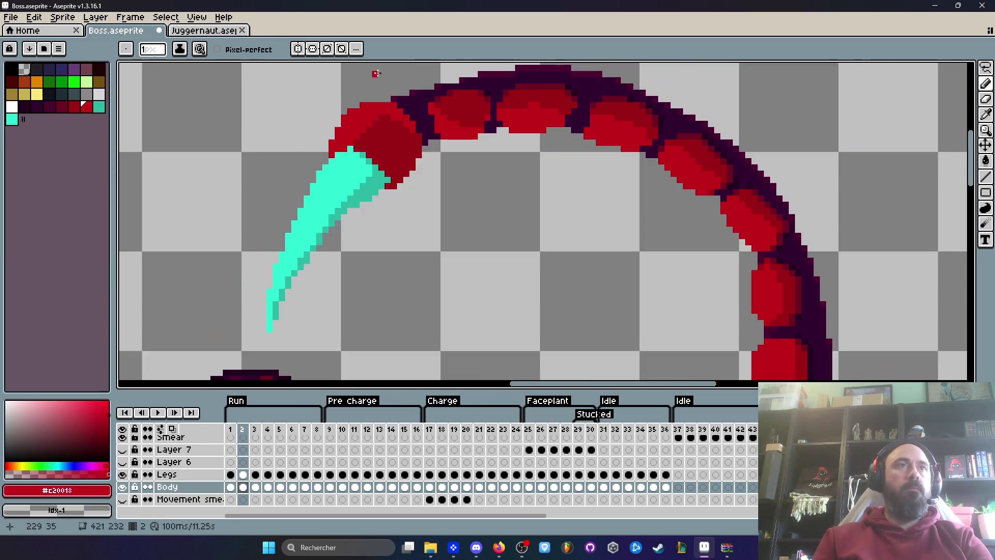
pyautogui.scroll(2, 379, 125)
pyautogui.press('Right')
pyautogui.press('Right')
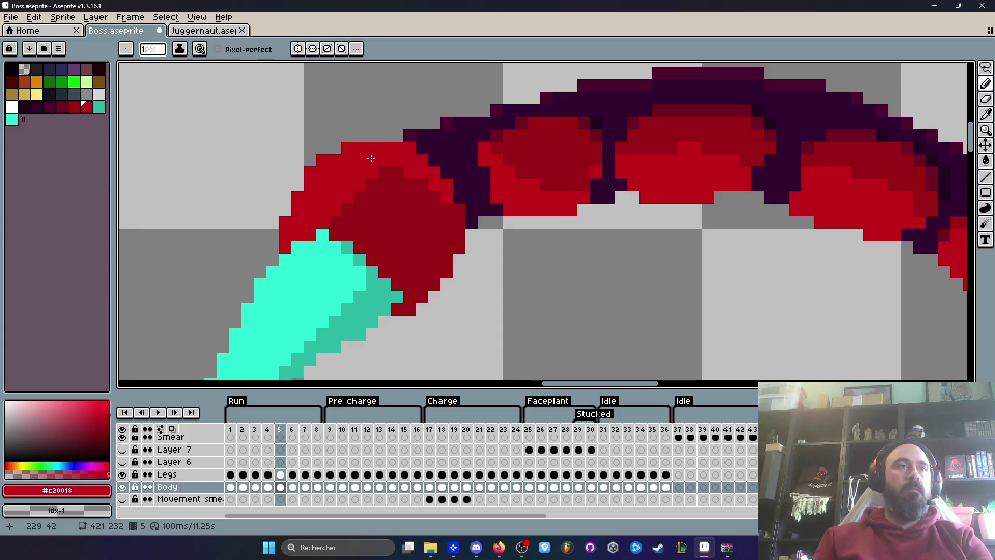
pyautogui.press('Right')
pyautogui.press('Right')
pyautogui.press('Right')
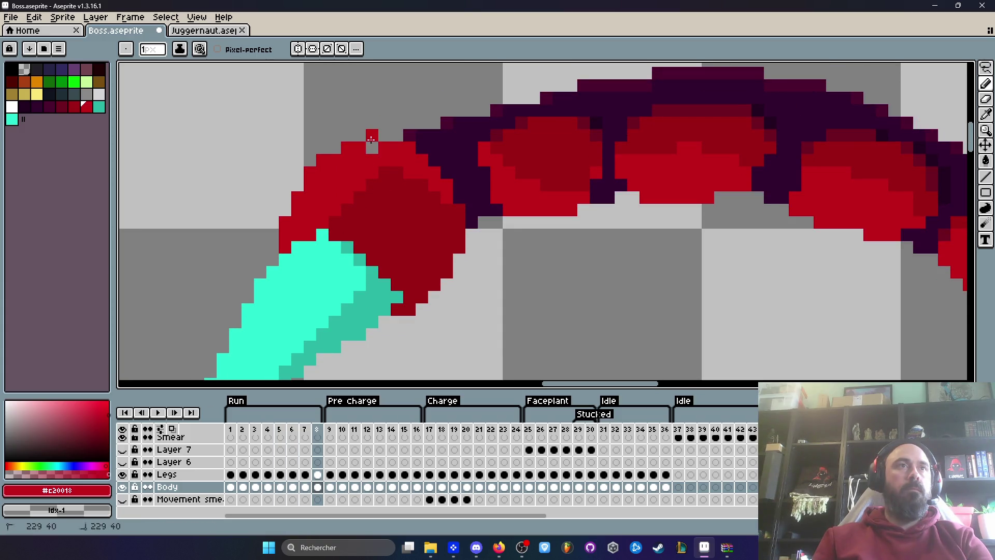
pyautogui.scroll(-3, 371, 147)
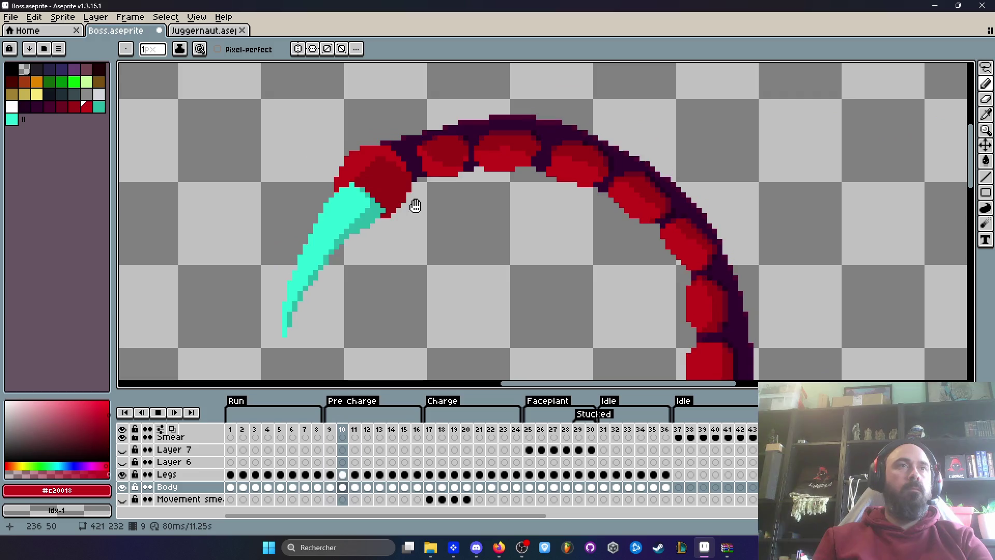
# Replay the animation and make the Smear layer active
pyautogui.press('Return')
pyautogui.click(231, 437)
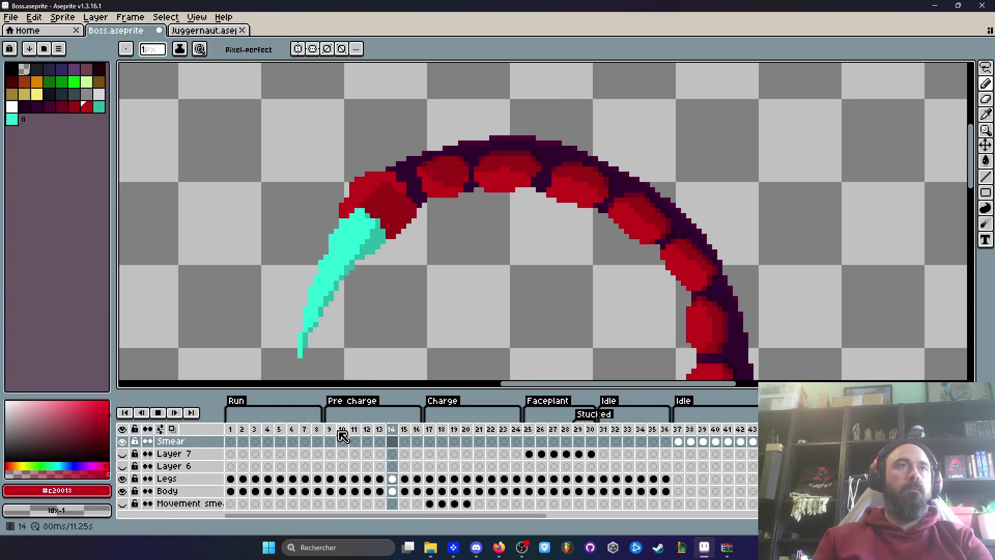
pyautogui.scroll(-2, 419, 326)
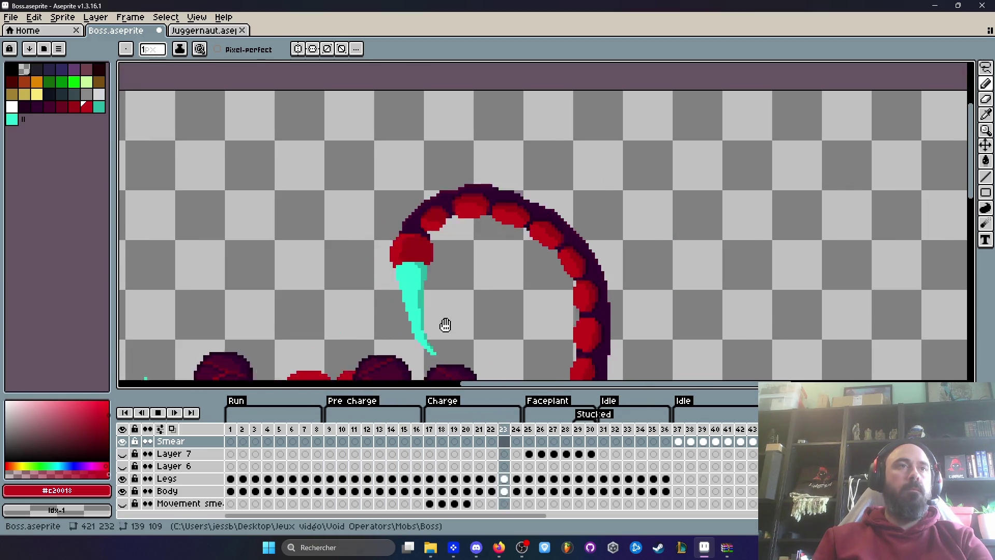
pyautogui.scroll(-3, 444, 338)
pyautogui.scroll(2, 437, 197)
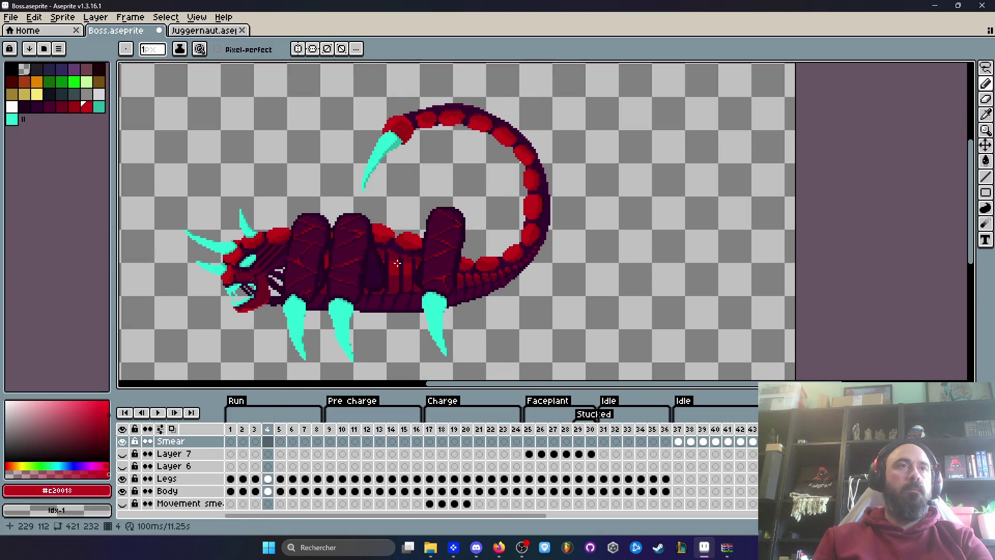
# Stop playback and flip through frames 1 to 9 to review the tail
pyautogui.click(230, 429)
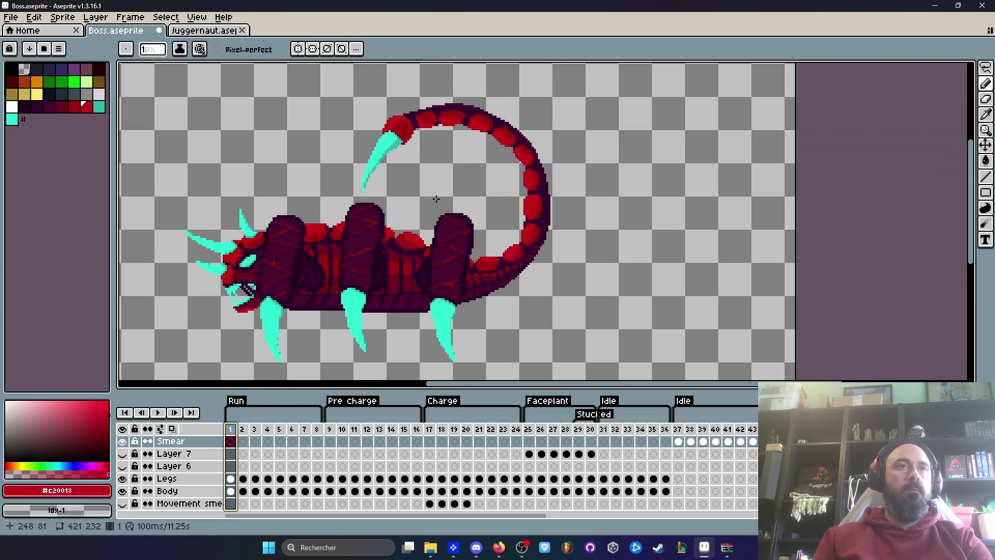
pyautogui.press('Right')
pyautogui.click(318, 438)
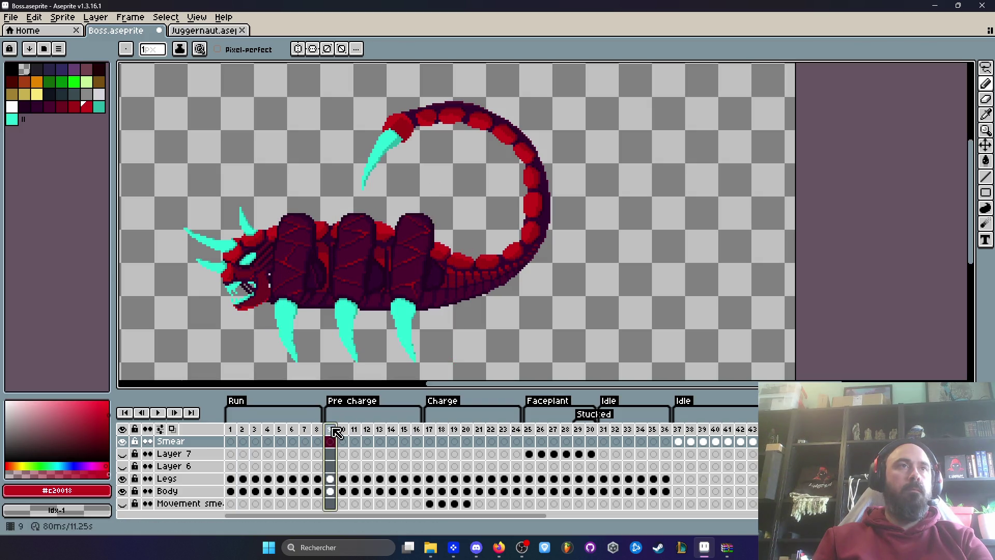
pyautogui.click(334, 437)
pyautogui.press('Left')
pyautogui.press('Left')
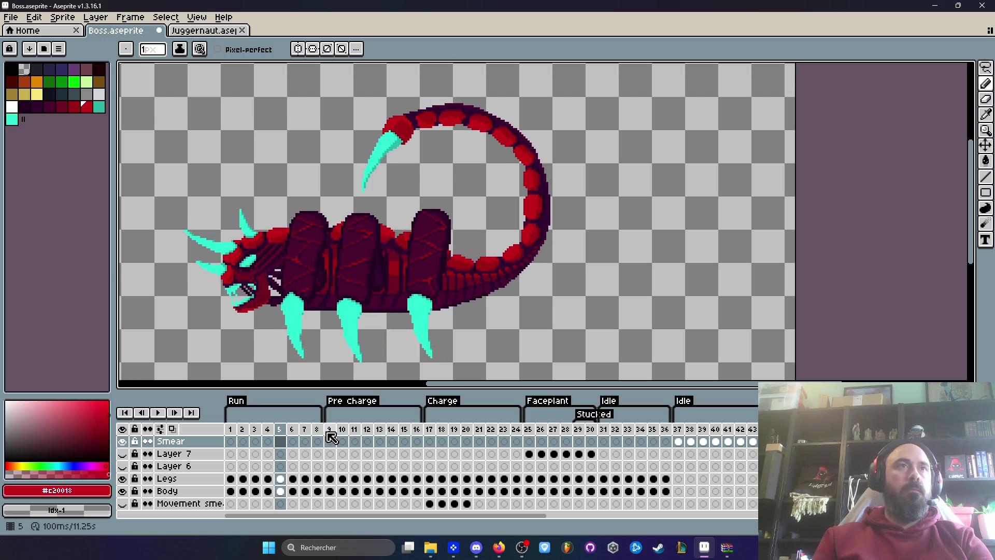
pyautogui.click(330, 437)
pyautogui.scroll(1, 394, 132)
pyautogui.scroll(2, 395, 134)
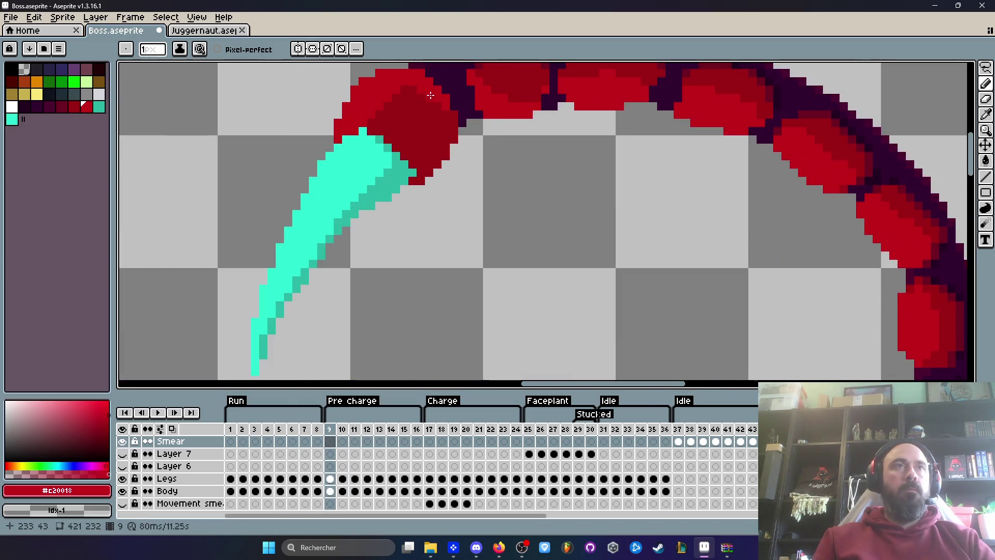
pyautogui.scroll(1, 413, 198)
# Eyedrop the tail's dark purple outline colour and return to the Pencil
pyautogui.press('i')
pyautogui.click(410, 156)
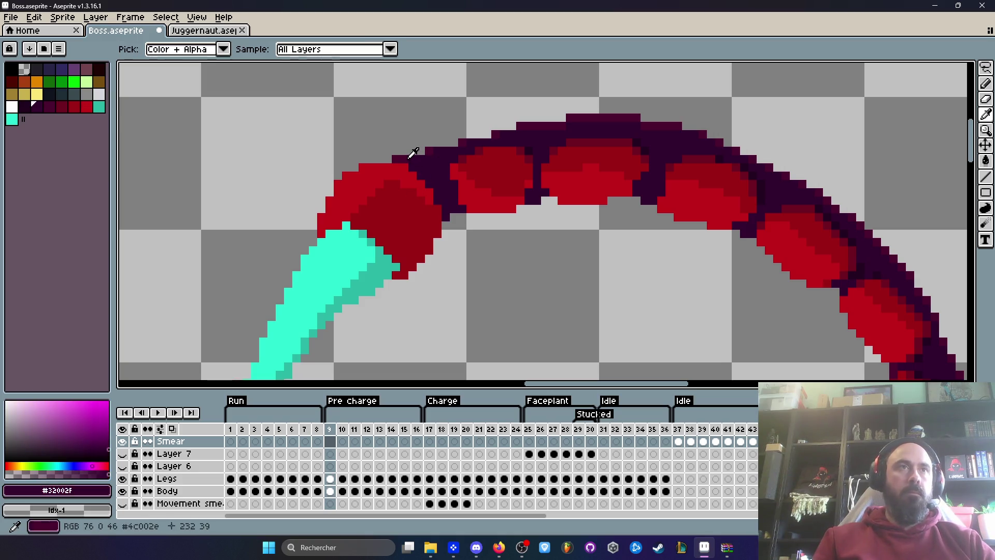
pyautogui.press('b')
# Make the Body layer's frame 8 cel active
pyautogui.press('Left')
pyautogui.scroll(1, 419, 194)
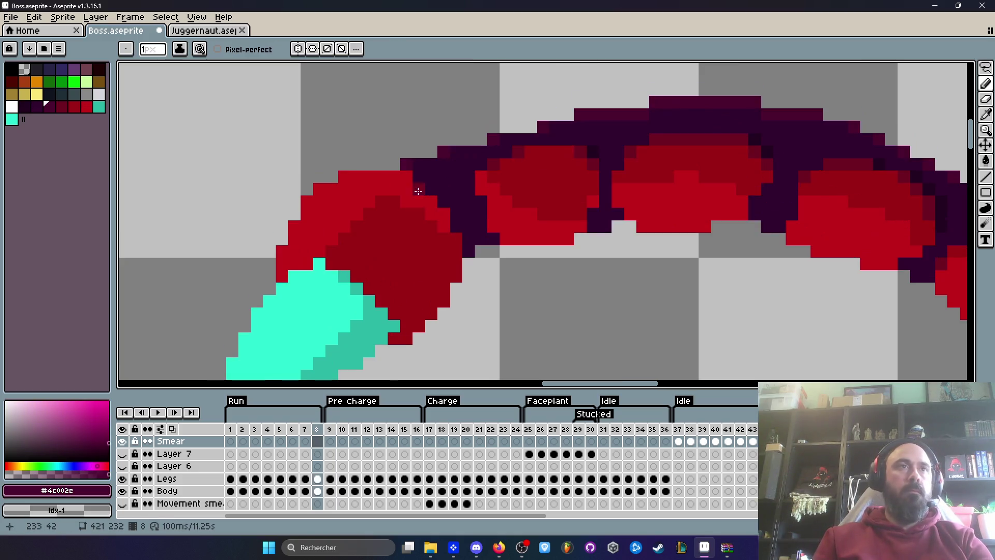
pyautogui.press('Left')
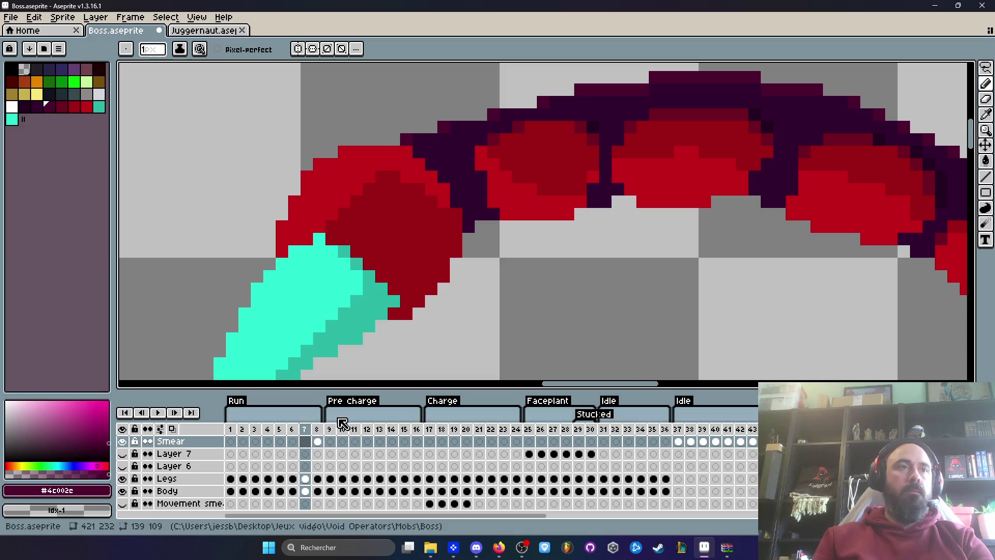
pyautogui.click(318, 441)
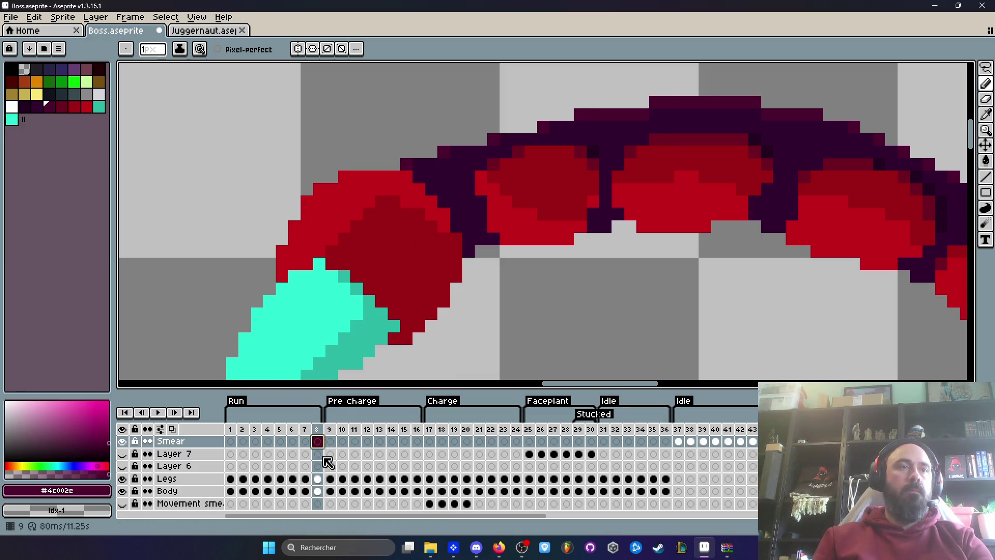
pyautogui.click(317, 490)
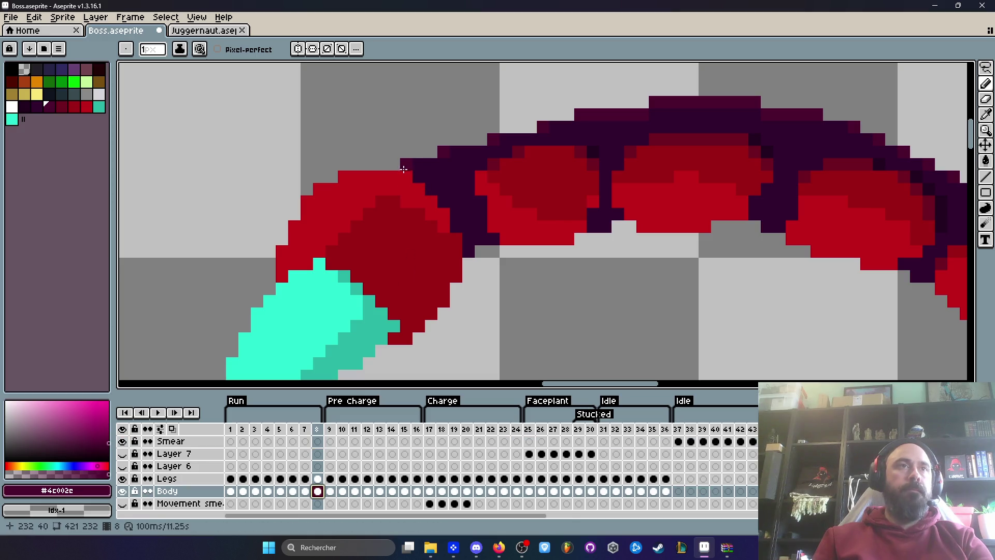
# Step back to frame 1, select frames 9–15, then settle on frame 14
pyautogui.press('Left')
pyautogui.press('Left')
pyautogui.press('Left')
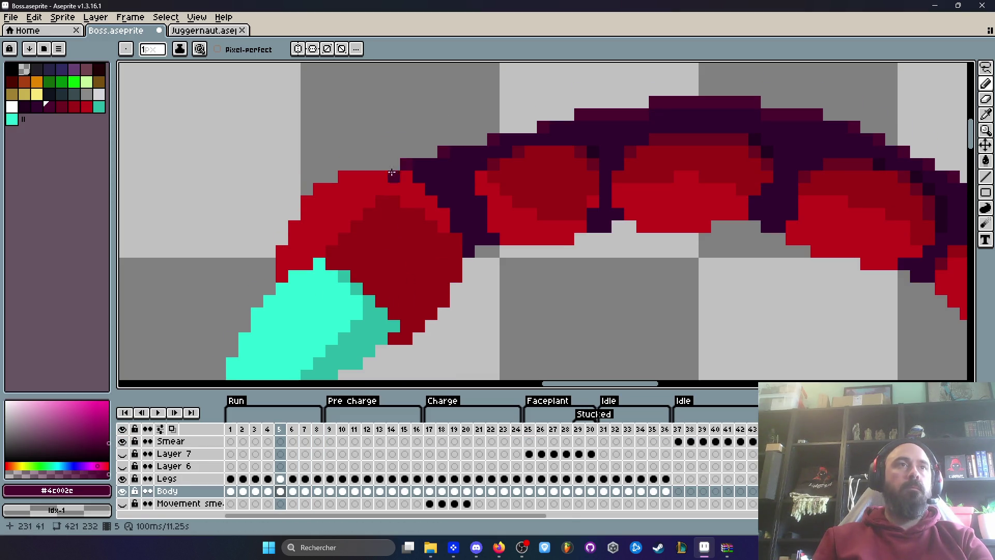
pyautogui.press('Left')
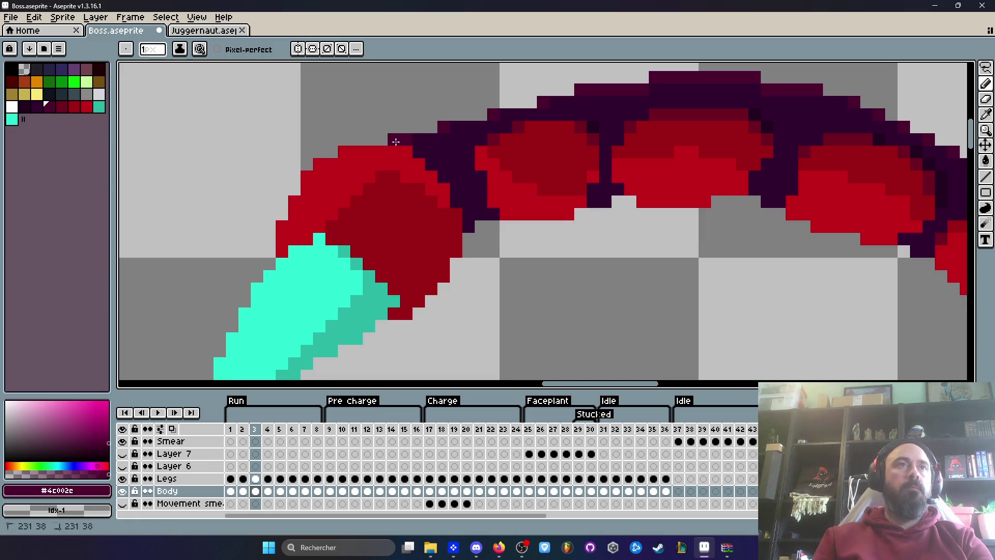
pyautogui.press('Left')
pyautogui.press('Left')
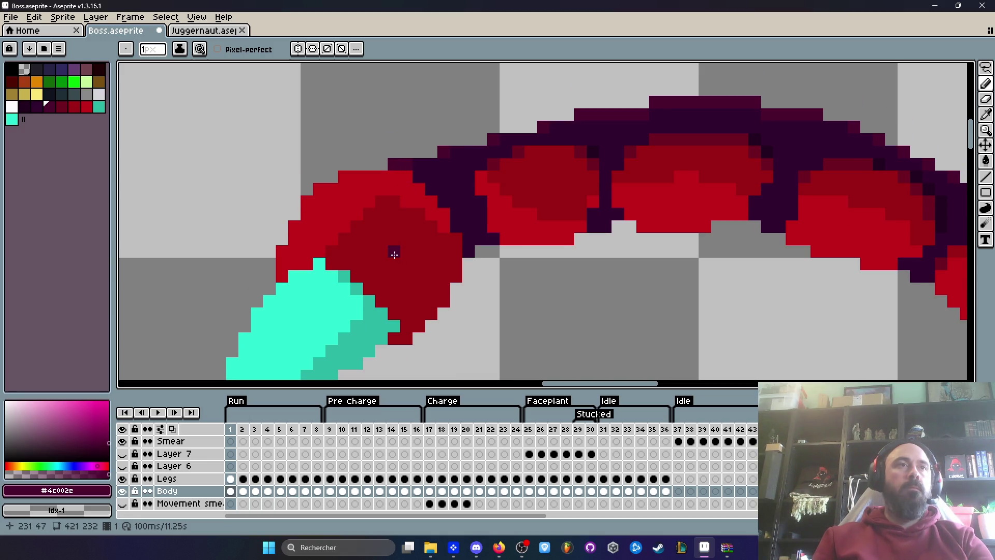
pyautogui.scroll(-3, 393, 254)
pyautogui.click(429, 429)
pyautogui.moveTo(331, 430)
pyautogui.mouseDown()
pyautogui.moveTo(407, 435)
pyautogui.moveTo(377, 433)
pyautogui.moveTo(395, 433)
pyautogui.mouseUp()
pyautogui.click(392, 430)
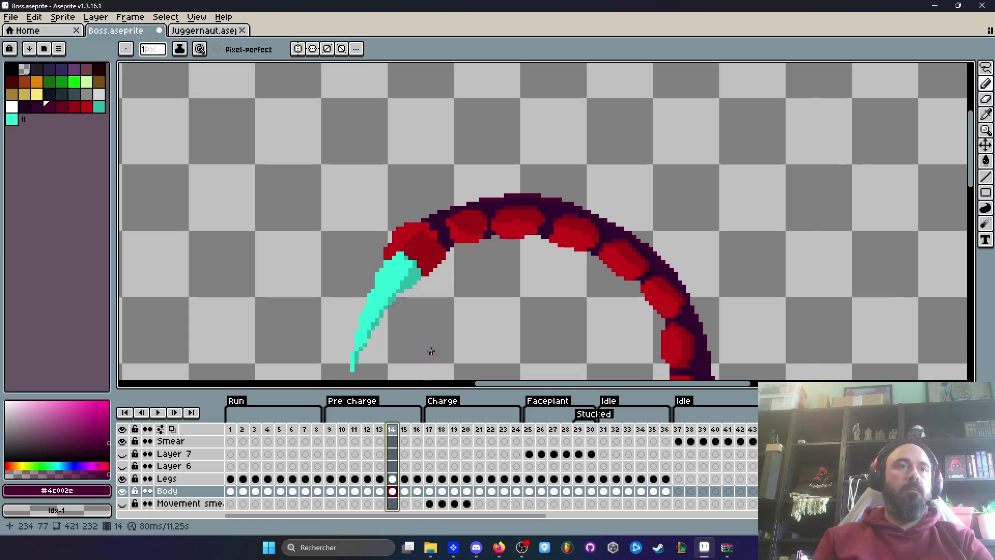
# Bring the tail tip into view and fill its grey notch with the tail's red
pyautogui.press('space')
pyautogui.moveTo(411, 306); pyautogui.dragTo(399, 200)
pyautogui.scroll(1, 396, 192)
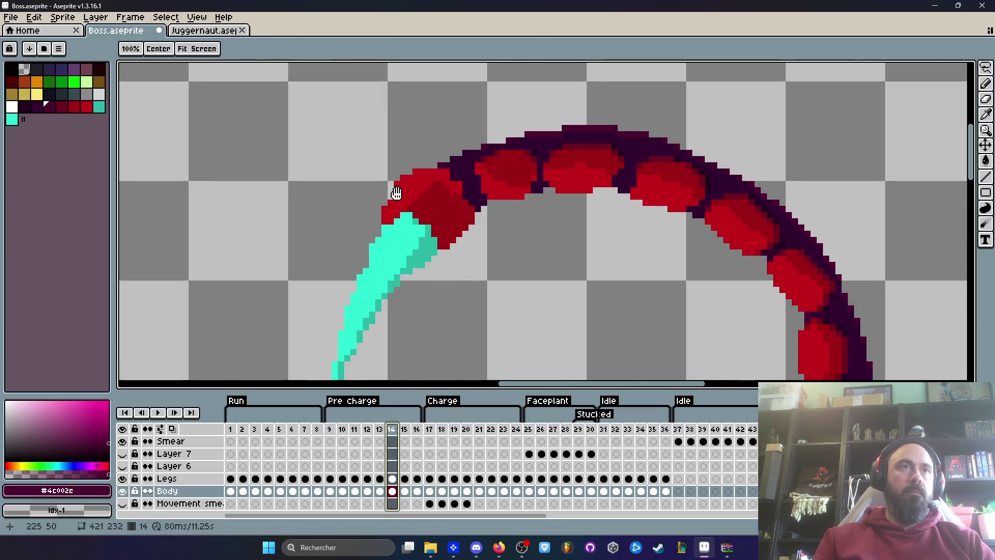
pyautogui.press('i')
pyautogui.click(417, 189)
pyautogui.scroll(1, 416, 192)
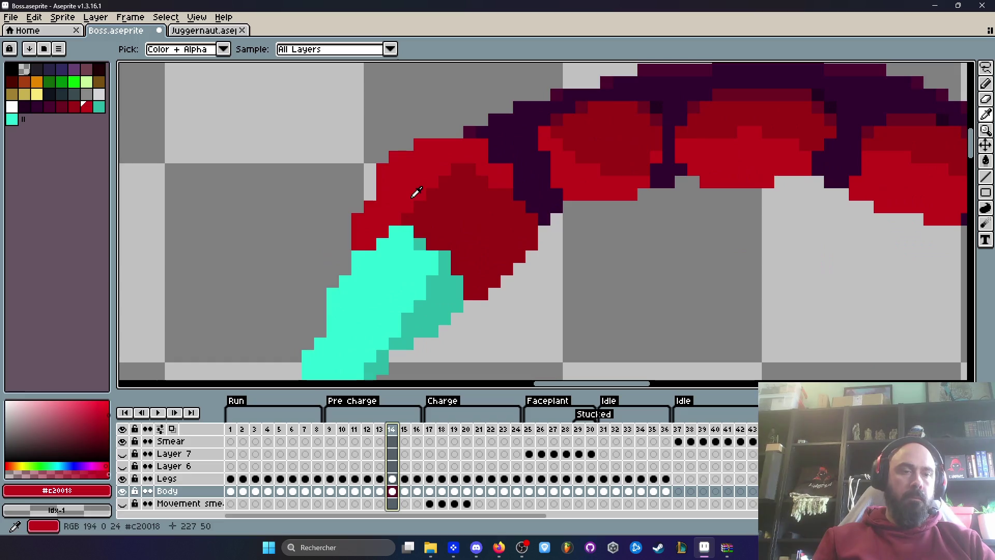
pyautogui.press('b')
pyautogui.click(371, 193)
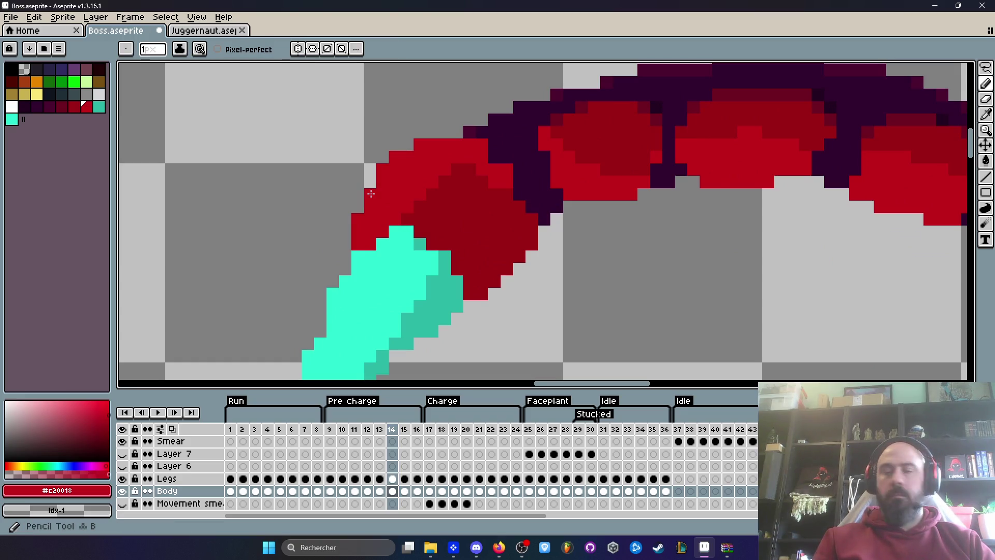
# Eyedrop the dark purple outline and add an outline pixel at the tail tip
pyautogui.press('m')
pyautogui.scroll(-4, 443, 246)
pyautogui.scroll(3, 438, 195)
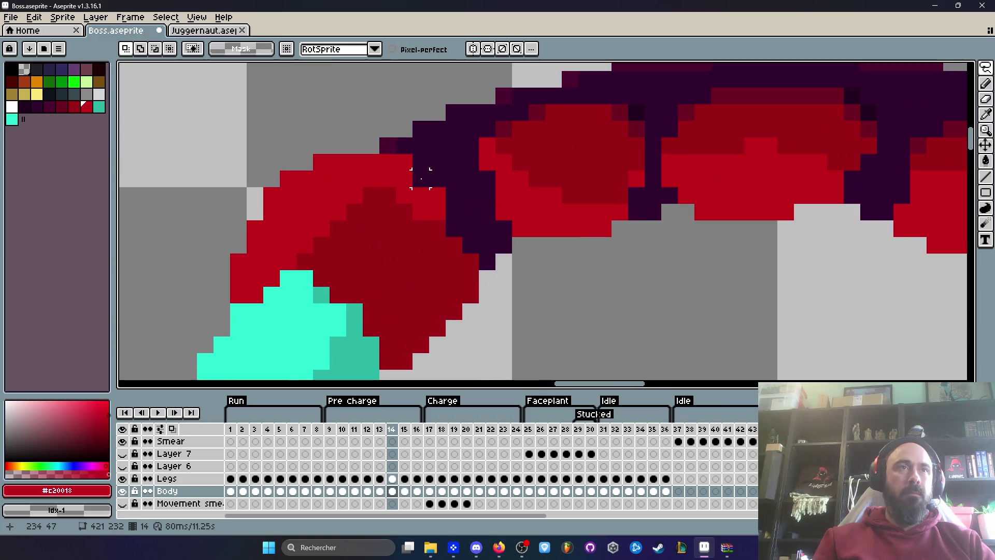
pyautogui.press('i')
pyautogui.click(438, 160)
pyautogui.press('b')
pyautogui.click(408, 154)
# Compare the tail tip across frames 12–15, ending back on frame 14
pyautogui.press('Left')
pyautogui.press('Right')
pyautogui.press('Right')
pyautogui.press('Left')
pyautogui.press('Left')
pyautogui.press('Right')
pyautogui.press('Right')
pyautogui.scroll(-2, 477, 212)
pyautogui.press('Left')
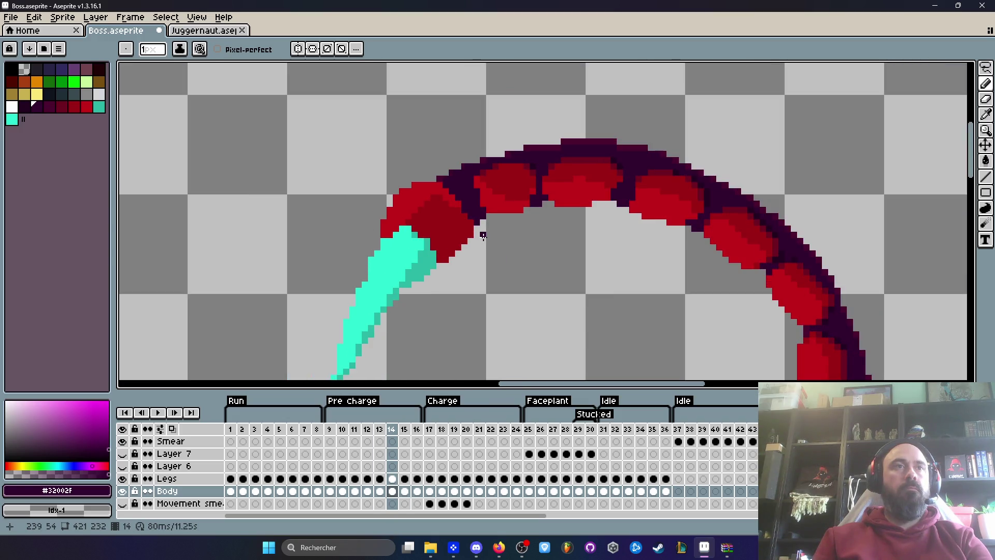
pyautogui.scroll(-1, 483, 236)
pyautogui.press('Left')
pyautogui.press('Left')
pyautogui.press('Right')
pyautogui.press('Right')
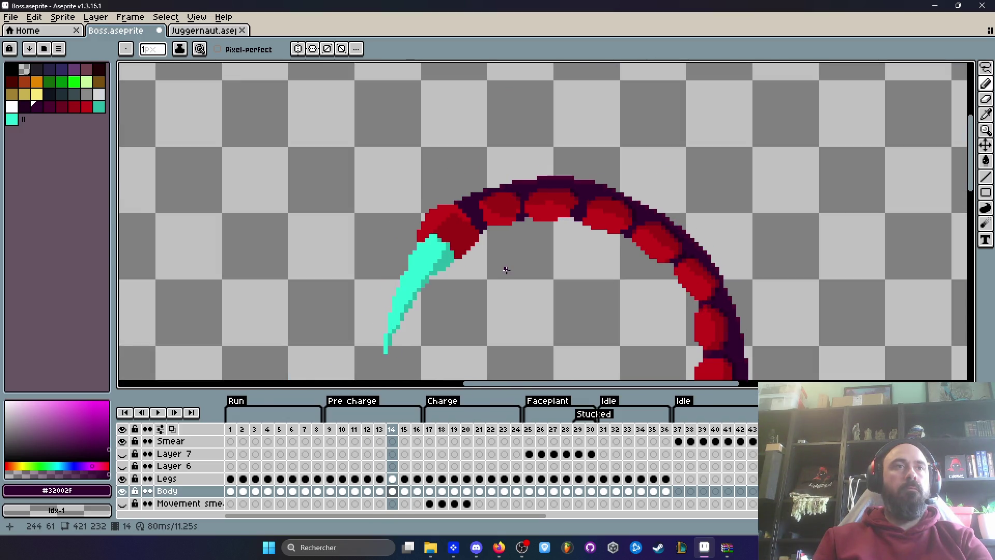
pyautogui.scroll(-1, 499, 266)
pyautogui.scroll(3, 404, 216)
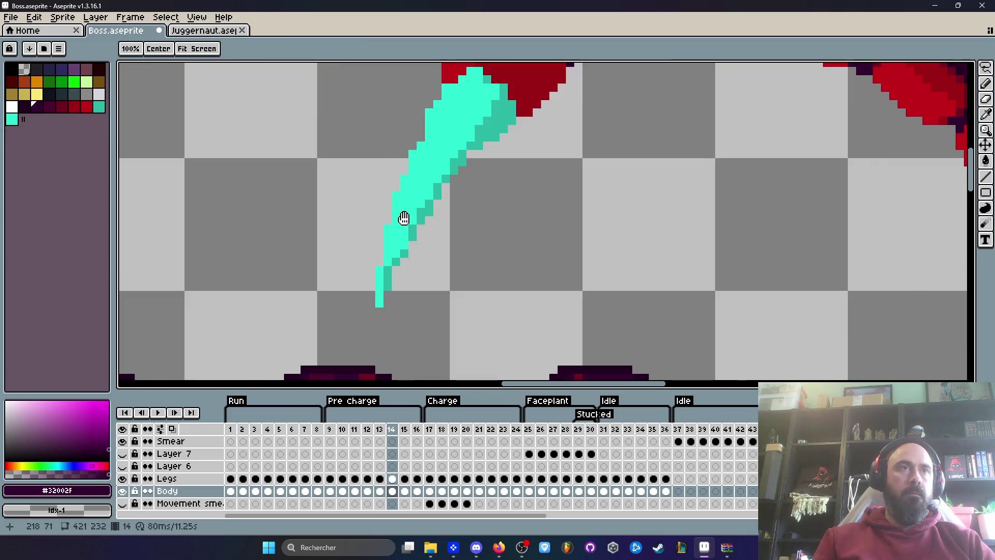
# Add a cyan pixel to the stinger's edge and a dark-teal shading pixel on the claw edge
pyautogui.keyDown('alt'); pyautogui.click(400, 232); pyautogui.keyUp('alt')
pyautogui.scroll(2, 400, 232)
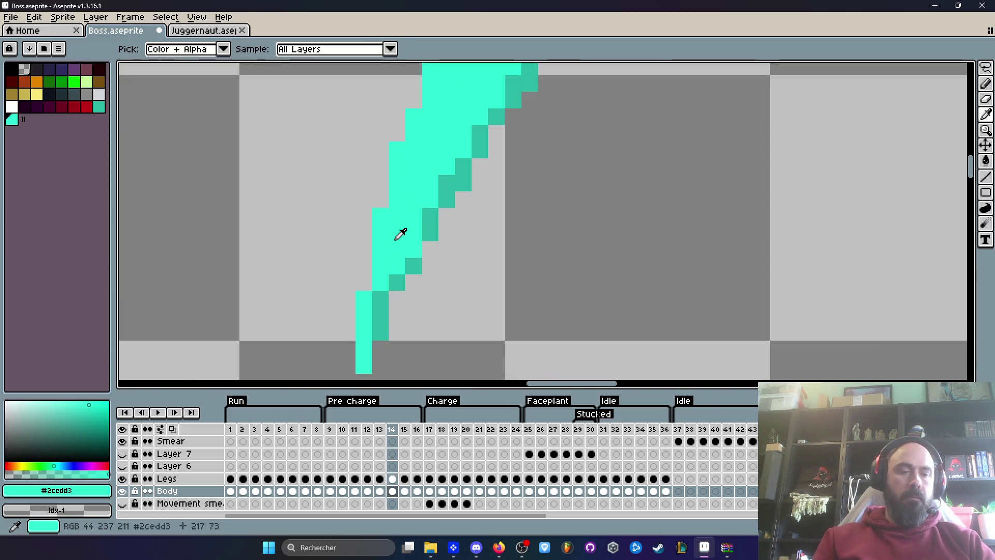
pyautogui.click(369, 281)
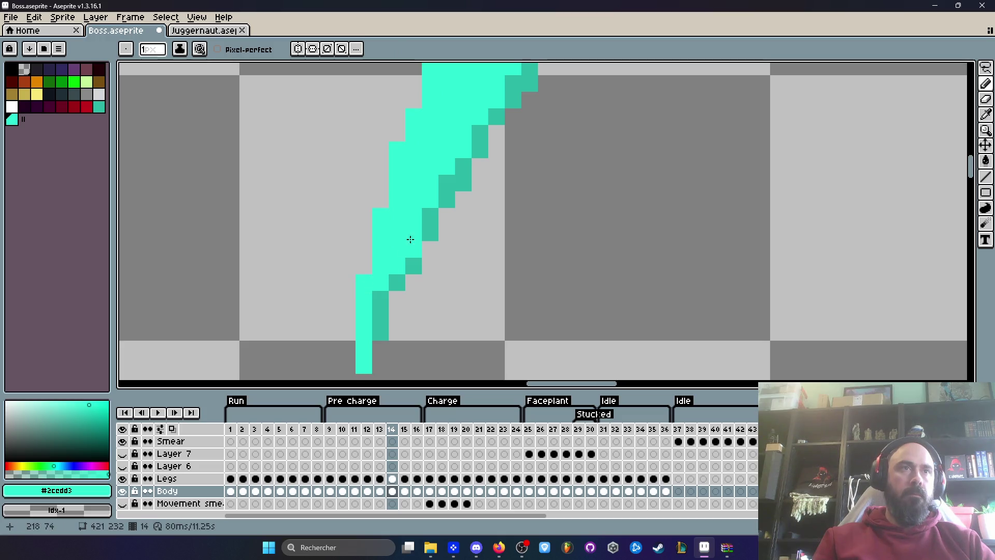
pyautogui.keyDown('alt'); pyautogui.click(437, 215); pyautogui.keyUp('alt')
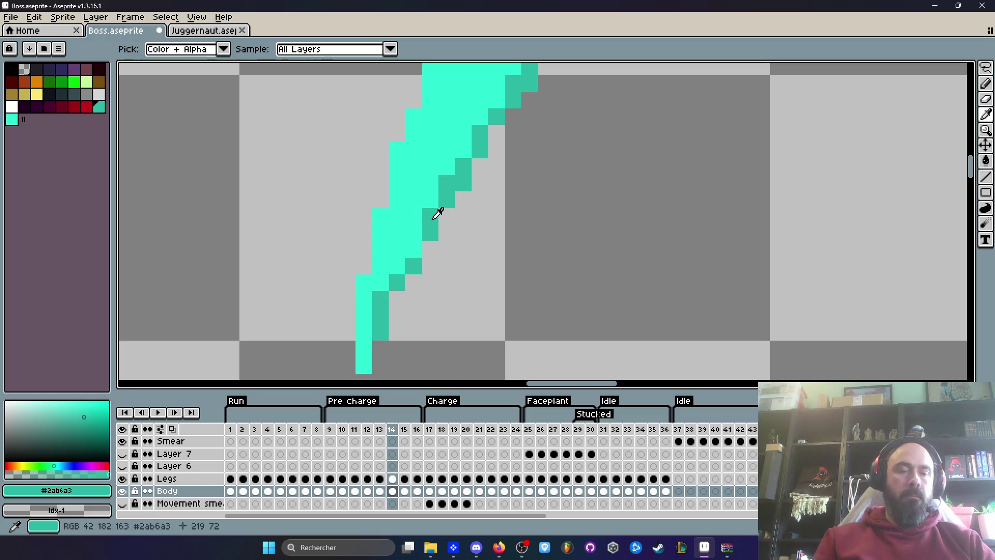
pyautogui.scroll(-2, 431, 224)
pyautogui.scroll(2, 431, 224)
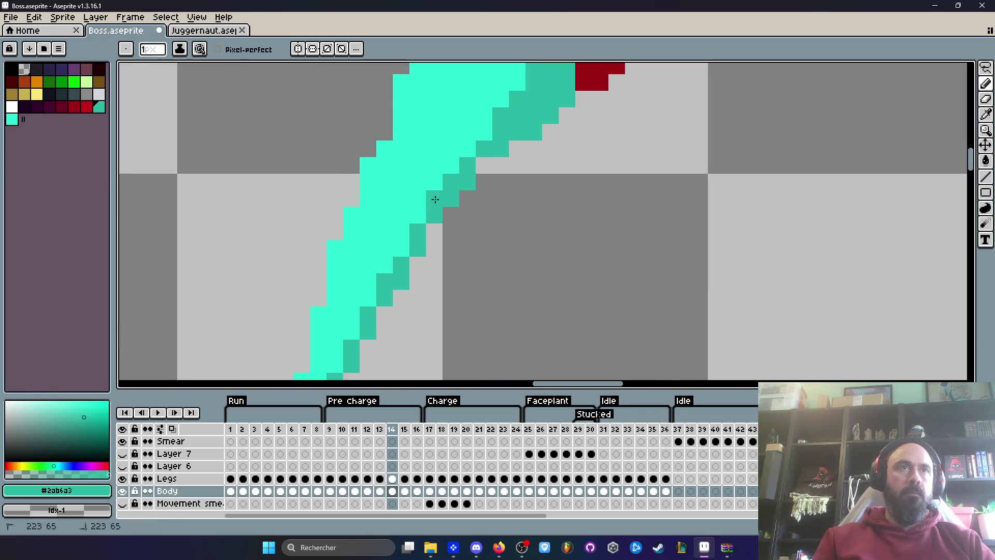
pyautogui.scroll(-2, 456, 186)
pyautogui.scroll(2, 459, 185)
pyautogui.click(454, 183)
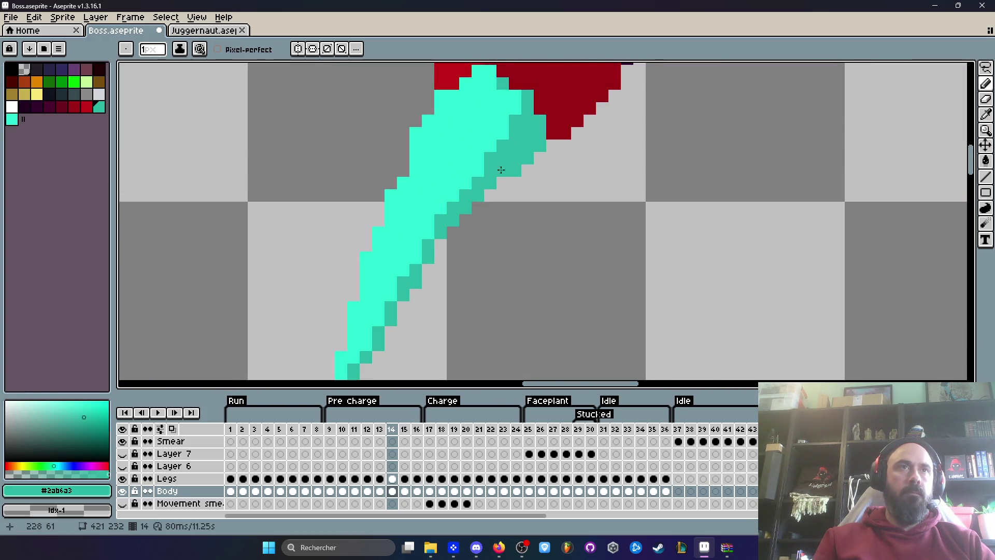
# Pick the light cyan and compare the claw pose across frames 13–15
pyautogui.keyDown('alt'); pyautogui.click(440, 170); pyautogui.keyUp('alt')
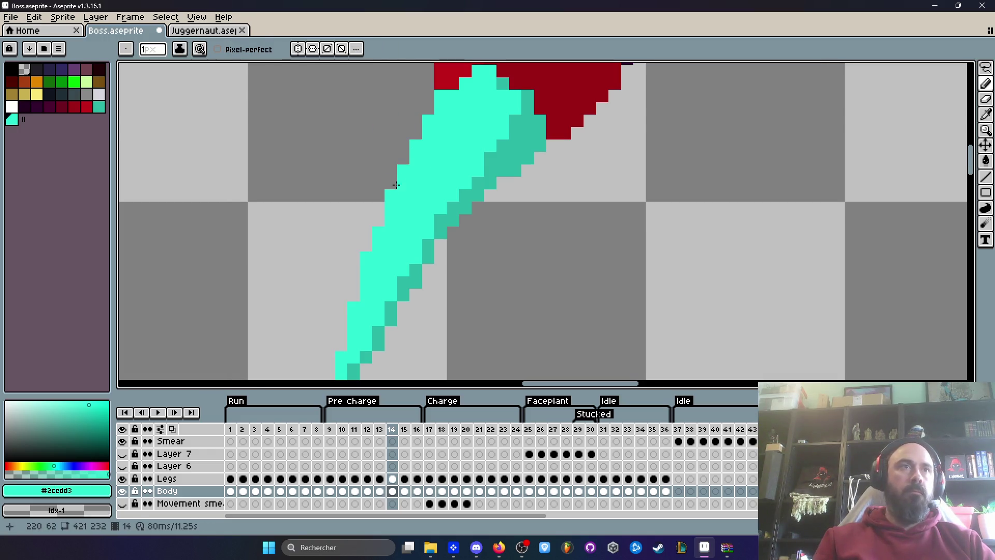
pyautogui.scroll(-2, 411, 156)
pyautogui.moveTo(426, 202)
pyautogui.mouseDown()
pyautogui.moveTo(426, 181)
pyautogui.moveTo(389, 234)
pyautogui.mouseUp()
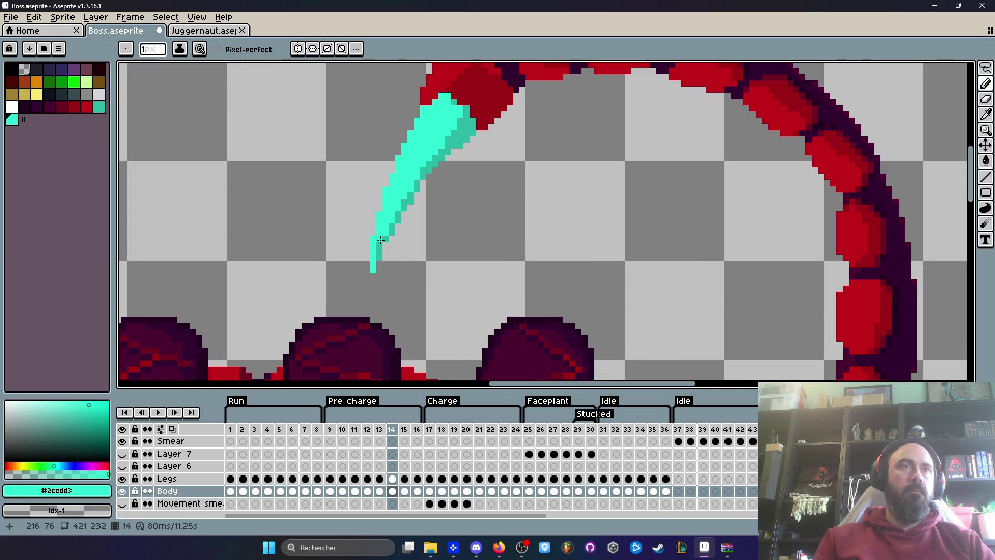
pyautogui.scroll(-2, 443, 282)
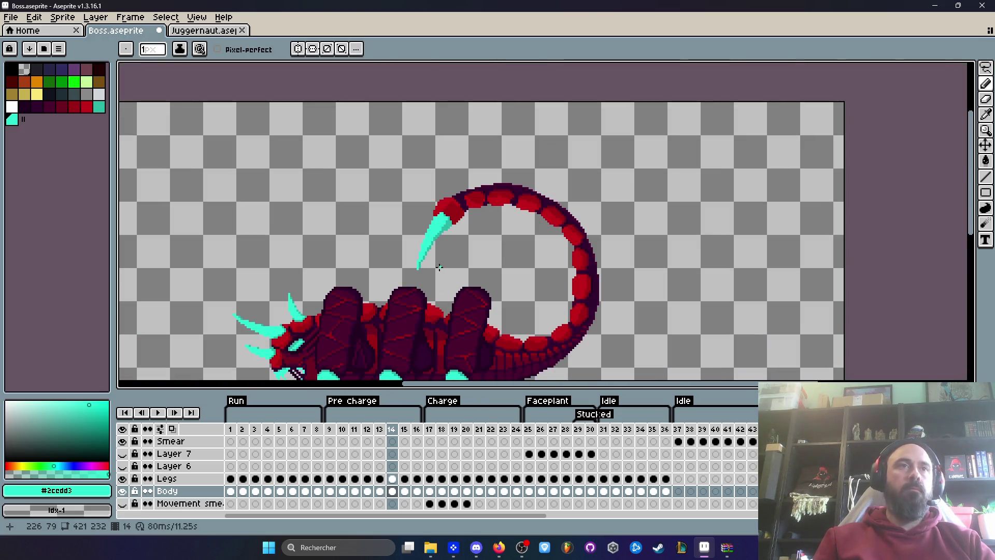
pyautogui.press('Left')
pyautogui.press('Right')
pyautogui.press('Left')
pyautogui.press('Right')
pyautogui.press('Right')
pyautogui.press('Left')
pyautogui.press('Left')
pyautogui.press('Right')
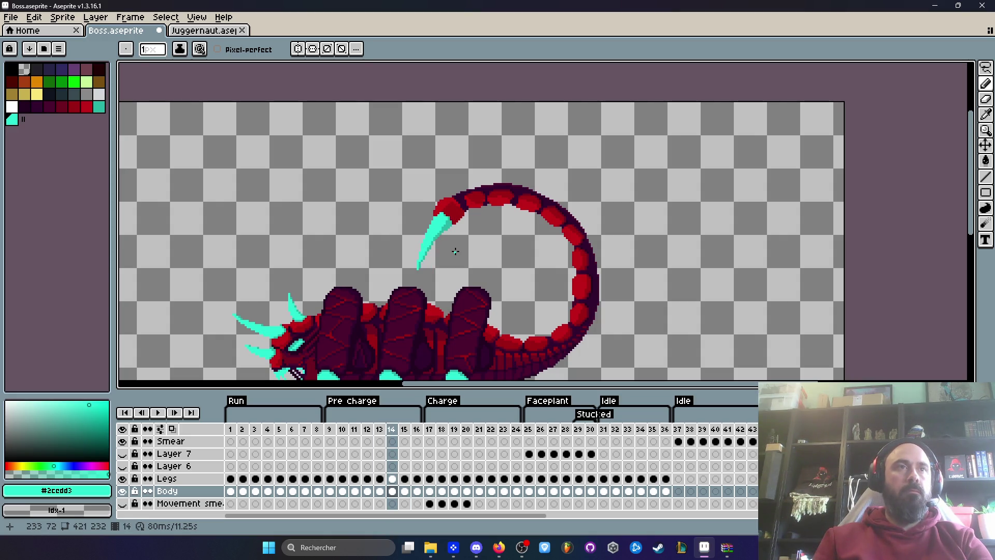
pyautogui.scroll(4, 407, 259)
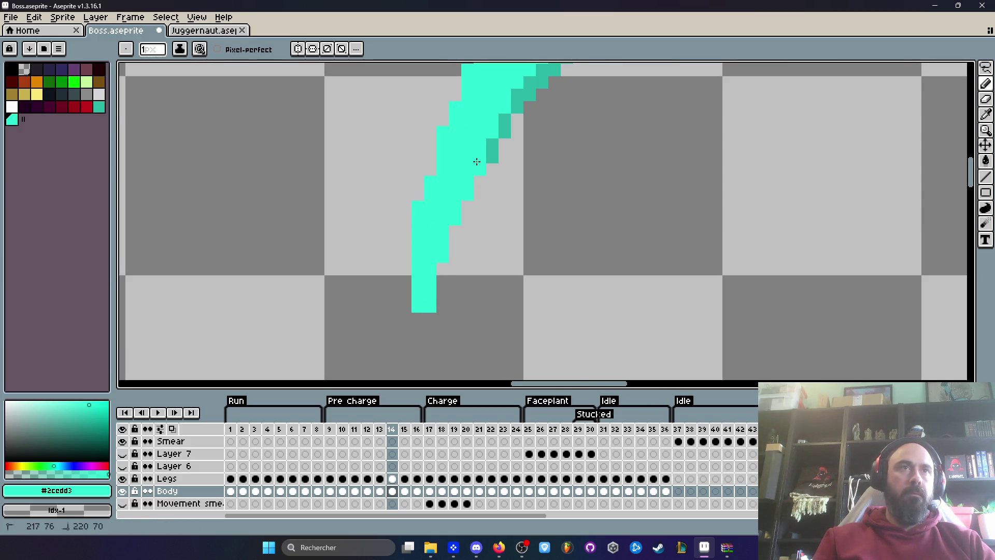
# Paint darker-teal shading pixels down the claw's right edge
pyautogui.scroll(-1, 477, 162)
pyautogui.scroll(-5, 471, 217)
pyautogui.scroll(3, 471, 202)
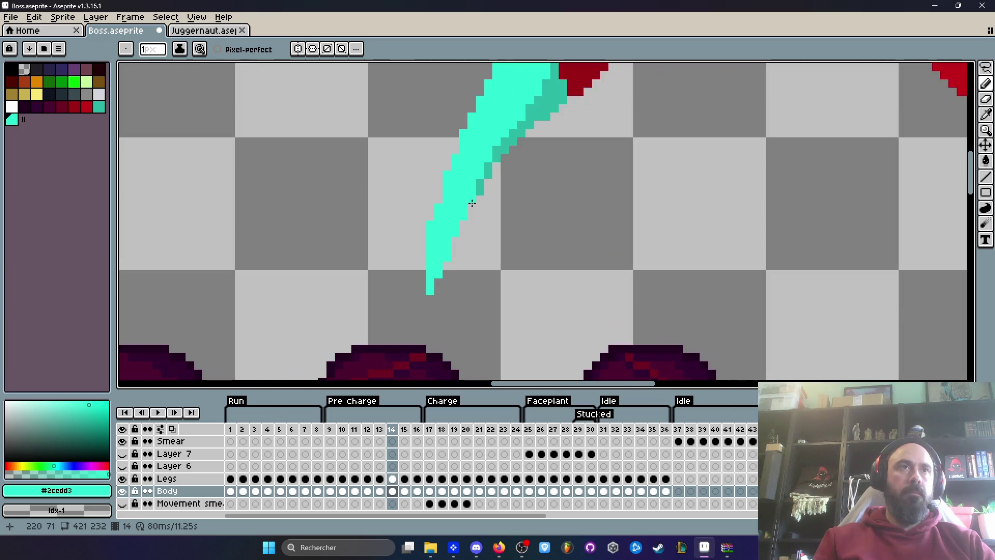
pyautogui.keyDown('alt'); pyautogui.click(482, 186); pyautogui.keyUp('alt')
pyautogui.scroll(2, 474, 205)
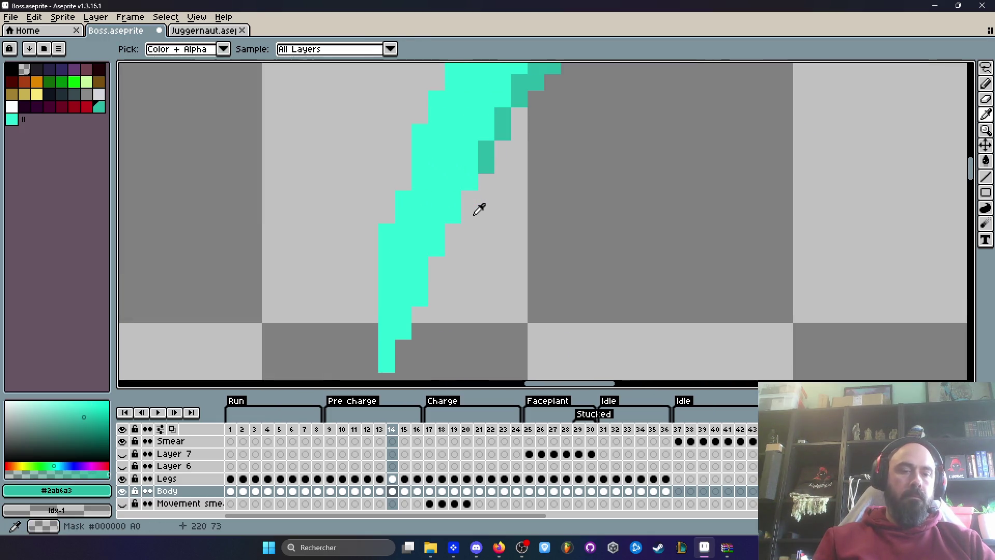
pyautogui.click(420, 313)
pyautogui.click(404, 330)
pyautogui.click(419, 298)
pyautogui.click(436, 247)
pyautogui.click(436, 231)
pyautogui.click(469, 181)
# Compare the shaded claw with neighbouring frames, returning to frame 14
pyautogui.scroll(-4, 459, 208)
pyautogui.press('Left')
pyautogui.press('Right')
pyautogui.press('Right')
pyautogui.press('Left')
pyautogui.press('Left')
pyautogui.press('Right')
pyautogui.press('Right')
pyautogui.press('Left')
pyautogui.scroll(2, 461, 244)
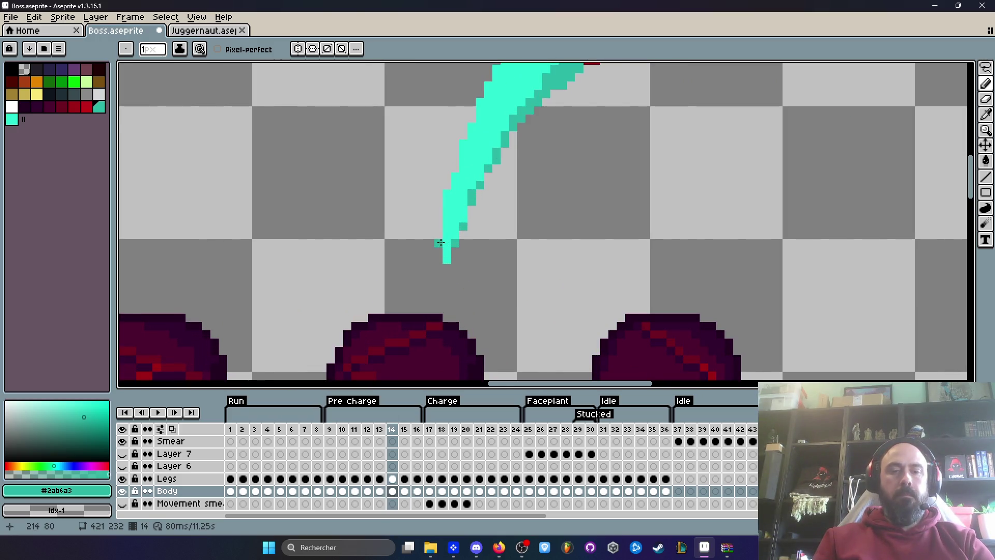
# Move the claw tip down one pixel with a rectangular selection, then deselect
pyautogui.press('m')
pyautogui.moveTo(396, 163); pyautogui.dragTo(518, 289)
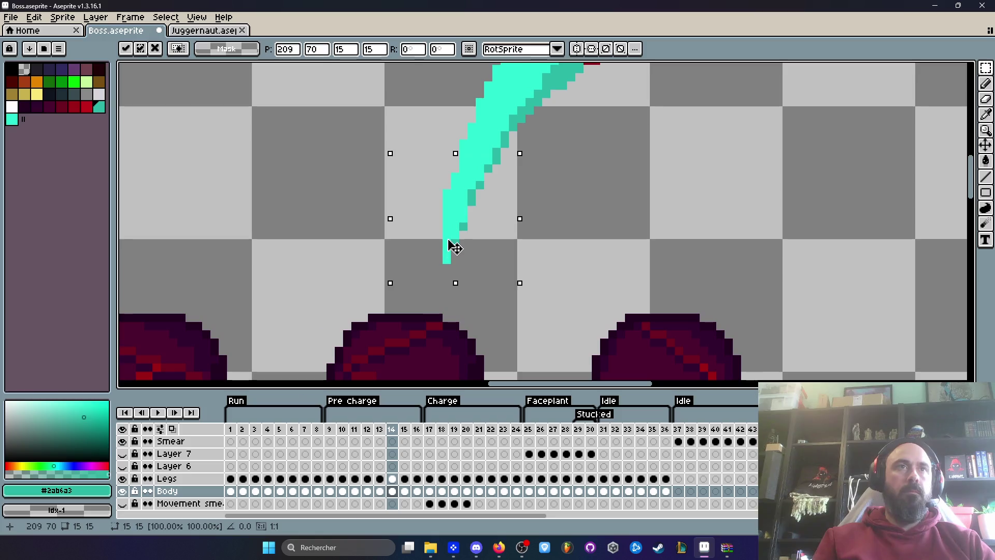
pyautogui.moveTo(453, 249); pyautogui.dragTo(452, 259)
pyautogui.press('Return')
pyautogui.hotkey('ctrl', 'd')
# Add more dark-teal shading along the claw edge, undoing the last stroke
pyautogui.press('i')
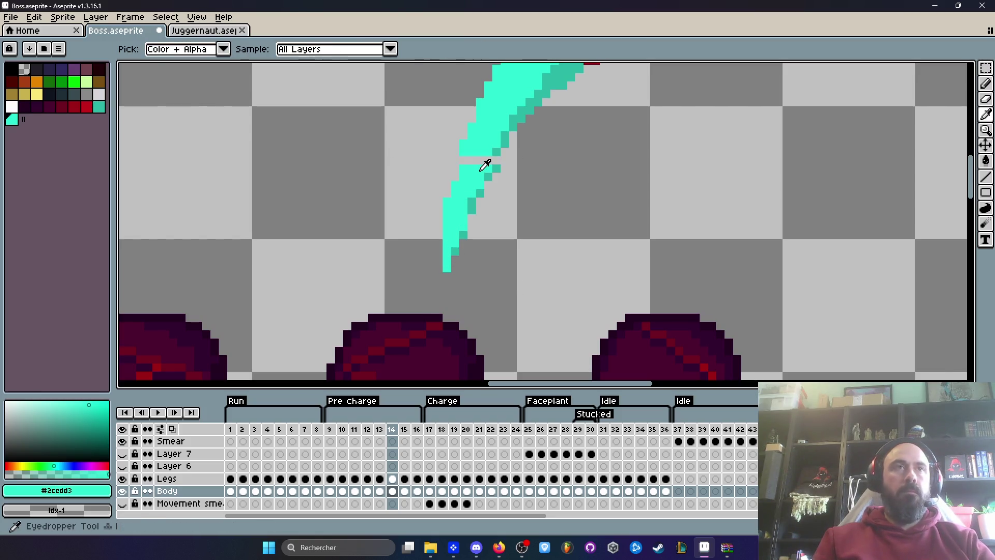
pyautogui.click(484, 163)
pyautogui.scroll(1, 485, 165)
pyautogui.press('b')
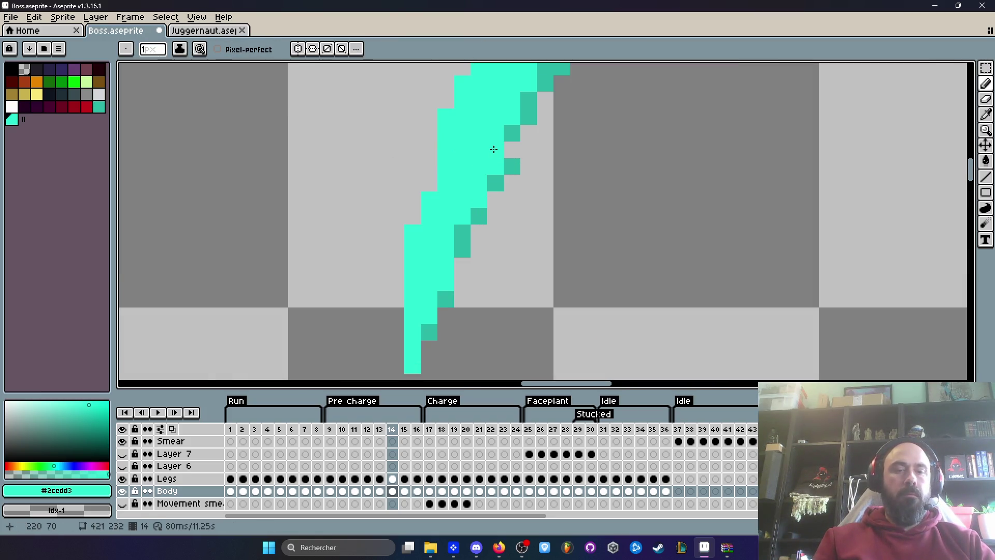
pyautogui.press('i')
pyautogui.click(513, 132)
pyautogui.press('b')
pyautogui.click(496, 166)
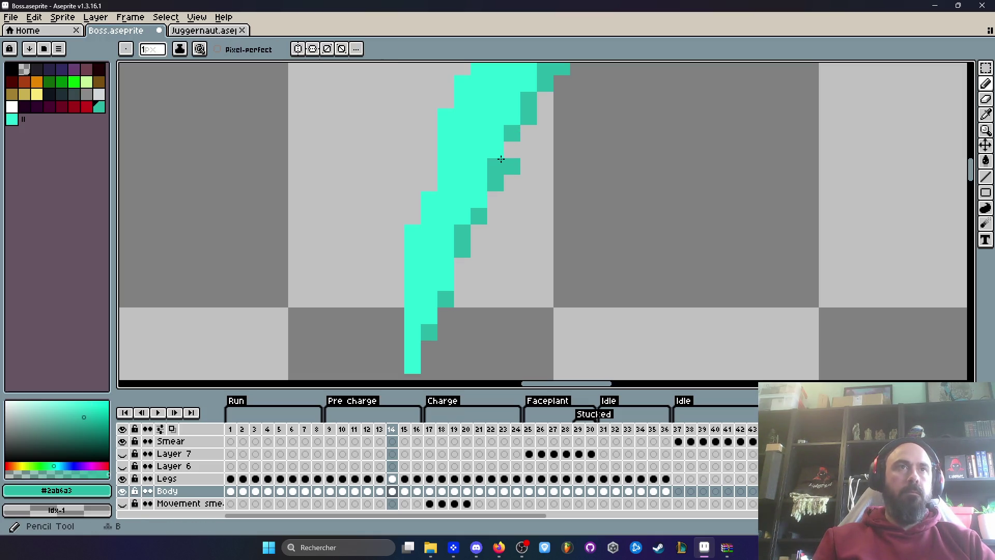
pyautogui.moveTo(496, 149); pyautogui.dragTo(512, 149)
pyautogui.scroll(-4, 515, 167)
pyautogui.scroll(3, 507, 166)
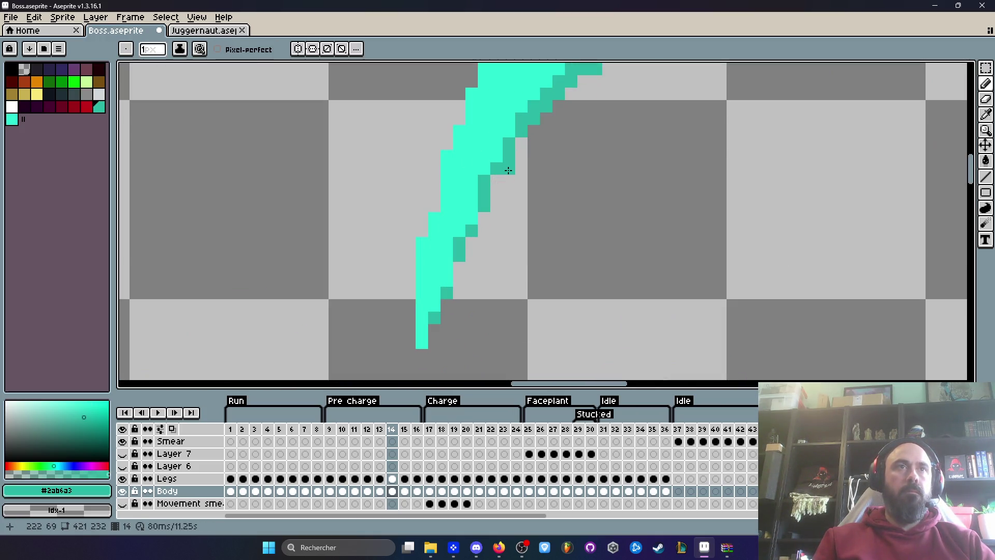
pyautogui.hotkey('ctrl', 'z')
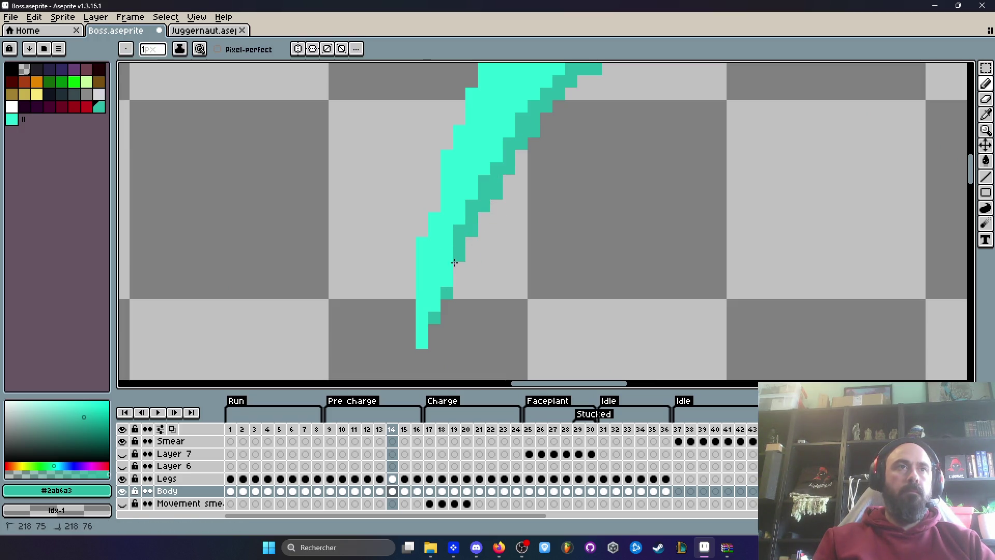
# Flip between frames 13 and 14 to check the stinger pose
pyautogui.scroll(-5, 527, 256)
pyautogui.press('Left')
pyautogui.press('Right')
pyautogui.press('Right')
pyautogui.press('Left')
pyautogui.press('Left')
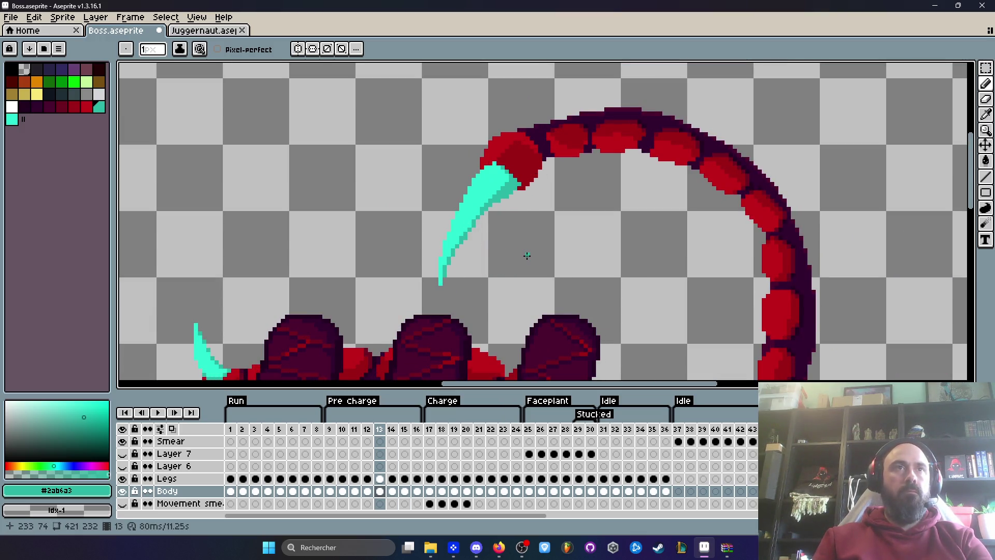
pyautogui.press('Right')
# Eyedrop the tail base's reds, settling on bright red, then advance to frame 15
pyautogui.scroll(5, 479, 158)
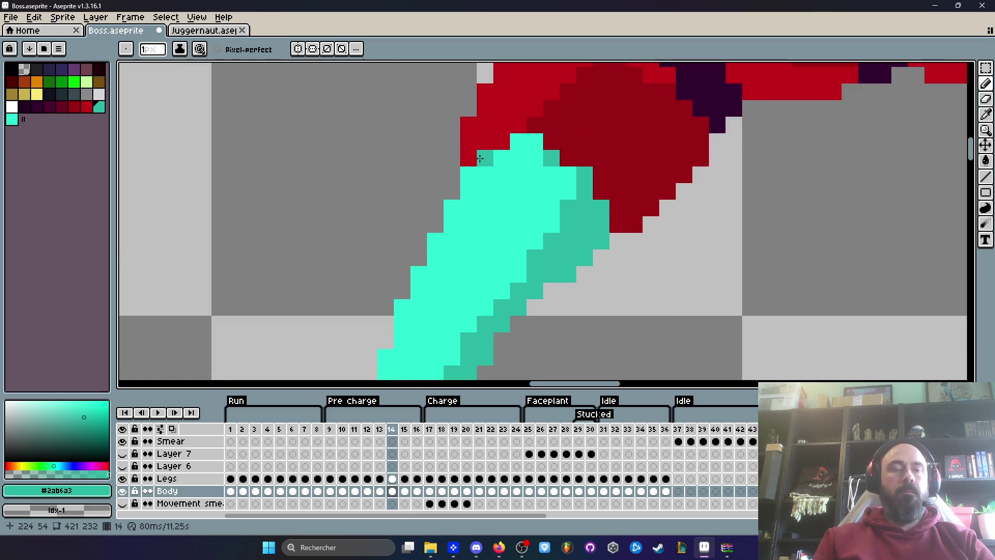
pyautogui.keyDown('alt'); pyautogui.click(604, 122); pyautogui.keyUp('alt')
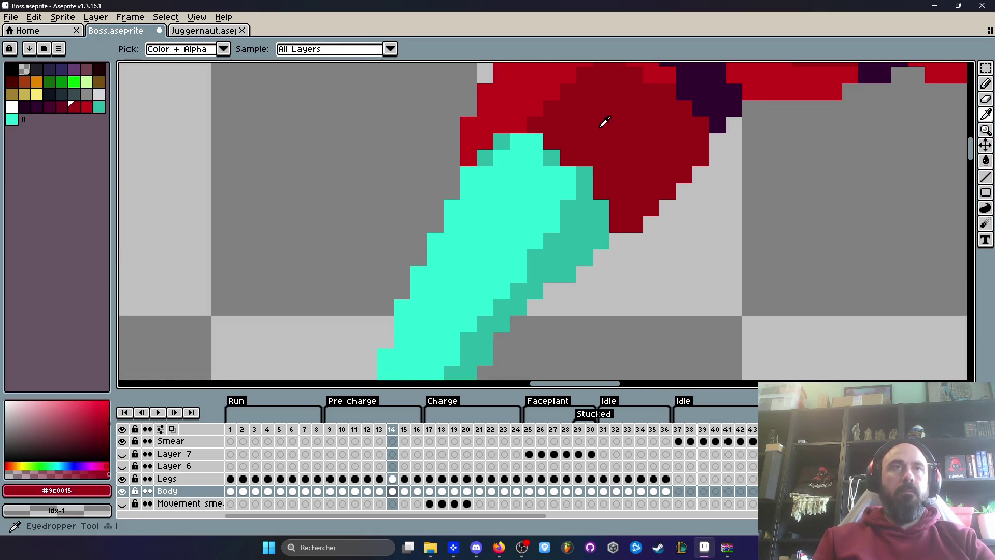
pyautogui.press('Left')
pyautogui.scroll(-3, 612, 139)
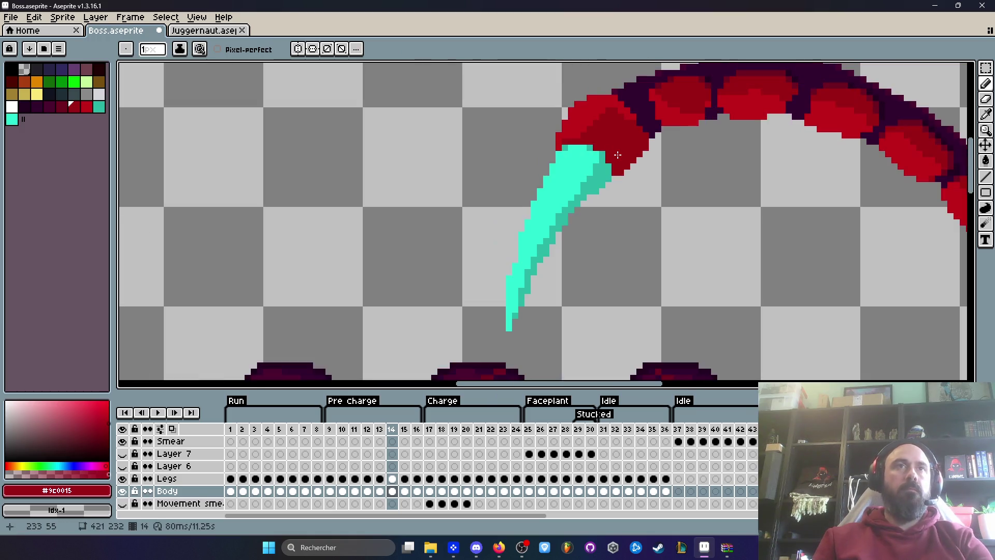
pyautogui.press('Right')
pyautogui.scroll(2, 557, 127)
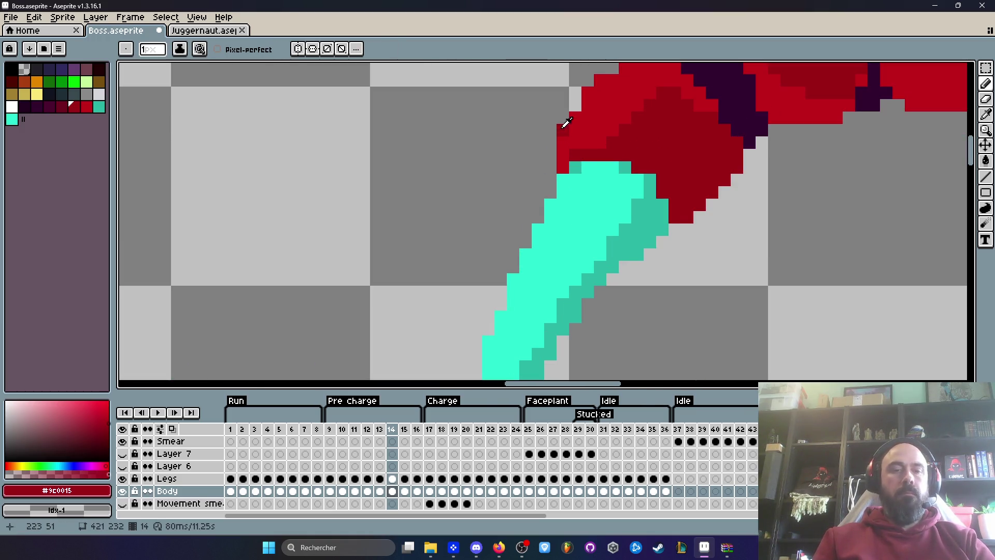
pyautogui.keyDown('alt'); pyautogui.click(590, 116); pyautogui.keyUp('alt')
pyautogui.scroll(1, 591, 115)
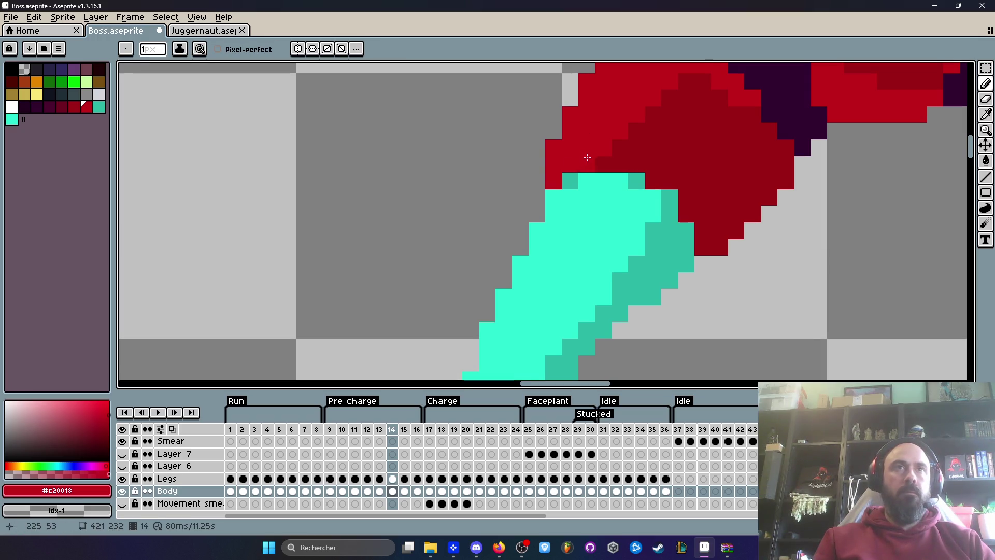
pyautogui.scroll(-3, 584, 159)
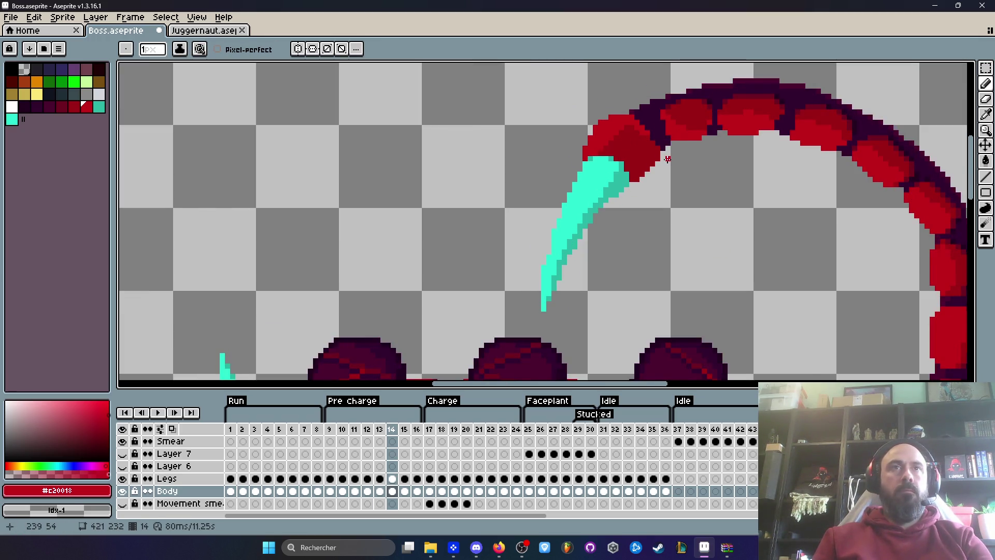
pyautogui.scroll(-2, 668, 165)
pyautogui.press('.')
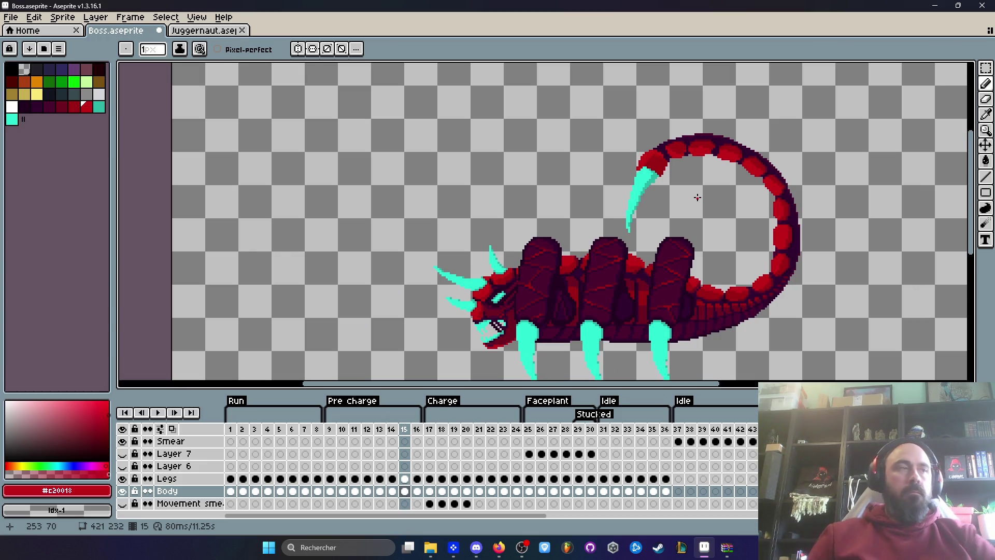
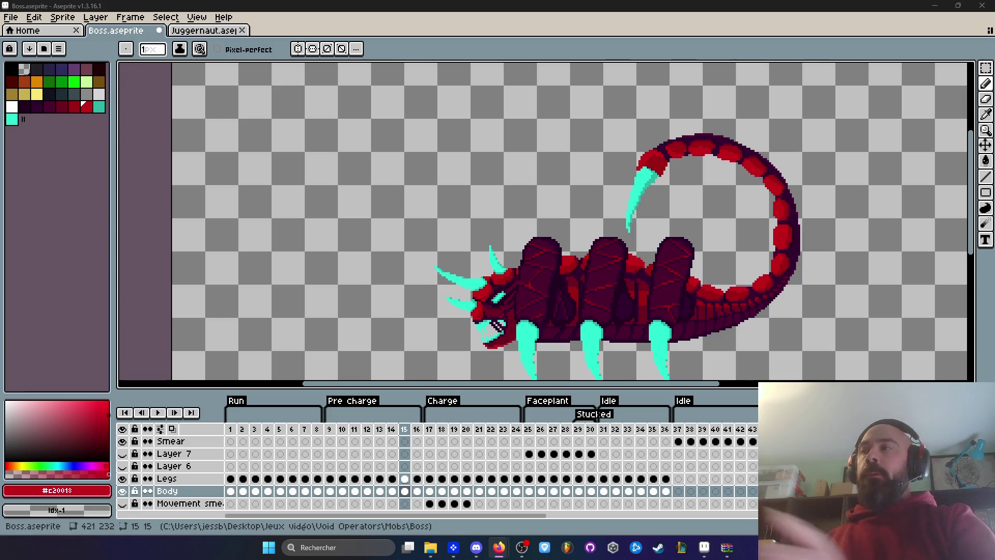
# Play the run animation and step from frame 1 through frame 4 to review the poses
pyautogui.click(242, 430)
pyautogui.press('Return')
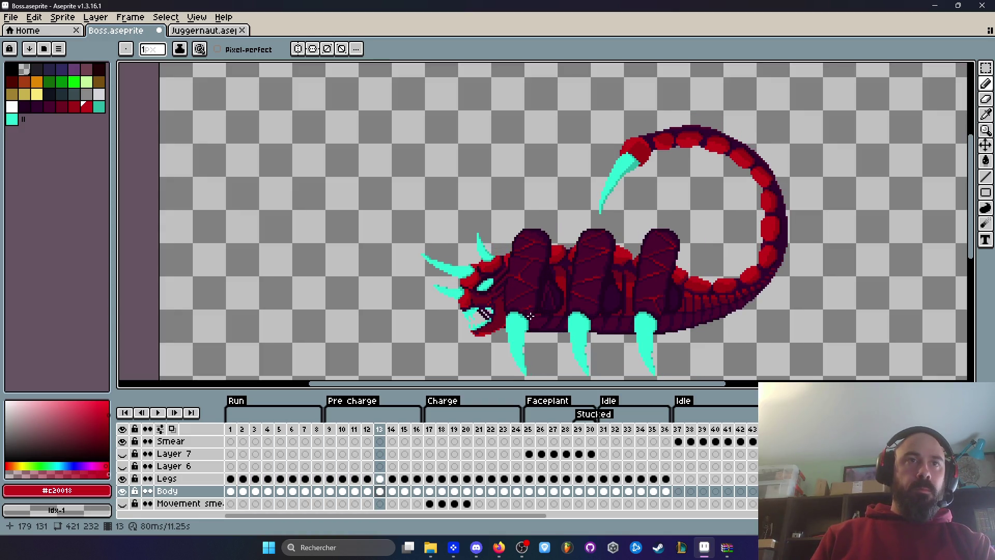
pyautogui.click(372, 424)
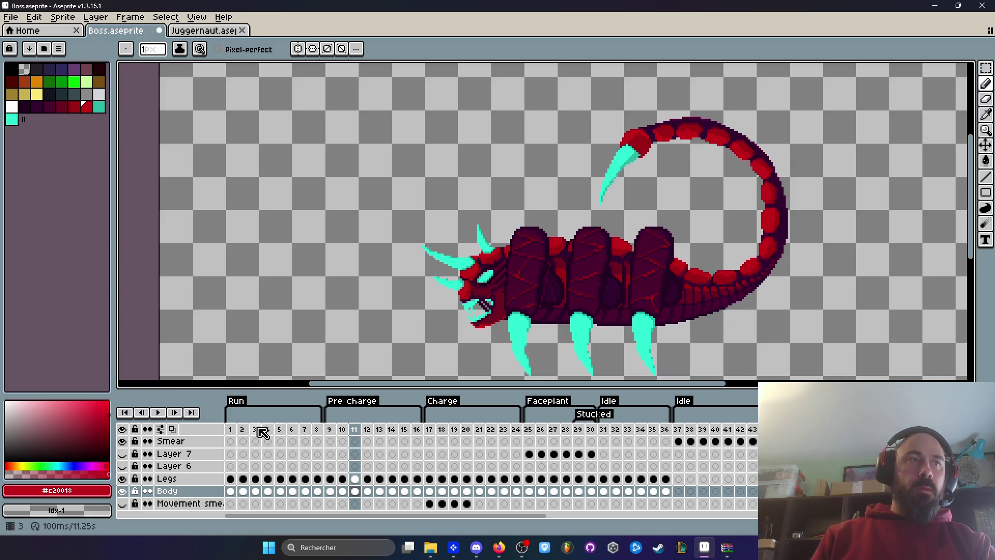
pyautogui.click(233, 431)
pyautogui.press('Return')
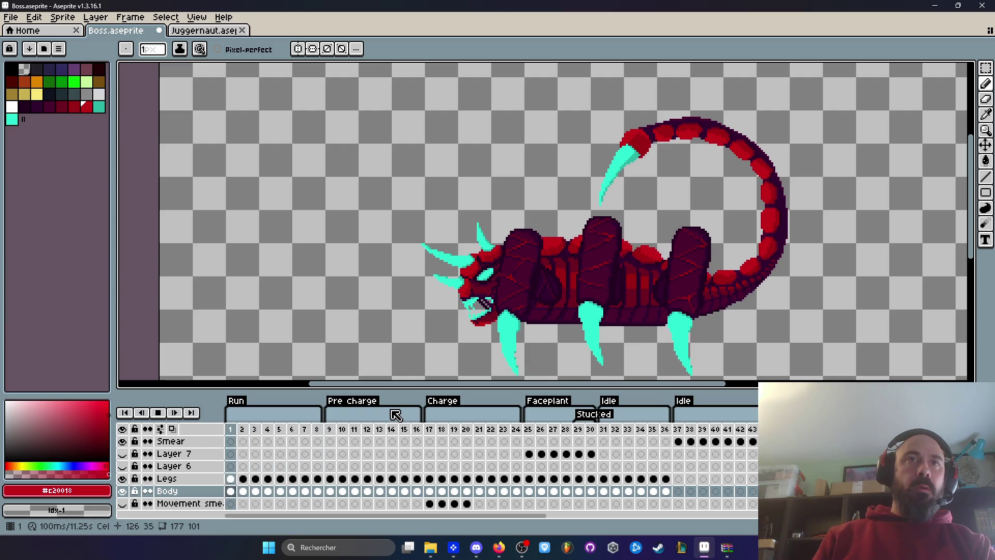
pyautogui.scroll(1, 473, 340)
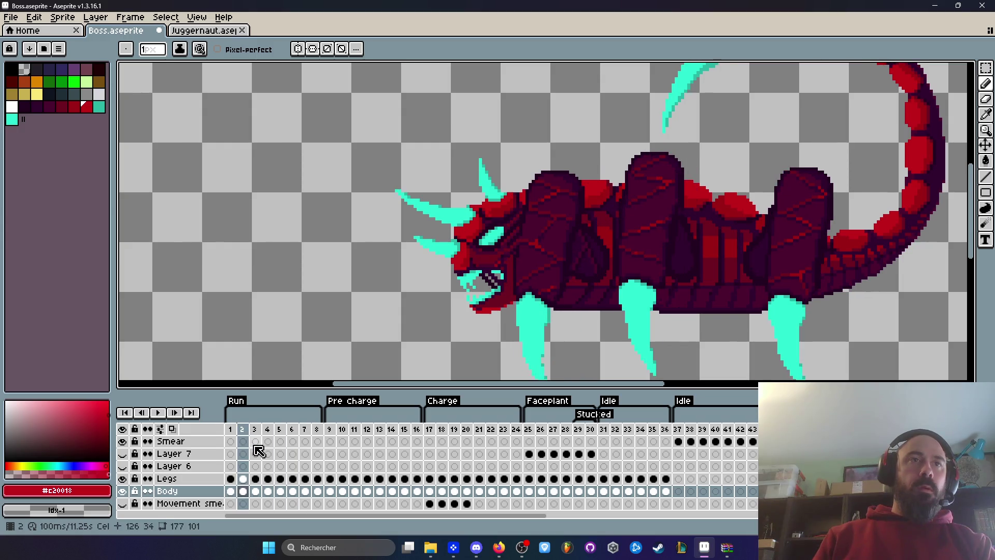
pyautogui.press('Return')
pyautogui.press('Right')
pyautogui.press('Right')
pyautogui.press('Right')
pyautogui.press('Right')
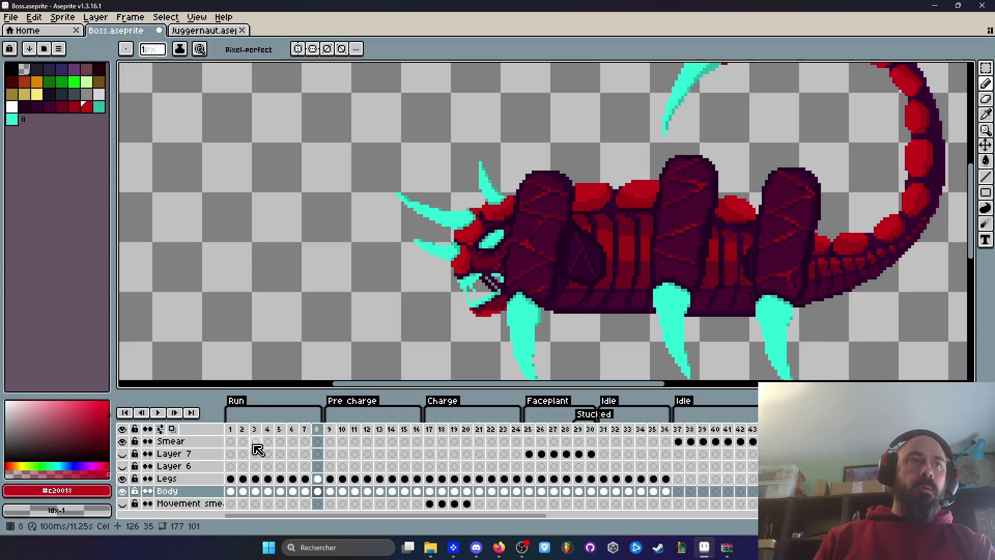
pyautogui.click(231, 430)
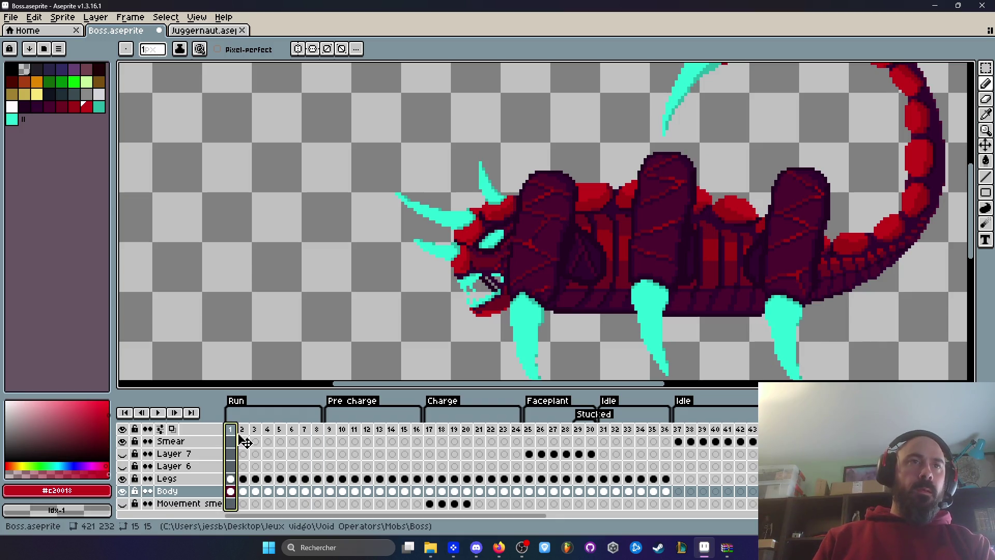
pyautogui.press('Right')
pyautogui.press('Right')
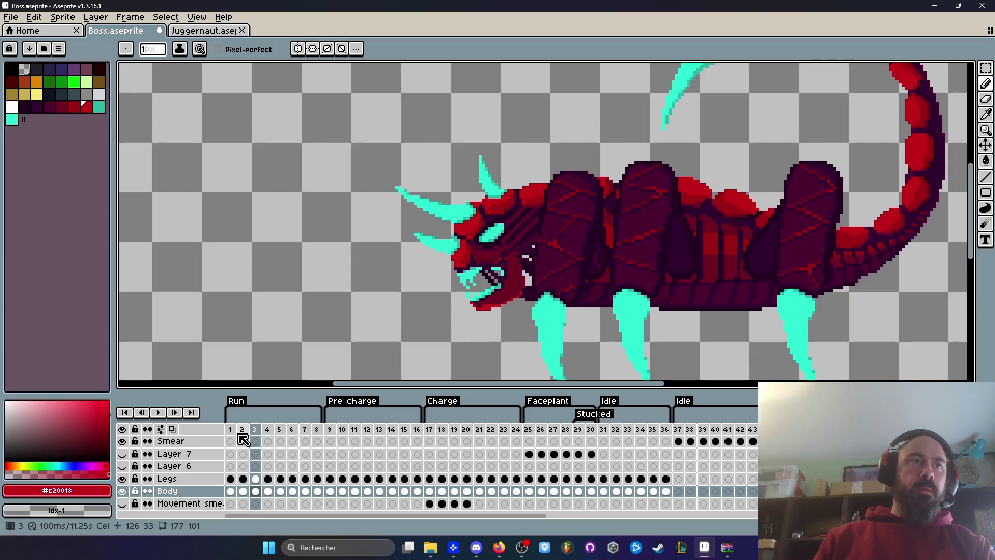
pyautogui.press('Right')
# Compare run frames 5, 7, 8, 3 and 4, then preview the run animation again
pyautogui.click(279, 431)
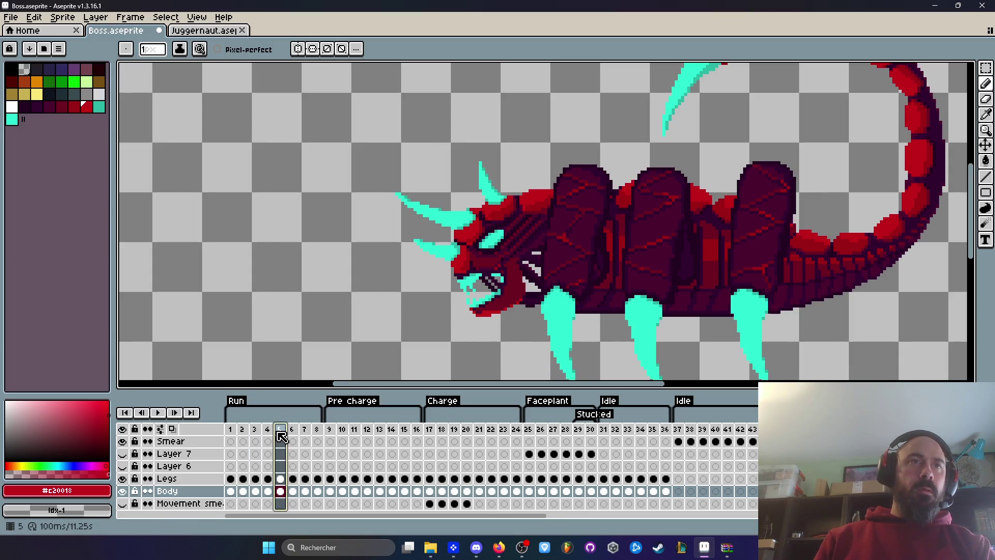
pyautogui.press('Right')
pyautogui.press('Right')
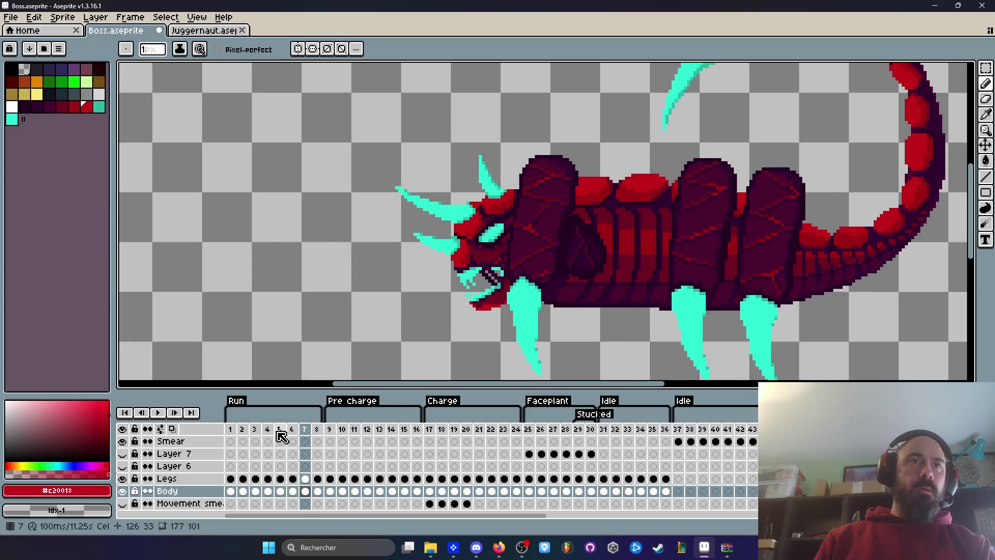
pyautogui.press('Right')
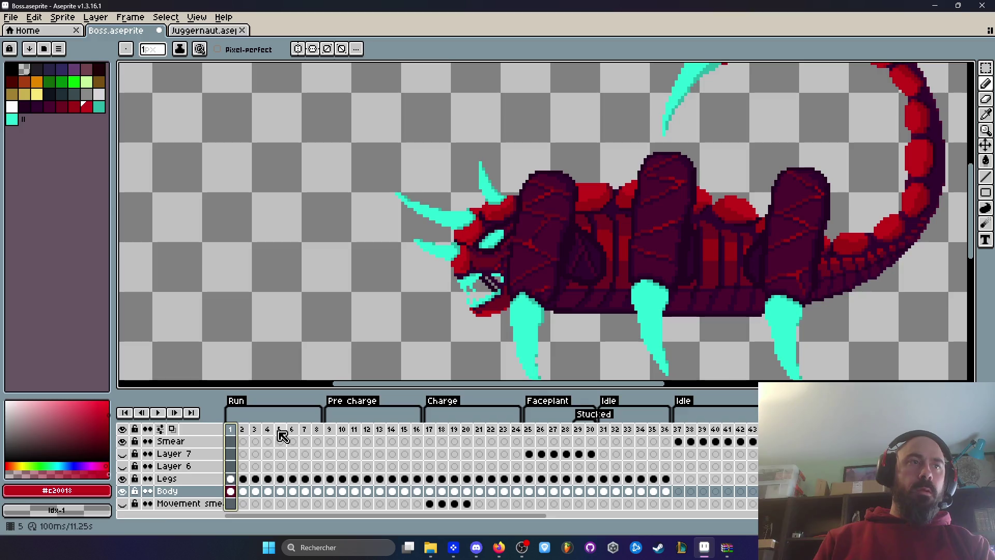
pyautogui.click(280, 430)
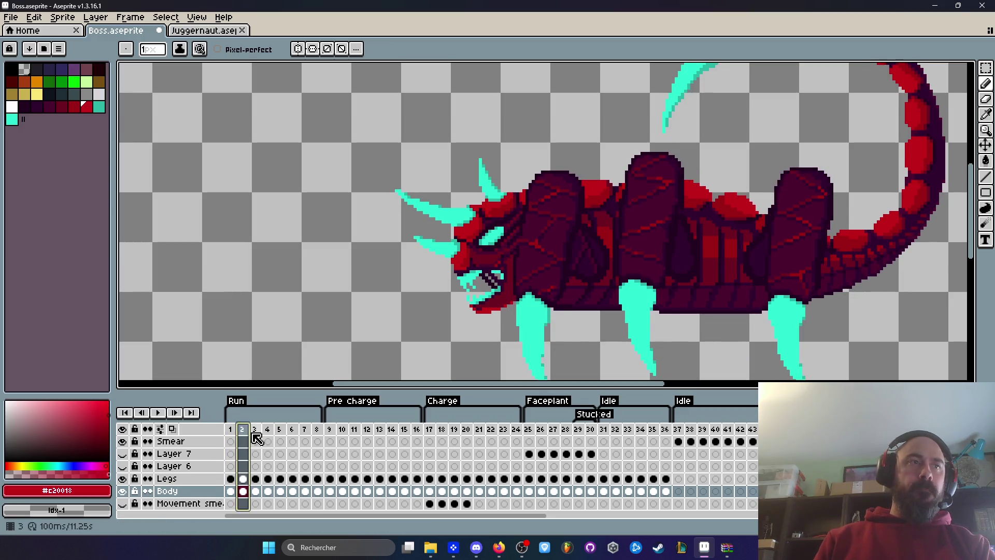
pyautogui.click(255, 430)
pyautogui.click(268, 430)
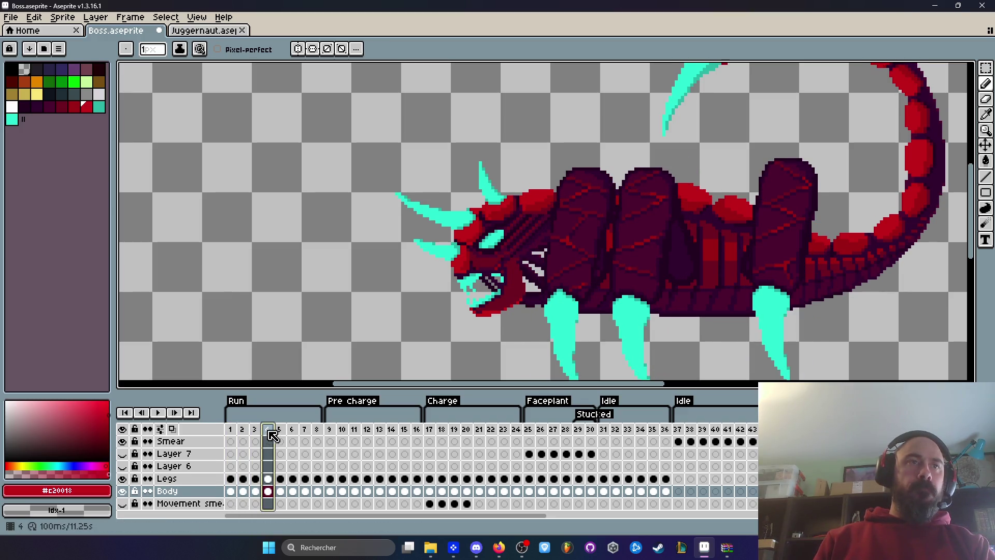
pyautogui.press('Return')
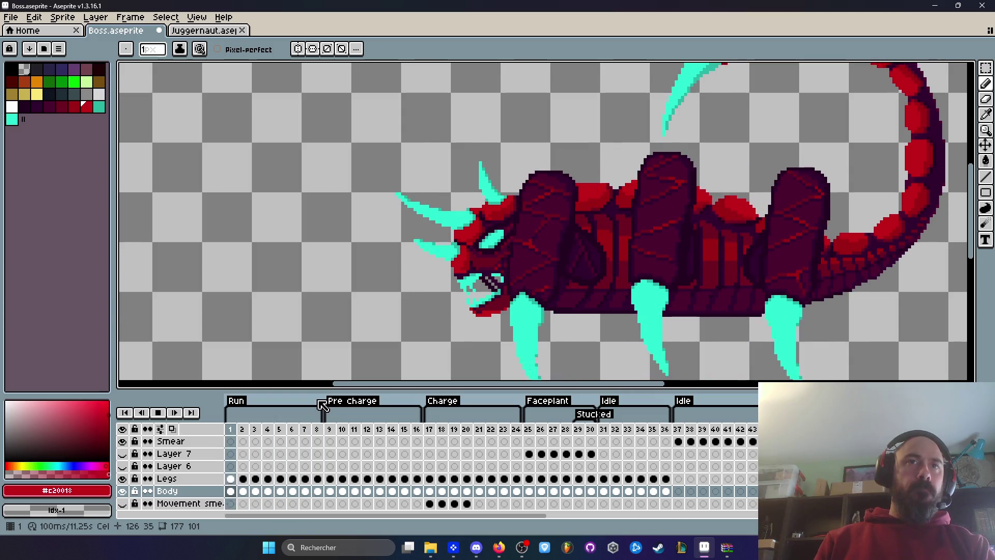
pyautogui.scroll(-3, 493, 288)
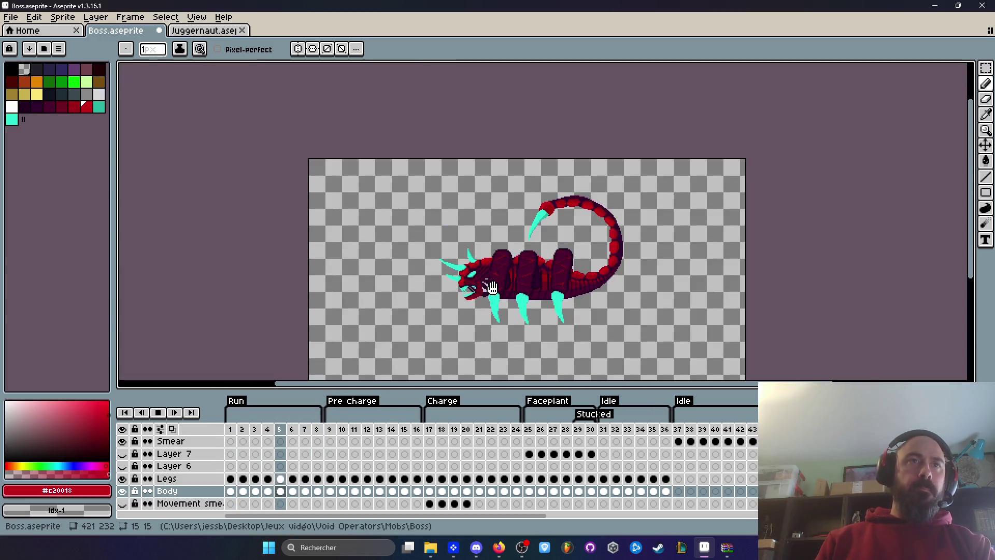
pyautogui.scroll(2, 493, 287)
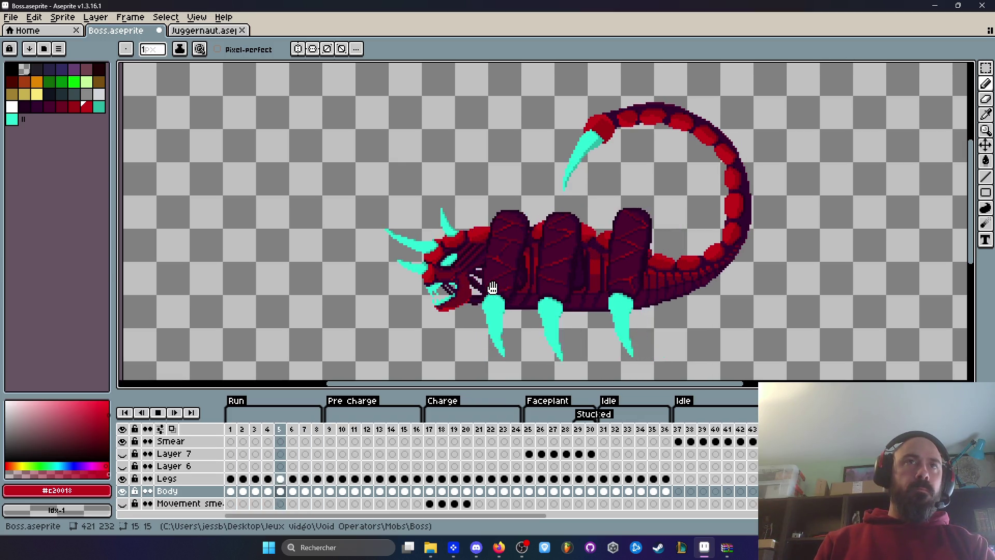
pyautogui.scroll(-3, 492, 287)
pyautogui.scroll(2, 492, 288)
pyautogui.press('Return')
# Save the boss sprite with File > Save
pyautogui.click(10, 17)
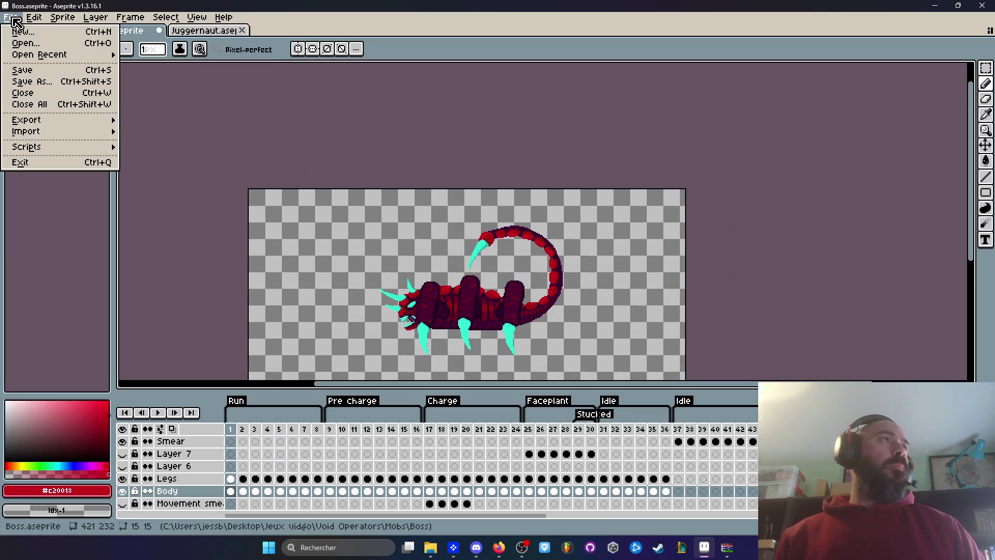
pyautogui.click(31, 70)
pyautogui.scroll(3, 474, 265)
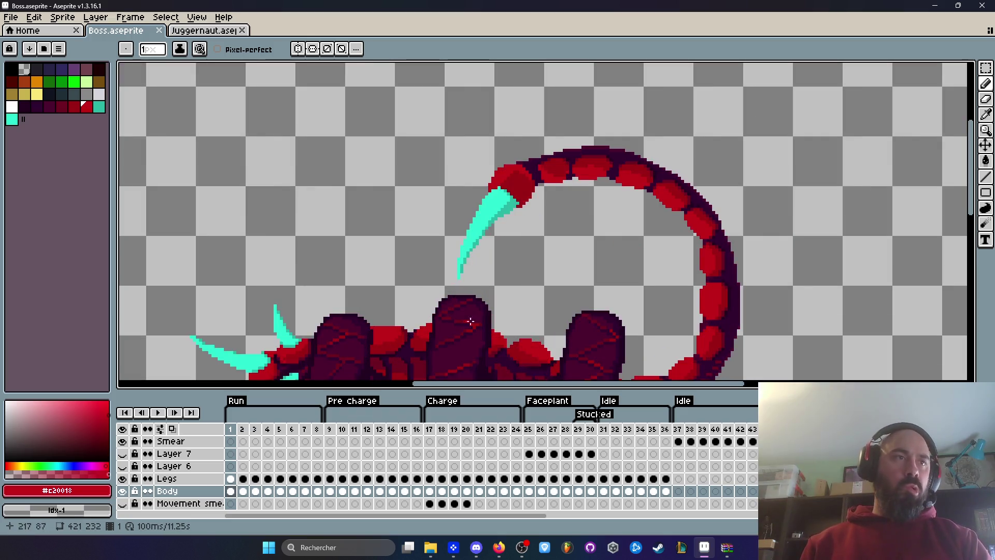
# Lasso-select the longer stinger on run frame 14
pyautogui.click(329, 429)
pyautogui.press('Right')
pyautogui.press('Right')
pyautogui.press('Right')
pyautogui.press('Right')
pyautogui.press('Right')
pyautogui.press('Left')
pyautogui.press('Right')
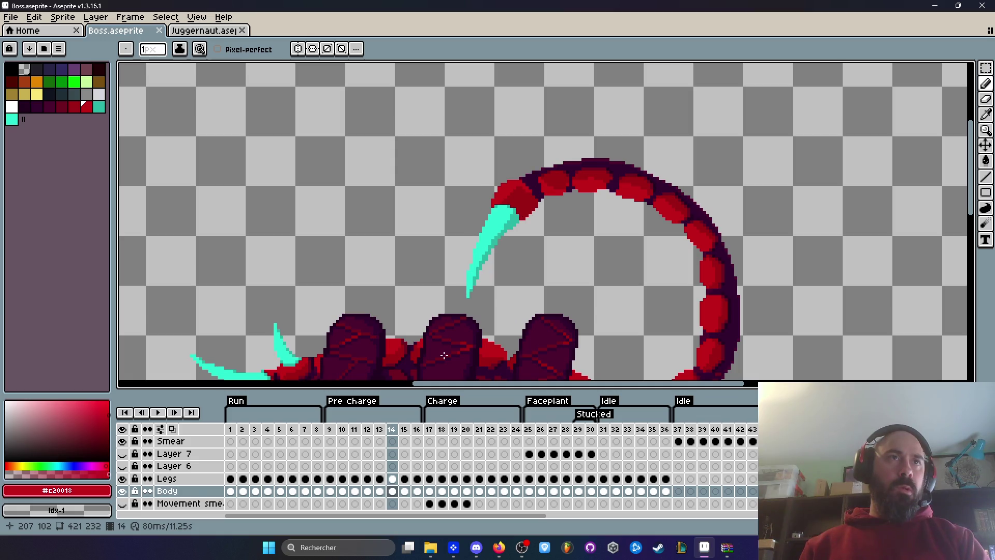
pyautogui.scroll(1, 521, 222)
pyautogui.press('q')
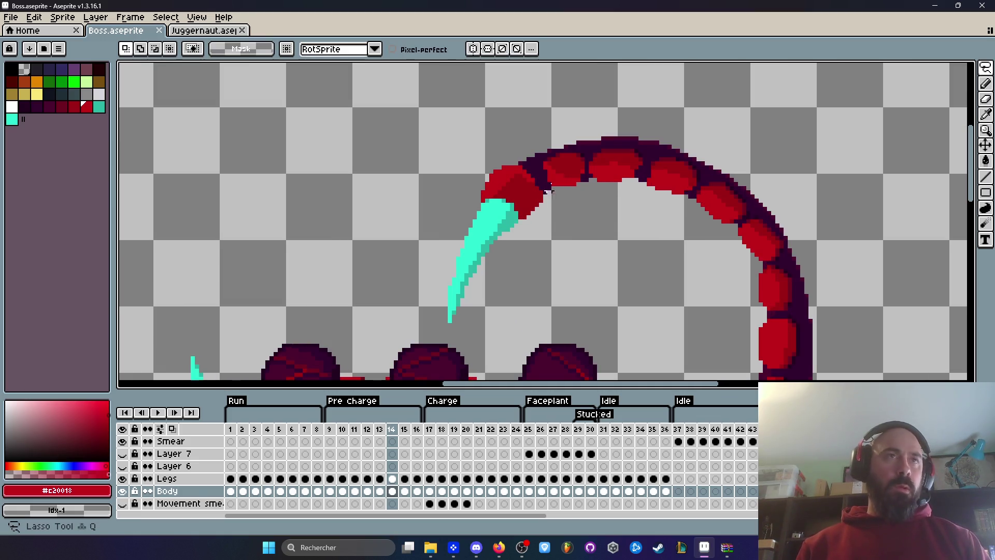
pyautogui.moveTo(545, 184); pyautogui.dragTo(438, 192)
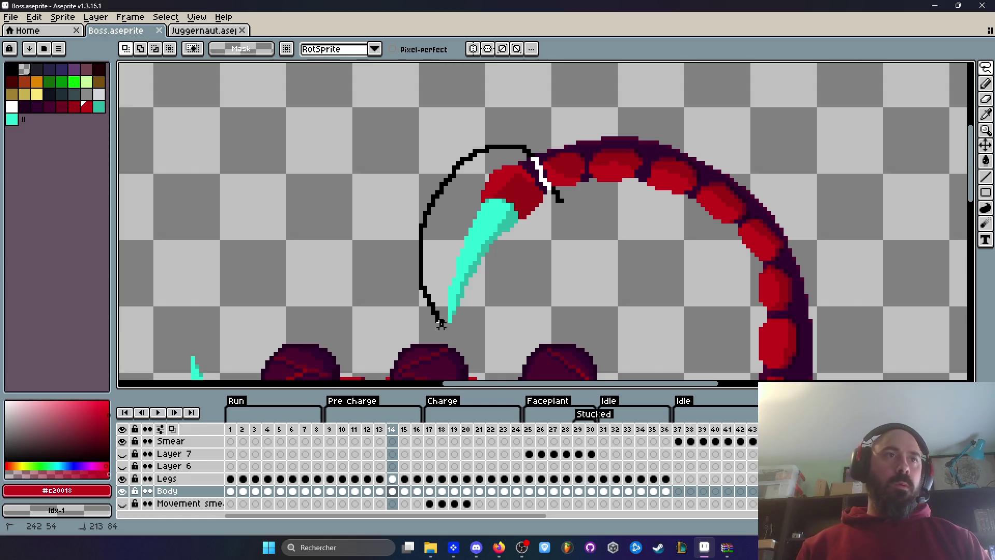
pyautogui.moveTo(562, 209); pyautogui.dragTo(560, 208)
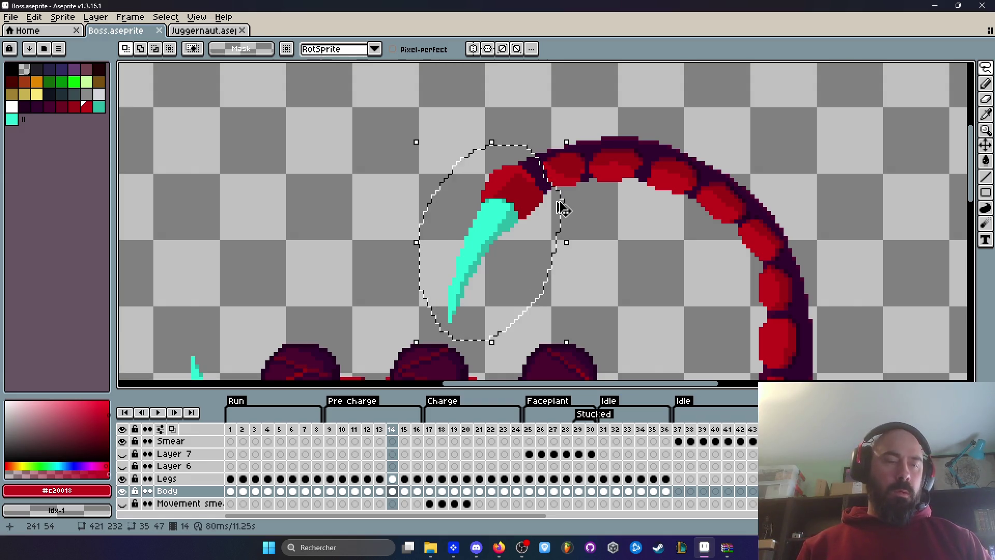
# Paste the copied stinger into run frame 4 beside the original
pyautogui.click(322, 429)
pyautogui.scroll(-2, 497, 275)
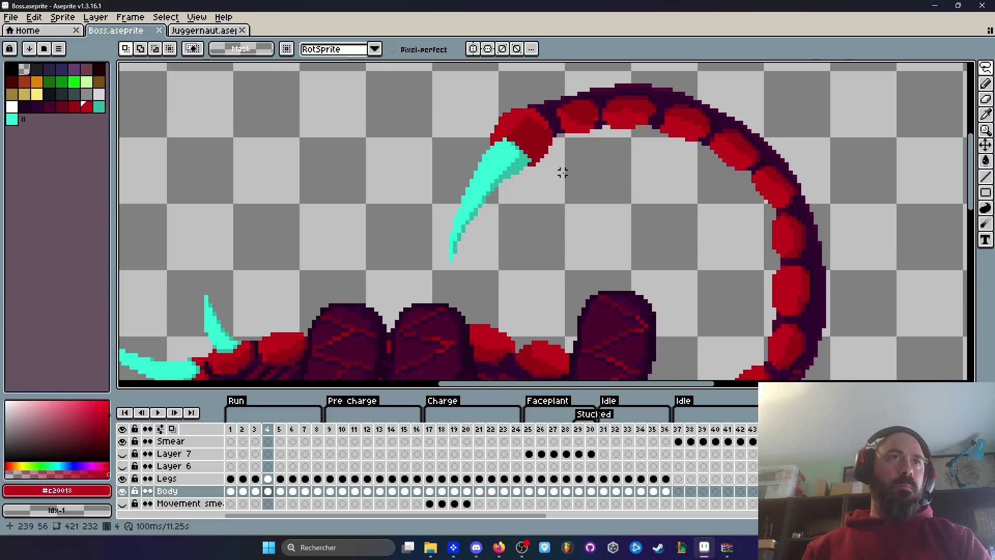
pyautogui.hotkey('ctrl', 'v')
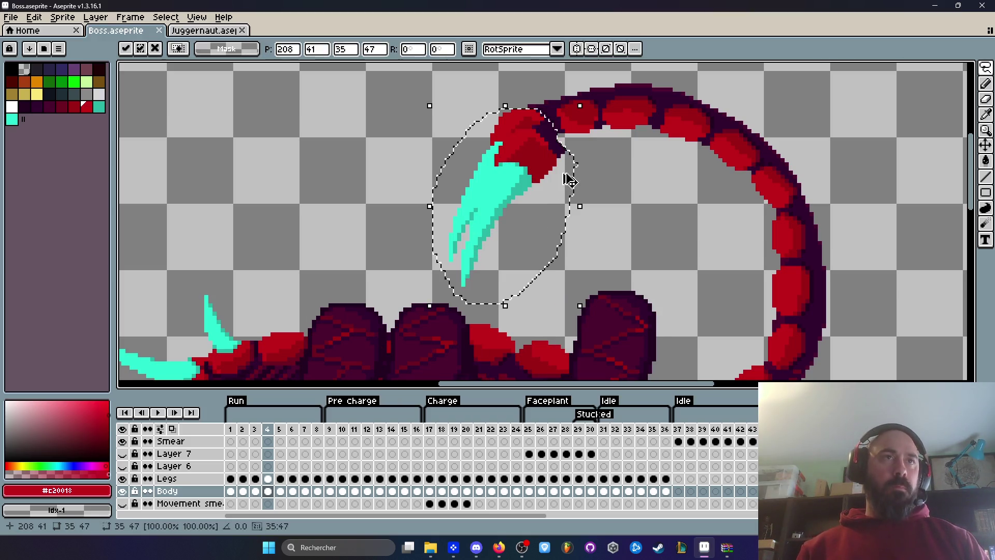
pyautogui.moveTo(534, 176)
pyautogui.mouseDown()
pyautogui.moveTo(417, 165)
pyautogui.moveTo(546, 206)
pyautogui.moveTo(549, 154)
pyautogui.mouseUp()
pyautogui.click(551, 147)
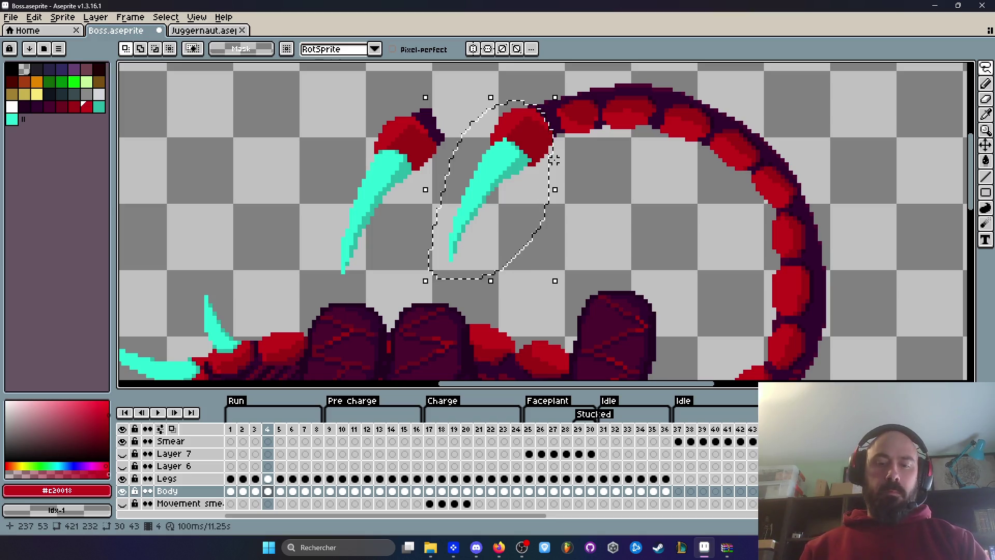
# Delete frame 4's old stinger and move the new one onto the tail end
pyautogui.press('Delete')
pyautogui.moveTo(458, 90)
pyautogui.mouseDown()
pyautogui.moveTo(289, 260)
pyautogui.moveTo(467, 89)
pyautogui.mouseUp()
pyautogui.moveTo(433, 140); pyautogui.dragTo(547, 137)
pyautogui.press('Return')
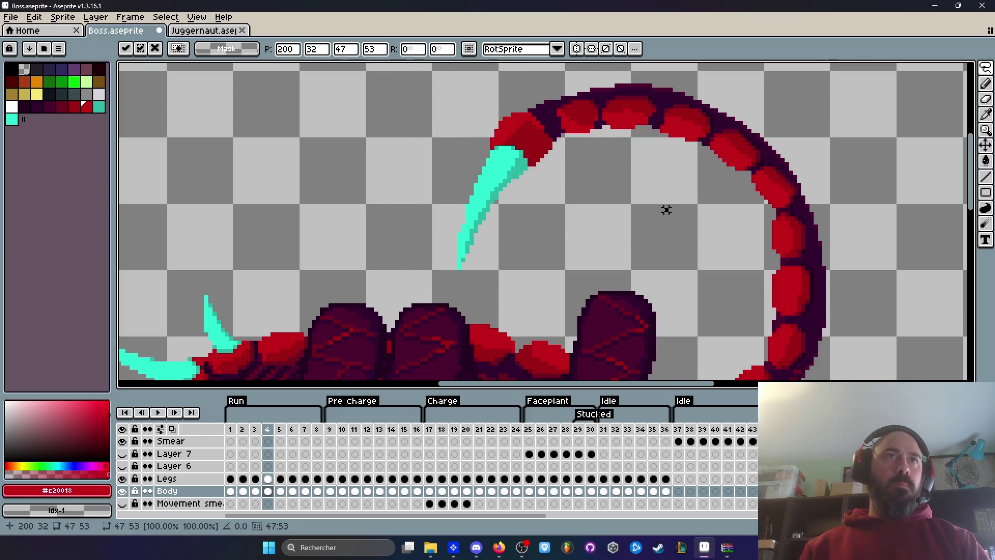
pyautogui.hotkey('ctrl', 'd')
pyautogui.scroll(-2, 662, 210)
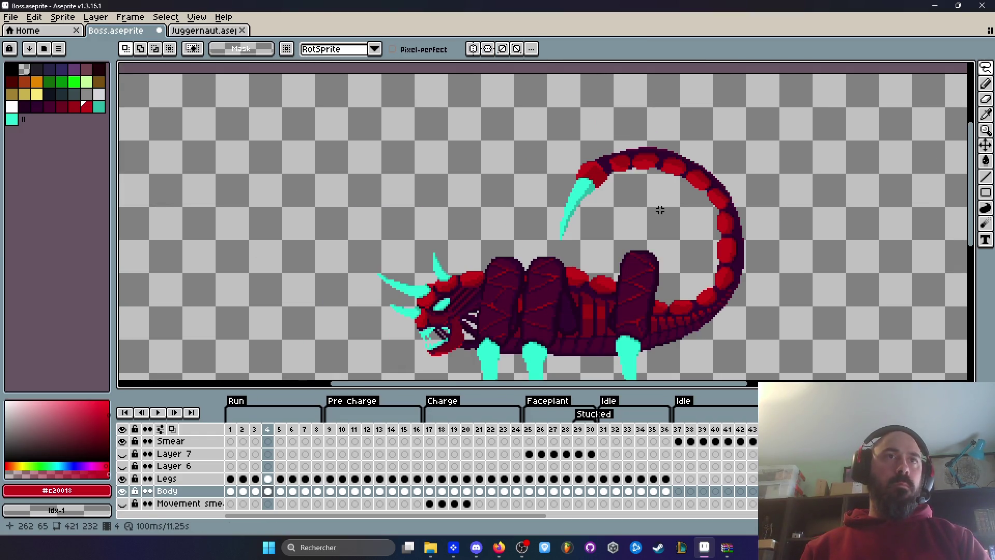
pyautogui.scroll(1, 625, 187)
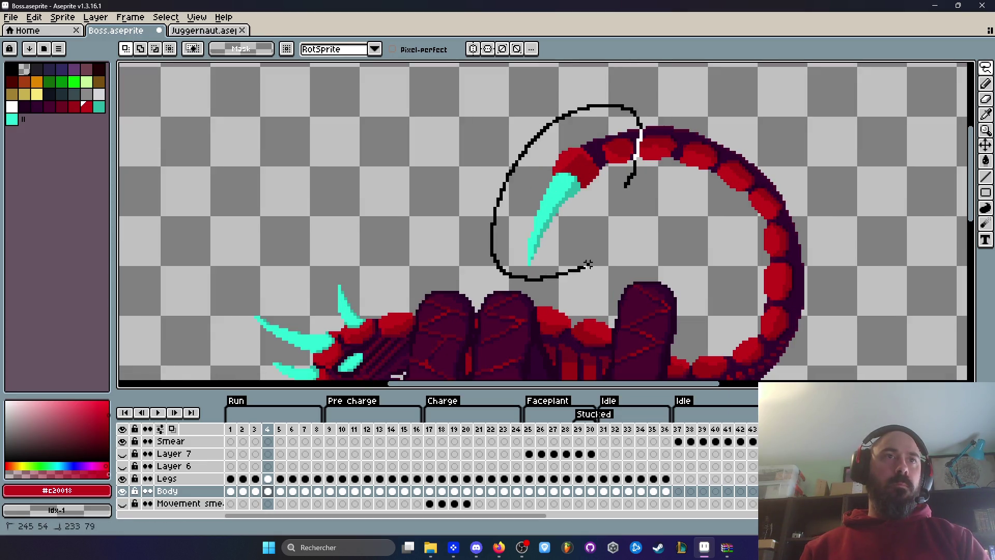
# Compare the stinger across run frames 1, 4, 5 and 8
pyautogui.moveTo(573, 271); pyautogui.dragTo(636, 196)
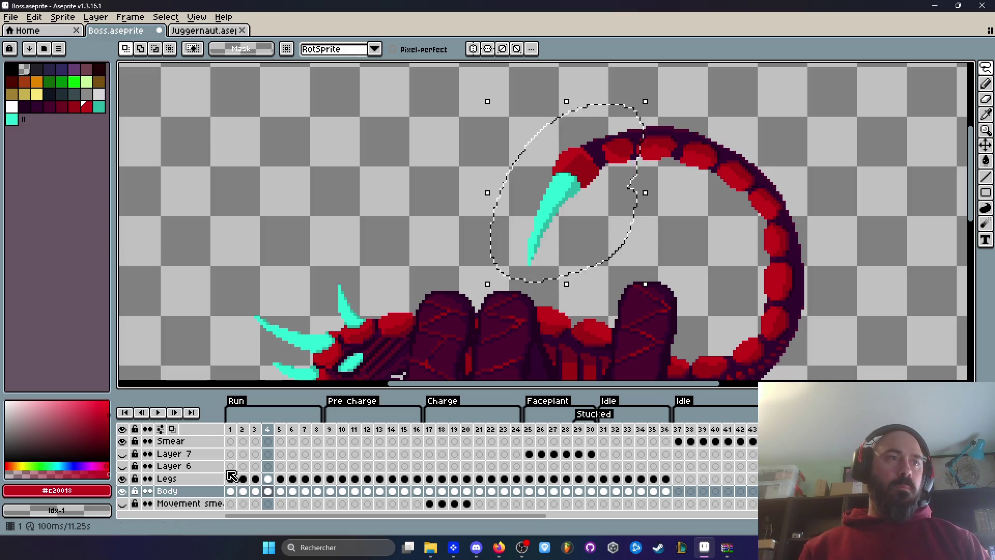
pyautogui.click(231, 429)
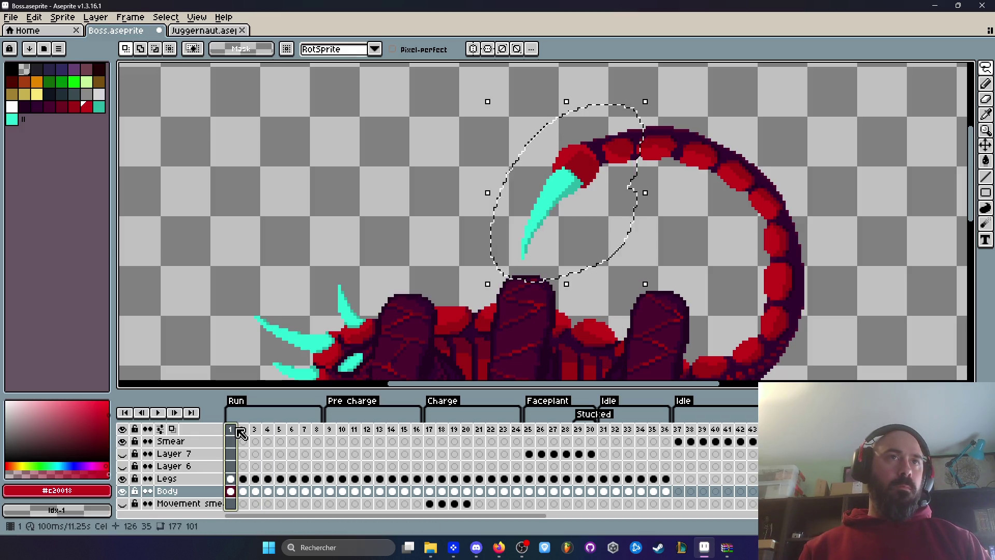
pyautogui.click(283, 435)
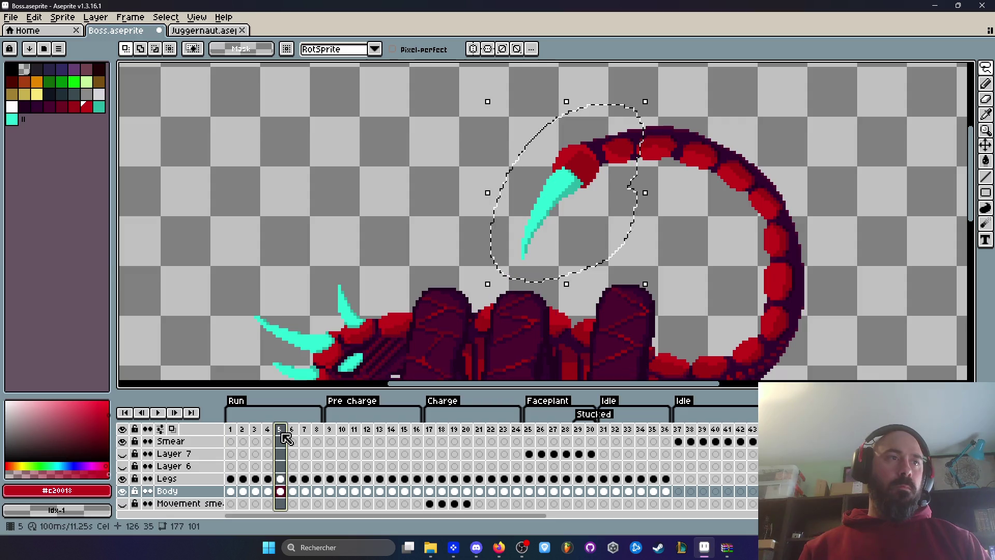
pyautogui.click(231, 429)
pyautogui.hotkey('ctrl', 'd')
pyautogui.scroll(1, 595, 187)
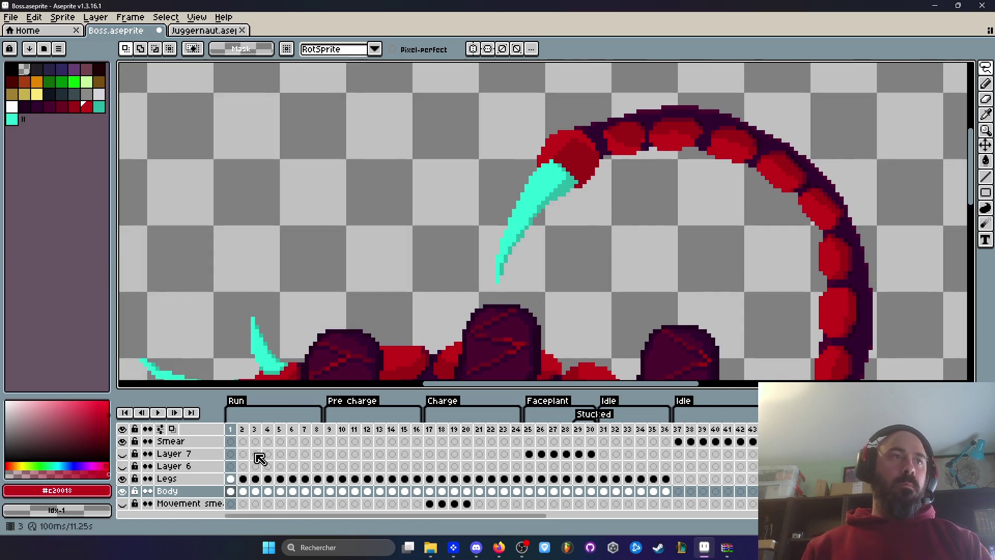
pyautogui.click(283, 430)
pyautogui.click(232, 435)
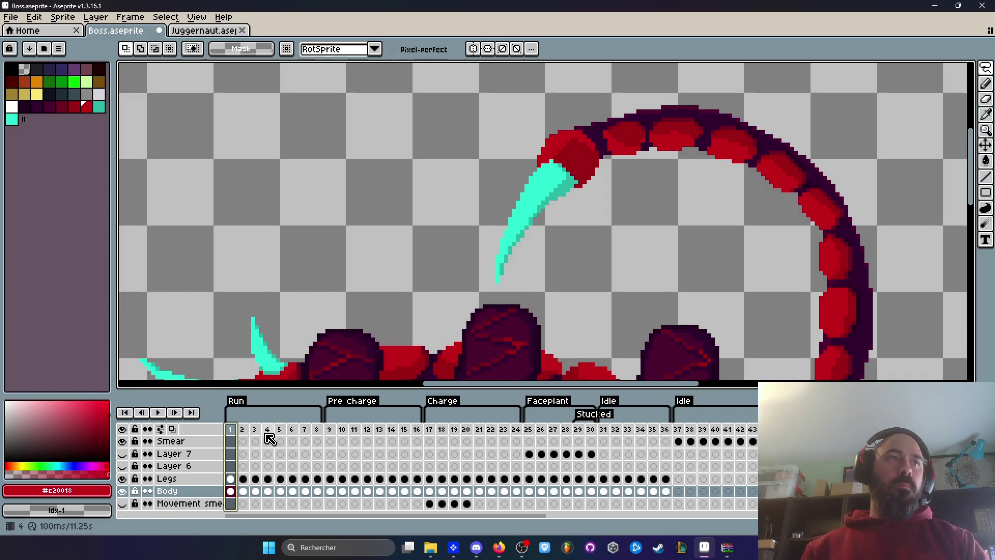
pyautogui.click(268, 440)
pyautogui.click(317, 431)
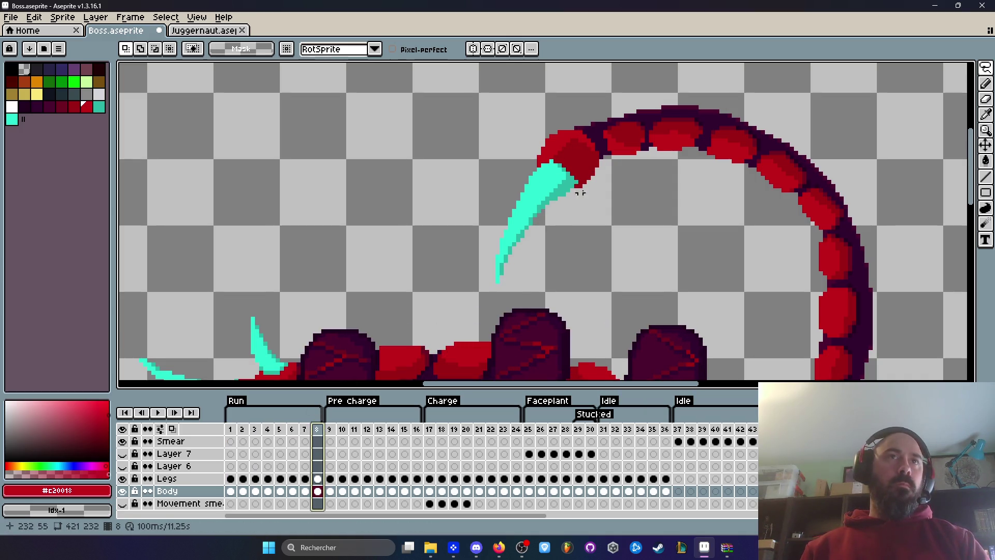
# Lasso frame 8's stinger and tail tip, delete it, then undo to restore it selected
pyautogui.moveTo(599, 150); pyautogui.dragTo(472, 293)
pyautogui.moveTo(592, 161); pyautogui.dragTo(592, 161)
pyautogui.press('Delete')
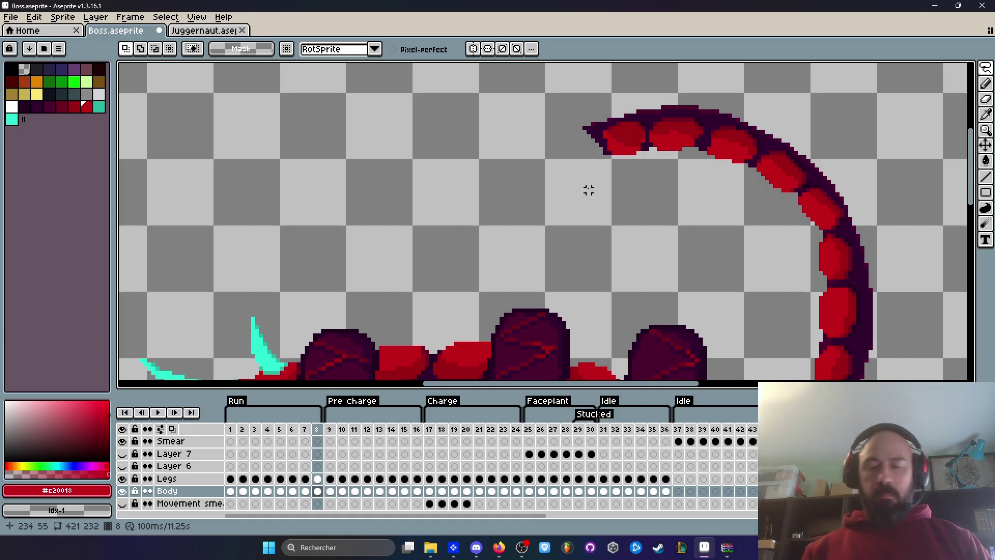
pyautogui.hotkey('ctrl', 'z')
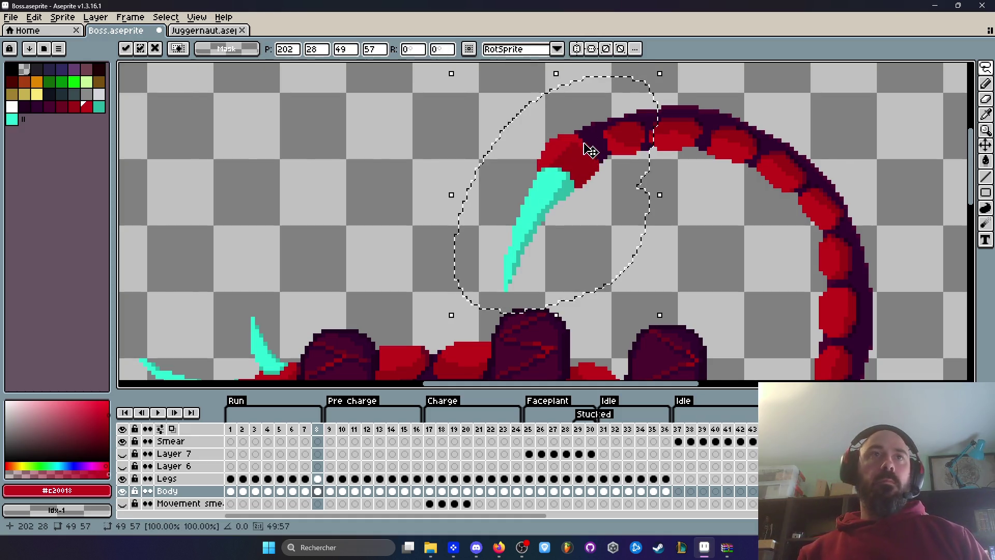
# Deselect the stinger, preview the run cycle from frame 1, then move to frame 4
pyautogui.scroll(1, 586, 156)
pyautogui.hotkey('ctrl', 'd')
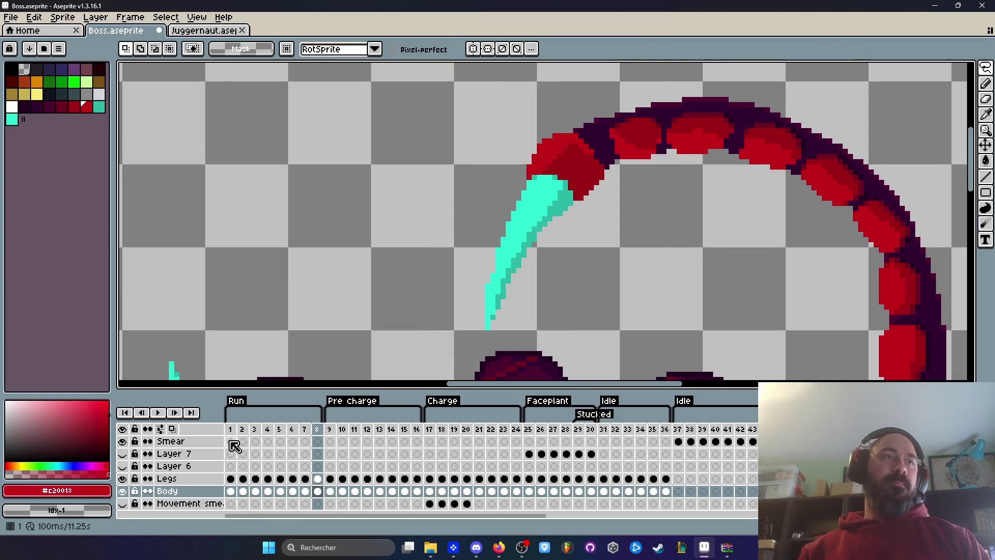
pyautogui.click(230, 429)
pyautogui.click(158, 412)
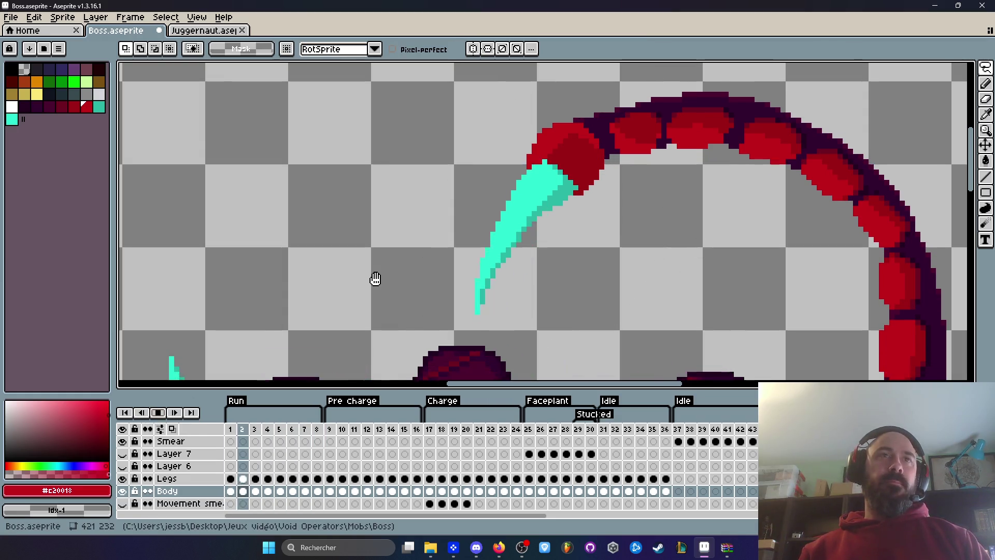
pyautogui.click(159, 412)
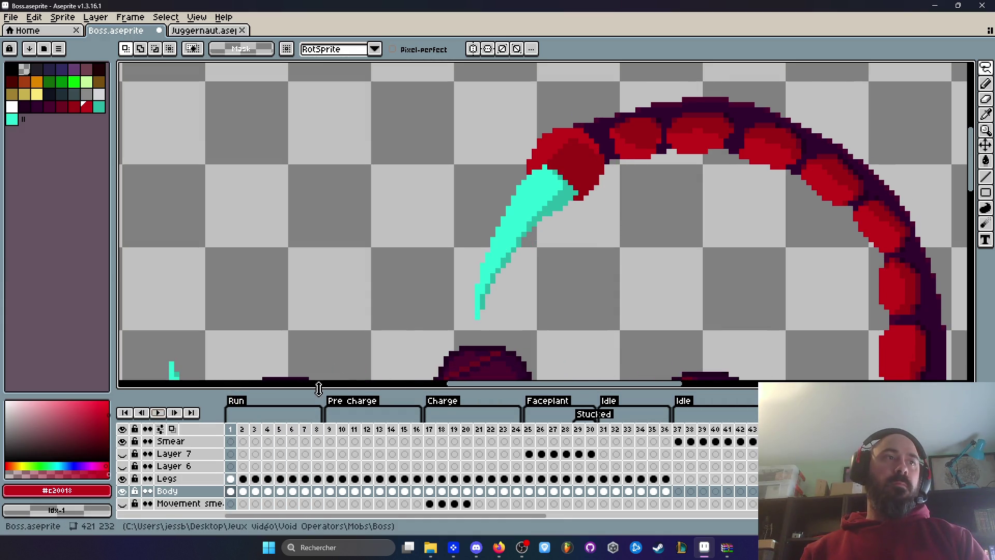
pyautogui.press('Right')
pyautogui.press('Right')
pyautogui.press('Right')
pyautogui.scroll(1, 611, 182)
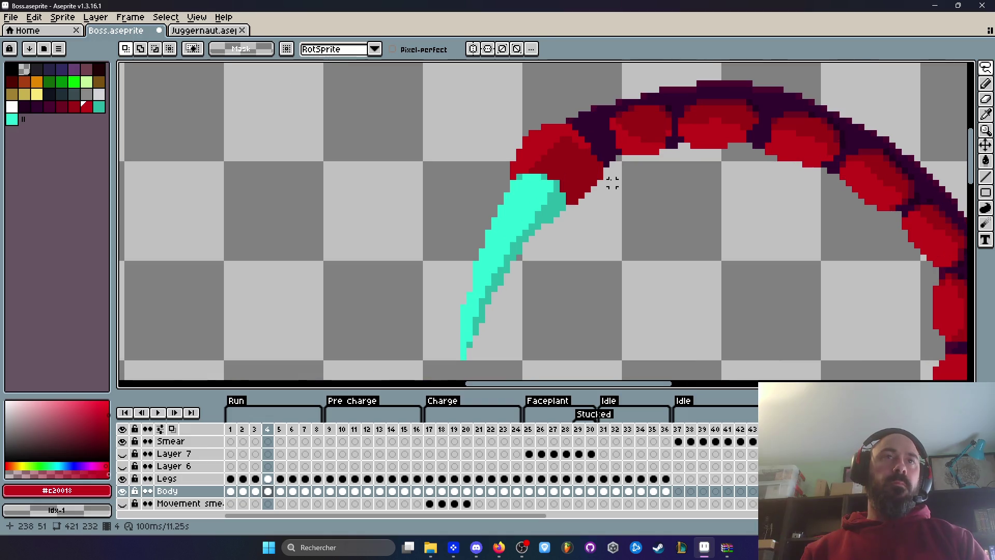
# Lasso frame 4's stinger and tail tip, reposition it, and preview the run against frame 3
pyautogui.moveTo(600, 153)
pyautogui.mouseDown()
pyautogui.moveTo(411, 266)
pyautogui.moveTo(555, 344)
pyautogui.moveTo(604, 173)
pyautogui.mouseUp()
pyautogui.press('Return')
pyautogui.press('Return')
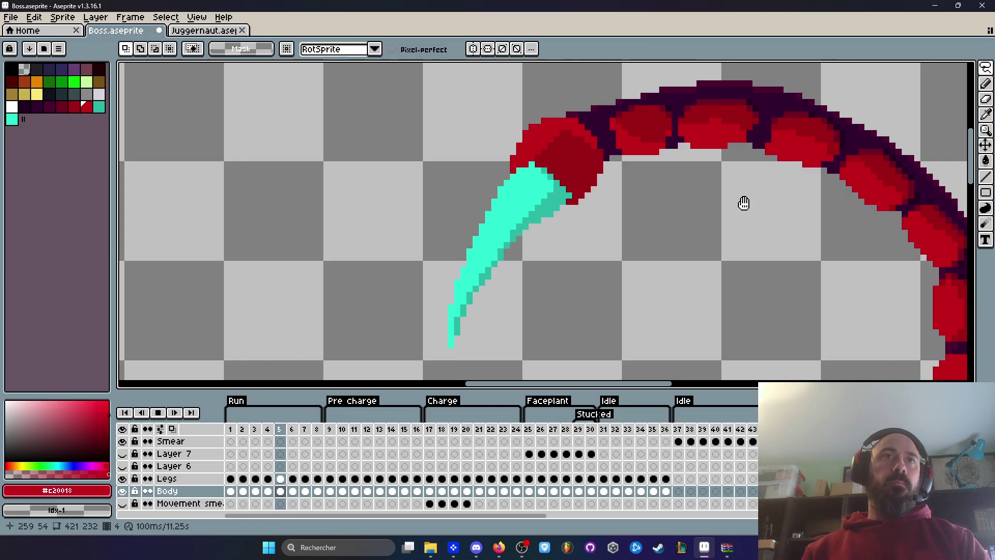
pyautogui.press('Return')
pyautogui.press('Left')
pyautogui.press('Right')
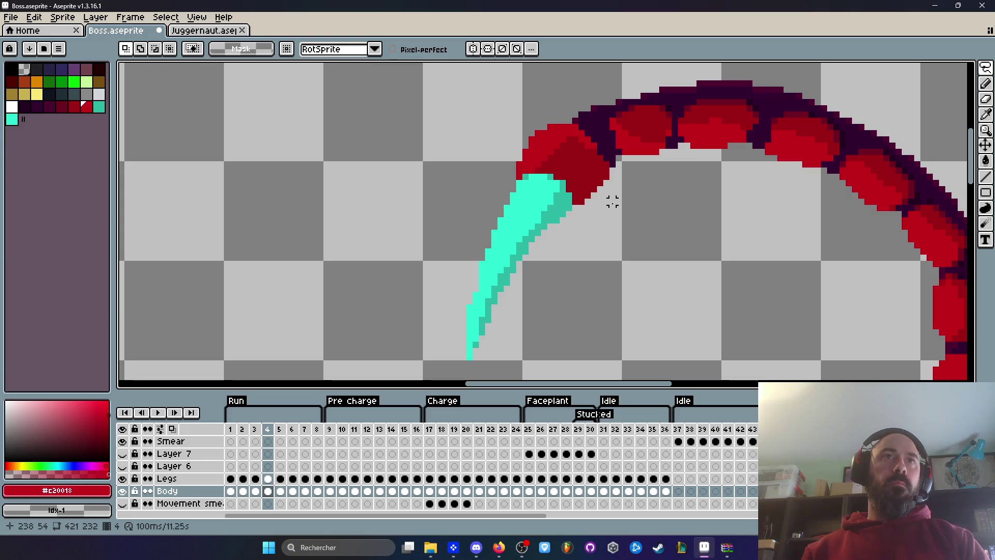
pyautogui.moveTo(574, 119); pyautogui.dragTo(444, 318)
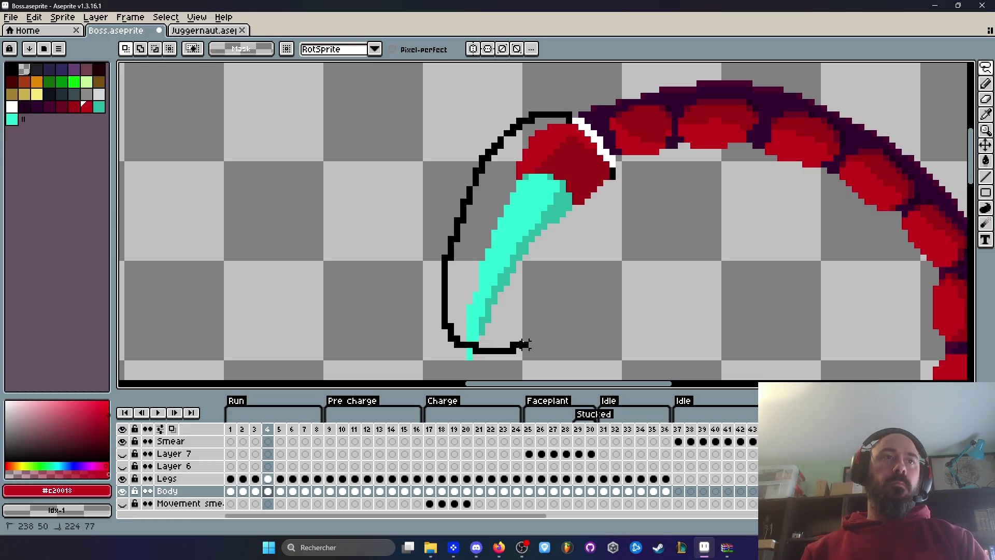
pyautogui.hotkey('ctrl', 'z')
pyautogui.moveTo(542, 108)
pyautogui.mouseDown()
pyautogui.moveTo(437, 255)
pyautogui.moveTo(510, 358)
pyautogui.moveTo(612, 208)
pyautogui.mouseUp()
pyautogui.moveTo(544, 101); pyautogui.dragTo(544, 103)
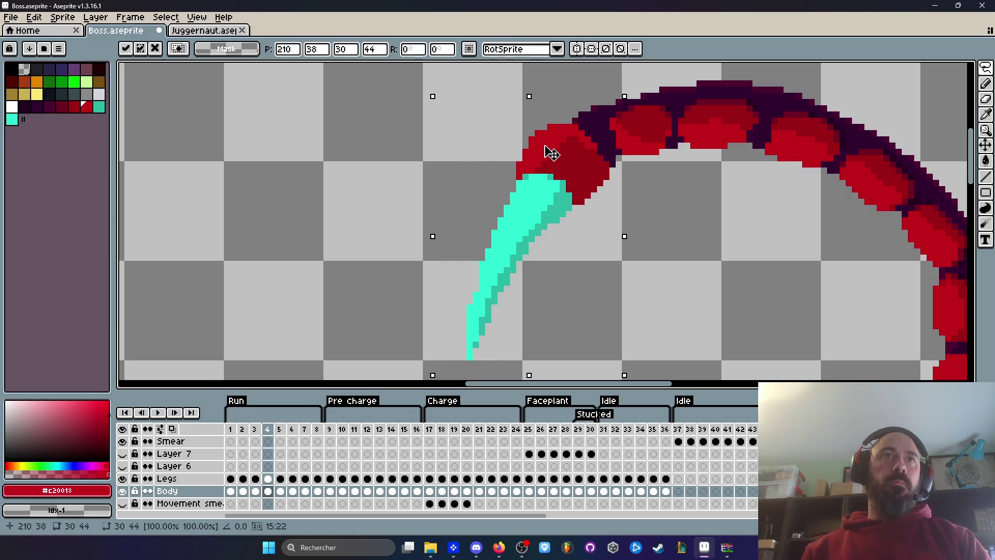
pyautogui.click(389, 188)
pyautogui.press('Return')
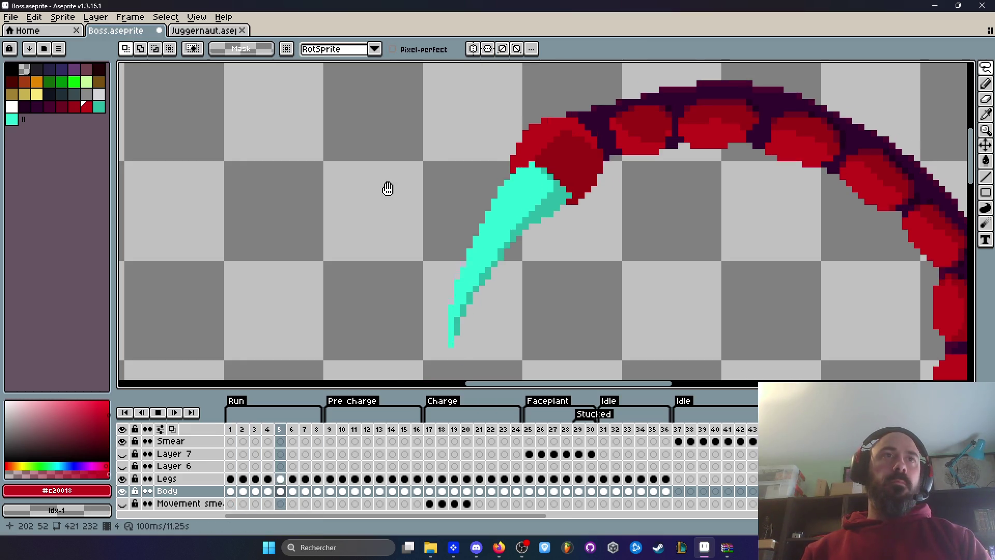
pyautogui.press('Return')
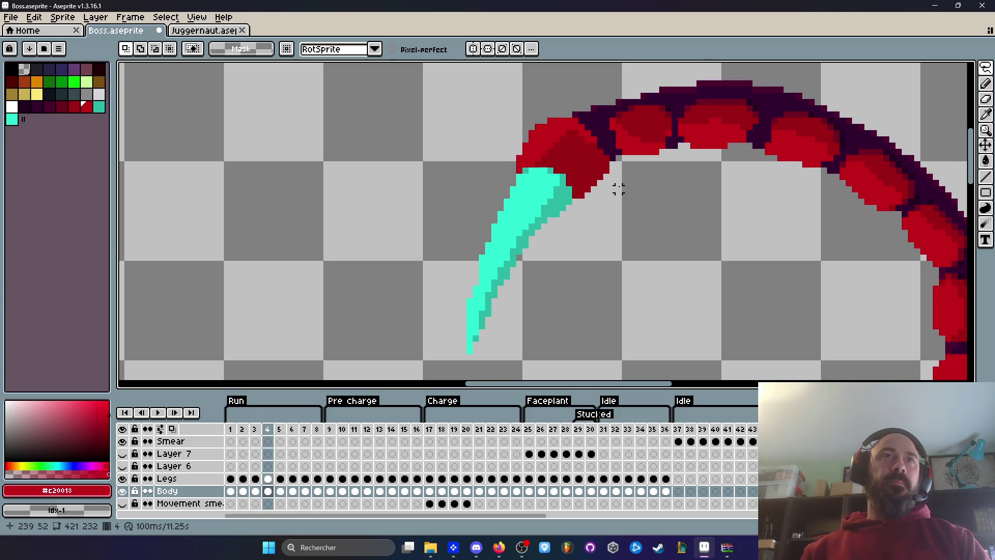
# Nudge frame 4's stinger one pixel left, replay the run, then undo the last step
pyautogui.moveTo(612, 165)
pyautogui.mouseDown()
pyautogui.moveTo(485, 122)
pyautogui.moveTo(487, 372)
pyautogui.moveTo(619, 177)
pyautogui.moveTo(614, 164)
pyautogui.moveTo(584, 167)
pyautogui.mouseUp()
pyautogui.press('Return')
pyautogui.hotkey('ctrl', 'd')
pyautogui.press('Return')
pyautogui.scroll(-1, 374, 188)
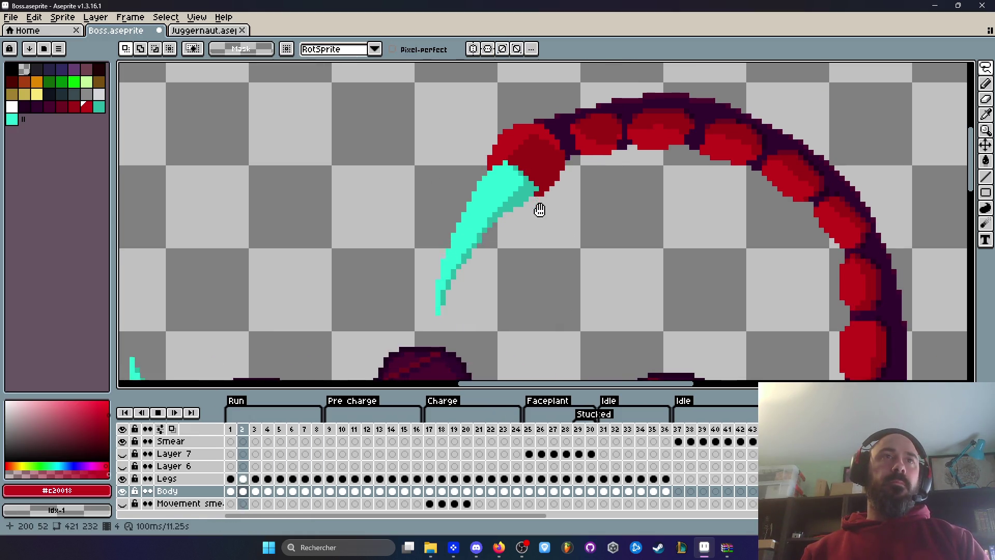
pyautogui.scroll(-2, 586, 244)
pyautogui.press('Return')
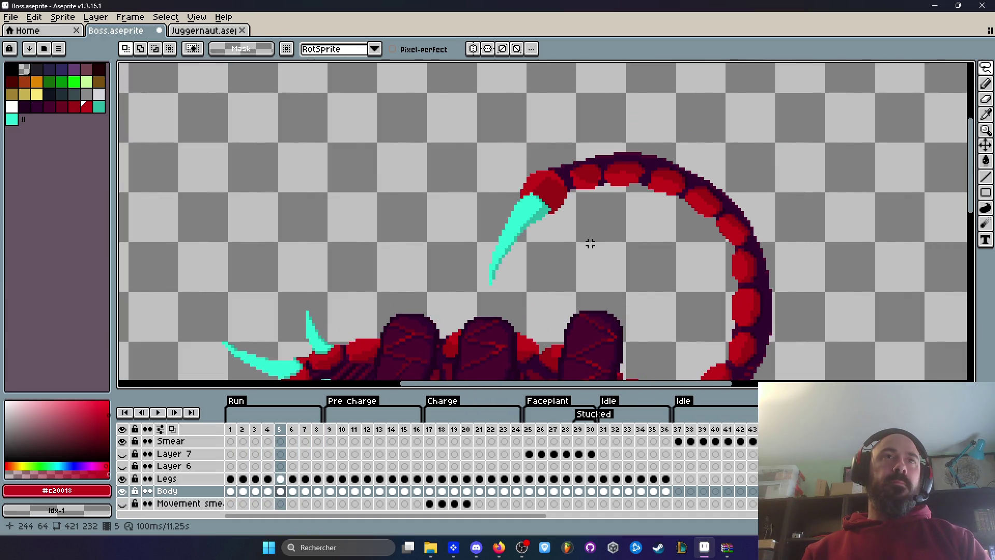
pyautogui.hotkey('ctrl', 'z')
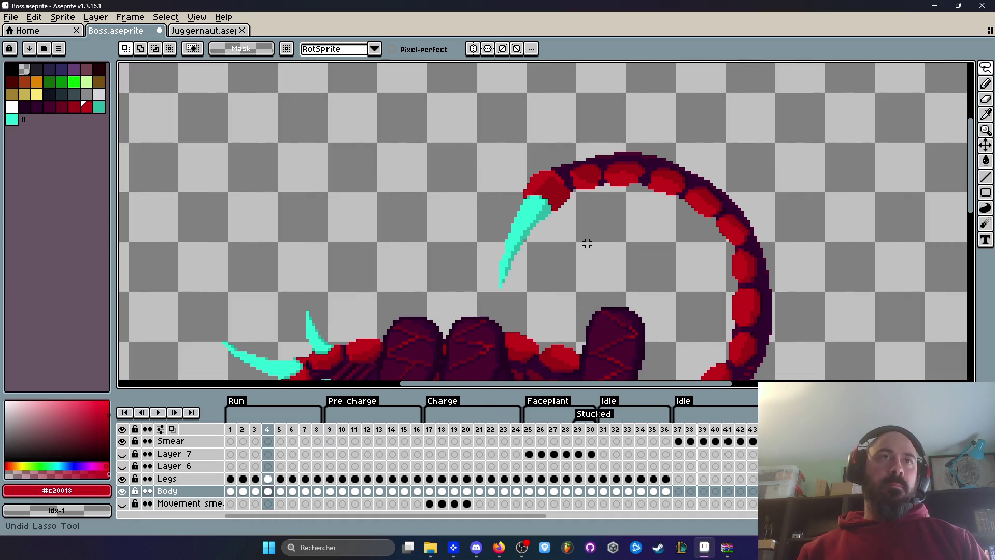
# Compare the stinger on run frames 8, 4 and 5, ending on frame 8
pyautogui.click(318, 430)
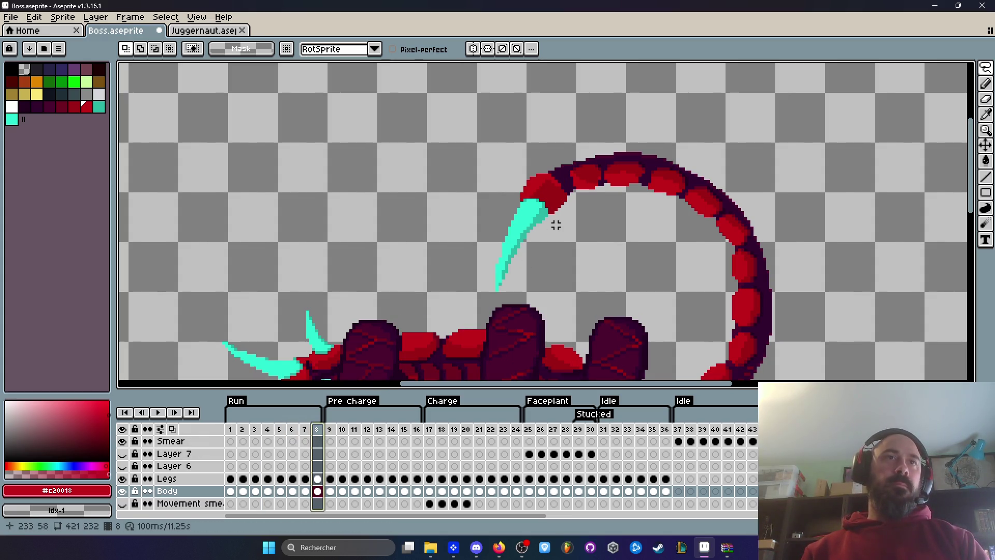
pyautogui.press('Left')
pyautogui.press('Left')
pyautogui.press('Left')
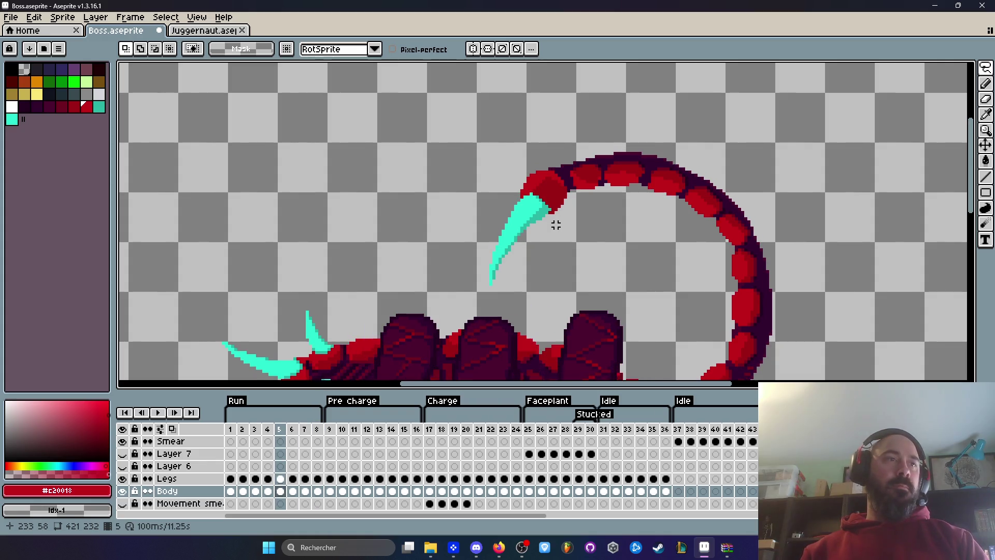
pyautogui.press('Right')
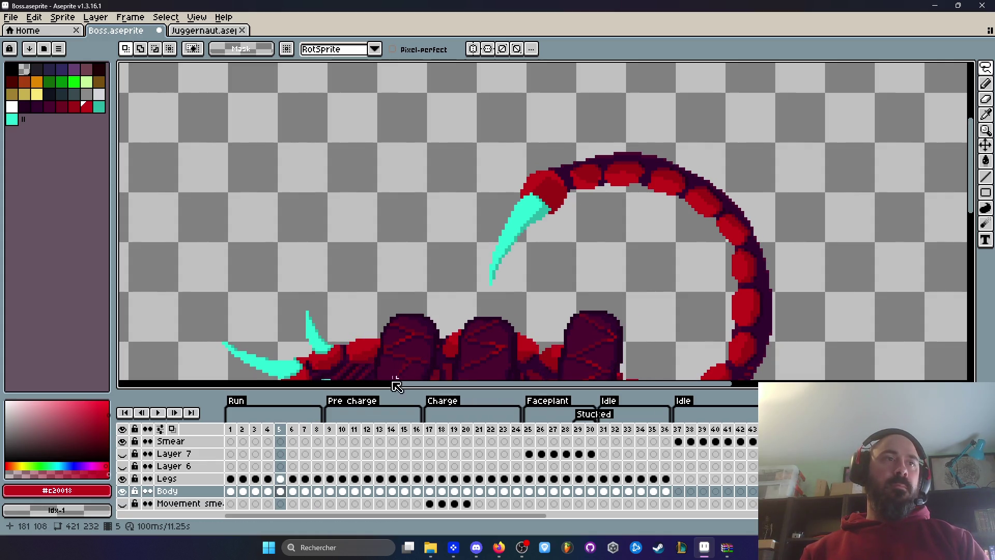
pyautogui.press('Left')
pyautogui.click(317, 430)
pyautogui.scroll(1, 577, 206)
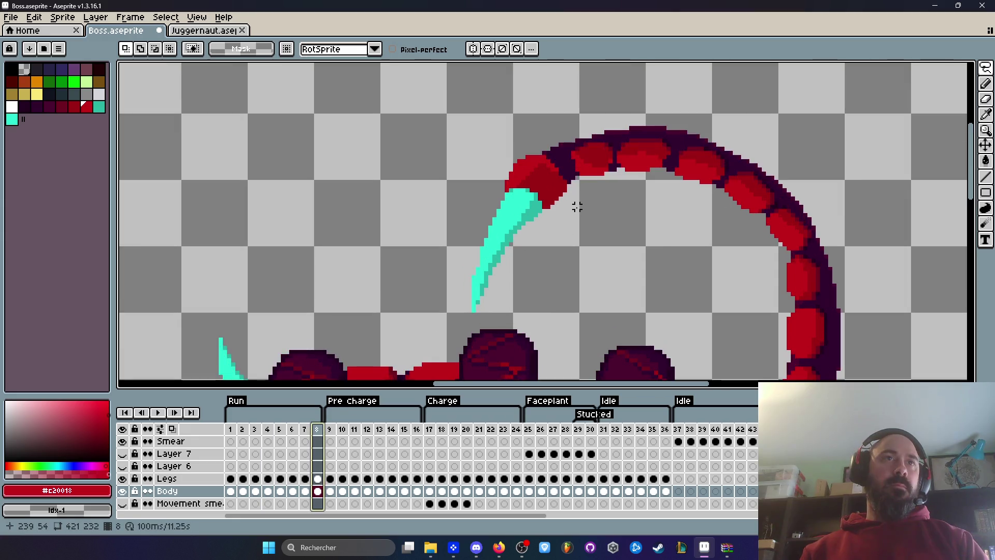
# Shift frame 8's stinger slightly up-left and check it against frame 4
pyautogui.hotkey('ctrl', 'z')
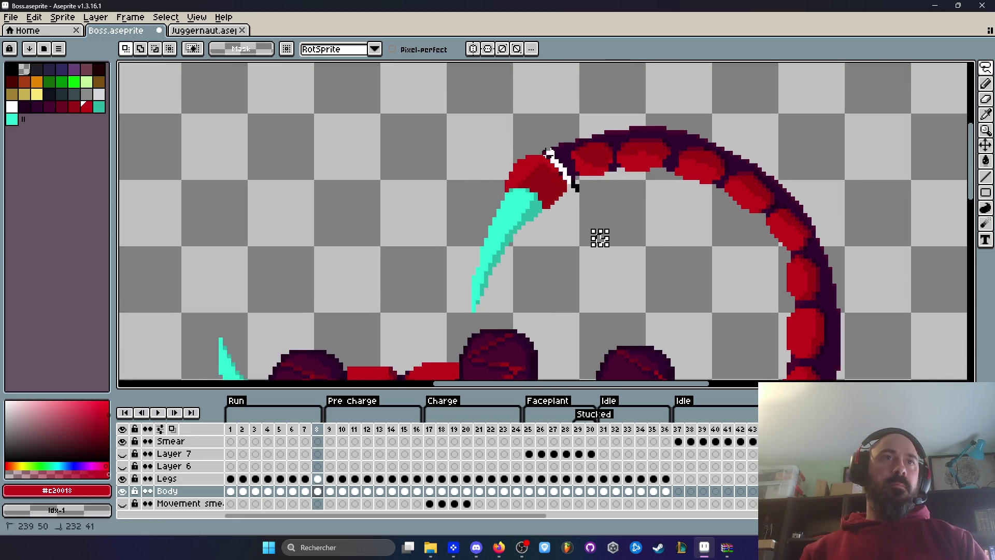
pyautogui.moveTo(556, 267); pyautogui.dragTo(576, 231)
pyautogui.moveTo(545, 192); pyautogui.dragTo(541, 188)
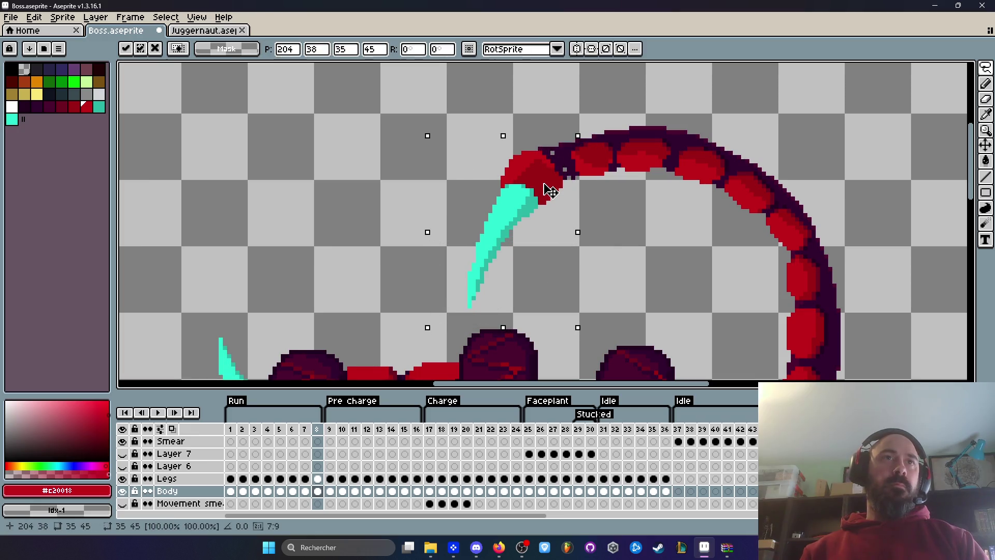
pyautogui.hotkey('ctrl', 'd')
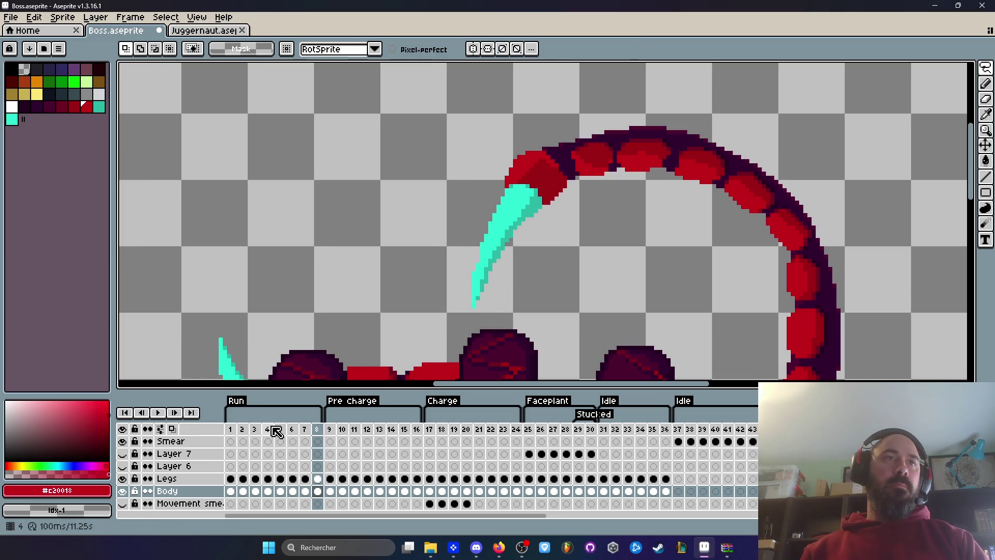
pyautogui.click(272, 429)
pyautogui.click(321, 429)
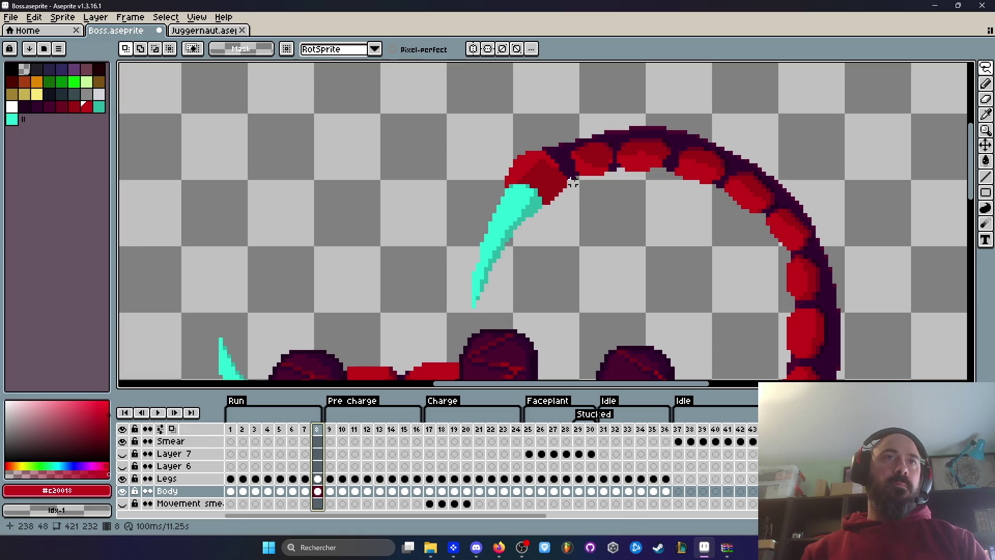
# Reselect frame 8's stinger, shift it slightly right, and compare with frame 4 again
pyautogui.moveTo(464, 315); pyautogui.dragTo(464, 314)
pyautogui.hotkey('ctrl', 'd')
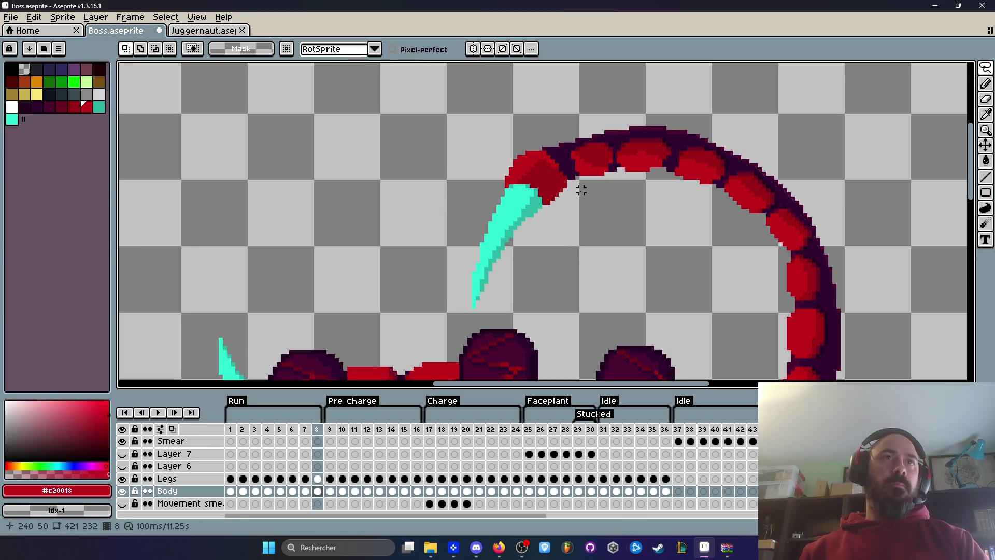
pyautogui.click(544, 178)
pyautogui.moveTo(569, 189); pyautogui.dragTo(551, 179)
pyautogui.click(619, 231)
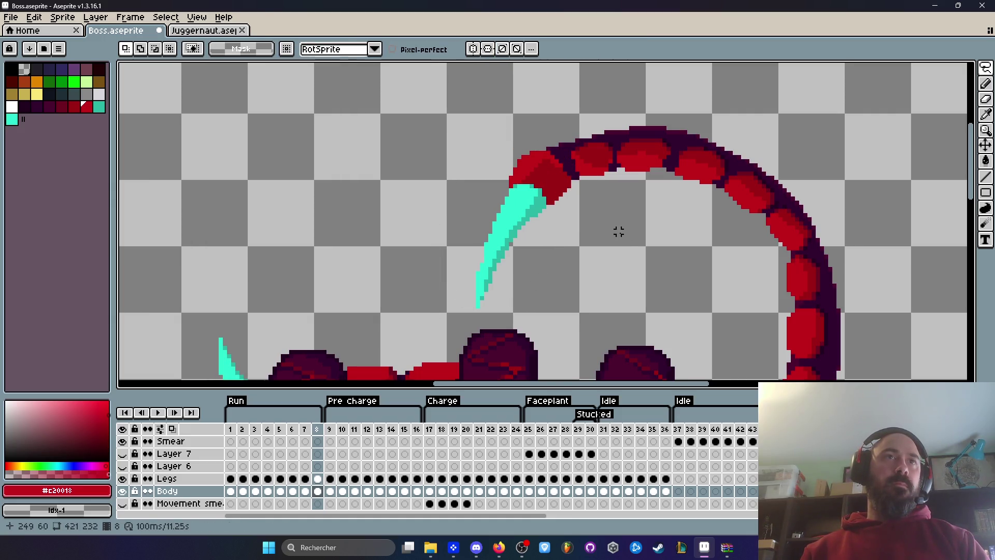
pyautogui.click(269, 432)
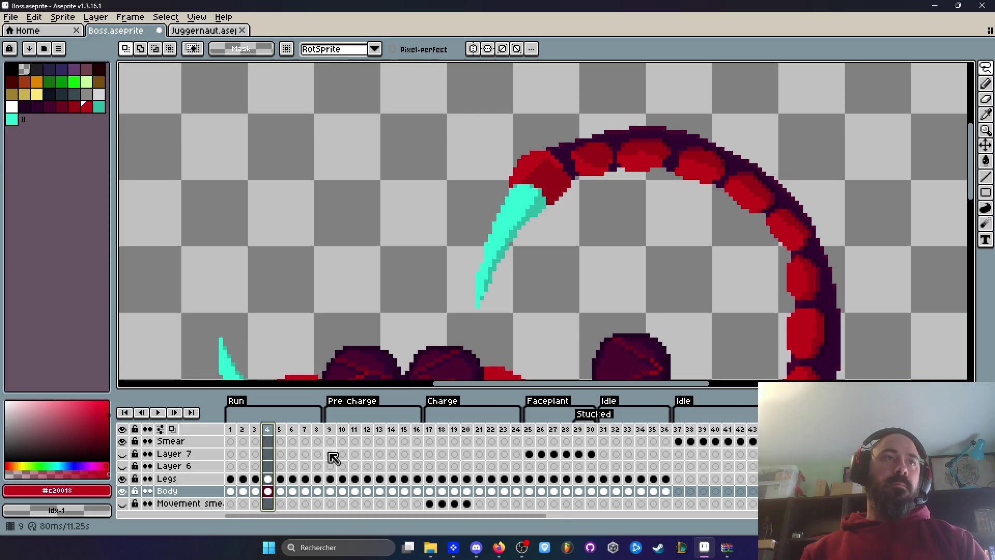
pyautogui.click(319, 432)
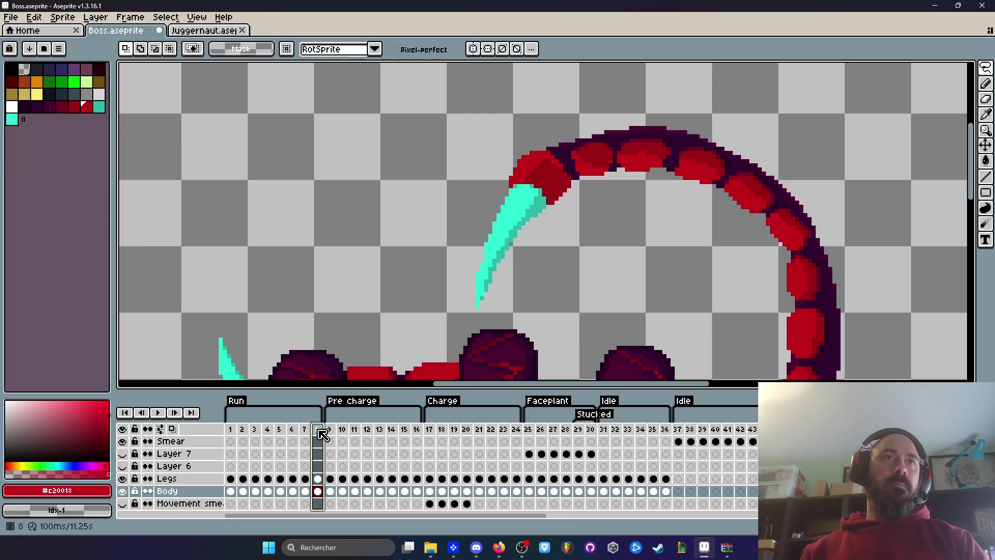
# Show run frame 4 with the pencil tool, zoomed in on the stinger base
pyautogui.click(268, 433)
pyautogui.press('b')
pyautogui.scroll(5, 539, 187)
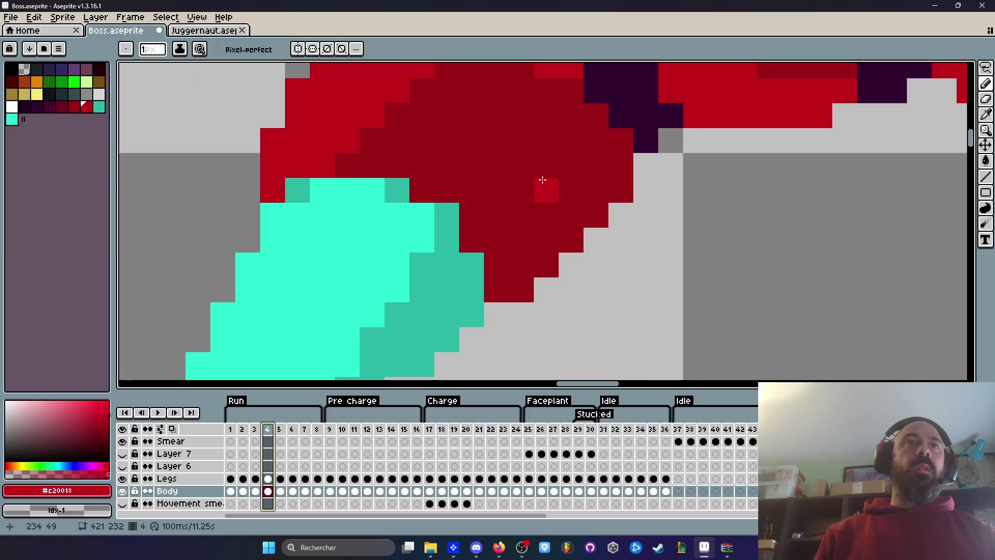
# Compare the stinger on run frames 8, 1 and 2
pyautogui.click(319, 432)
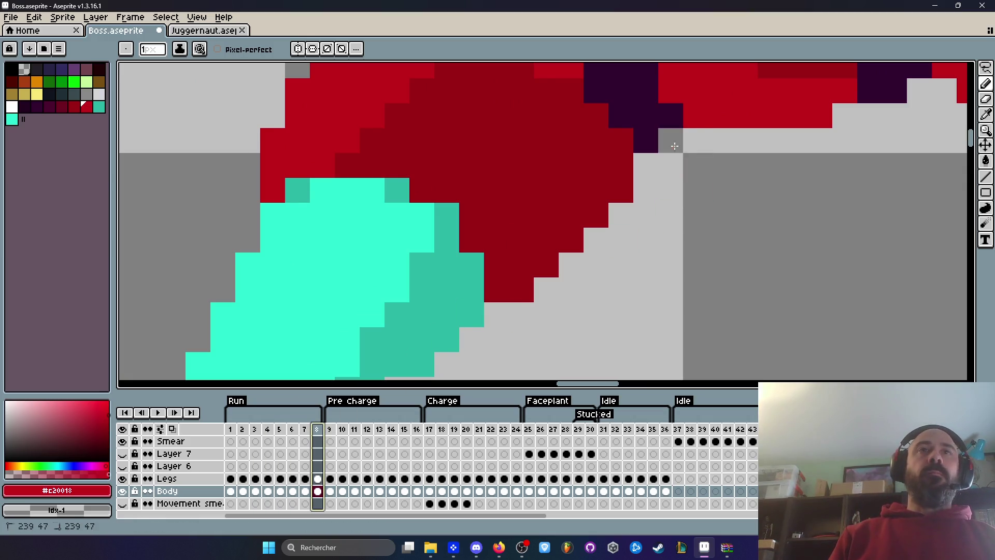
pyautogui.scroll(-3, 668, 142)
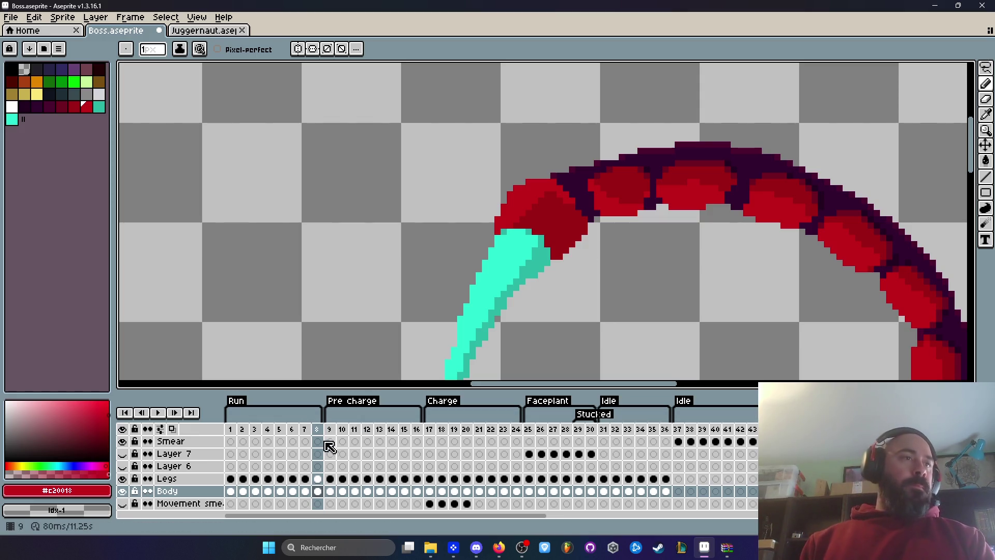
pyautogui.click(232, 430)
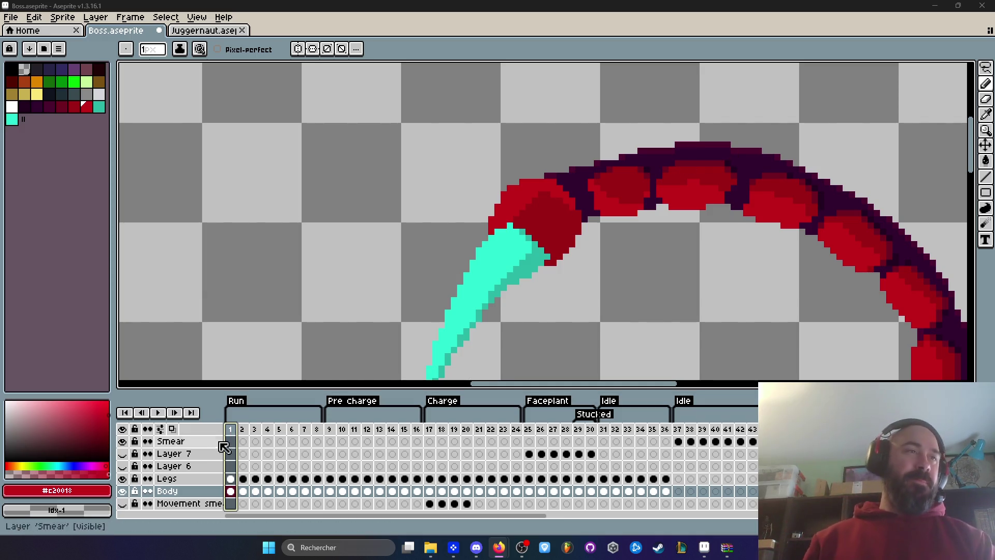
pyautogui.click(244, 429)
pyautogui.scroll(-2, 524, 255)
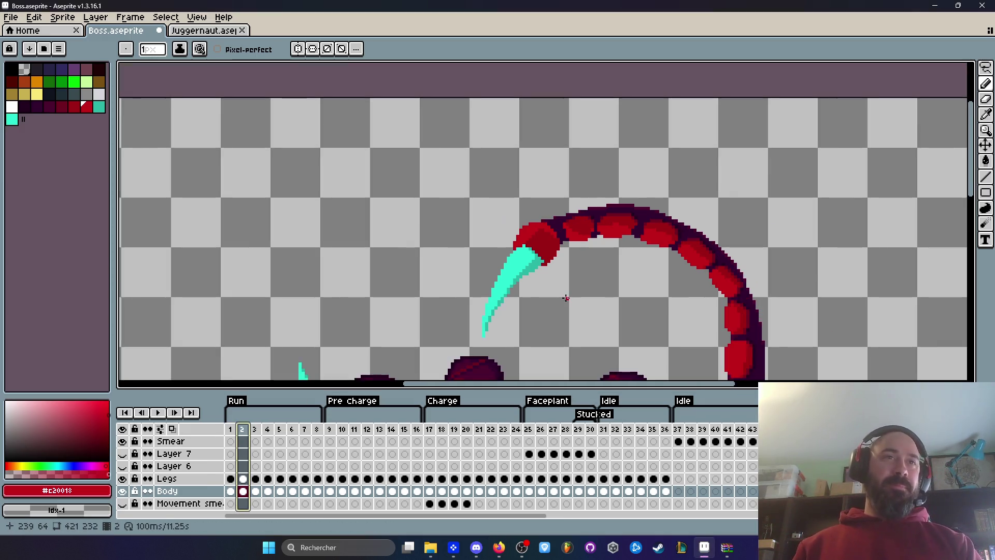
pyautogui.scroll(1, 544, 274)
# Step through frames 3 and 4, settling on run frame 3 zoomed onto the tail arc
pyautogui.press('Right')
pyautogui.press('Right')
pyautogui.press('Right')
pyautogui.press('Left')
pyautogui.press('Left')
pyautogui.press('Right')
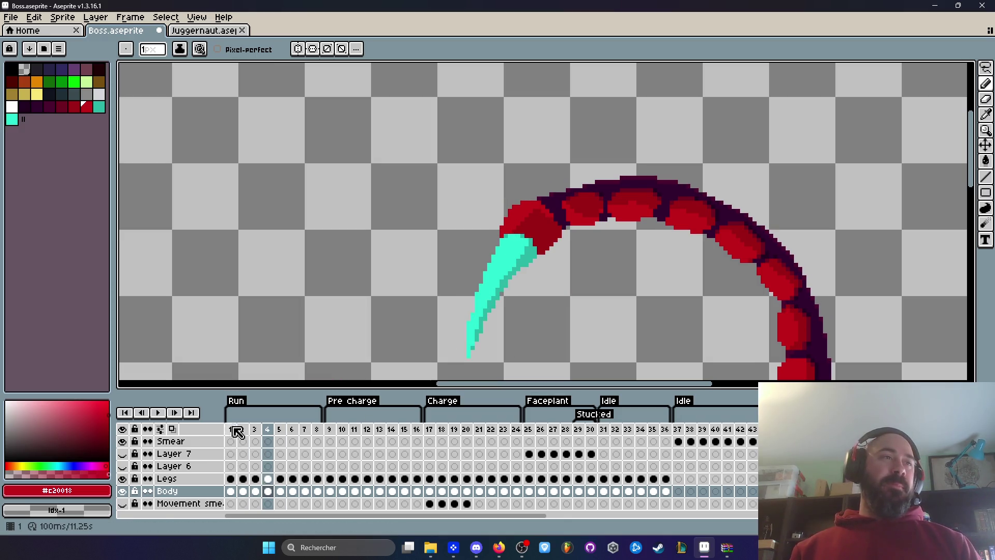
pyautogui.click(231, 429)
pyautogui.scroll(-1, 546, 293)
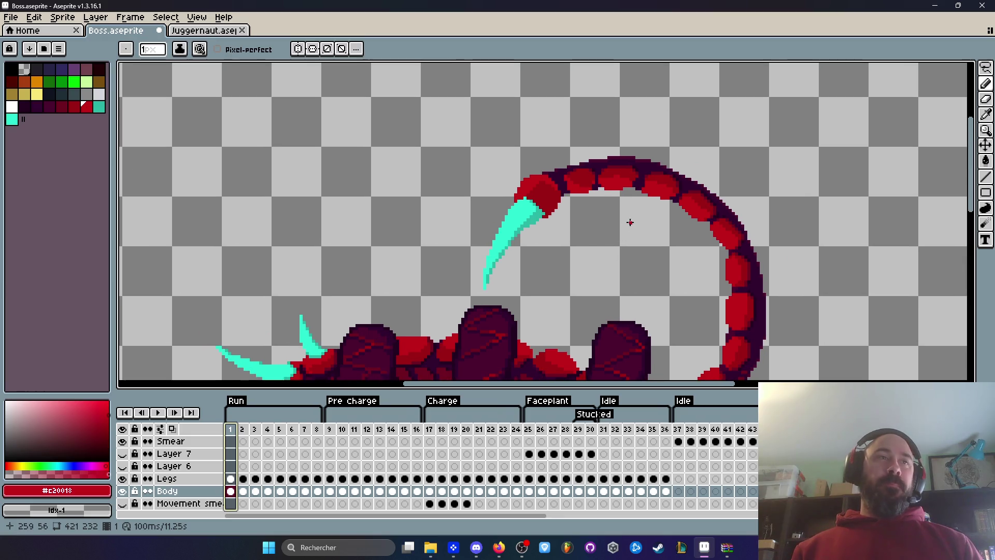
pyautogui.press('Right')
pyautogui.press('Right')
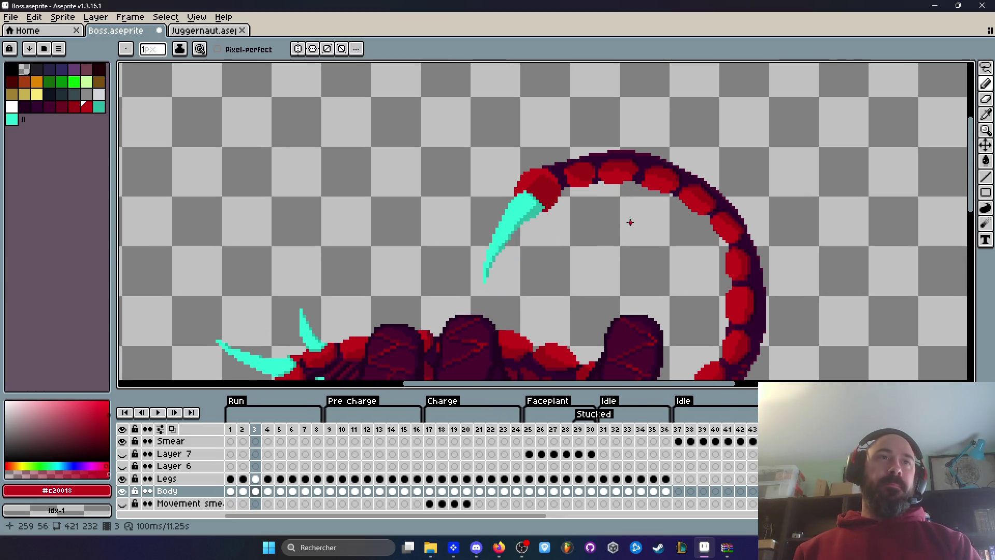
pyautogui.scroll(3, 630, 222)
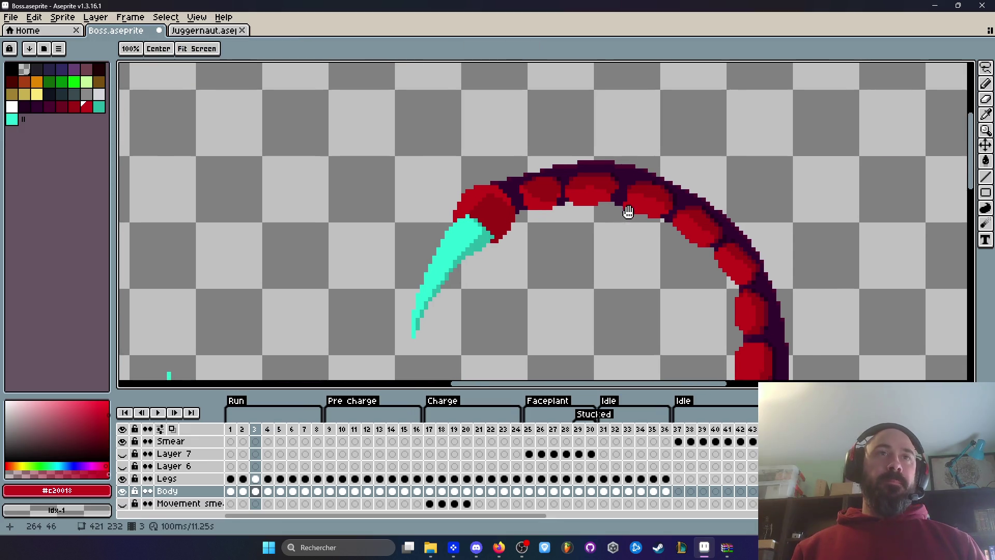
# Lasso the stinger and tail tip, nudge it sideways, then undo the attempt
pyautogui.moveTo(613, 201)
pyautogui.mouseDown()
pyautogui.moveTo(456, 140)
pyautogui.moveTo(324, 366)
pyautogui.moveTo(589, 266)
pyautogui.moveTo(589, 194)
pyautogui.mouseUp()
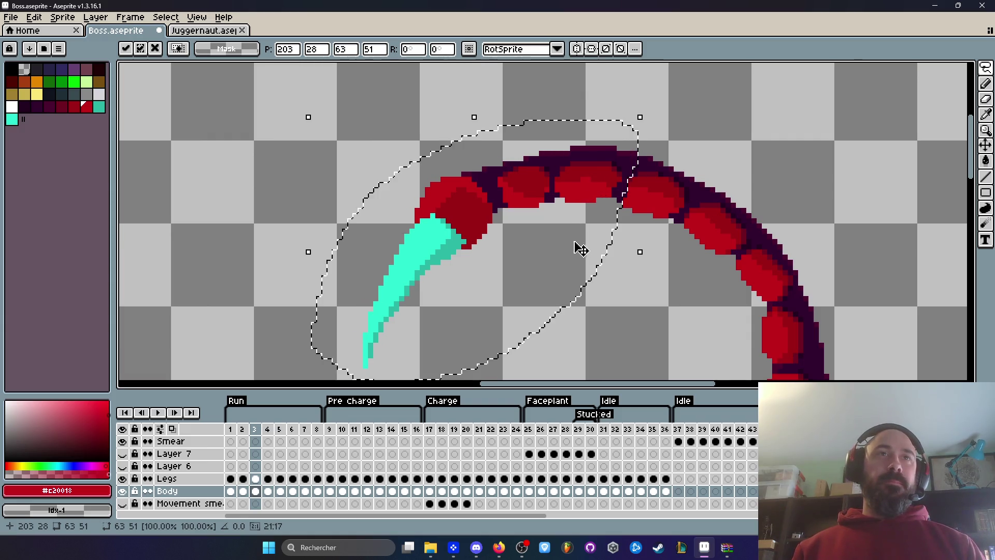
pyautogui.hotkey('ctrl', 'd')
pyautogui.scroll(-2, 583, 263)
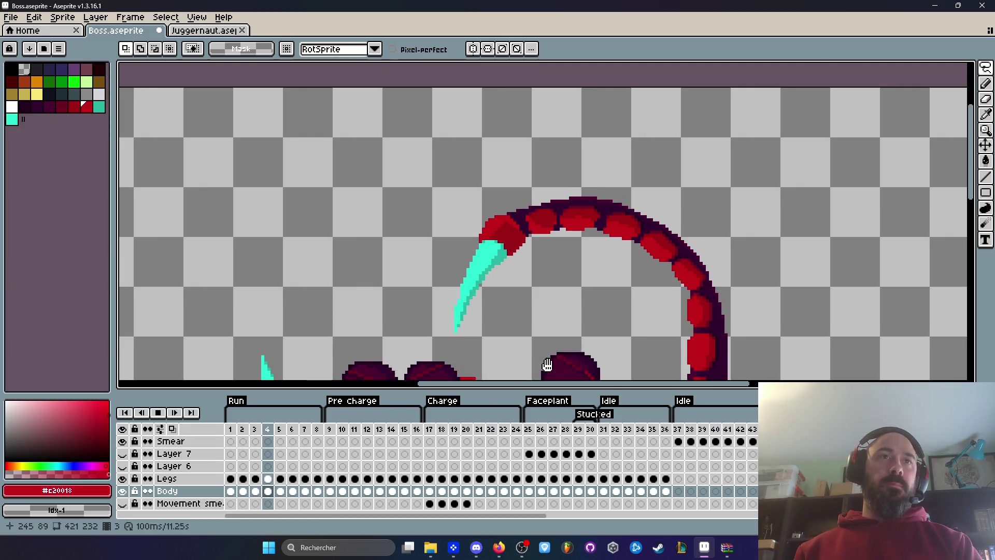
pyautogui.scroll(-1, 661, 283)
pyautogui.press('Return')
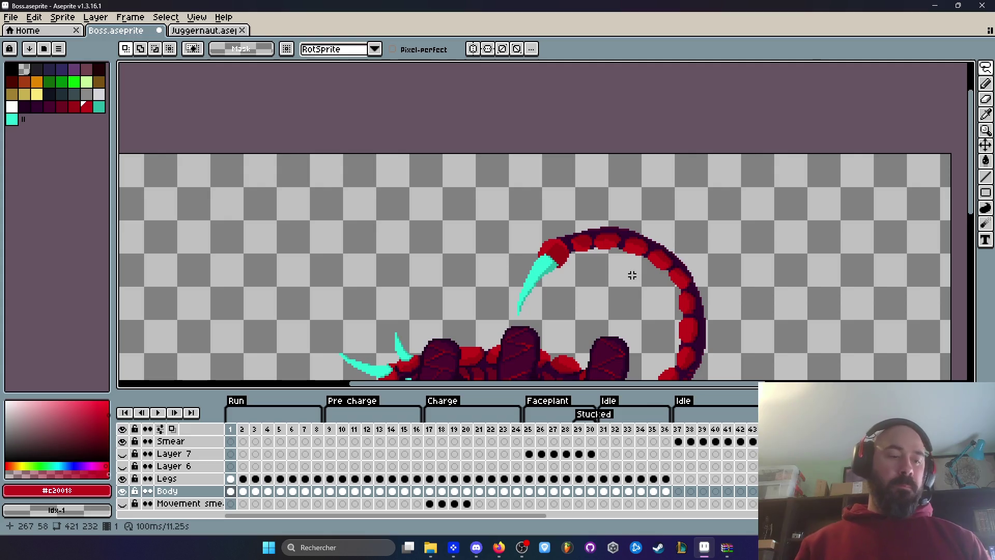
pyautogui.hotkey('ctrl', 'z')
pyautogui.hotkey('ctrl', 'z')
pyautogui.hotkey('ctrl', 'z')
pyautogui.hotkey('ctrl', 'z')
pyautogui.hotkey('ctrl', 'z')
pyautogui.hotkey('ctrl', 'z')
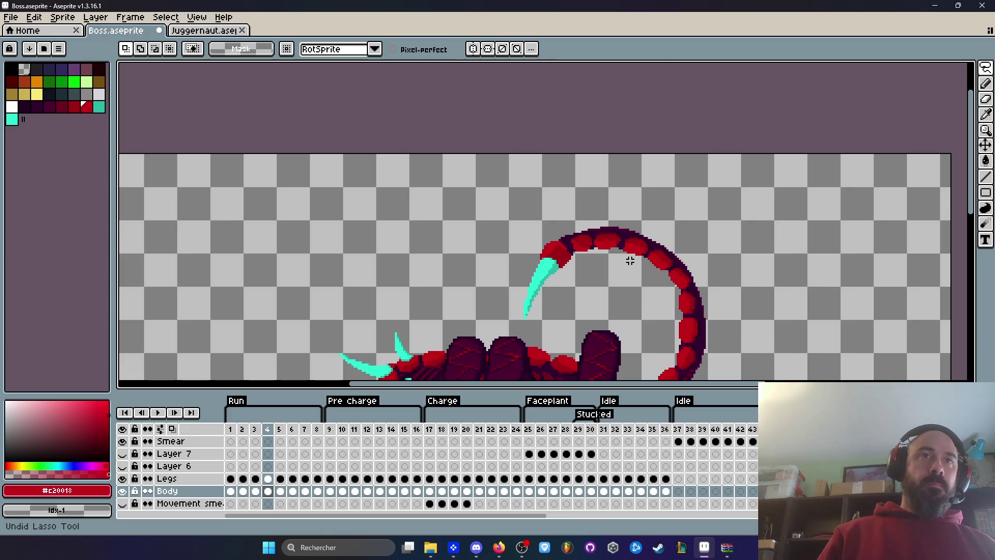
# Undo the remaining stinger edits on frame 8 and play the run animation from frame 1
pyautogui.click(322, 435)
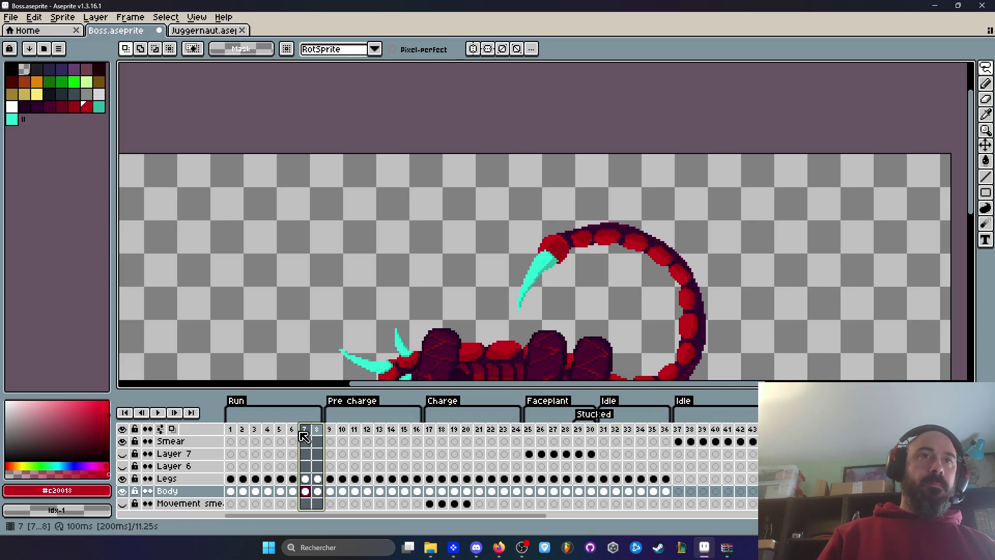
pyautogui.hotkey('ctrl', 'z')
pyautogui.hotkey('ctrl', 'z')
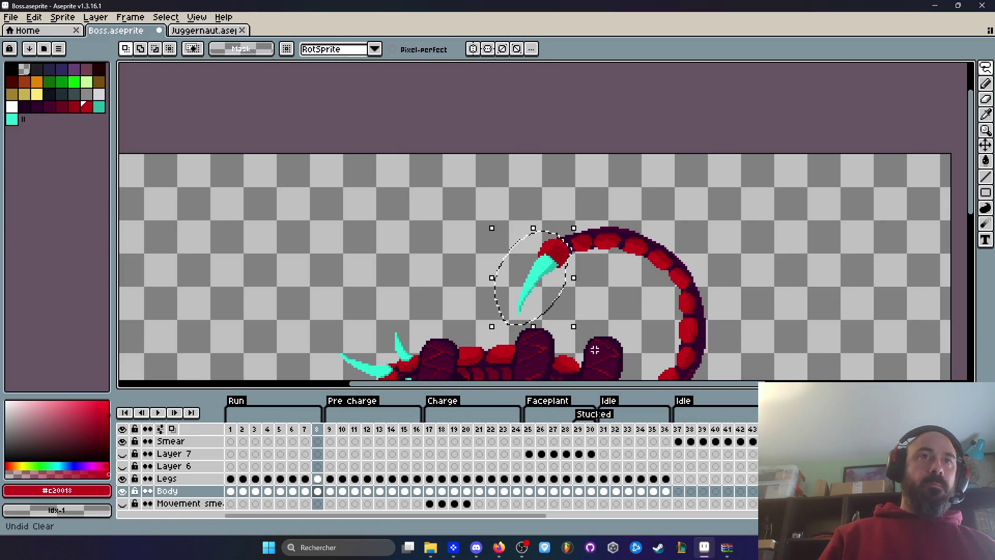
pyautogui.hotkey('ctrl', 'z')
pyautogui.hotkey('ctrl', 'z')
pyautogui.hotkey('ctrl', 'z')
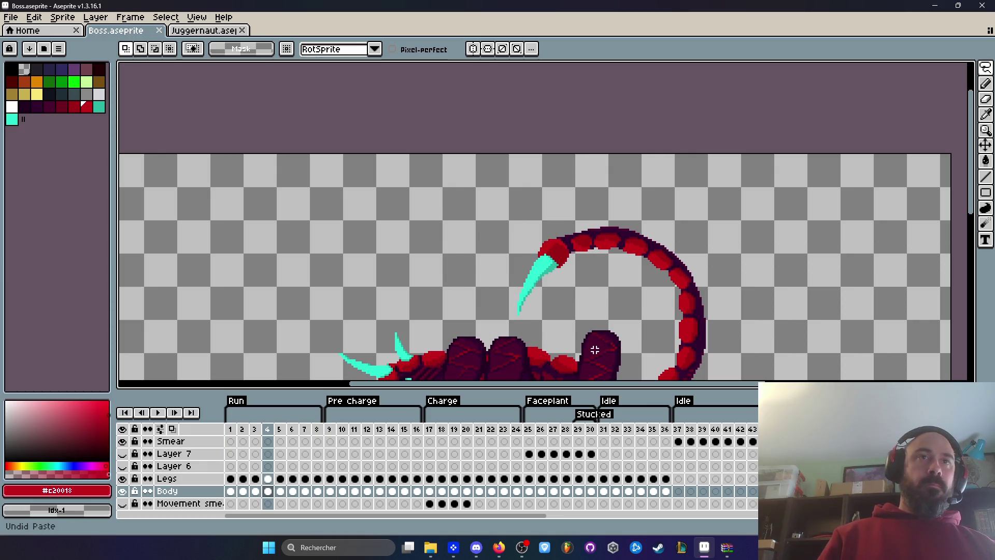
pyautogui.hotkey('ctrl', 'z')
pyautogui.hotkey('ctrl', 'z')
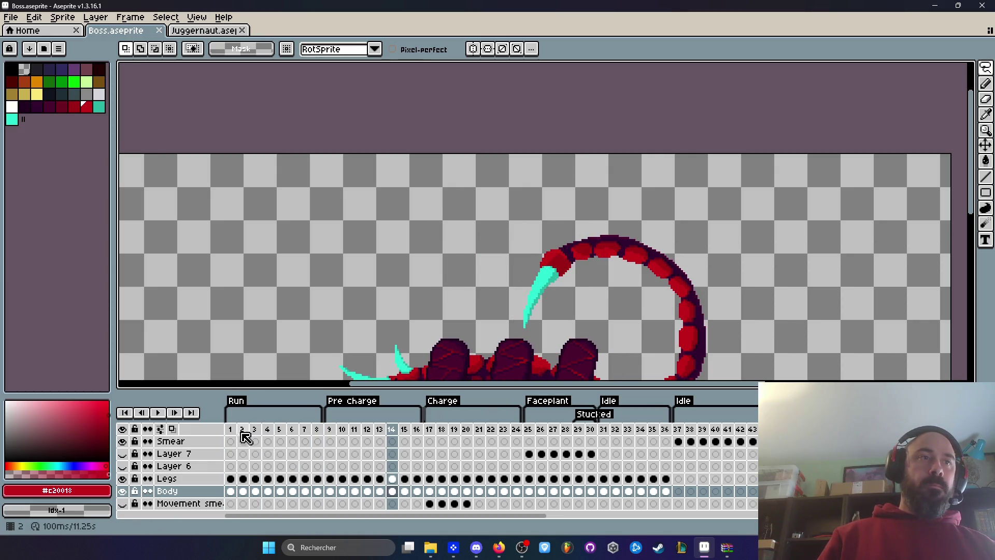
pyautogui.click(230, 429)
pyautogui.click(158, 412)
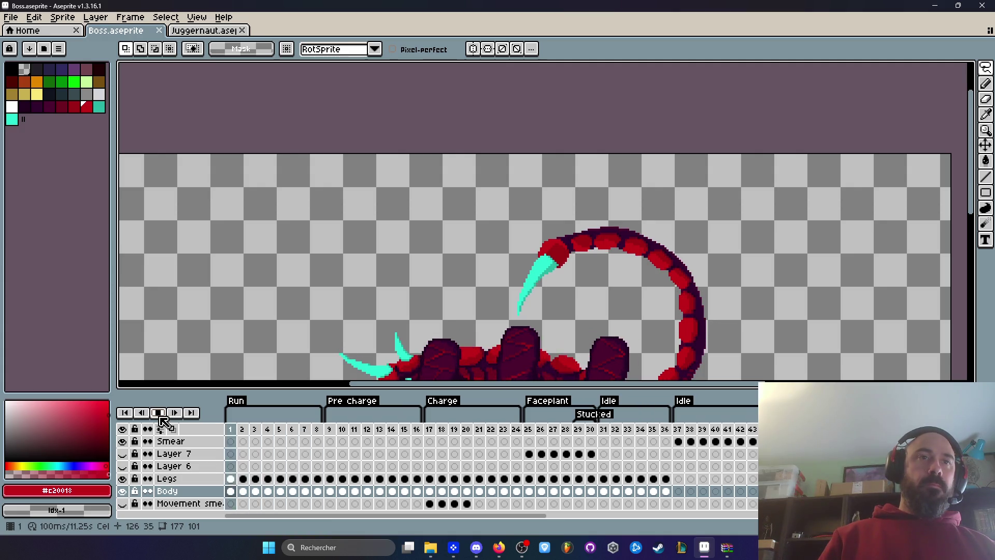
# Stop playback and step through run frames 3, 1 and 2 to compare the tail
pyautogui.click(158, 412)
pyautogui.scroll(-2, 499, 239)
pyautogui.press('Left')
pyautogui.press('Left')
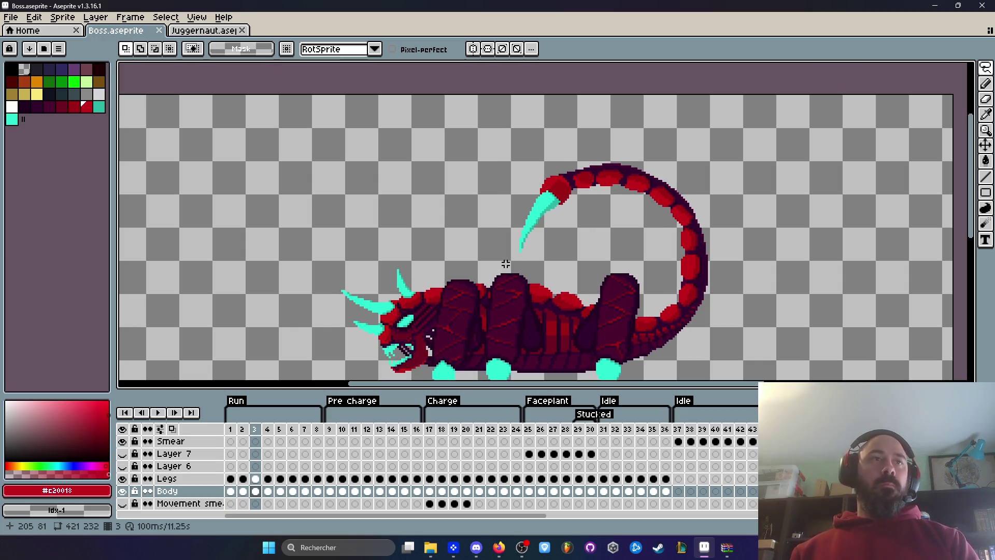
pyautogui.press('Left')
pyautogui.press('Left')
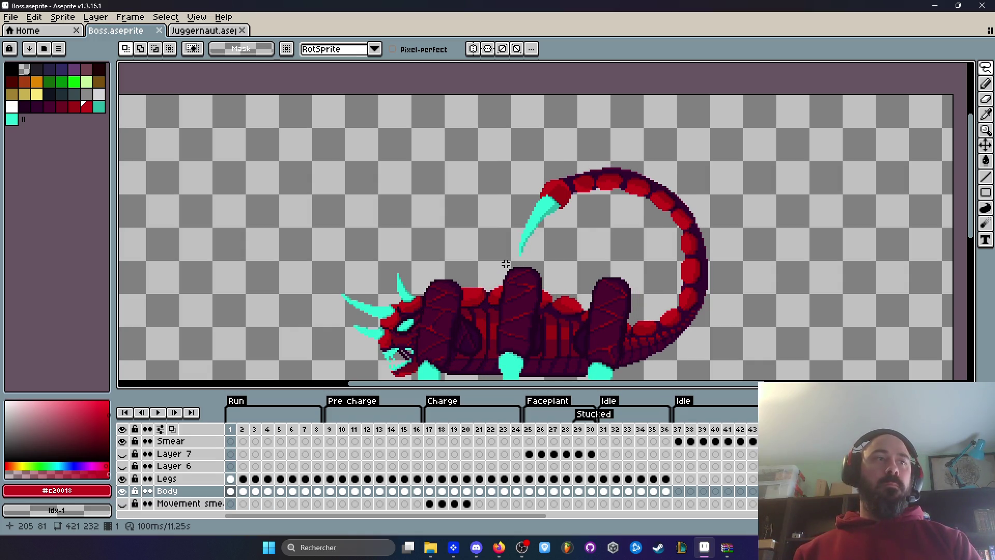
pyautogui.press('Right')
pyautogui.scroll(3, 710, 262)
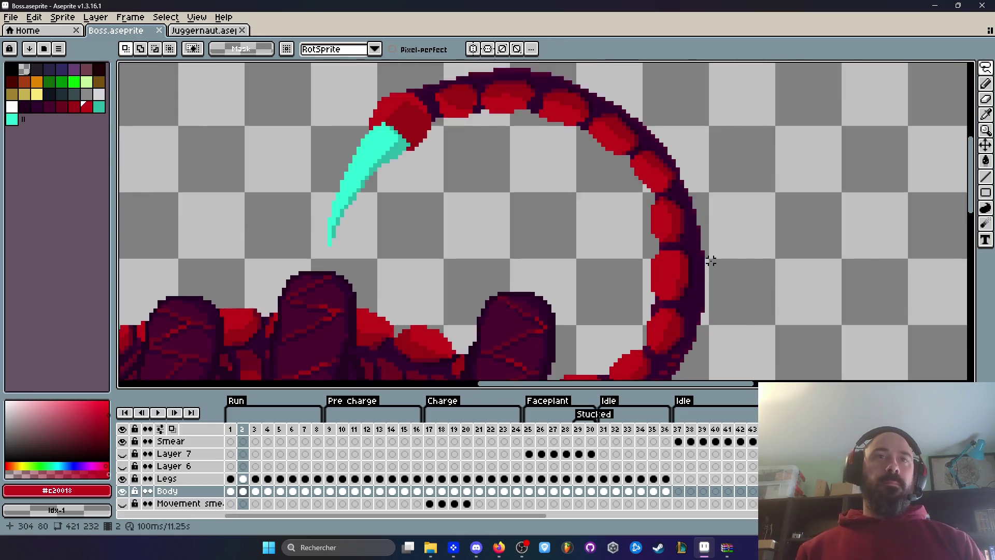
pyautogui.scroll(3, 710, 261)
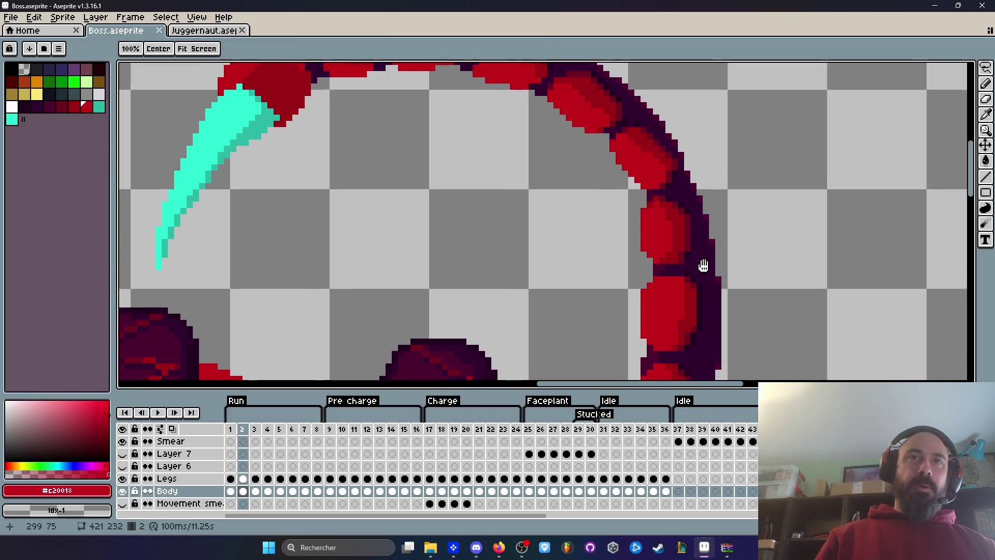
# On run frame 2, rectangle-select the tail arc and stinger and transform them into place
pyautogui.press('m')
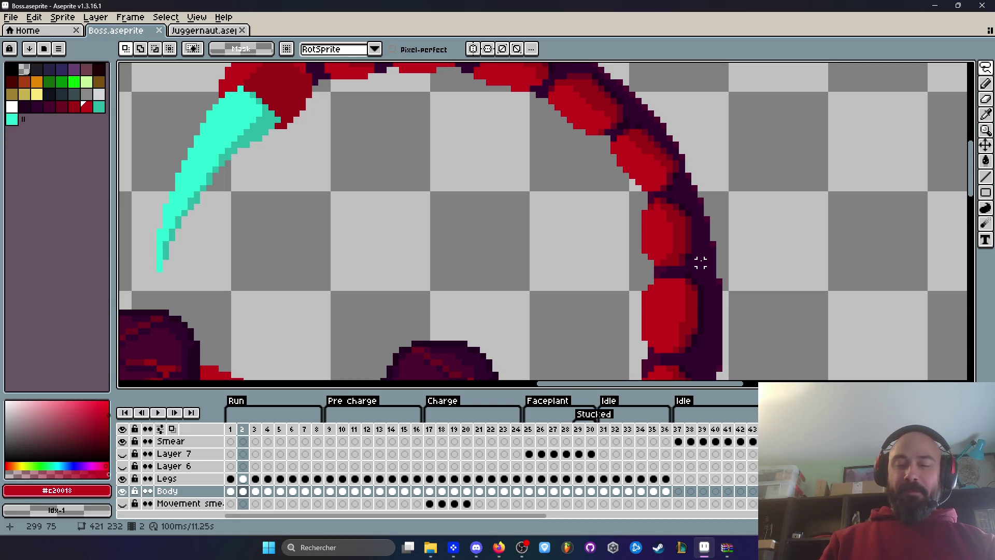
pyautogui.scroll(-2, 700, 263)
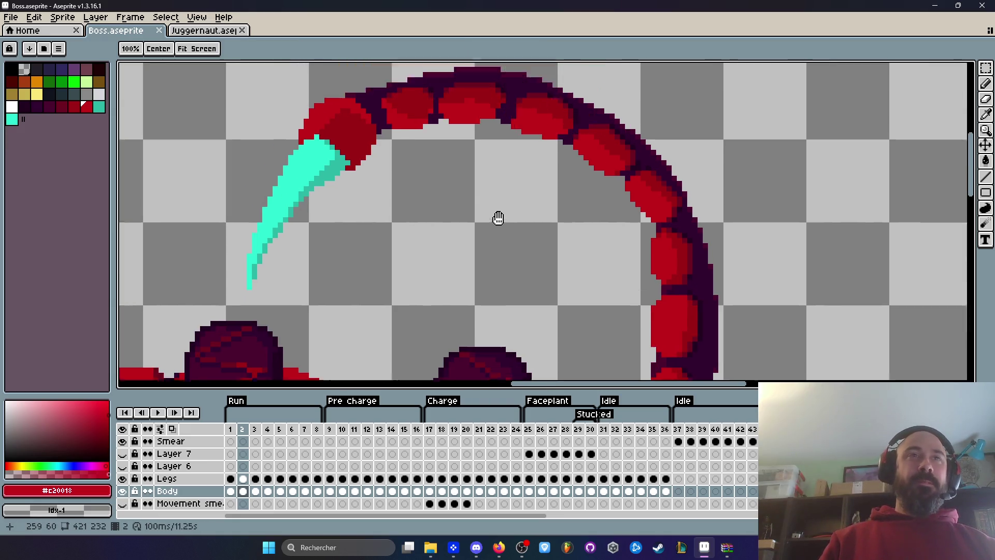
pyautogui.moveTo(278, 99)
pyautogui.mouseDown()
pyautogui.moveTo(710, 186)
pyautogui.moveTo(788, 301)
pyautogui.mouseUp()
pyautogui.scroll(1, 654, 259)
pyautogui.scroll(-1, 617, 270)
pyautogui.moveTo(230, 98)
pyautogui.mouseDown()
pyautogui.moveTo(249, 122)
pyautogui.moveTo(748, 309)
pyautogui.moveTo(752, 302)
pyautogui.mouseUp()
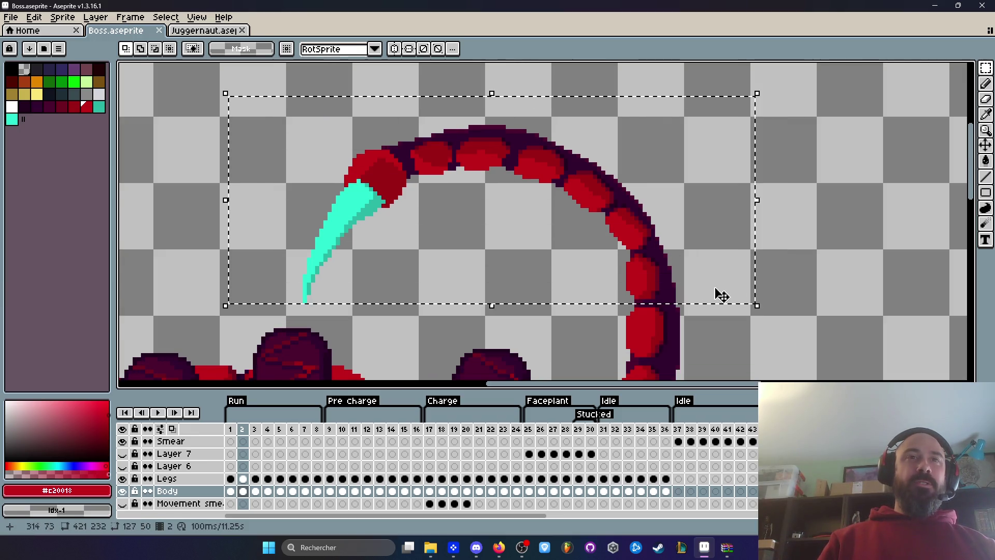
pyautogui.scroll(2, 657, 285)
pyautogui.click(654, 275)
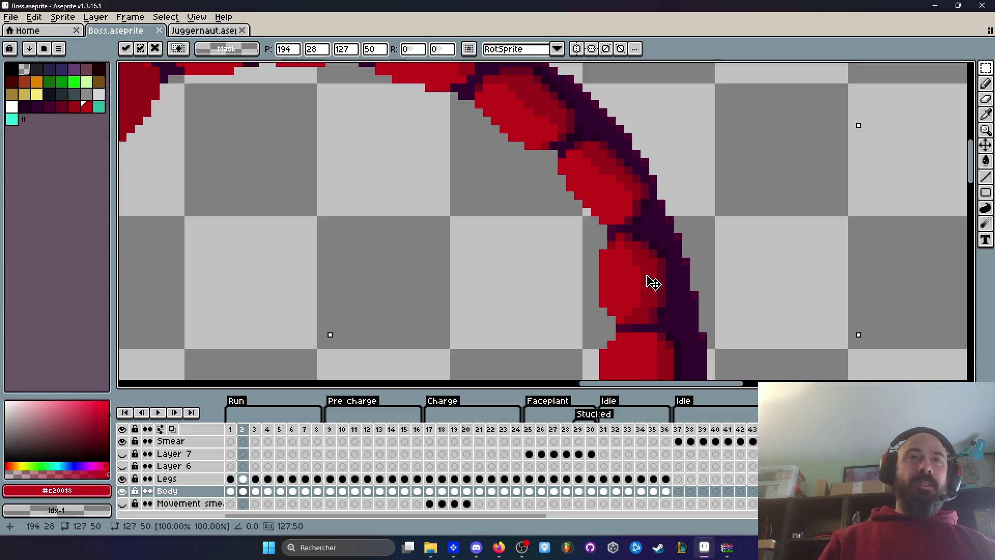
pyautogui.scroll(-2, 673, 264)
pyautogui.click(556, 354)
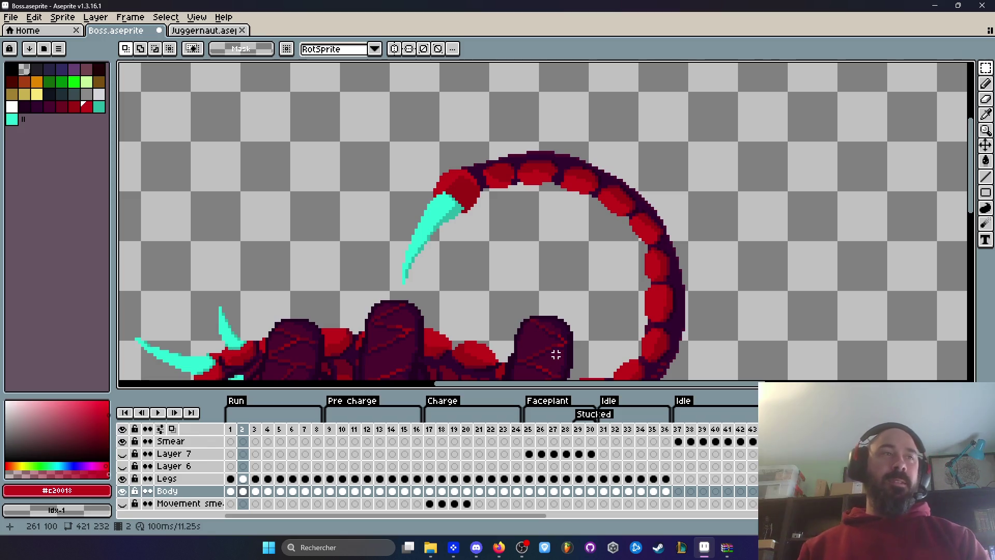
# Compare frames 1 and 2, then preview the run animation and stop on the first frame
pyautogui.press('Left')
pyautogui.press('Right')
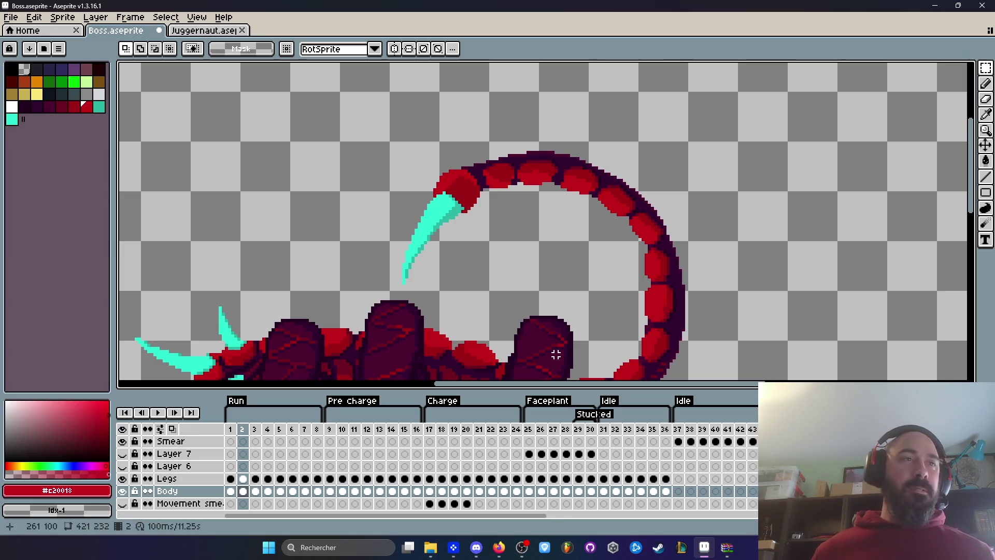
pyautogui.scroll(1, 552, 295)
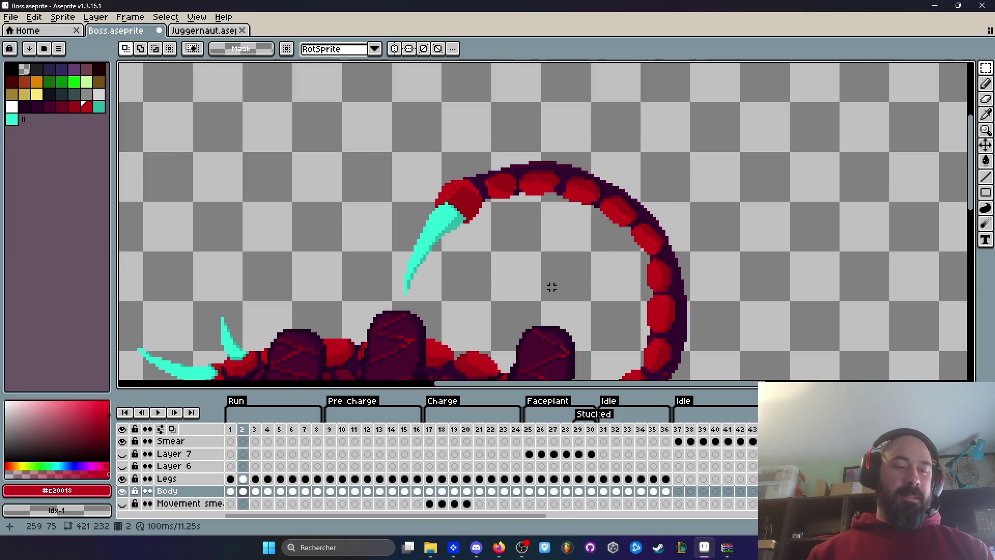
pyautogui.scroll(-1, 555, 291)
pyautogui.scroll(1, 602, 263)
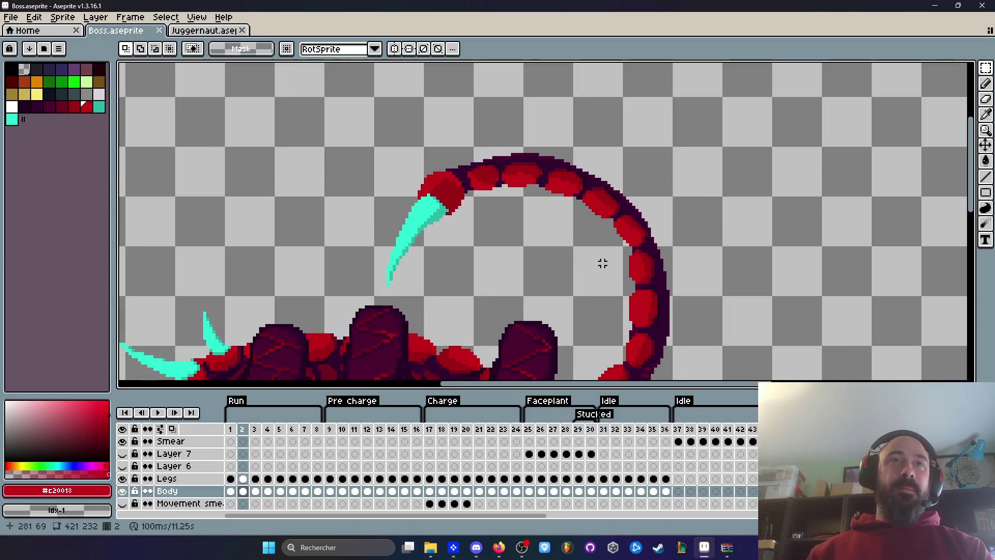
pyautogui.press('Return')
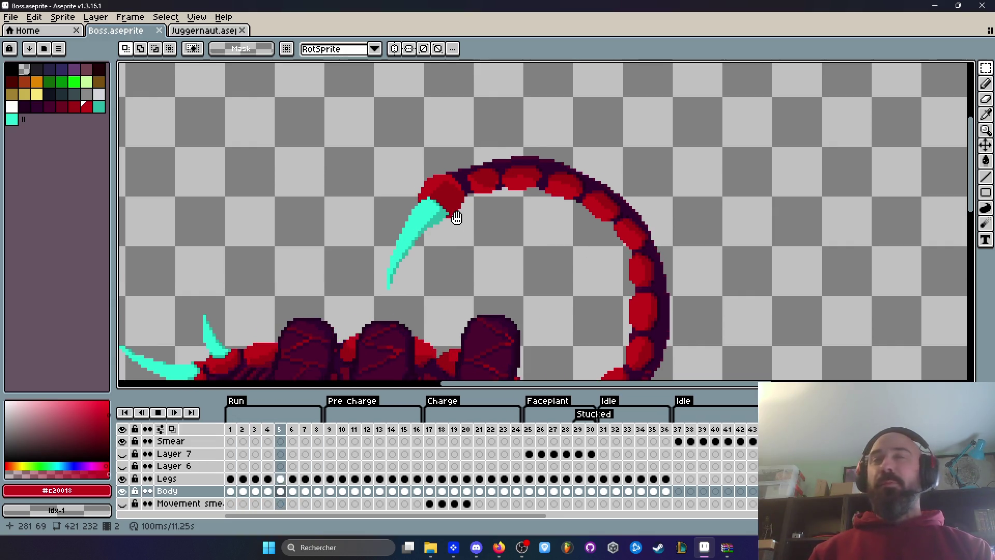
pyautogui.click(231, 431)
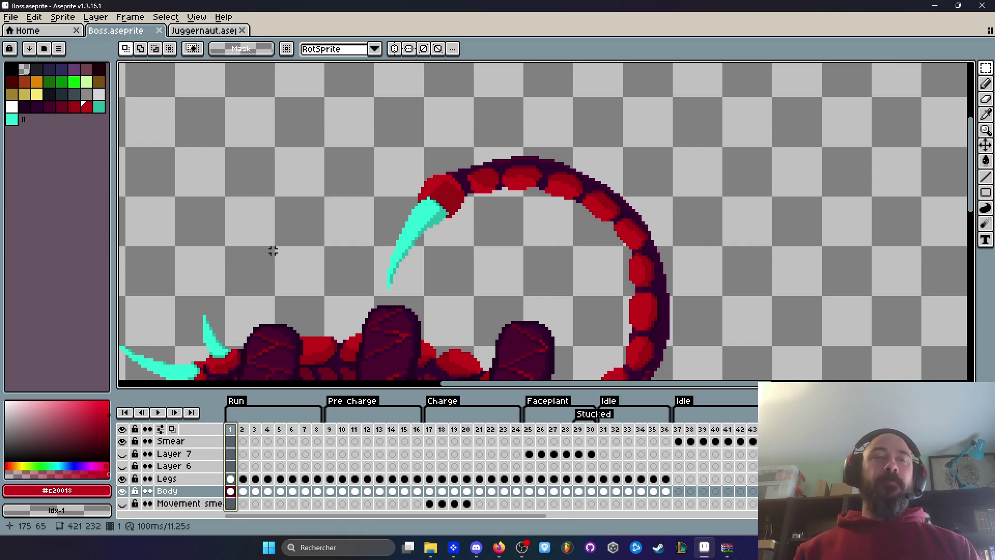
# Watch the run preview, then stop it
pyautogui.scroll(-2, 404, 145)
pyautogui.scroll(2, 381, 186)
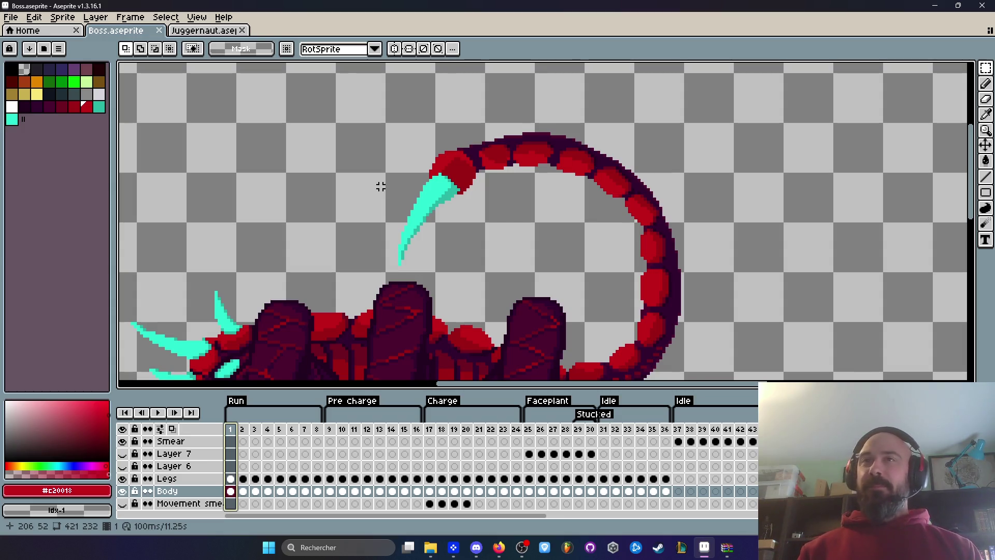
pyautogui.scroll(1, 526, 171)
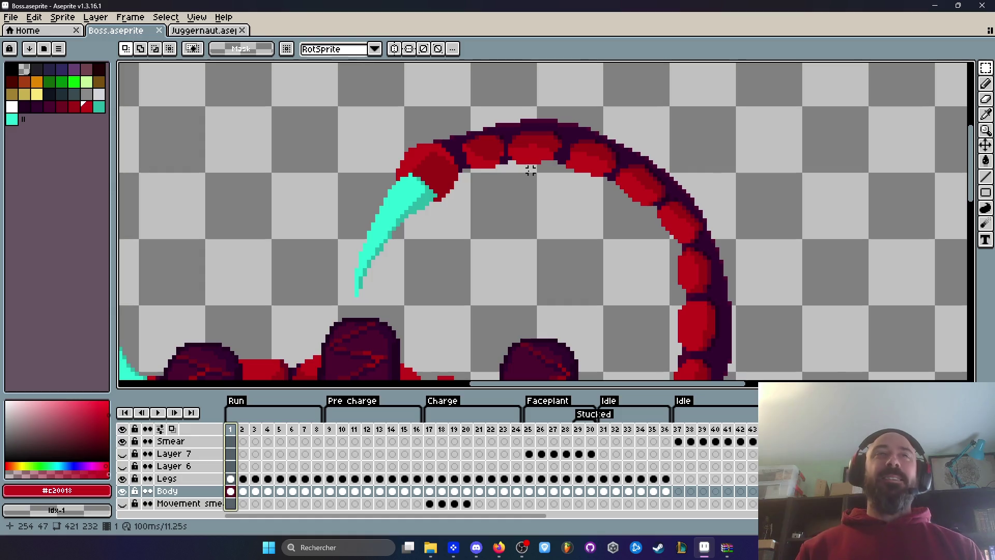
pyautogui.scroll(-1, 530, 171)
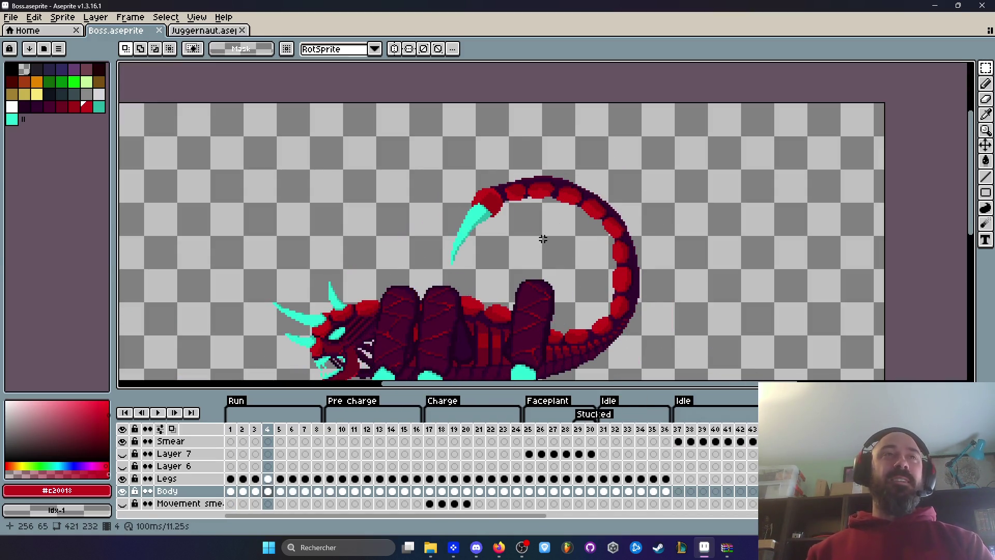
pyautogui.press('Return')
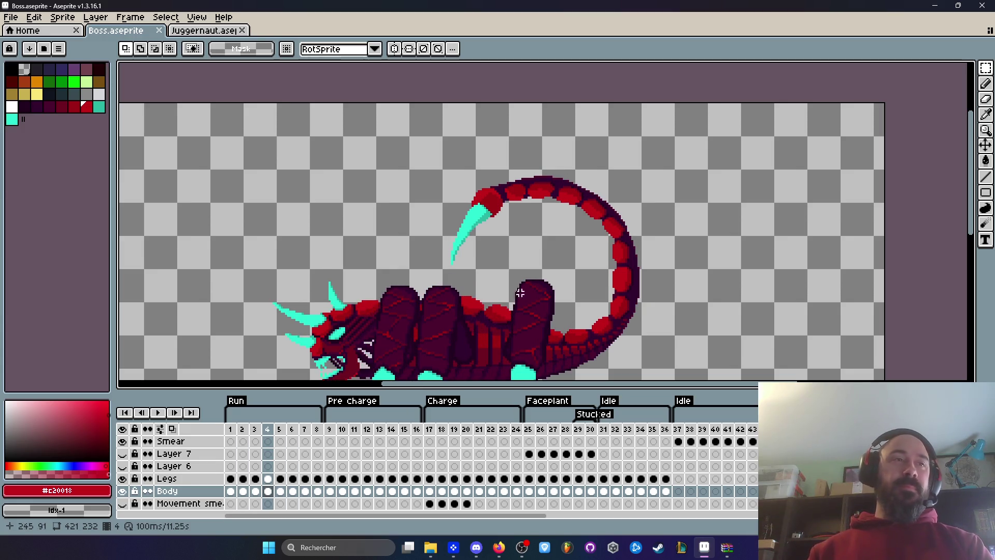
# Step through the run frames up to frame 6, then return to run frame 1
pyautogui.press('Right')
pyautogui.press('Left')
pyautogui.press('Right')
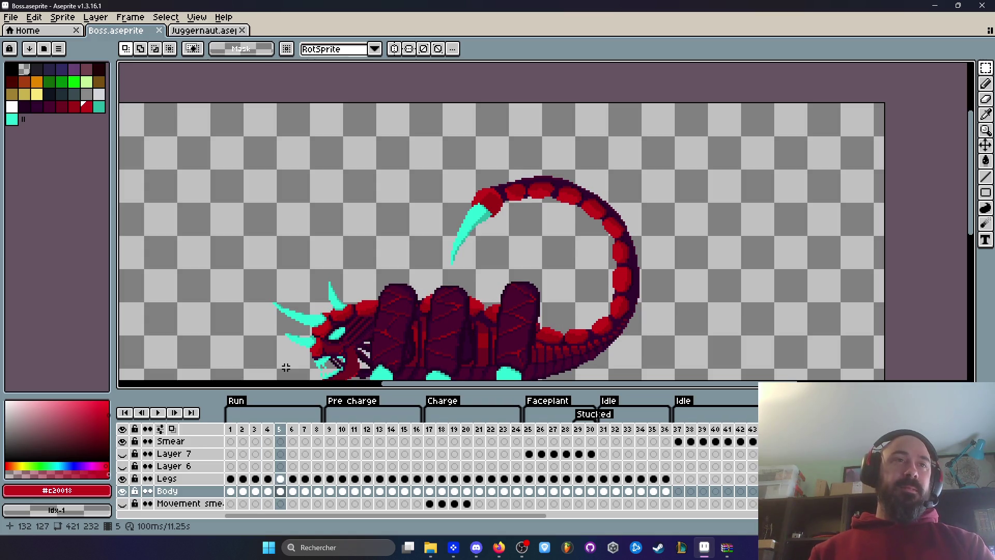
pyautogui.scroll(-3, 443, 319)
pyautogui.scroll(3, 436, 322)
pyautogui.press('Right')
pyautogui.press('Right')
pyautogui.press('Right')
pyautogui.press('Right')
pyautogui.press('Right')
pyautogui.press('Left')
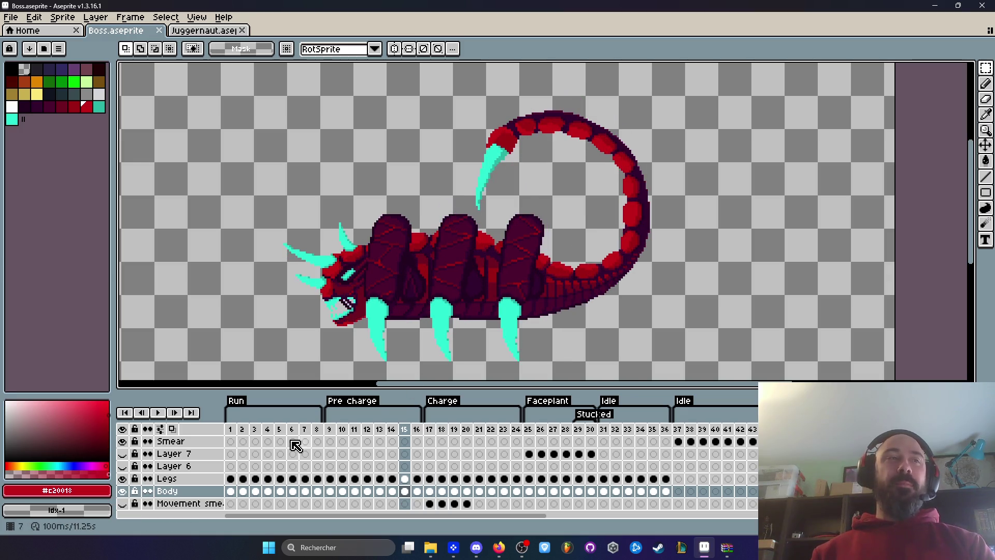
pyautogui.click(231, 430)
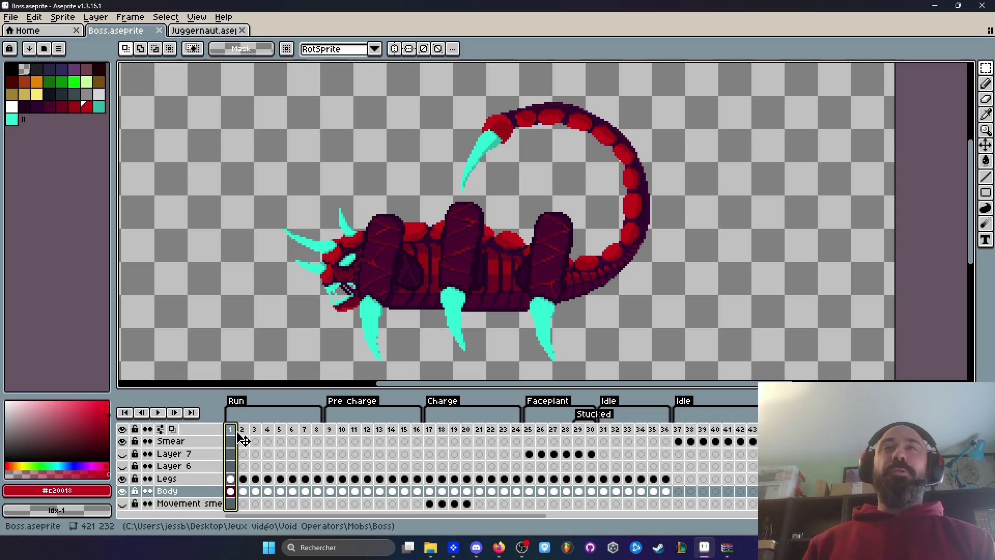
pyautogui.scroll(1, 592, 237)
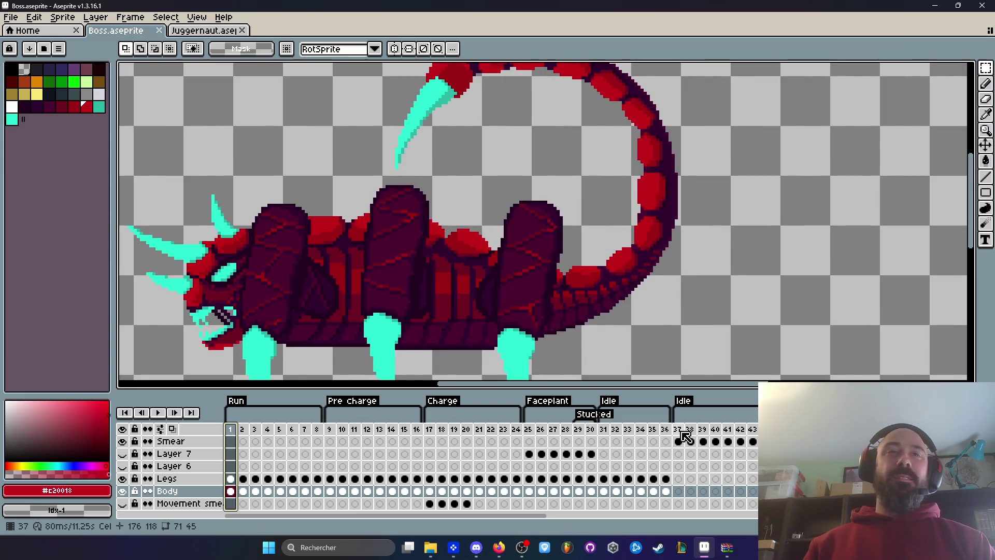
pyautogui.click(686, 437)
# Play the run from frame 1, then select the upper tail segments and move them into place
pyautogui.click(233, 430)
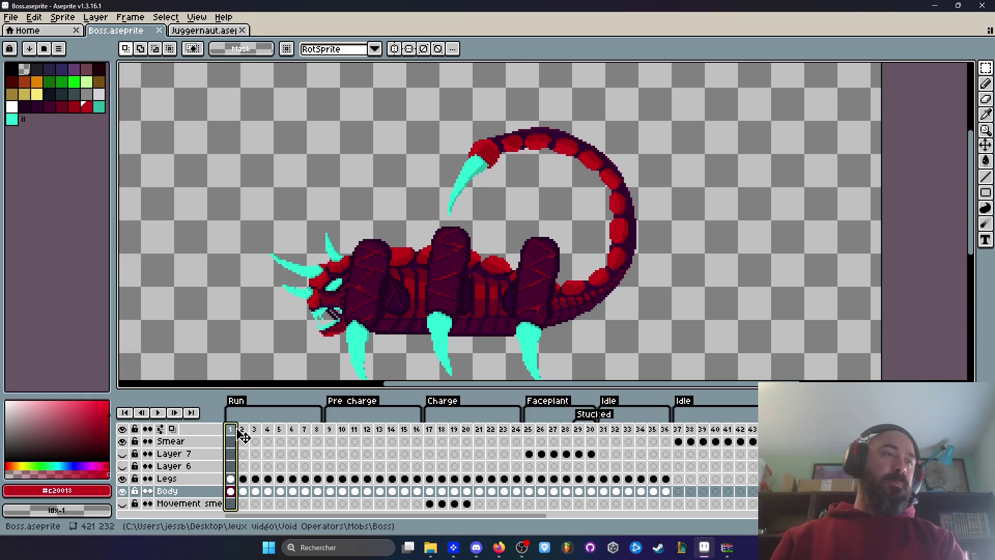
pyautogui.scroll(1, 470, 245)
pyautogui.press('Return')
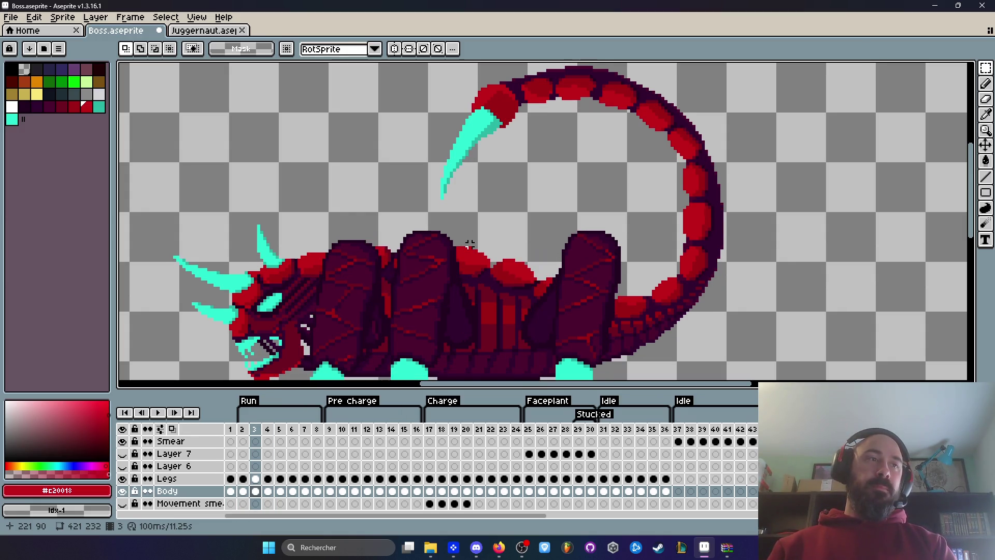
pyautogui.moveTo(403, 73)
pyautogui.mouseDown()
pyautogui.moveTo(469, 85)
pyautogui.moveTo(632, 148)
pyautogui.mouseUp()
pyautogui.hotkey('ctrl', 'd')
pyautogui.scroll(1, 404, 96)
pyautogui.moveTo(382, 64)
pyautogui.mouseDown()
pyautogui.moveTo(711, 195)
pyautogui.moveTo(745, 260)
pyautogui.moveTo(743, 222)
pyautogui.mouseUp()
pyautogui.click(711, 199)
pyautogui.press('Return')
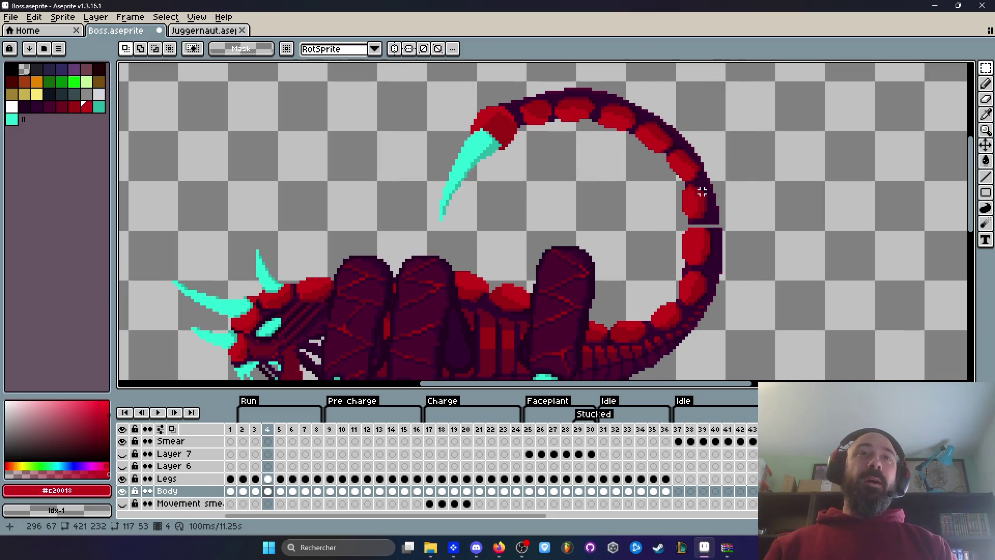
# Check the tail on the next run frame and replay the run animation
pyautogui.press('Right')
pyautogui.press('Right')
pyautogui.press('Right')
pyautogui.moveTo(387, 76)
pyautogui.mouseDown()
pyautogui.moveTo(664, 167)
pyautogui.moveTo(740, 227)
pyautogui.mouseUp()
pyautogui.hotkey('ctrl', 'd')
pyautogui.press('Return')
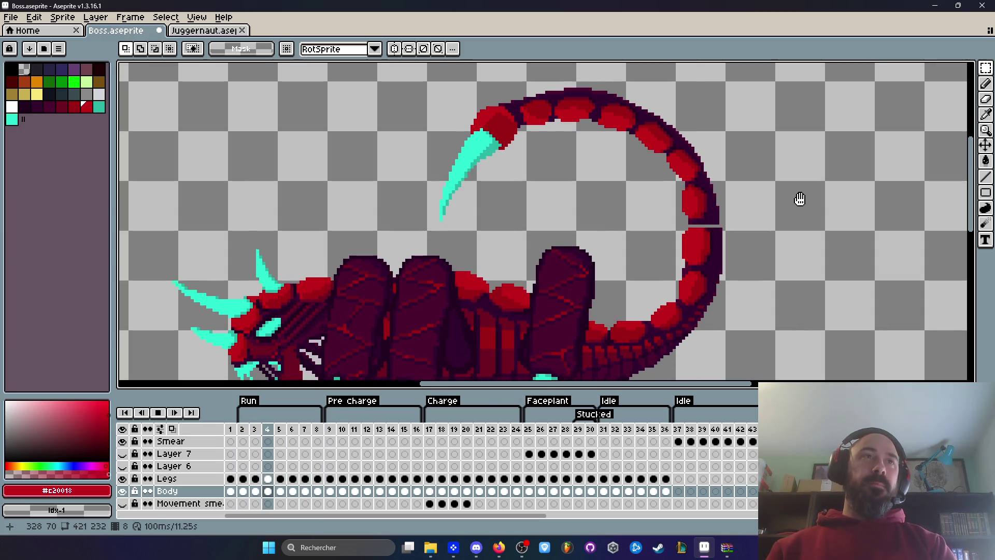
pyautogui.press('Return')
# Step through run frame 7 and the Charge frames, then compare run frames 3 to 5
pyautogui.press('Right')
pyautogui.press('Right')
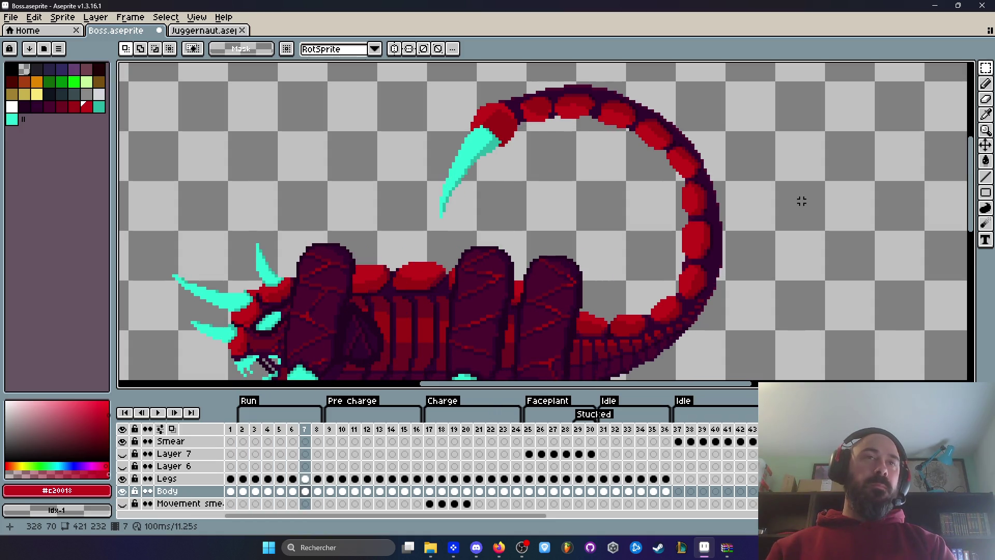
pyautogui.click(429, 429)
pyautogui.press('Right')
pyautogui.press('Right')
pyautogui.press('Right')
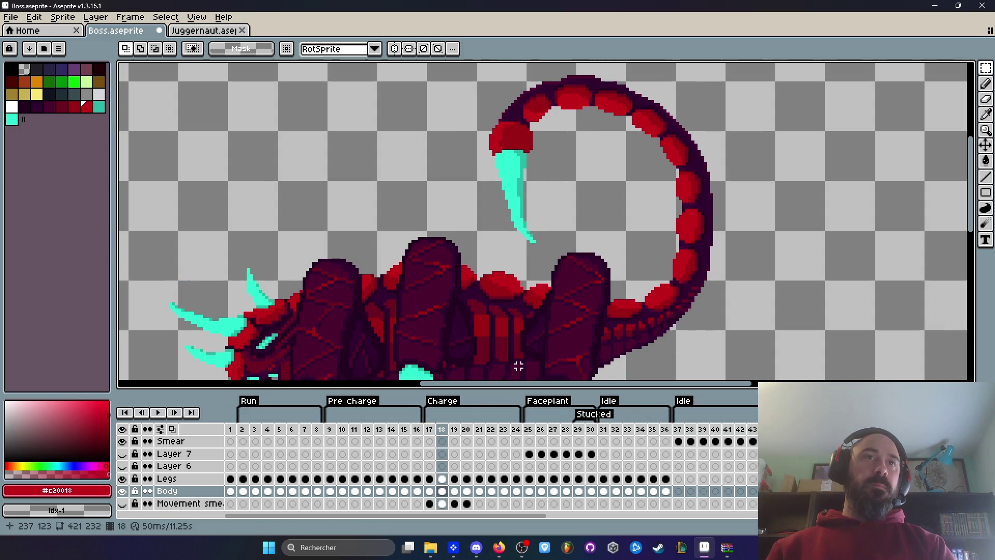
pyautogui.press('Left')
pyautogui.press('Left')
pyautogui.press('Left')
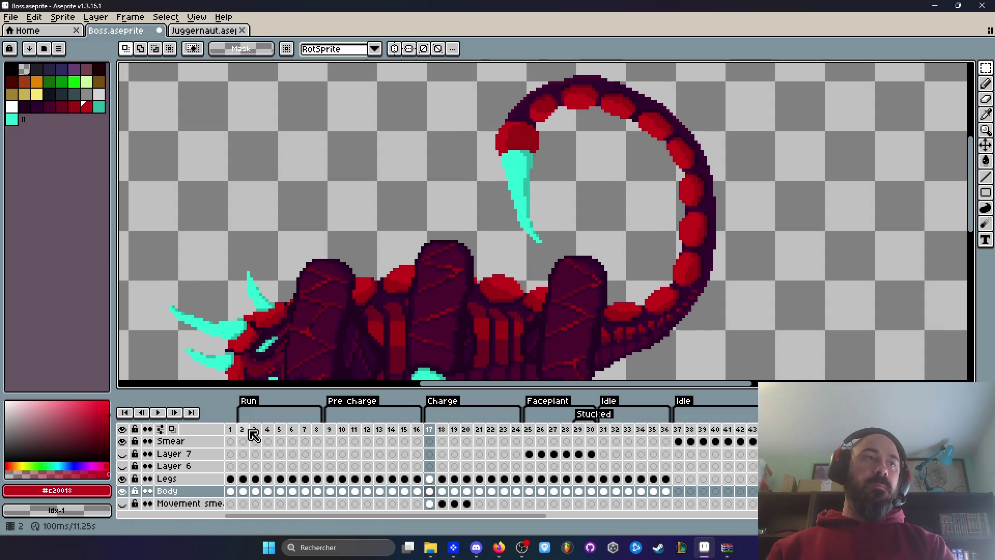
pyautogui.click(255, 430)
pyautogui.press('Right')
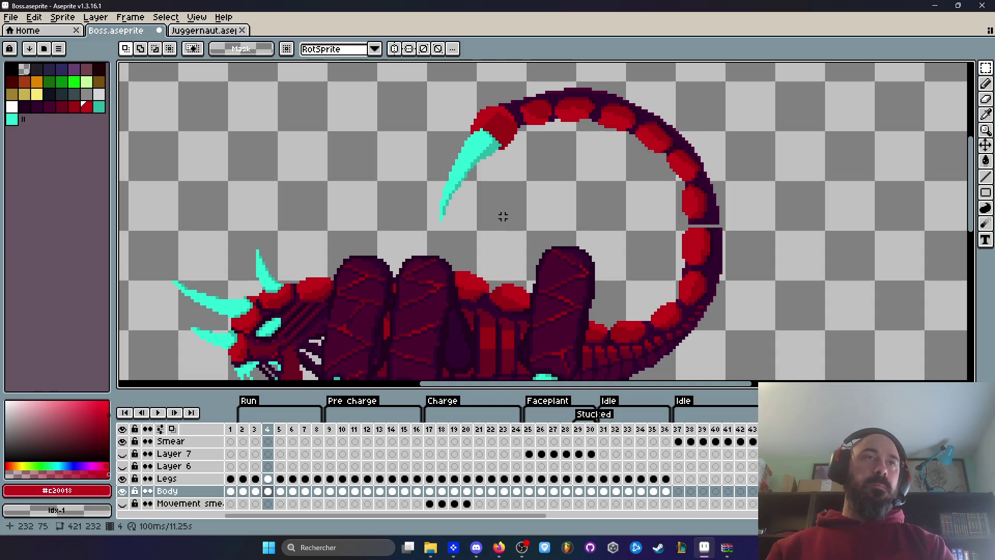
pyautogui.press('Left')
pyautogui.press('Right')
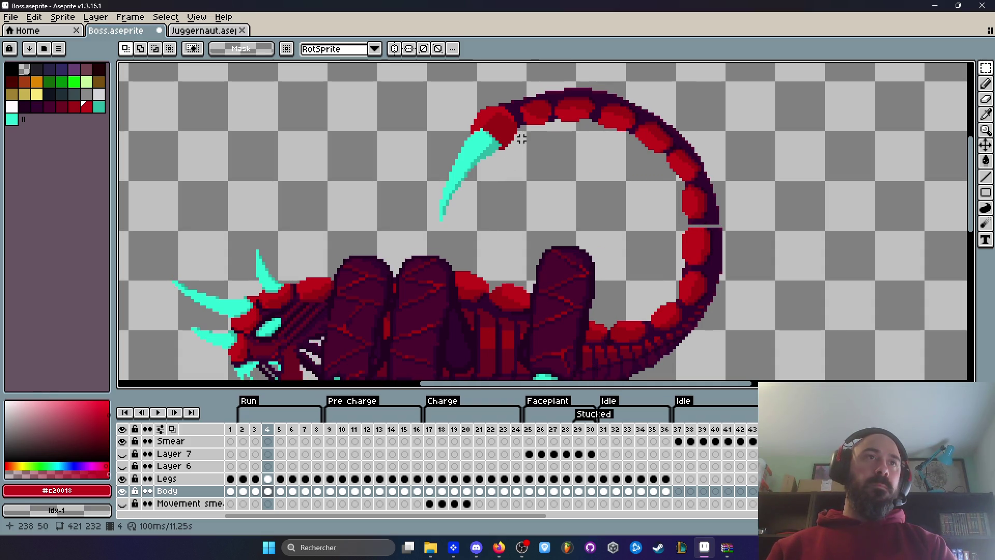
pyautogui.press('Right')
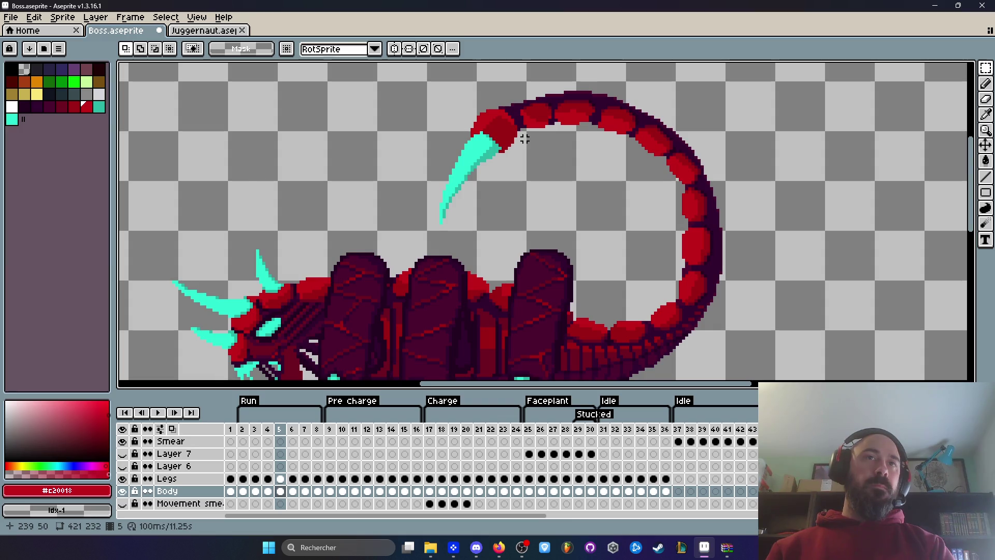
# Replay the run animation and settle on run frame 4
pyautogui.press('Return')
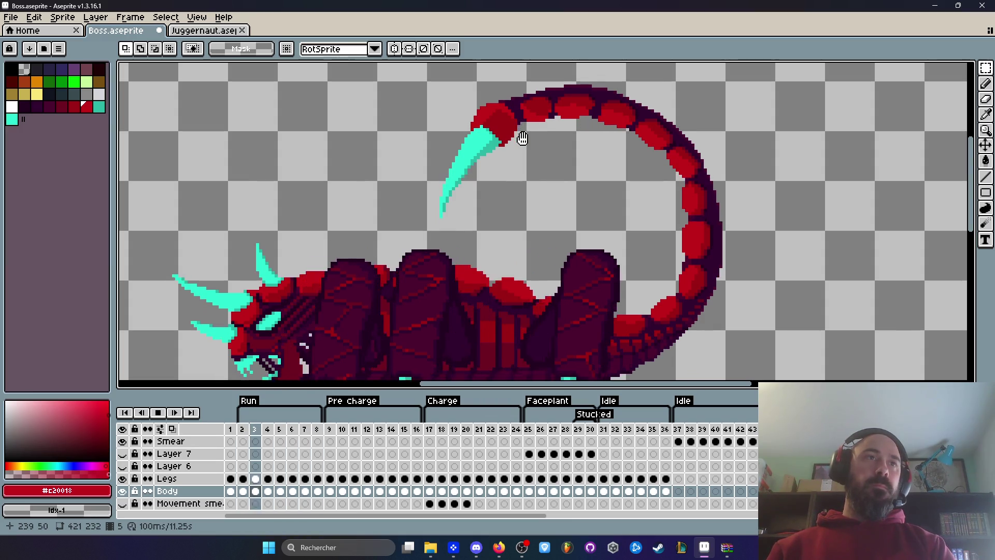
pyautogui.scroll(-1, 570, 184)
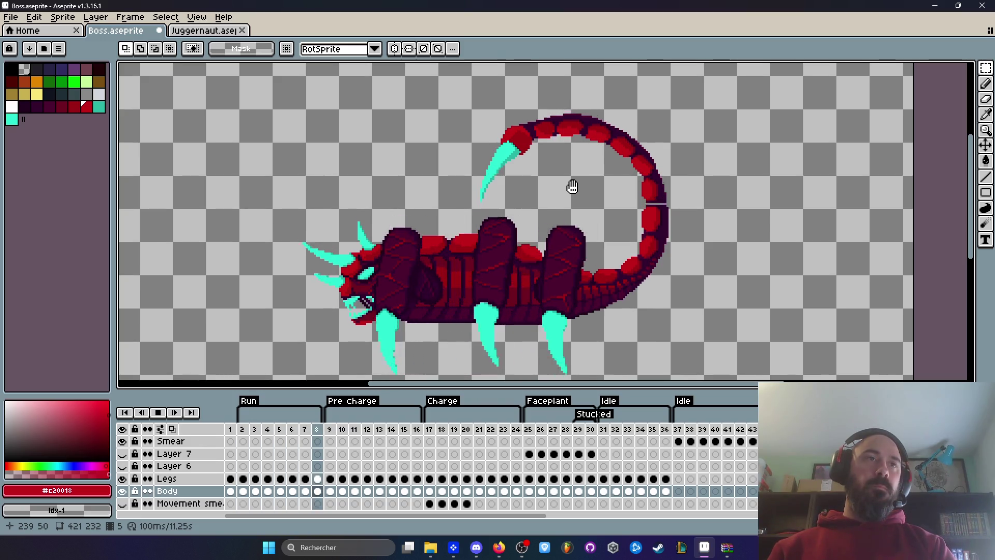
pyautogui.press('Return')
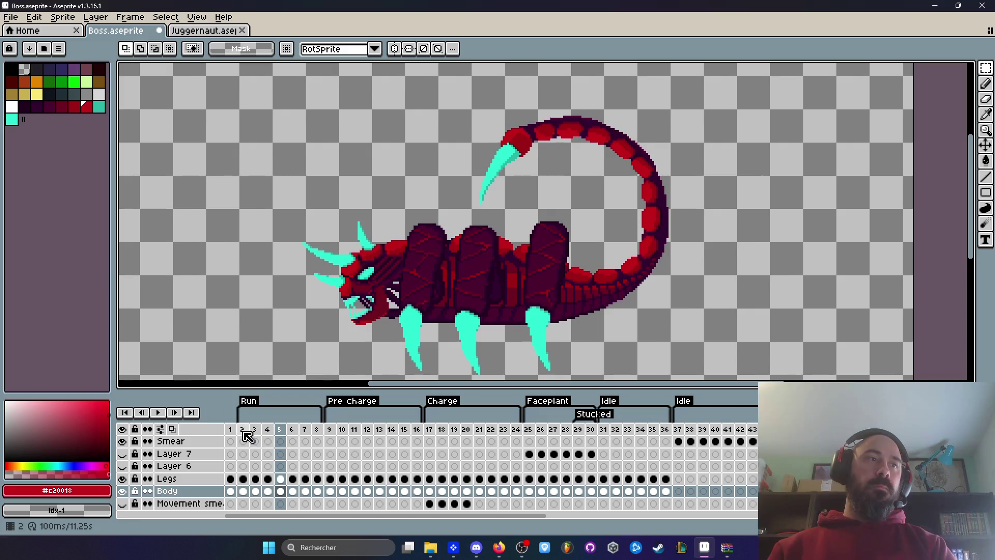
pyautogui.press('Right')
pyautogui.press('Left')
pyautogui.press('Left')
pyautogui.press('Left')
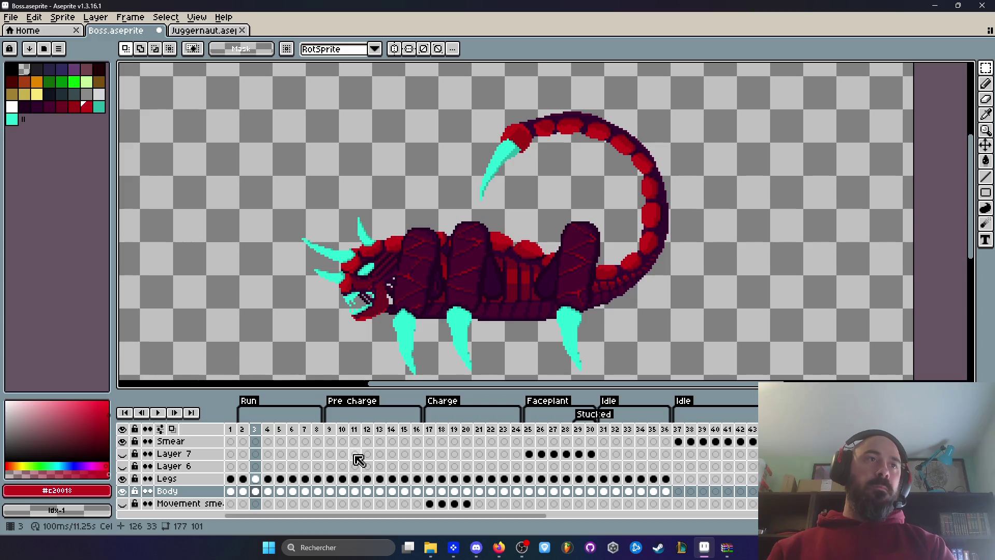
pyautogui.press('Right')
# Try moving the head on frame 4's Body cel, then cancel the move
pyautogui.moveTo(257, 200)
pyautogui.mouseDown()
pyautogui.moveTo(380, 318)
pyautogui.moveTo(404, 361)
pyautogui.mouseUp()
pyautogui.moveTo(406, 362); pyautogui.dragTo(407, 362)
pyautogui.click(267, 490)
pyautogui.scroll(1, 359, 266)
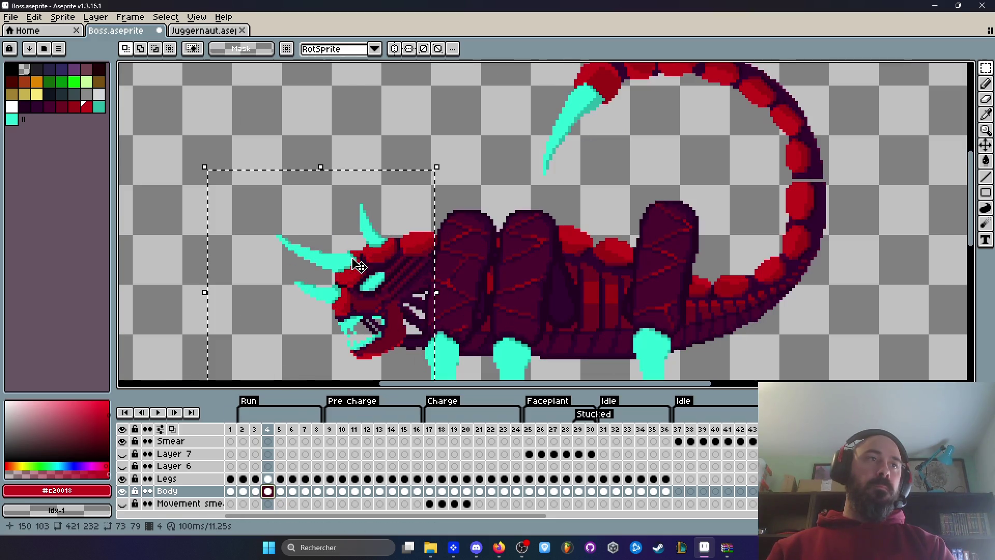
pyautogui.click(408, 257)
pyautogui.moveTo(409, 256)
pyautogui.mouseDown()
pyautogui.moveTo(419, 251)
pyautogui.moveTo(409, 255)
pyautogui.mouseUp()
pyautogui.scroll(2, 407, 271)
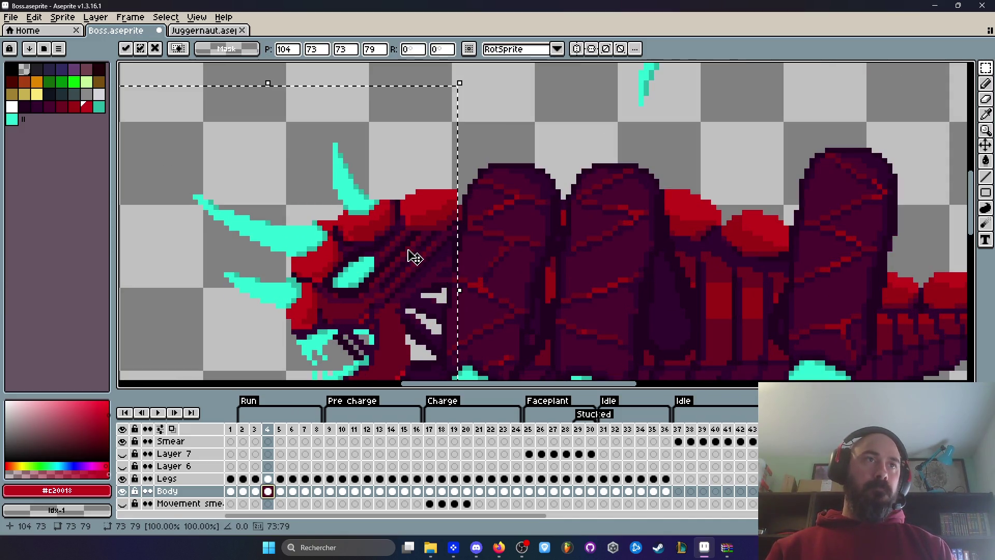
pyautogui.press('Escape')
pyautogui.scroll(-2, 391, 216)
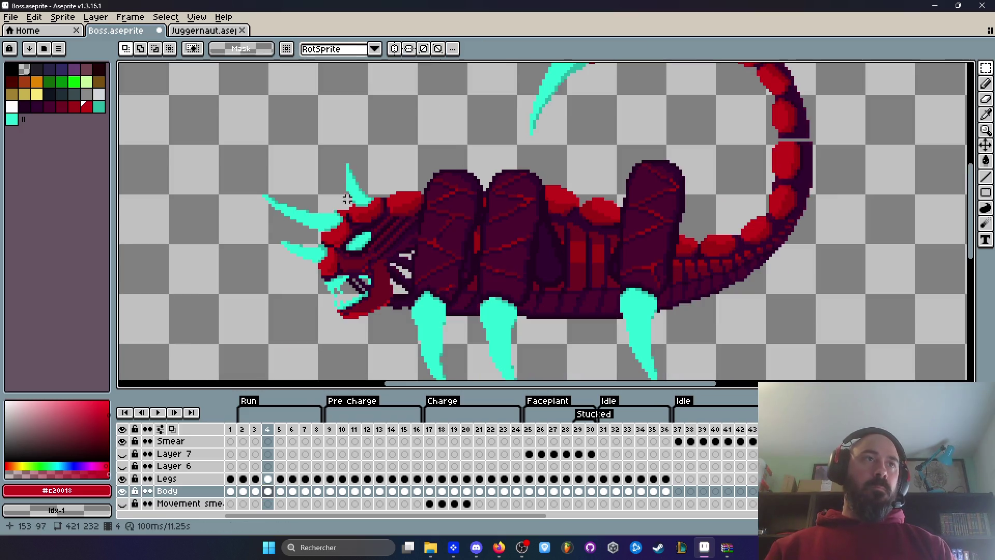
# With the Legs layer hidden, move the head on frame 4 up one pixel, then show Legs again
pyautogui.click(123, 478)
pyautogui.moveTo(205, 103); pyautogui.dragTo(429, 356)
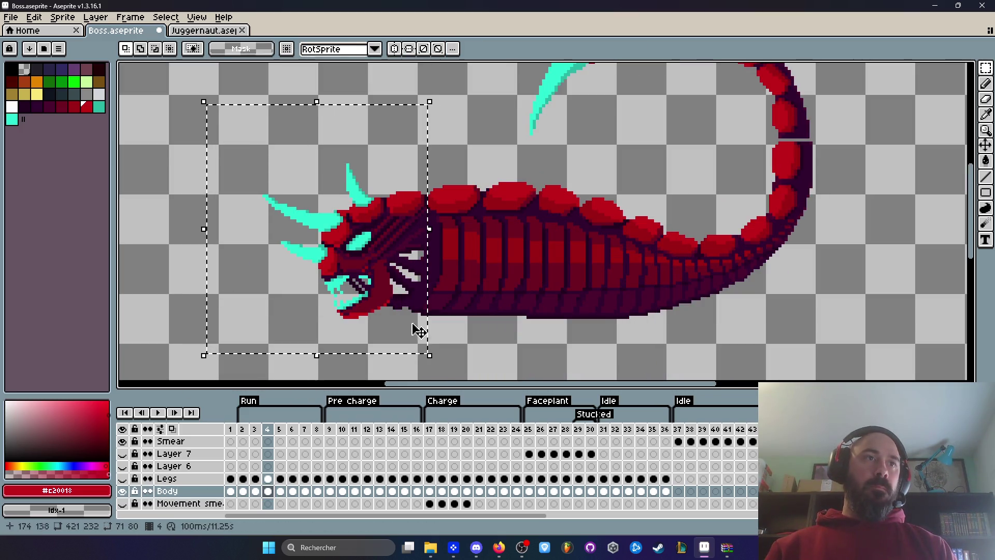
pyautogui.scroll(2, 428, 222)
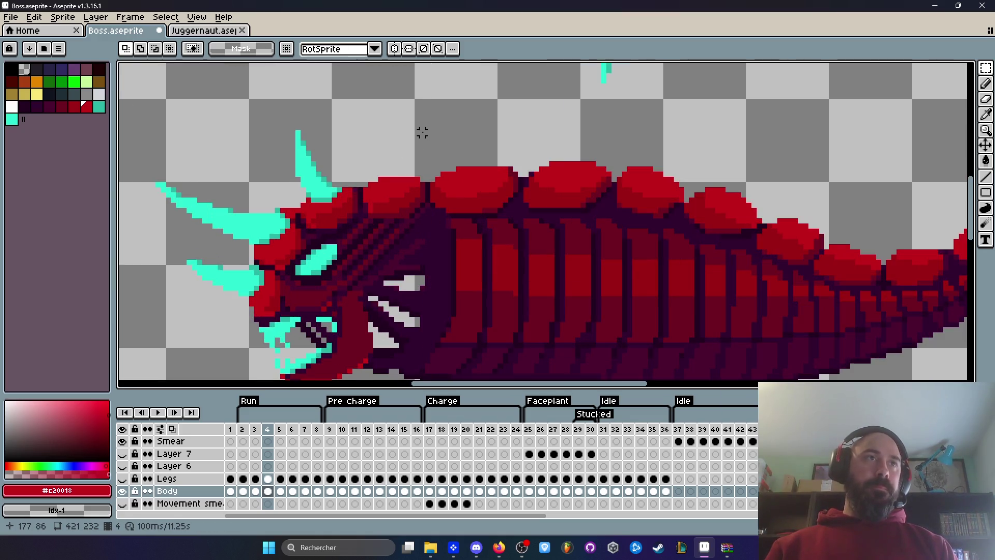
pyautogui.scroll(-2, 427, 132)
pyautogui.moveTo(426, 146)
pyautogui.mouseDown()
pyautogui.moveTo(411, 255)
pyautogui.moveTo(300, 345)
pyautogui.moveTo(269, 345)
pyautogui.mouseUp()
pyautogui.scroll(2, 405, 240)
pyautogui.moveTo(406, 239); pyautogui.dragTo(411, 213)
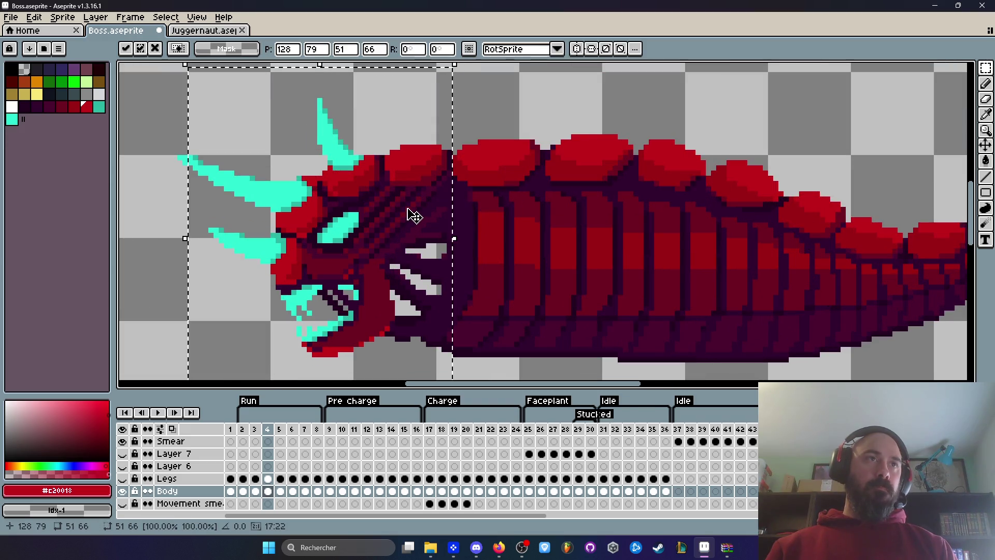
pyautogui.hotkey('ctrl', 'd')
pyautogui.click(121, 479)
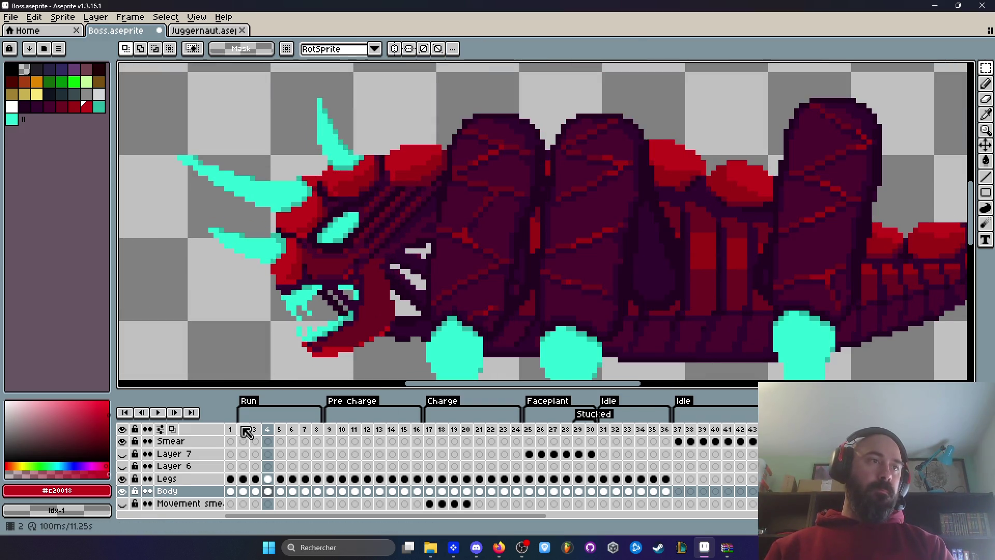
# Play and stop the run animation, then go to run frames 4 and 8
pyautogui.click(254, 429)
pyautogui.press('Return')
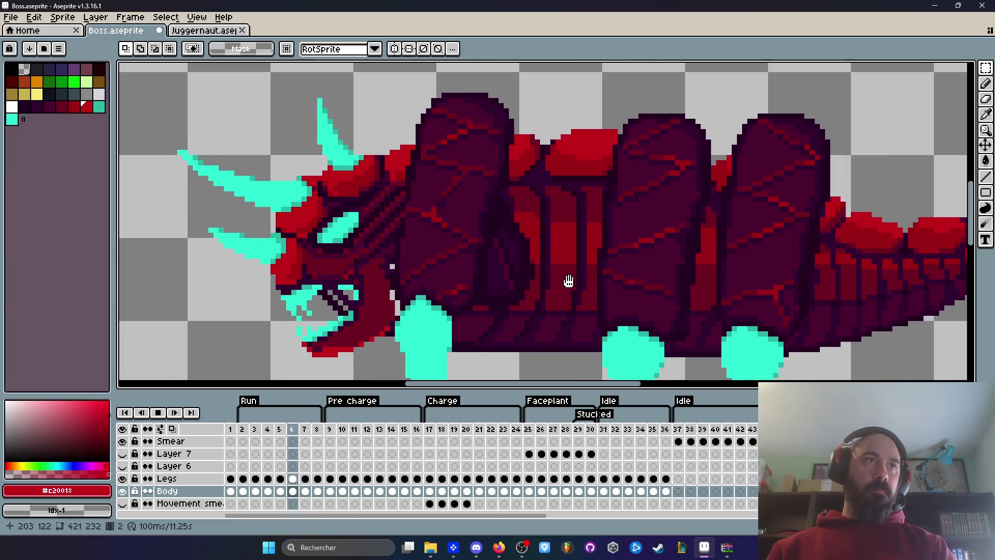
pyautogui.press('Return')
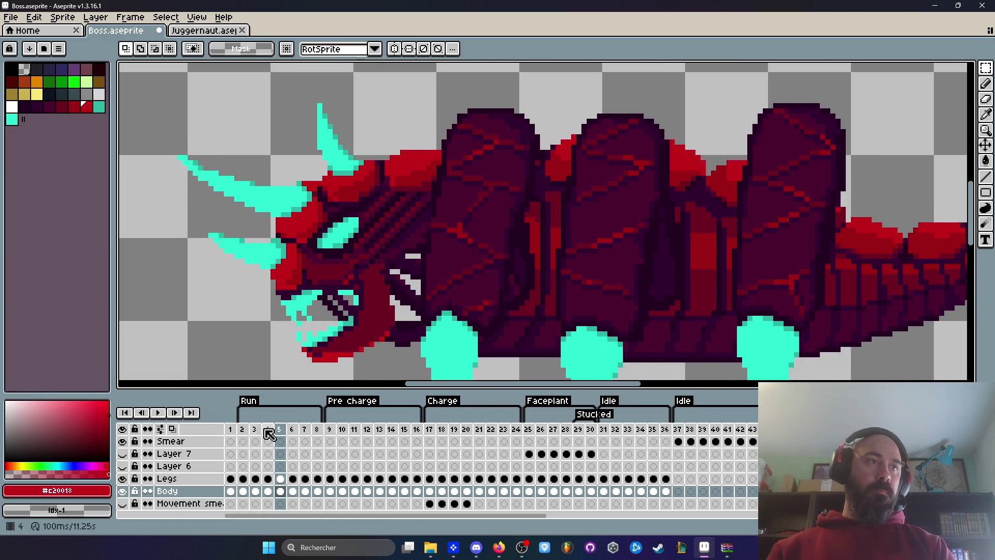
pyautogui.click(267, 431)
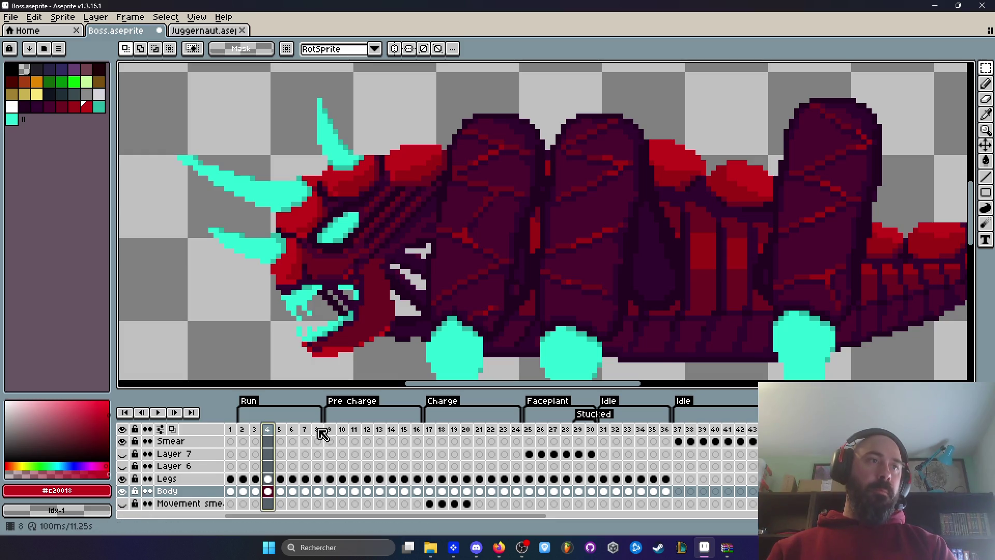
pyautogui.click(318, 431)
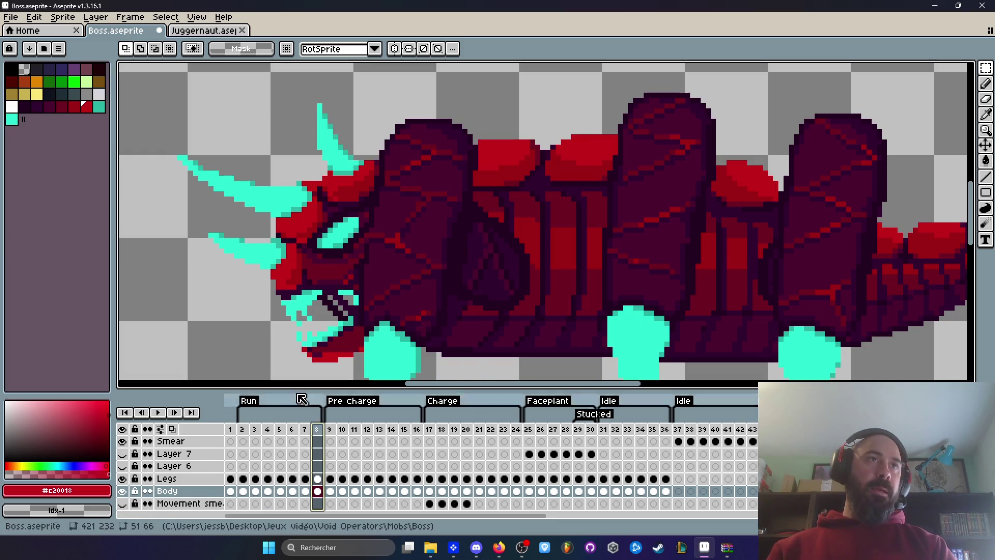
# Shift the head one pixel up on frame 8, preview the run, then undo the shift
pyautogui.click(122, 479)
pyautogui.moveTo(164, 75)
pyautogui.mouseDown()
pyautogui.moveTo(437, 310)
pyautogui.moveTo(443, 373)
pyautogui.moveTo(460, 378)
pyautogui.mouseUp()
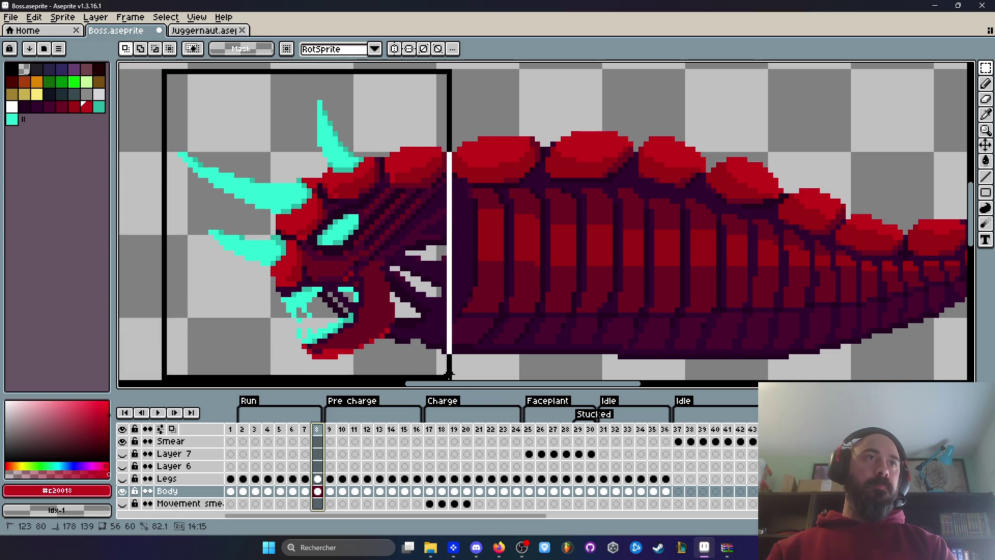
pyautogui.moveTo(389, 209); pyautogui.dragTo(399, 208)
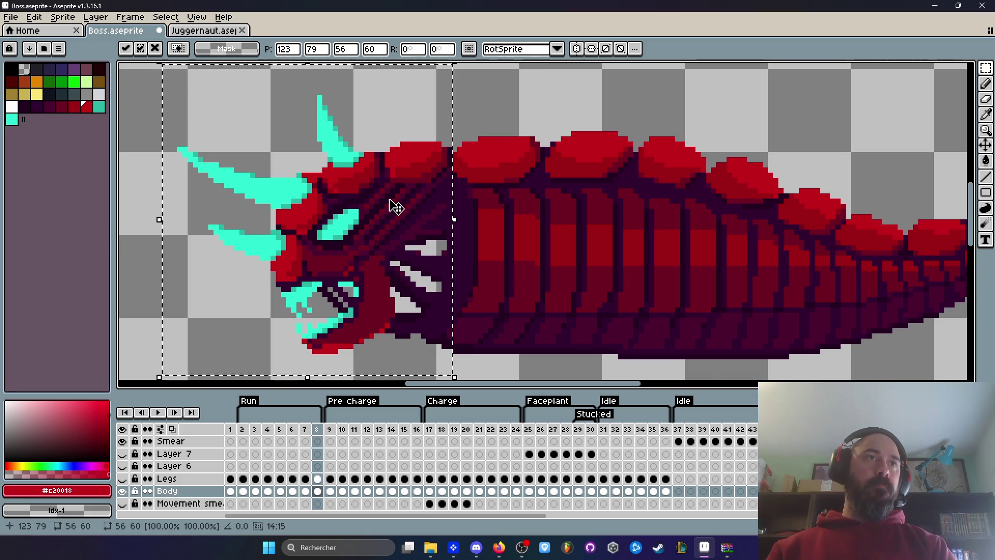
pyautogui.scroll(-2, 642, 338)
pyautogui.press('Return')
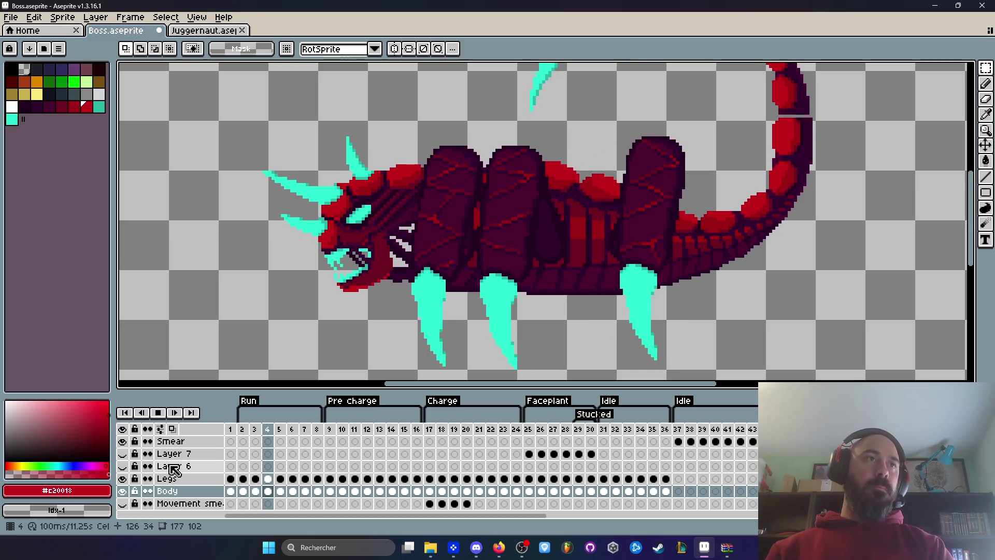
pyautogui.press('Return')
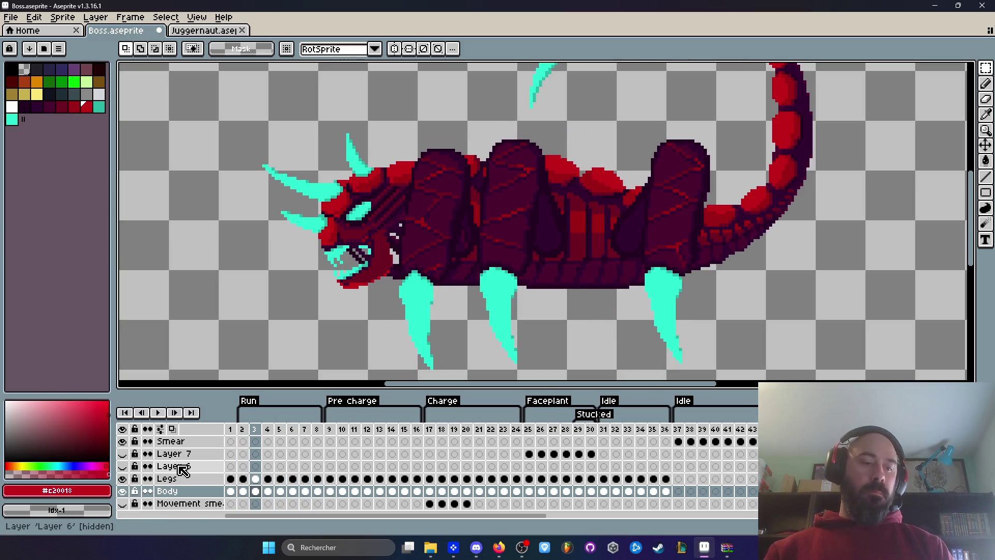
pyautogui.hotkey('ctrl', 'z')
pyautogui.hotkey('ctrl', 'z')
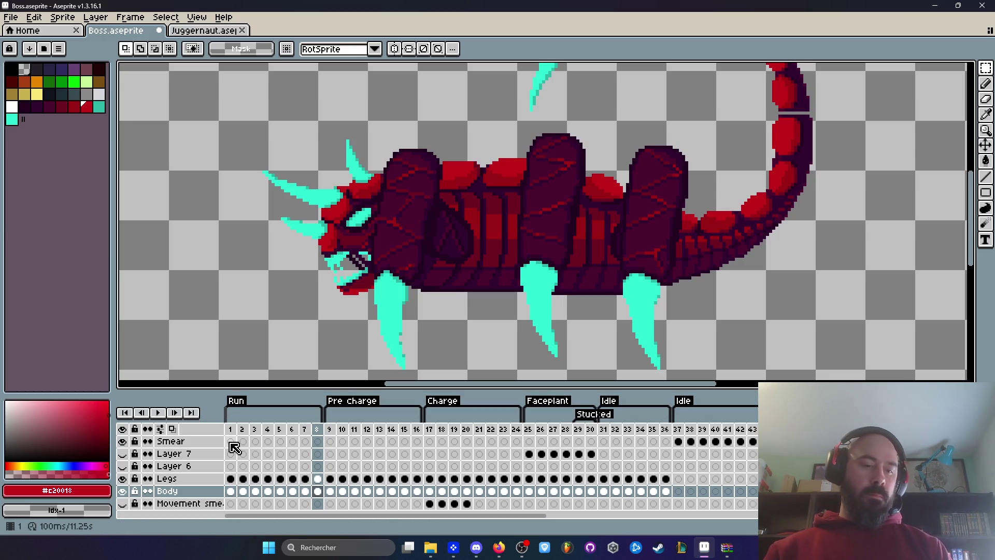
# Hide Legs again and select the head area on frame 8, comparing it with frame 4
pyautogui.click(230, 429)
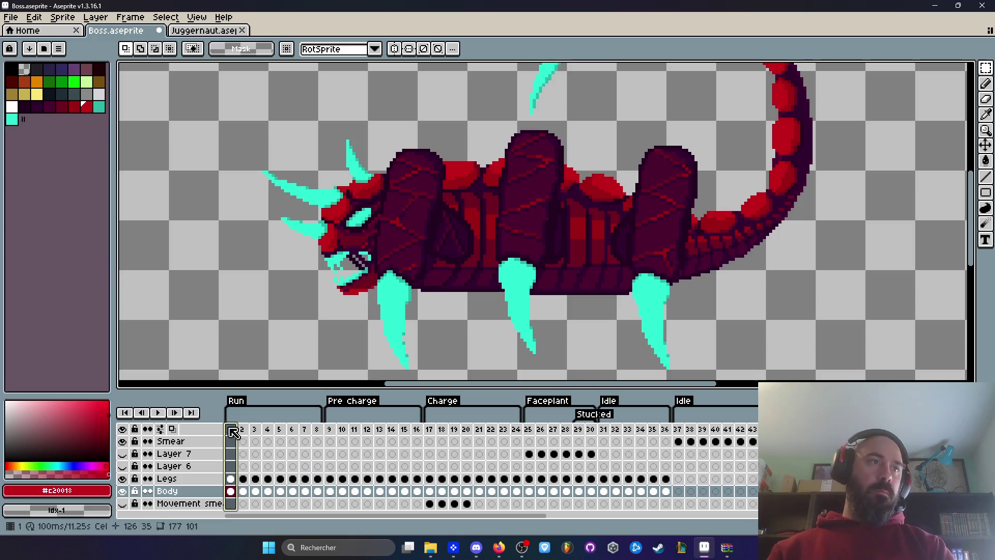
pyautogui.press('Right')
pyautogui.press('Right')
pyautogui.press('Right')
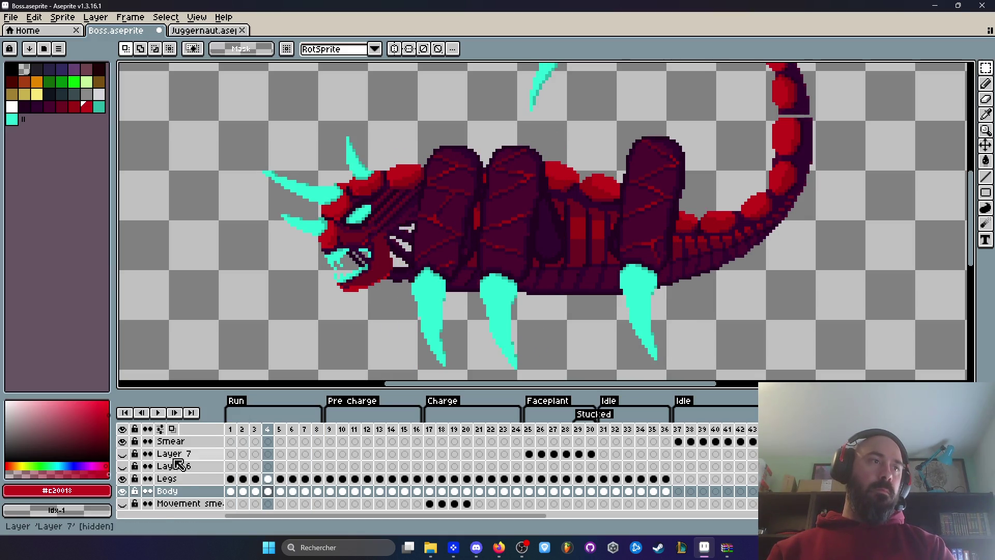
pyautogui.click(123, 479)
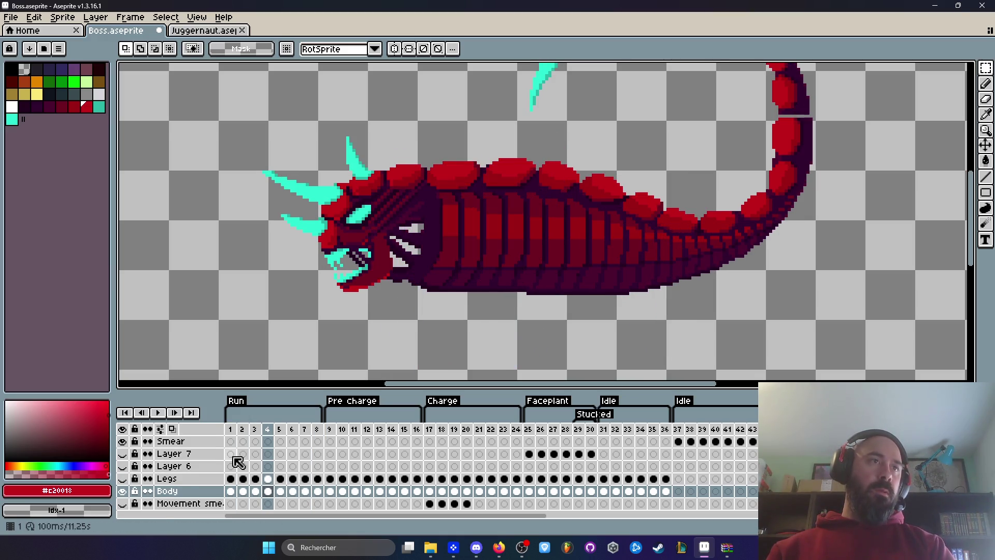
pyautogui.click(317, 429)
pyautogui.moveTo(229, 119)
pyautogui.mouseDown()
pyautogui.moveTo(340, 196)
pyautogui.moveTo(422, 356)
pyautogui.mouseUp()
pyautogui.click(268, 429)
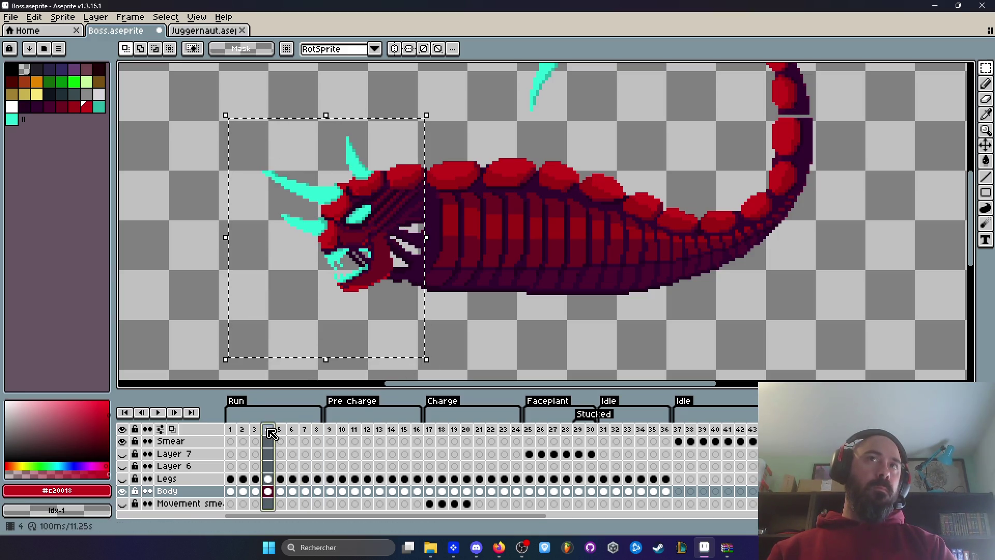
pyautogui.click(317, 432)
# Redraw the selection around the head on frame 8 and play the run animation
pyautogui.moveTo(185, 92)
pyautogui.mouseDown()
pyautogui.moveTo(218, 112)
pyautogui.moveTo(426, 341)
pyautogui.mouseUp()
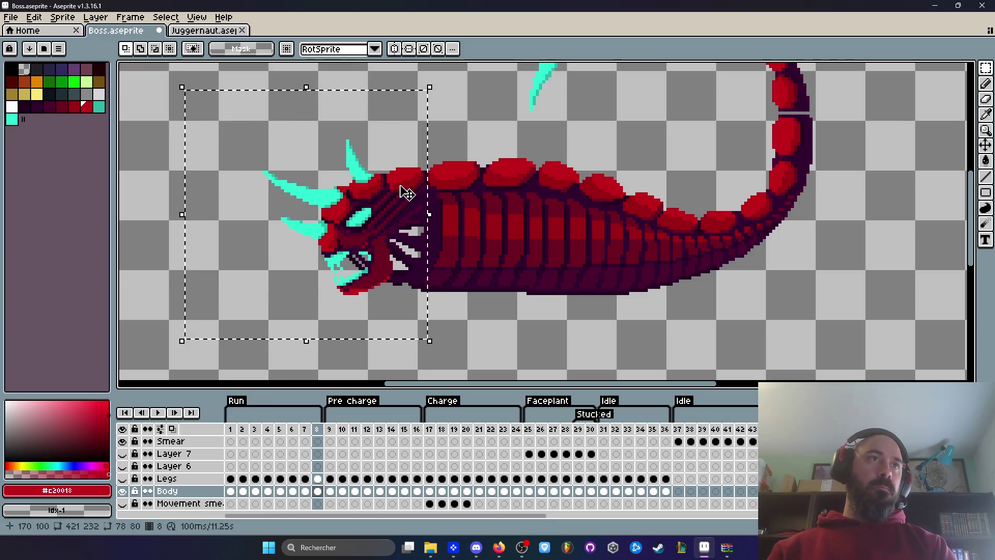
pyautogui.scroll(2, 410, 176)
pyautogui.scroll(-4, 416, 148)
pyautogui.scroll(3, 454, 120)
pyautogui.moveTo(368, 311); pyautogui.dragTo(285, 336)
pyautogui.press('Return')
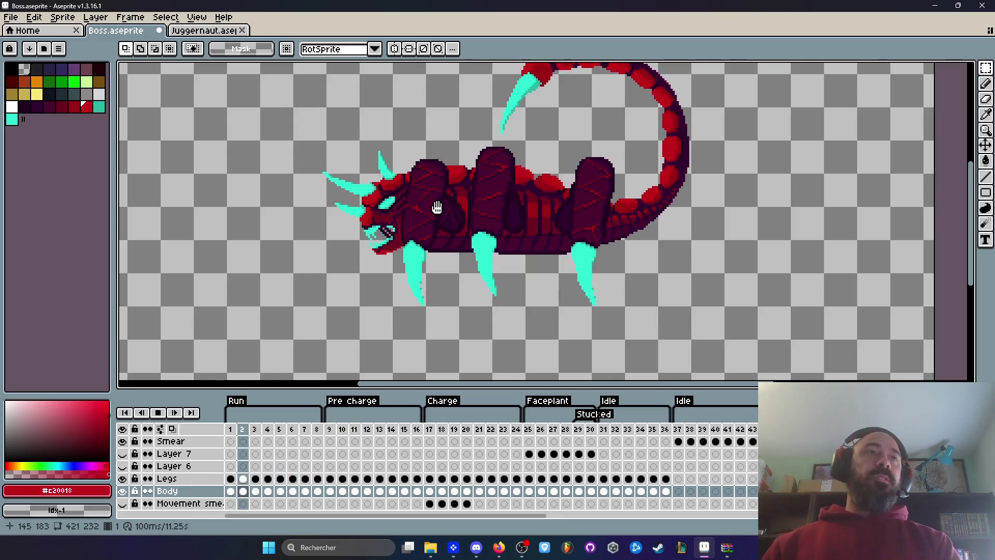
pyautogui.scroll(2, 434, 213)
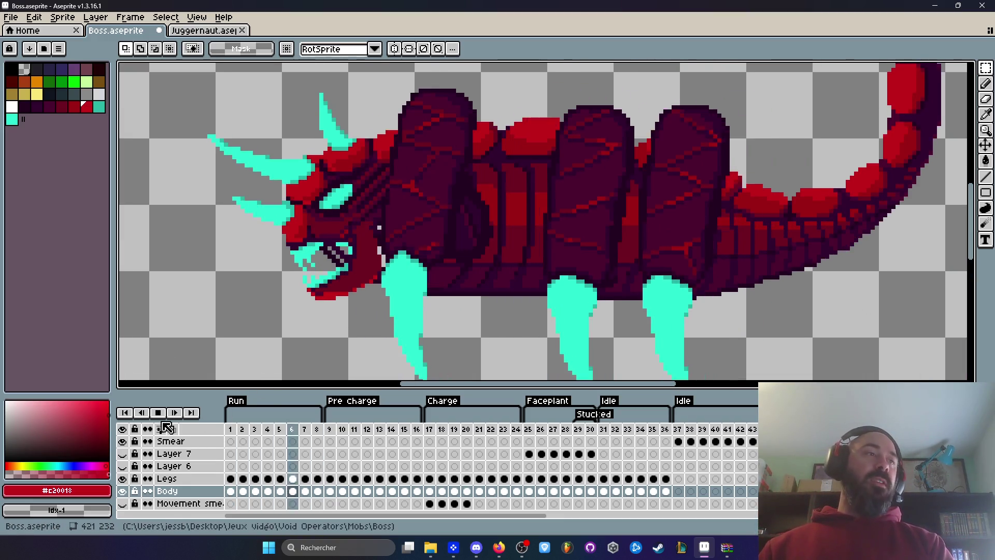
pyautogui.press('Return')
pyautogui.click(241, 430)
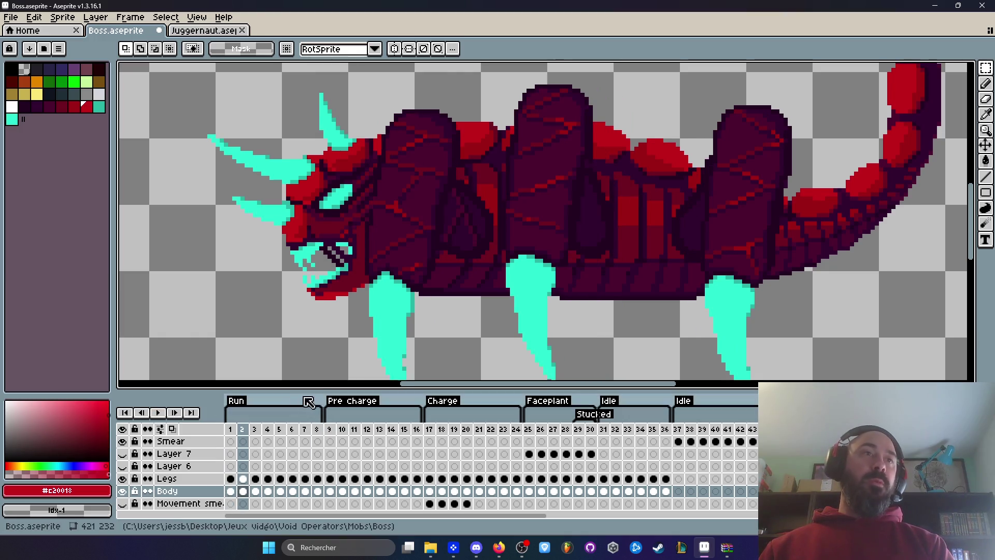
pyautogui.press('Right')
pyautogui.press('Right')
pyautogui.scroll(3, 489, 262)
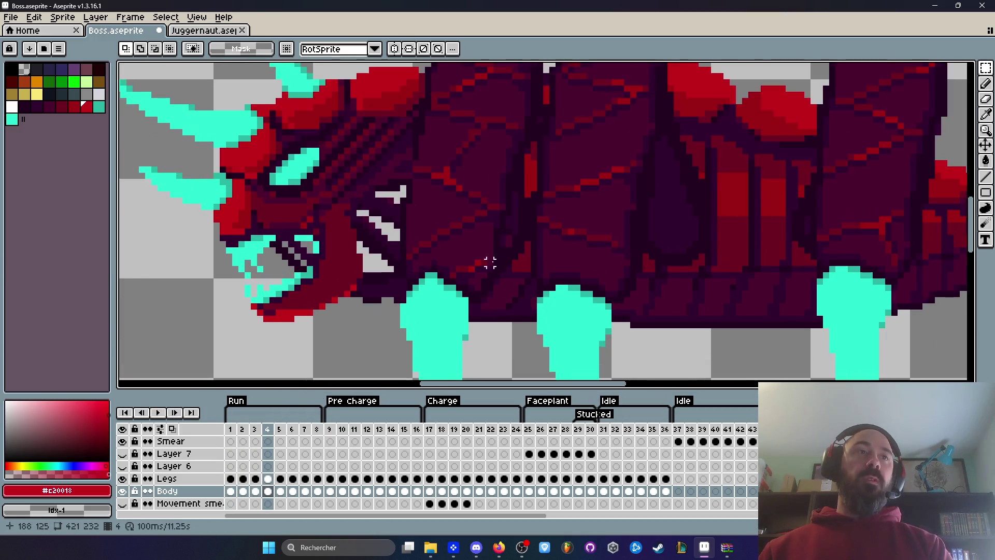
pyautogui.press('Left')
pyautogui.press('Left')
pyautogui.press('Left')
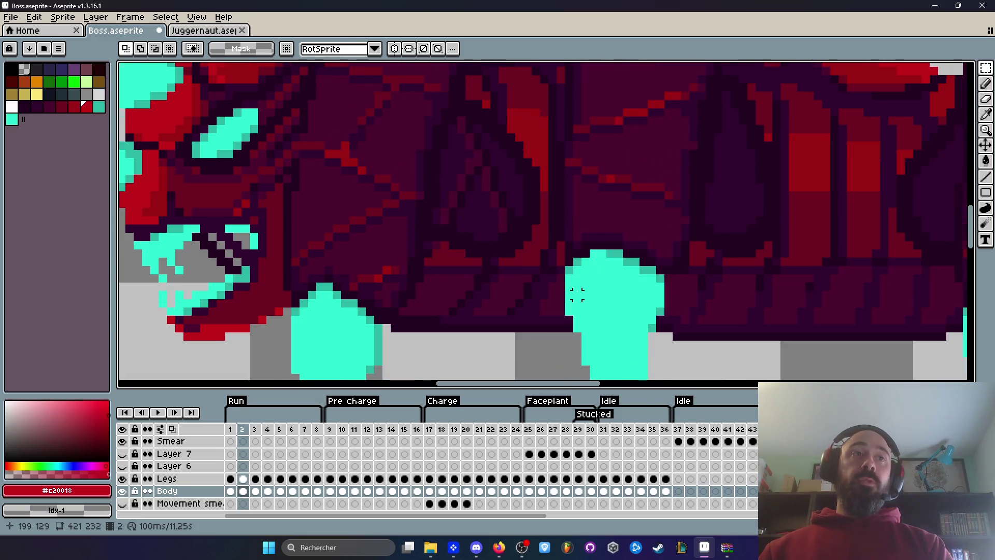
pyautogui.press('Right')
pyautogui.press('Right')
pyautogui.press('Right')
pyautogui.press('Right')
pyautogui.press('Right')
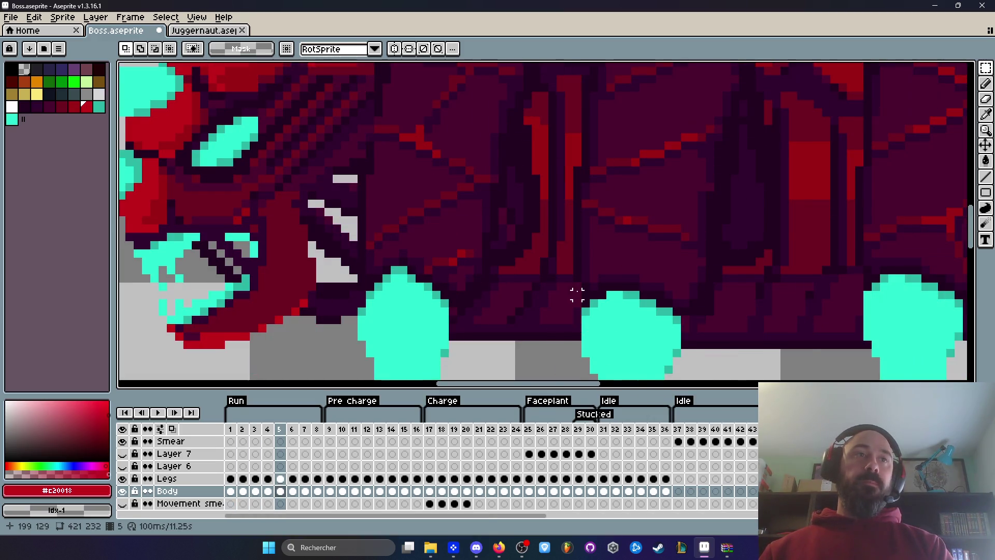
pyautogui.press('Right')
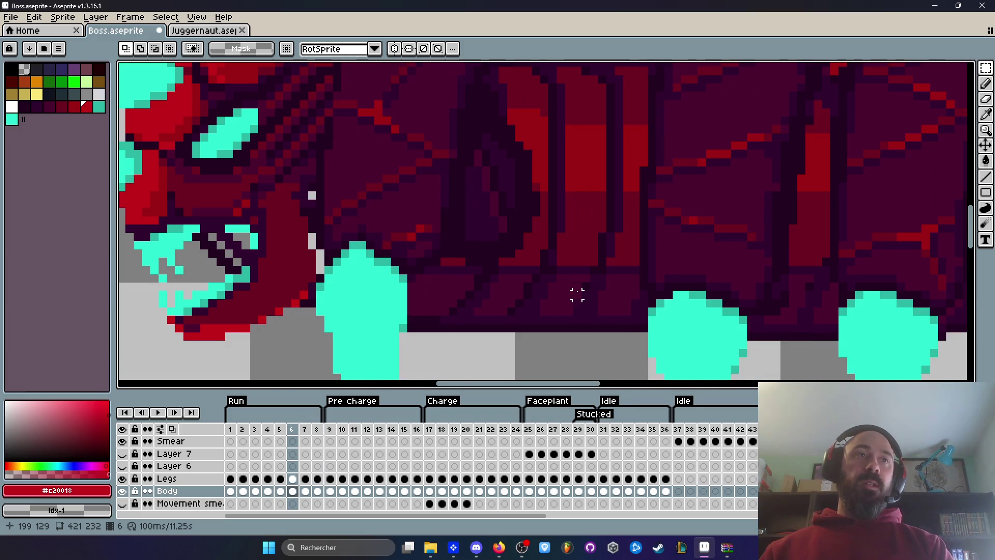
pyautogui.scroll(1, 467, 247)
pyautogui.scroll(-2, 484, 263)
pyautogui.press('Return')
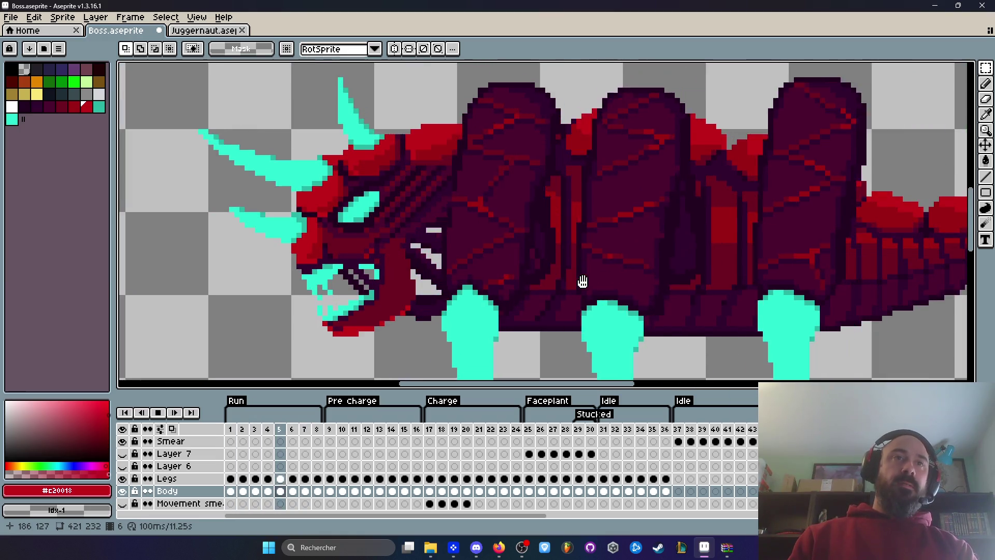
pyautogui.scroll(-1, 581, 280)
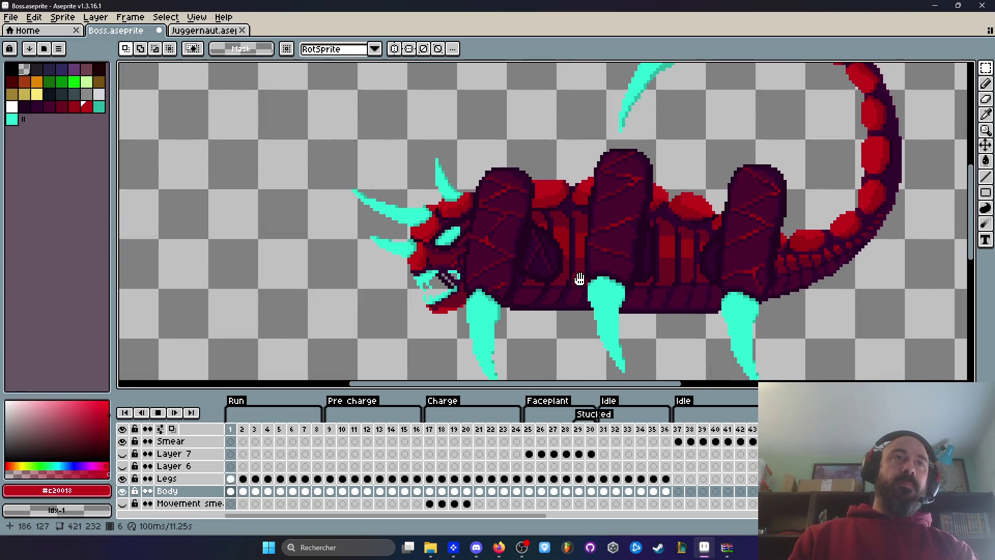
pyautogui.scroll(-2, 588, 272)
pyautogui.scroll(2, 591, 269)
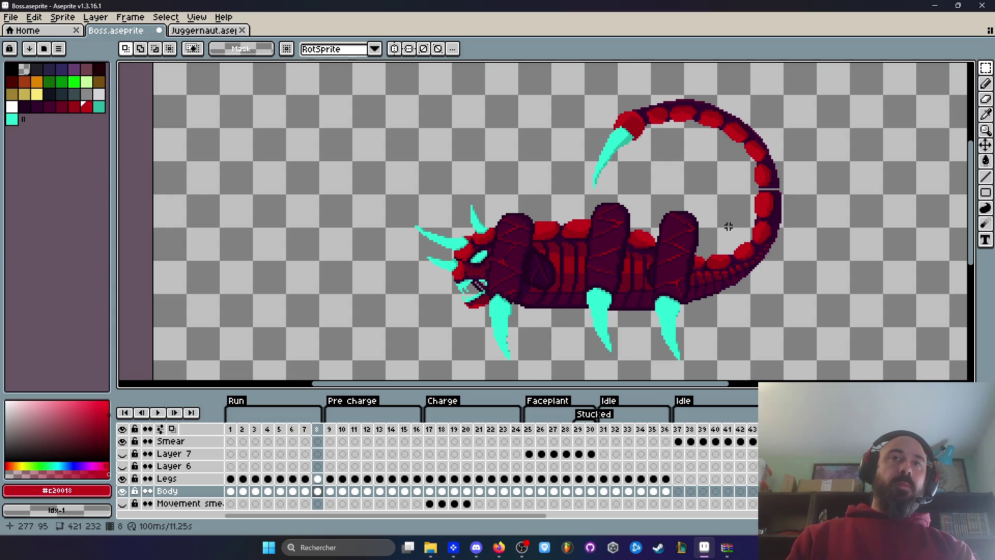
# Step from run frame 1 to frame 5, then play the cycle and stop on frame 8
pyautogui.scroll(3, 728, 226)
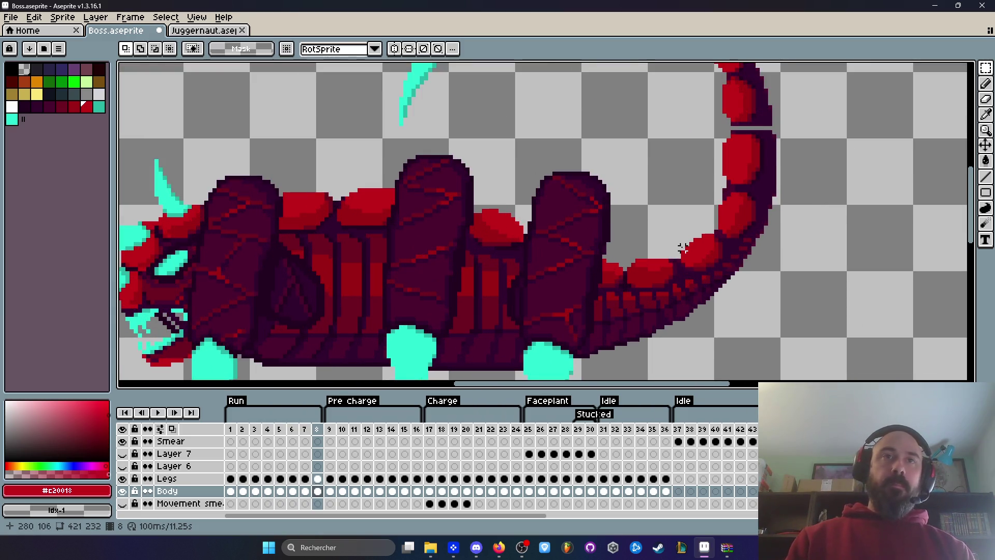
pyautogui.scroll(1, 683, 249)
pyautogui.scroll(2, 684, 257)
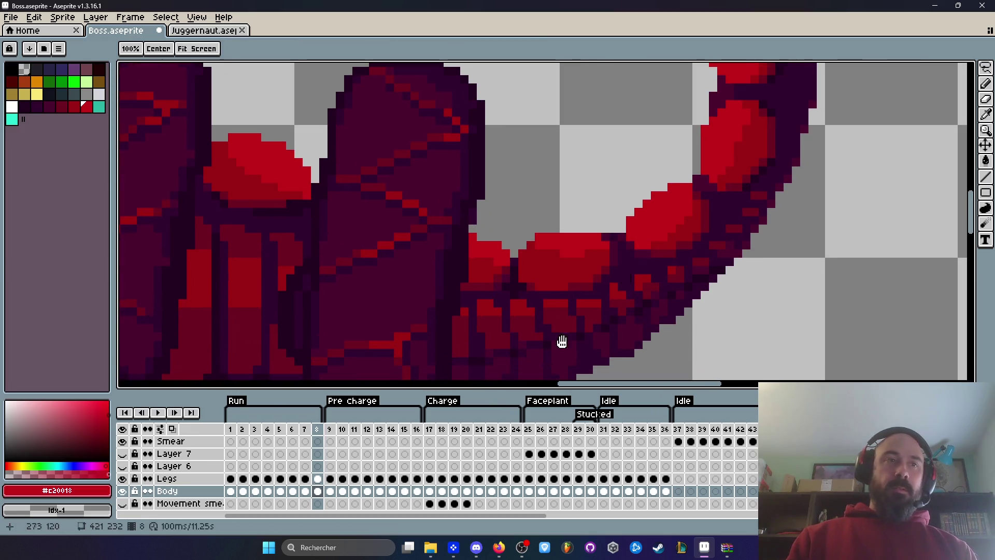
pyautogui.click(230, 429)
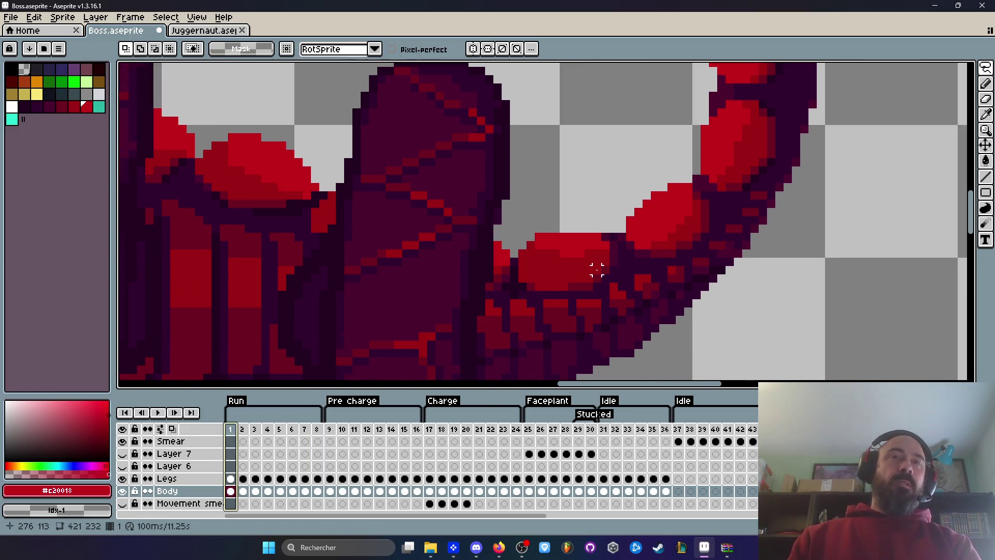
pyautogui.scroll(-2, 597, 270)
pyautogui.press('Right')
pyautogui.press('Right')
pyautogui.press('Right')
pyautogui.scroll(-2, 662, 175)
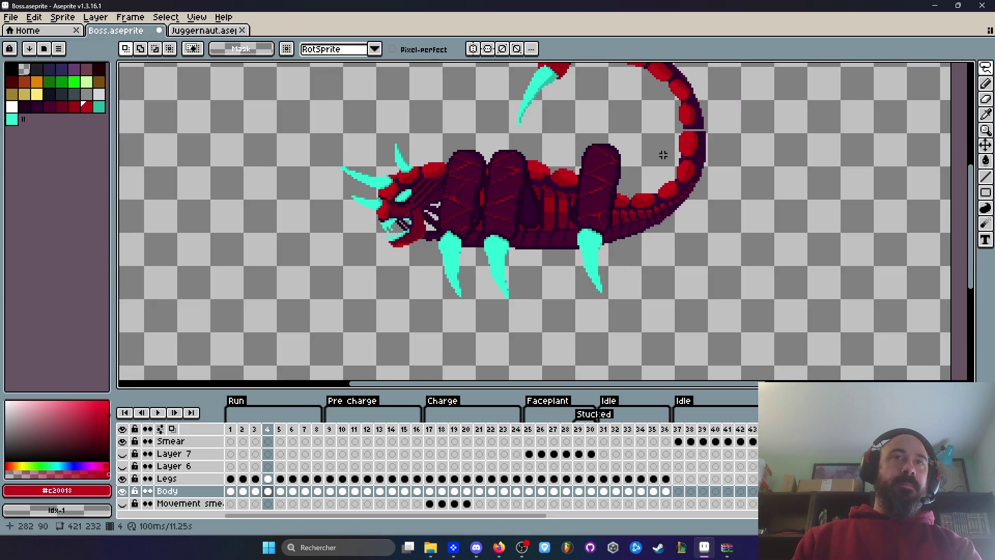
pyautogui.press('Right')
pyautogui.press('Left')
pyautogui.press('Left')
pyautogui.press('Right')
pyautogui.press('Right')
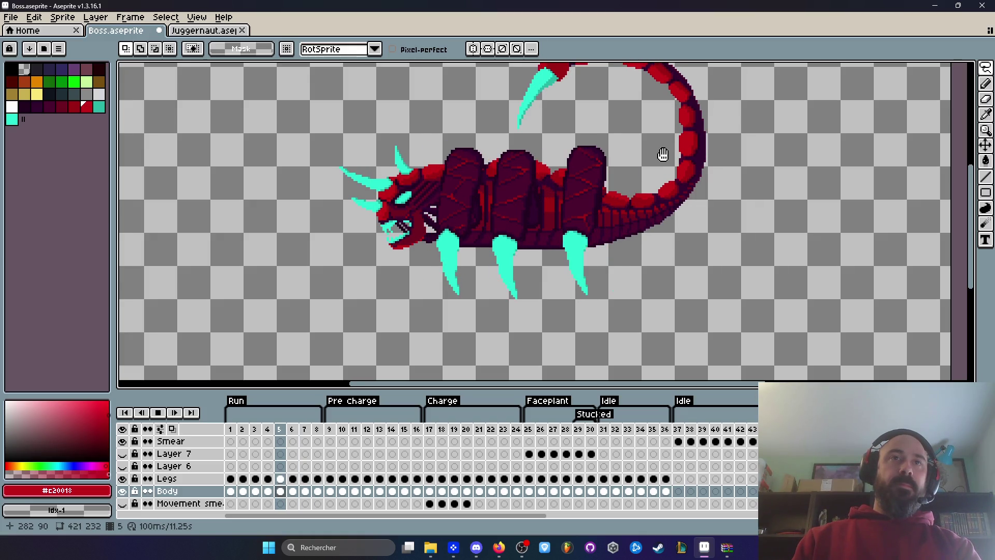
pyautogui.press('Return')
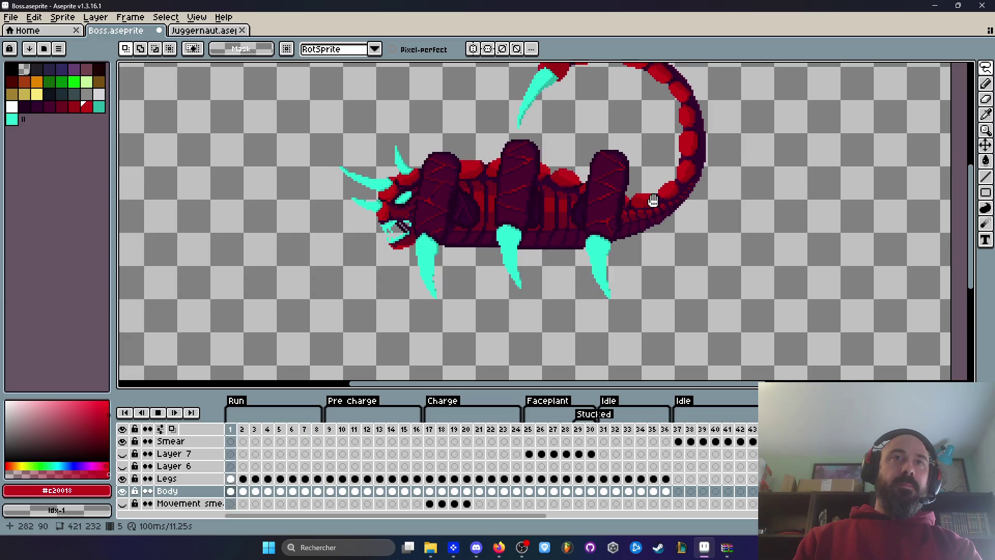
pyautogui.scroll(1, 653, 201)
pyautogui.press('Return')
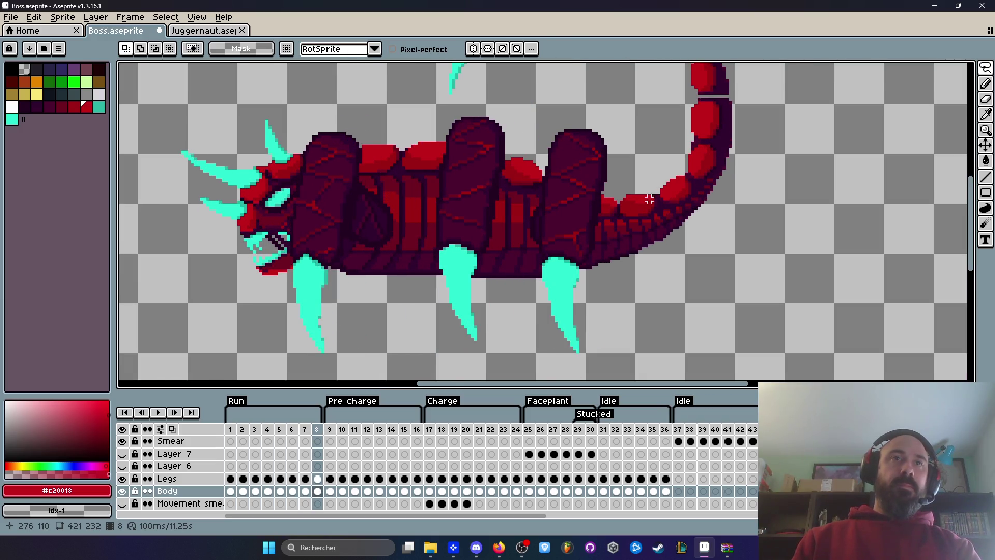
# Zoom in and drag a rectangle marquee over the tail base on frame 8
pyautogui.scroll(2, 649, 200)
pyautogui.moveTo(626, 261); pyautogui.dragTo(627, 284)
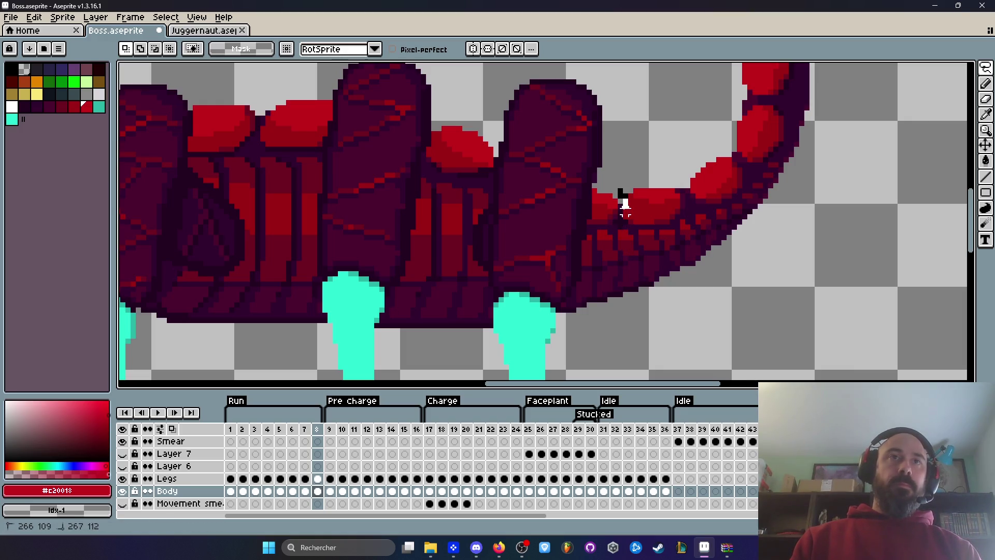
pyautogui.scroll(1, 625, 190)
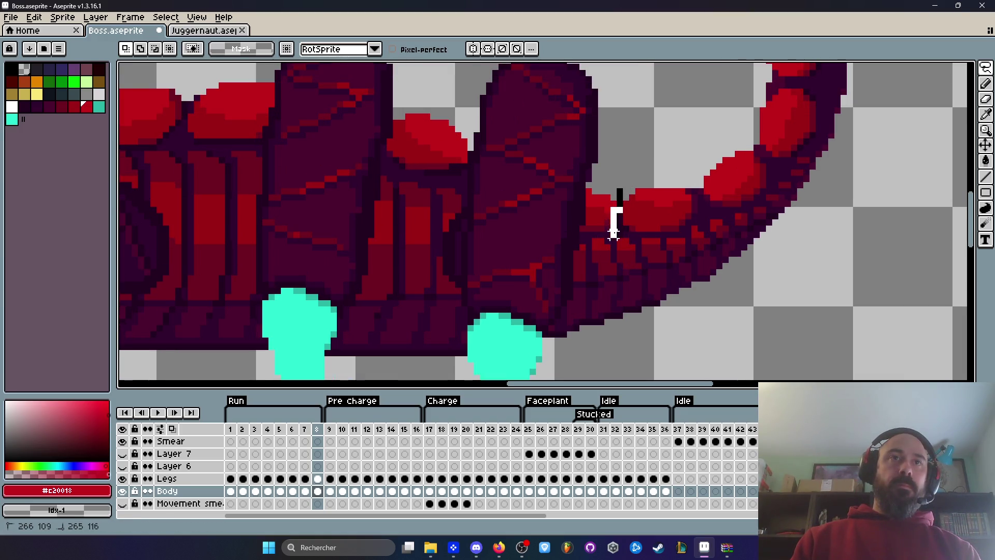
pyautogui.press('m')
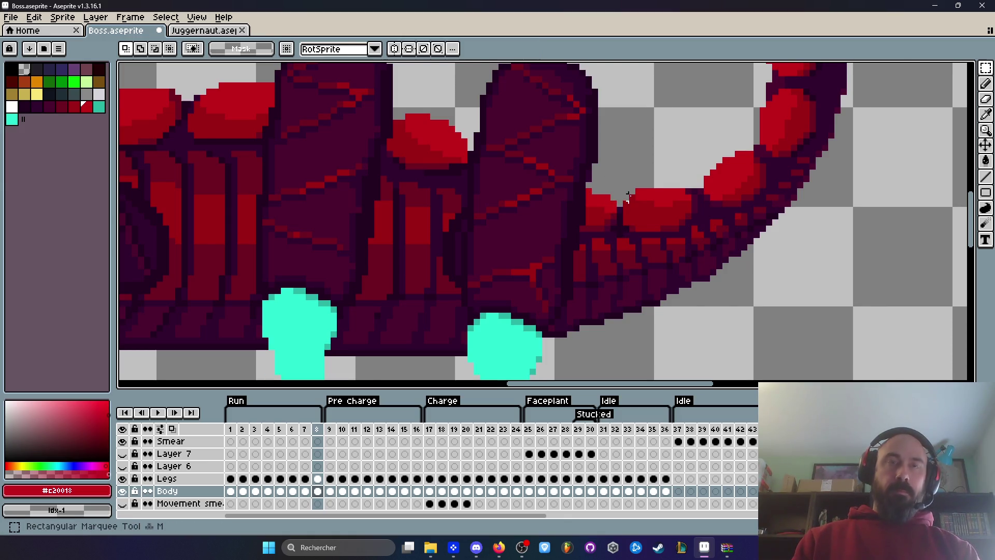
pyautogui.scroll(-1, 622, 182)
pyautogui.moveTo(636, 228)
pyautogui.mouseDown()
pyautogui.moveTo(677, 315)
pyautogui.moveTo(724, 329)
pyautogui.moveTo(882, 289)
pyautogui.moveTo(900, 308)
pyautogui.mouseUp()
pyautogui.scroll(-3, 723, 329)
# Select and shift the tail and stinger on run frame 8, then preview the animation
pyautogui.moveTo(564, 84)
pyautogui.mouseDown()
pyautogui.moveTo(682, 116)
pyautogui.moveTo(862, 192)
pyautogui.mouseUp()
pyautogui.moveTo(926, 178); pyautogui.dragTo(771, 277)
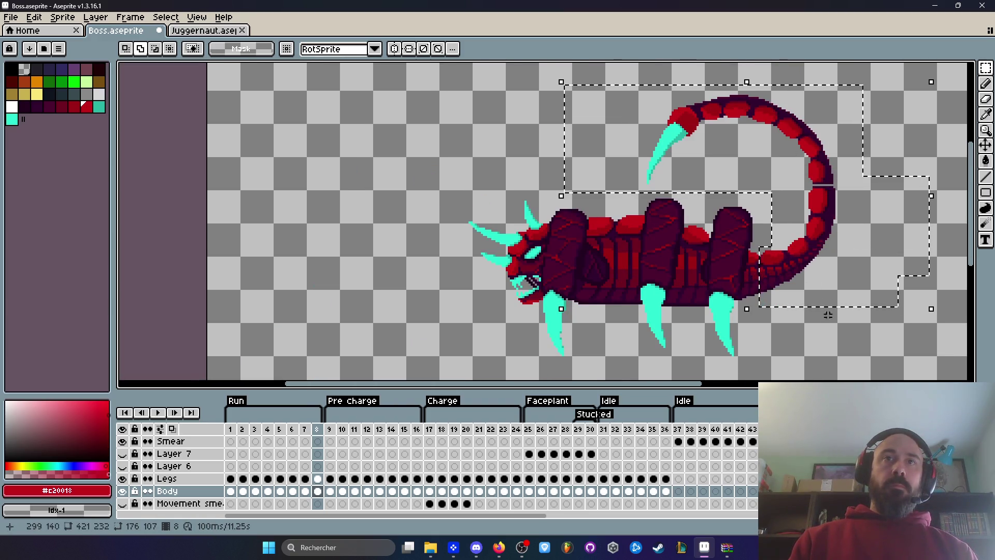
pyautogui.scroll(1, 818, 256)
pyautogui.scroll(1, 780, 269)
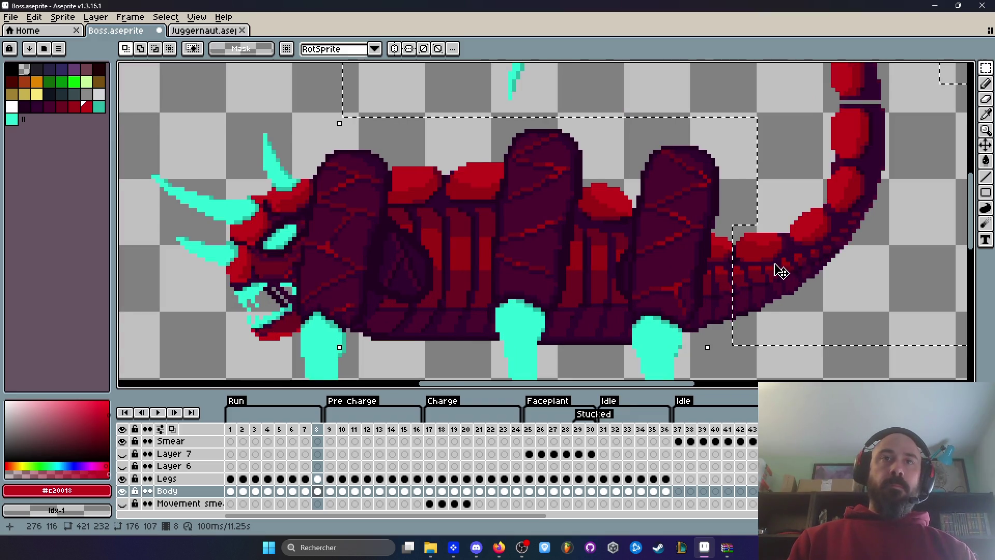
pyautogui.scroll(1, 778, 269)
pyautogui.click(779, 267)
pyautogui.scroll(-3, 781, 262)
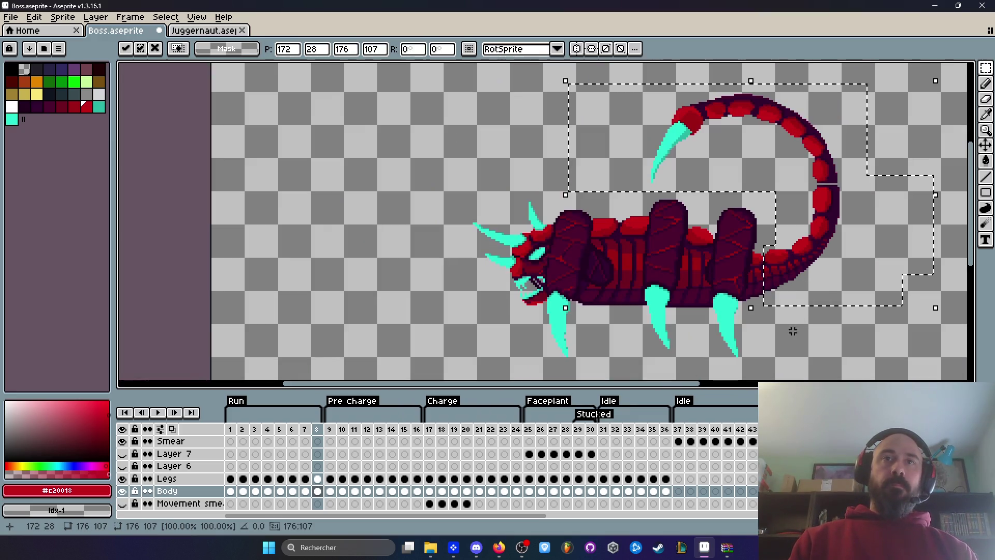
pyautogui.hotkey('ctrl', 'd')
pyautogui.press('Return')
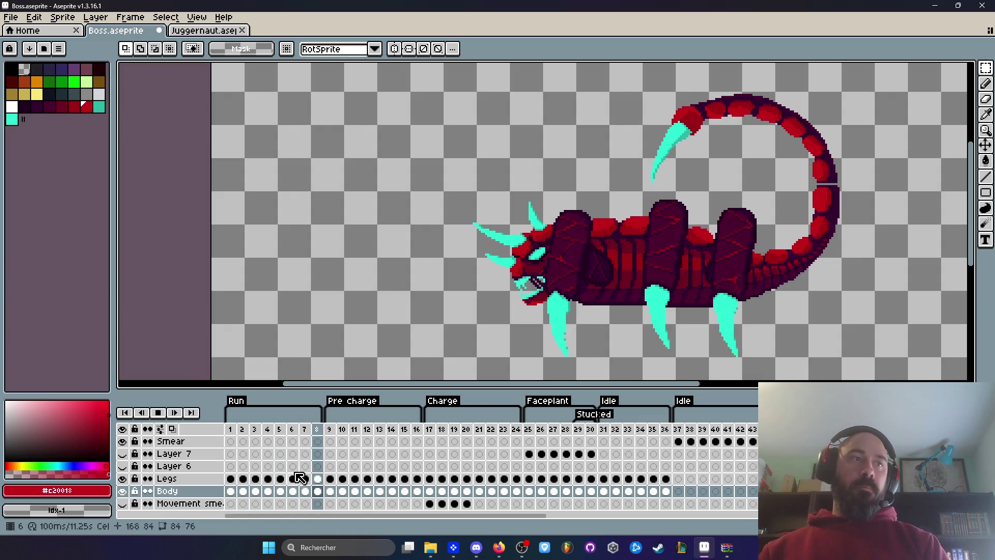
pyautogui.press('Return')
# Marquee the lower and upper tail with stinger on run frame 4 and move them into place
pyautogui.click(270, 435)
pyautogui.scroll(3, 766, 264)
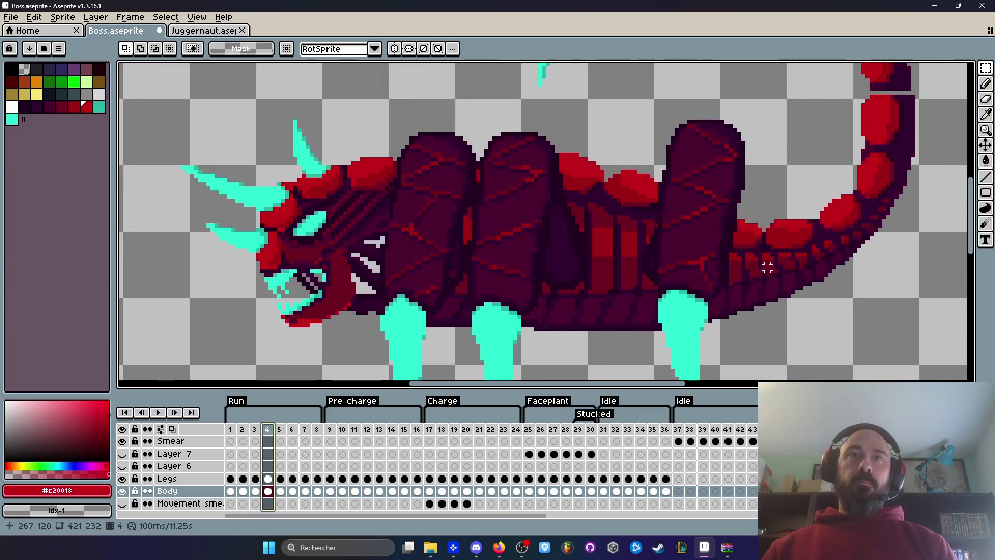
pyautogui.moveTo(760, 177); pyautogui.dragTo(839, 305)
pyautogui.scroll(-3, 881, 290)
pyautogui.moveTo(619, 63)
pyautogui.mouseDown()
pyautogui.moveTo(884, 179)
pyautogui.moveTo(824, 253)
pyautogui.mouseUp()
pyautogui.scroll(2, 821, 270)
pyautogui.click(798, 246)
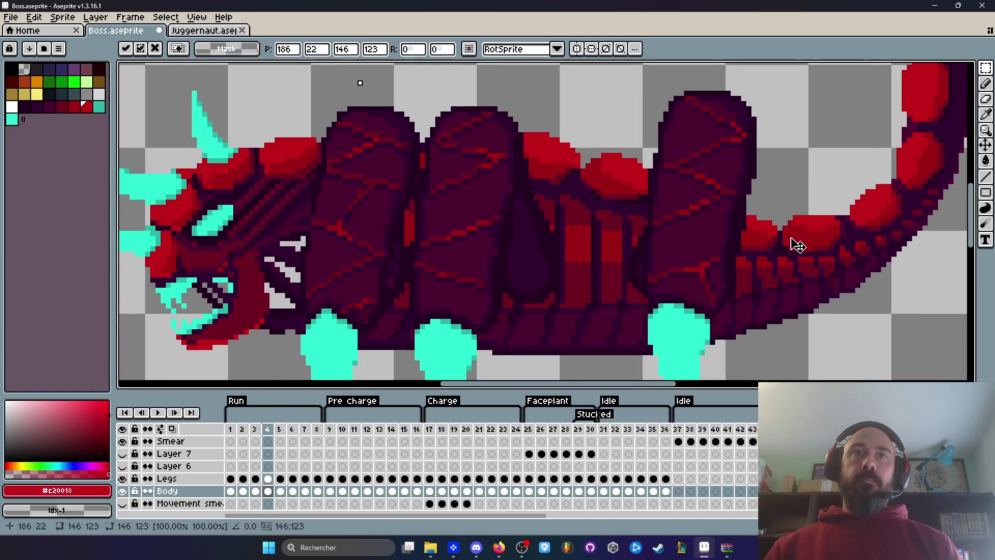
pyautogui.scroll(-3, 793, 238)
pyautogui.click(935, 333)
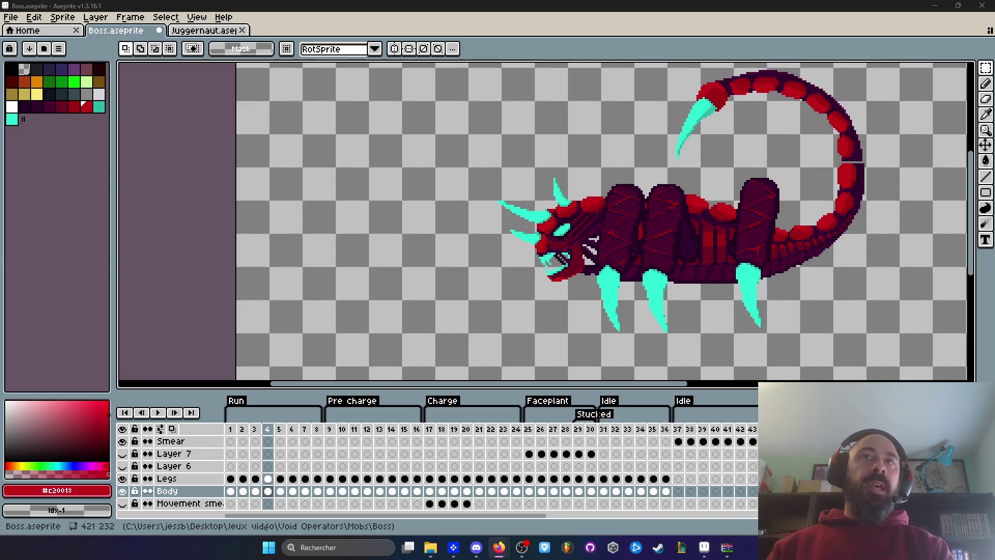
pyautogui.click(233, 440)
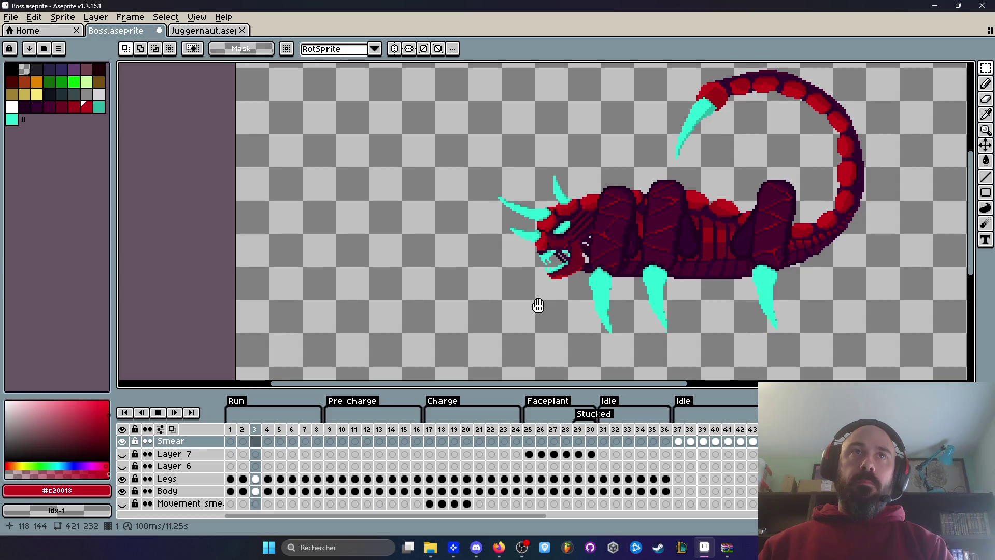
pyautogui.press('Return')
pyautogui.press('Left')
pyautogui.press('Left')
pyautogui.press('Right')
pyautogui.press('Right')
pyautogui.press('Right')
pyautogui.press('Right')
pyautogui.press('Right')
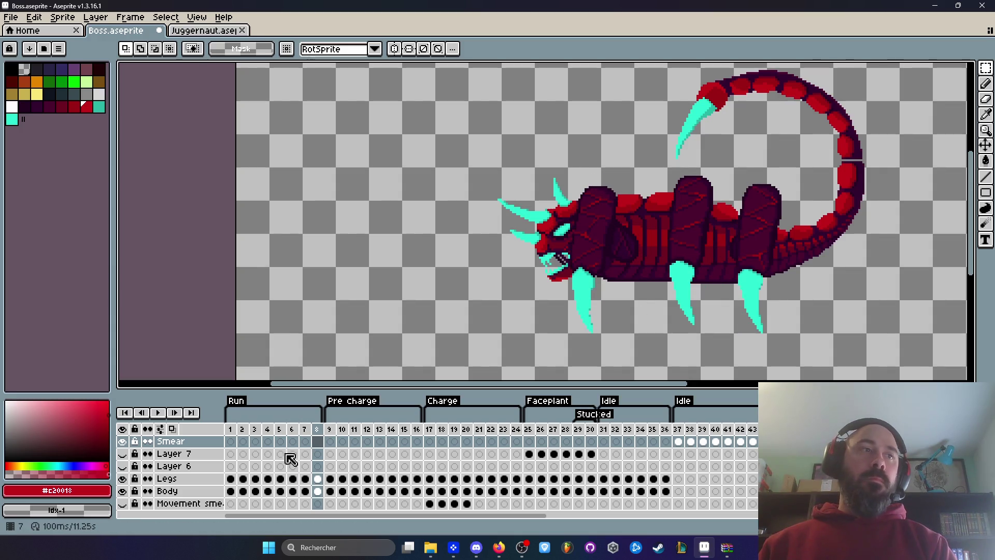
pyautogui.click(231, 429)
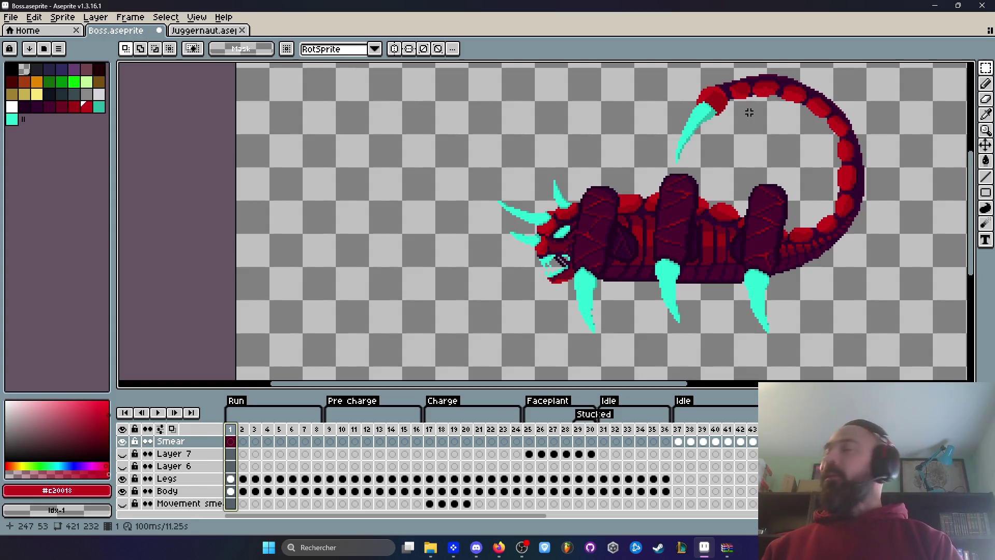
pyautogui.click(318, 429)
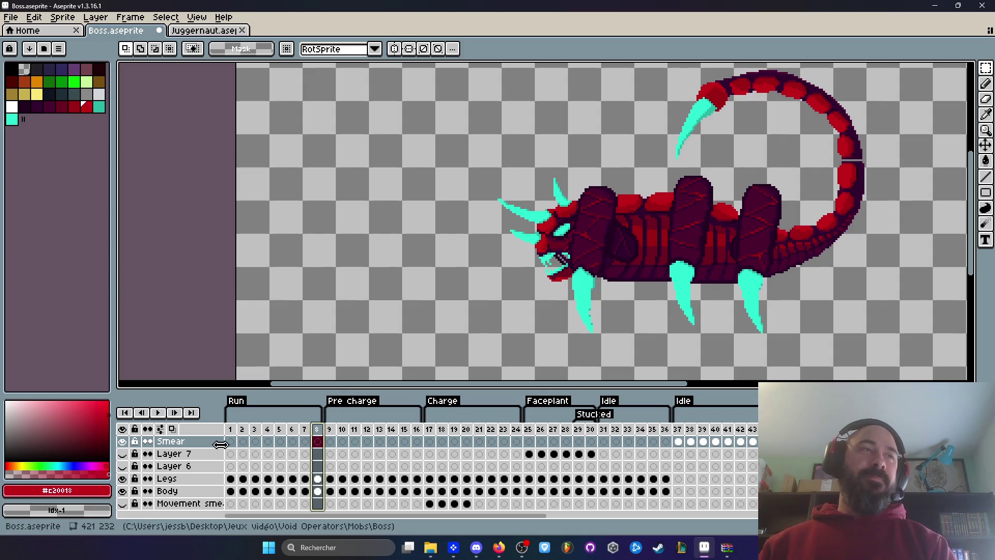
pyautogui.click(231, 429)
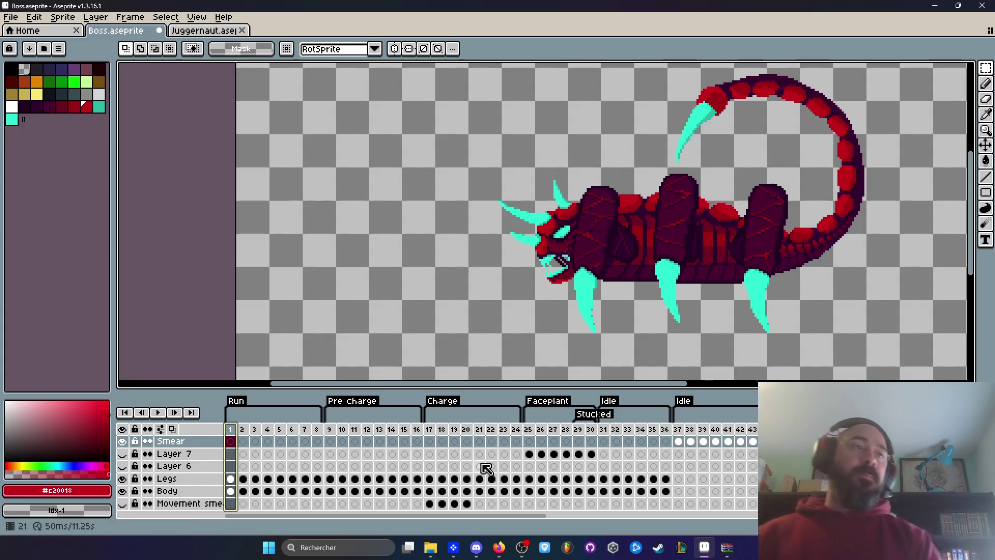
pyautogui.press('Right')
pyautogui.press('Right')
pyautogui.press('Right')
pyautogui.scroll(-3, 492, 308)
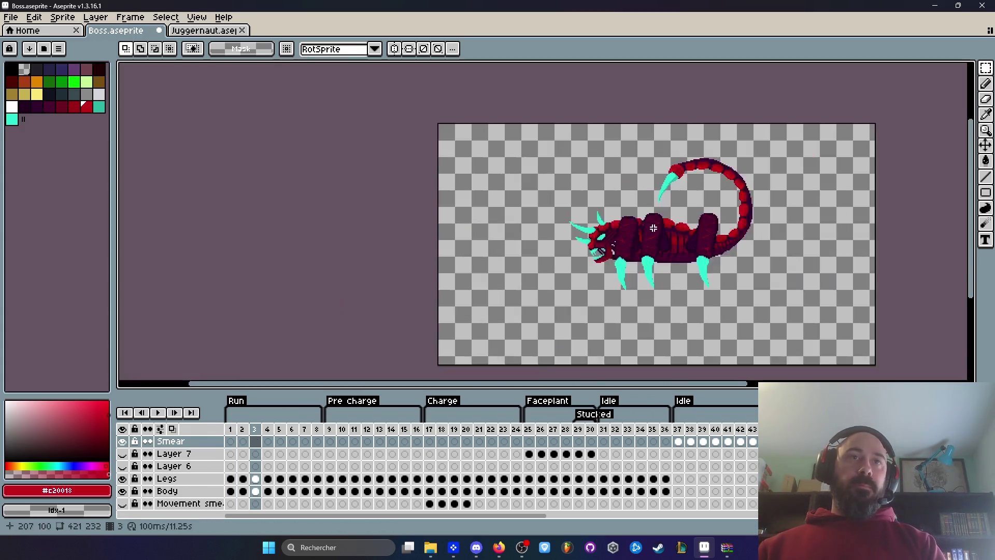
pyautogui.scroll(3, 656, 246)
pyautogui.press('Right')
pyautogui.press('Right')
pyautogui.press('Right')
pyautogui.press('Left')
pyautogui.press('Left')
pyautogui.press('Right')
pyautogui.press('Return')
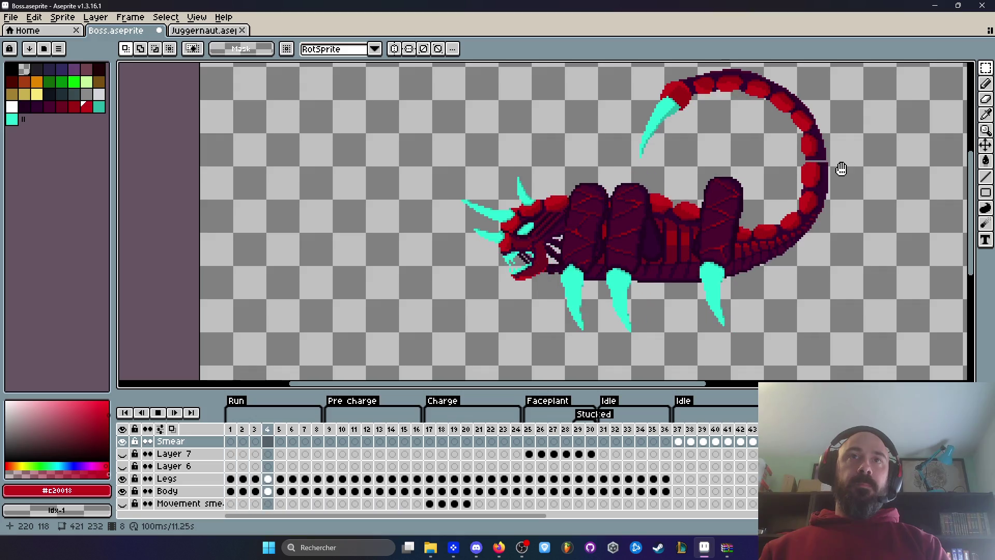
pyautogui.scroll(1, 798, 223)
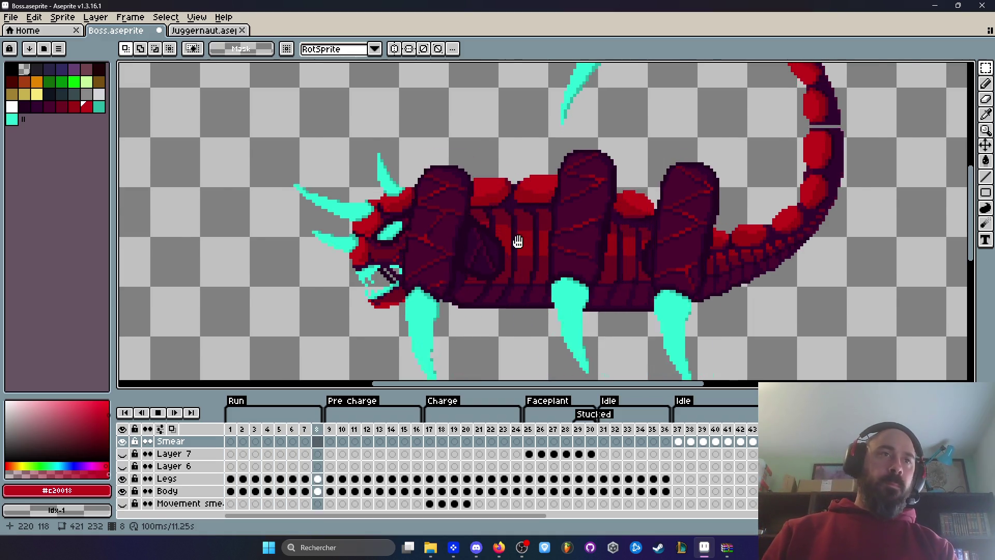
pyautogui.scroll(-1, 518, 241)
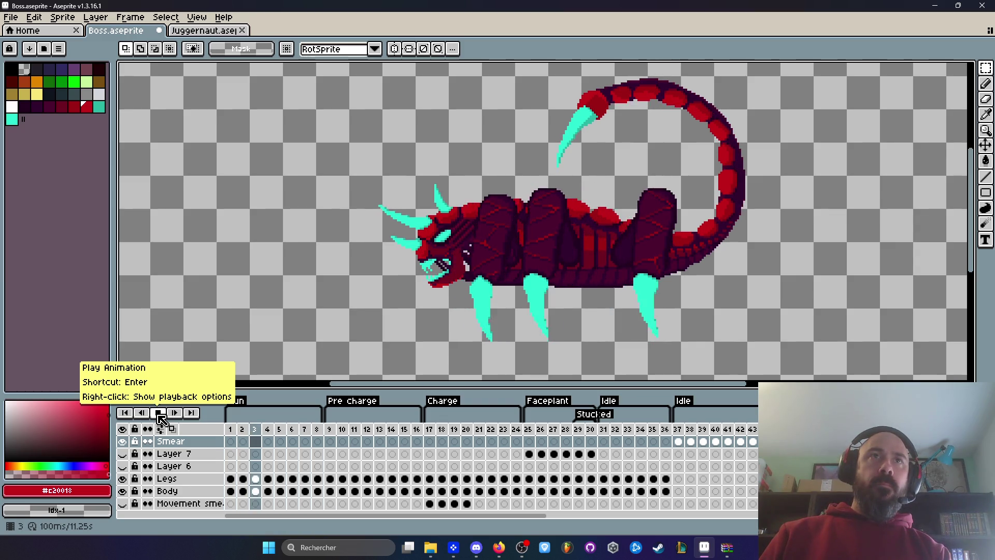
pyautogui.click(160, 416)
pyautogui.click(236, 439)
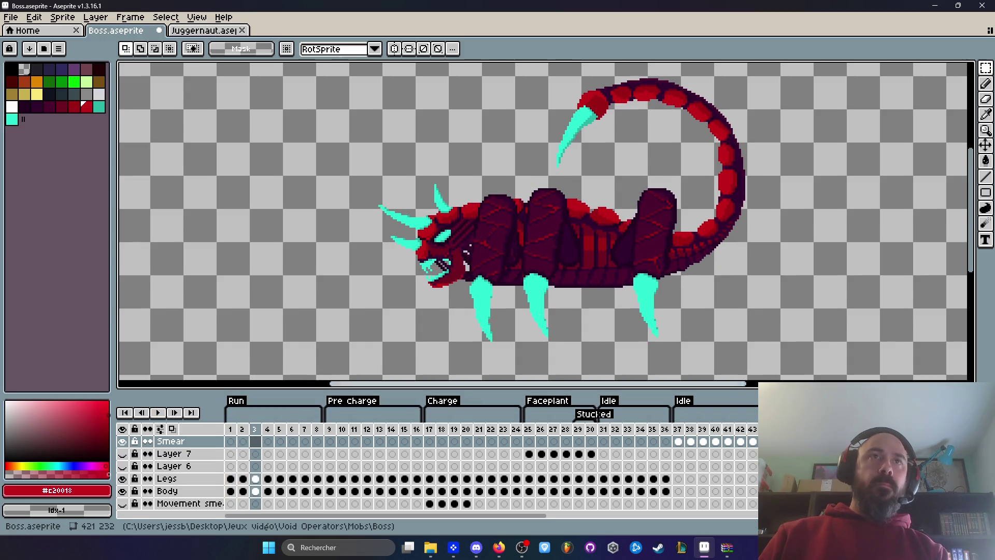
# Flip between run frames 4 and 5 to compare the poses, ending on frame 5
pyautogui.click(268, 429)
pyautogui.press('Right')
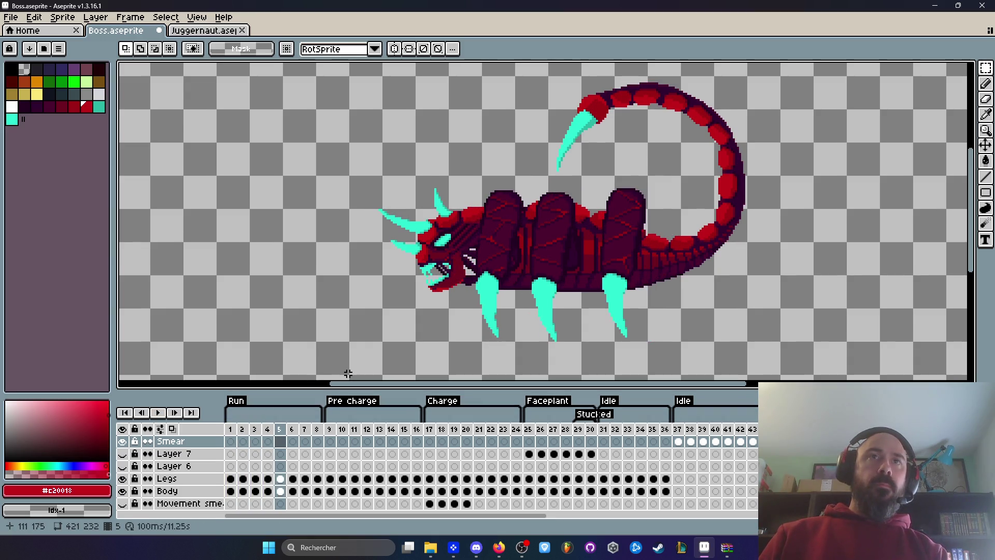
pyautogui.press('Left')
pyautogui.press('Right')
pyautogui.press('Left')
pyautogui.press('Right')
pyautogui.press('Left')
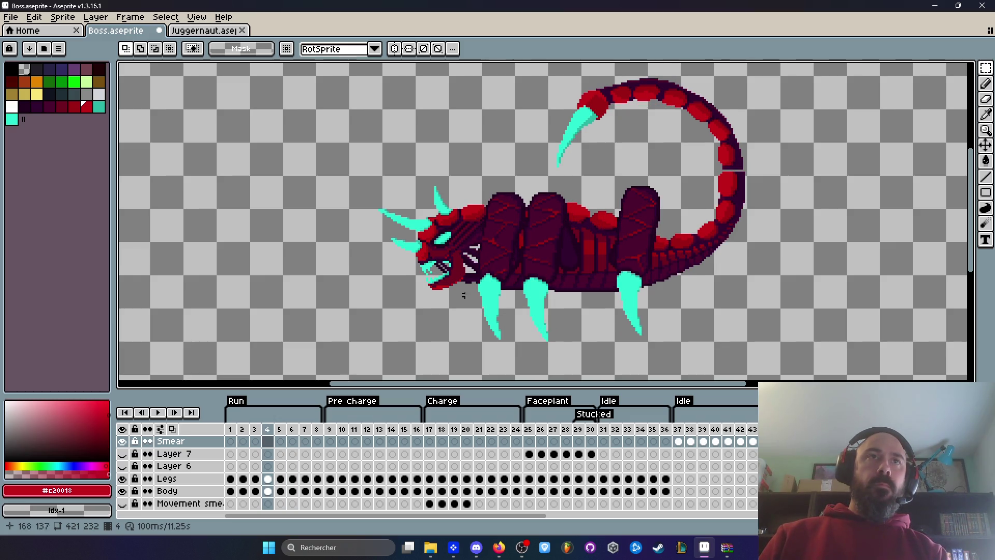
pyautogui.press('Right')
# Try marquee selections around the frame 5 tail, then clear the selection
pyautogui.scroll(1, 733, 160)
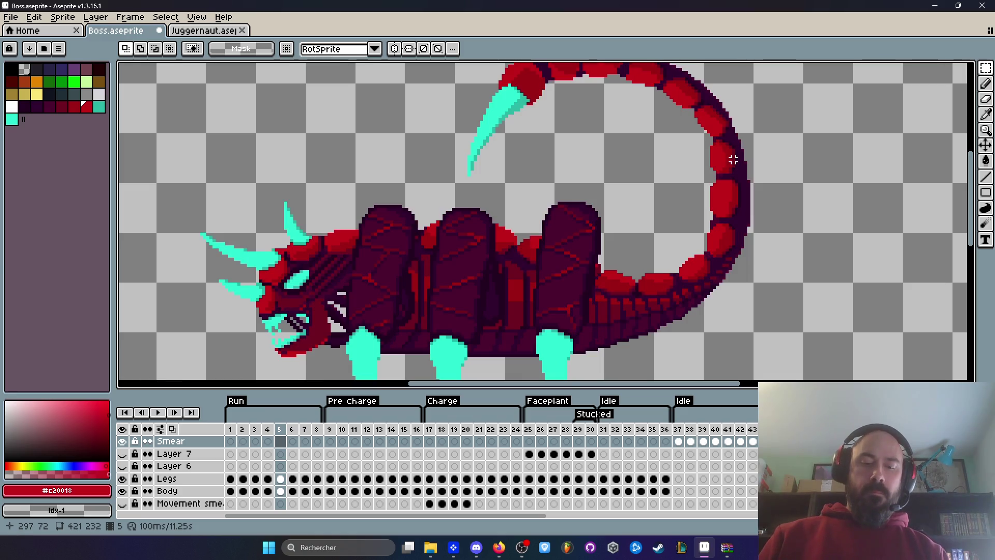
pyautogui.press('q')
pyautogui.scroll(1, 716, 169)
pyautogui.scroll(-1, 686, 165)
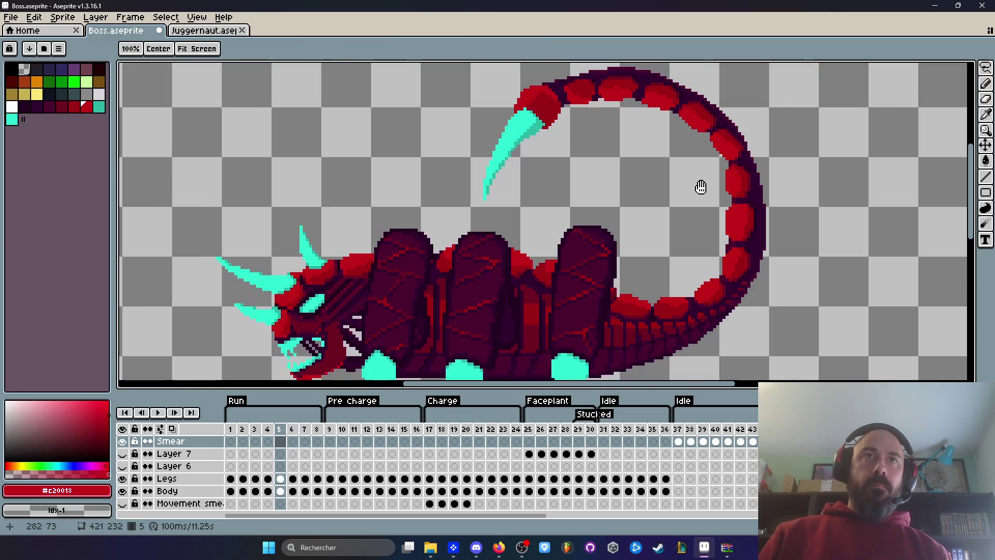
pyautogui.press('m')
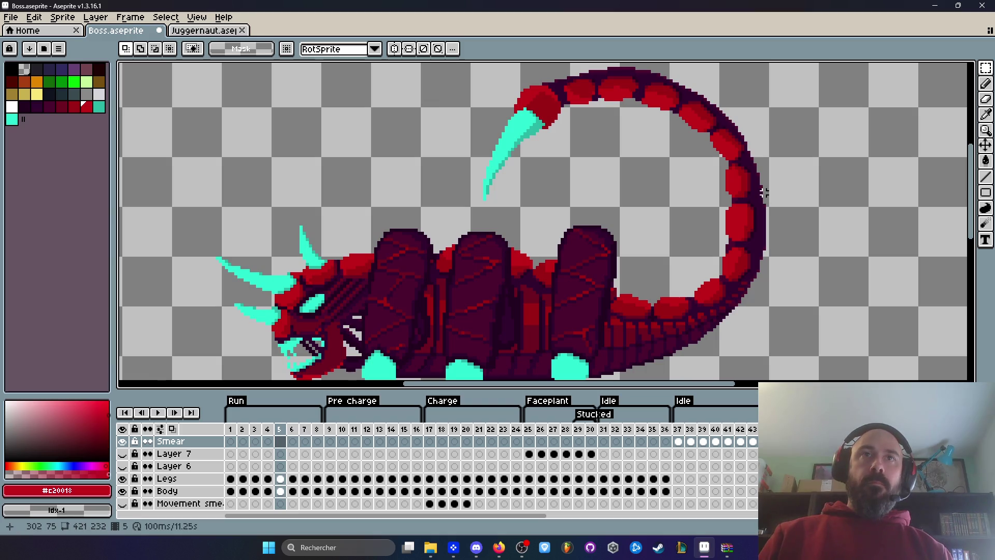
pyautogui.moveTo(570, 168); pyautogui.dragTo(566, 165)
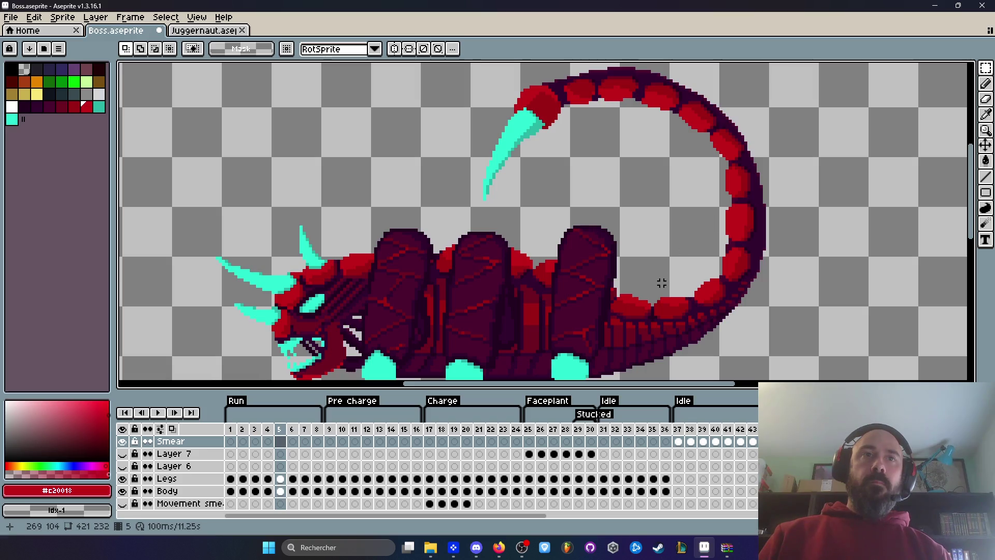
pyautogui.moveTo(670, 317); pyautogui.dragTo(782, 380)
pyautogui.moveTo(876, 284)
pyautogui.mouseDown()
pyautogui.moveTo(684, 233)
pyautogui.moveTo(661, 218)
pyautogui.mouseUp()
pyautogui.moveTo(455, 87)
pyautogui.mouseDown()
pyautogui.moveTo(724, 160)
pyautogui.moveTo(829, 236)
pyautogui.mouseUp()
pyautogui.hotkey('ctrl', 'd')
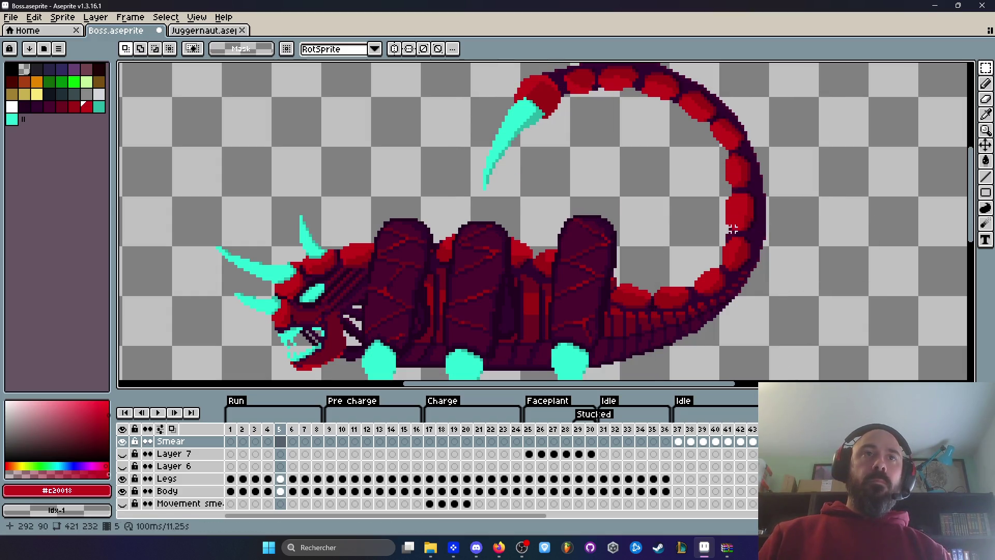
# Marquee the tail base, upper tail and stinger on frame 5 as one selection
pyautogui.scroll(1, 652, 288)
pyautogui.moveTo(652, 263); pyautogui.dragTo(829, 378)
pyautogui.scroll(-2, 855, 208)
pyautogui.moveTo(616, 75); pyautogui.dragTo(866, 178)
pyautogui.moveTo(928, 145); pyautogui.dragTo(785, 245)
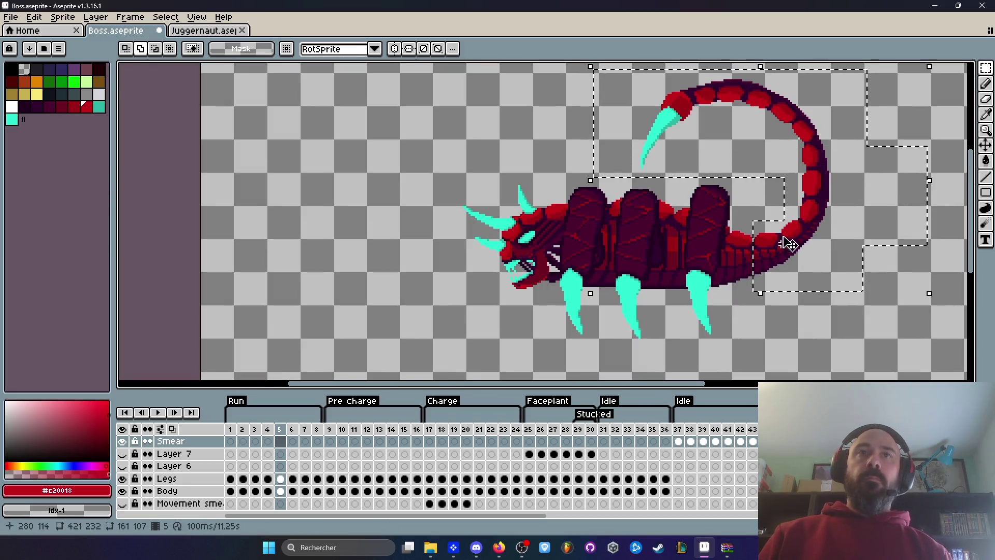
pyautogui.scroll(2, 782, 246)
# Move the selected tail on frame 5 into place, commit it, and preview the animation
pyautogui.click(788, 222)
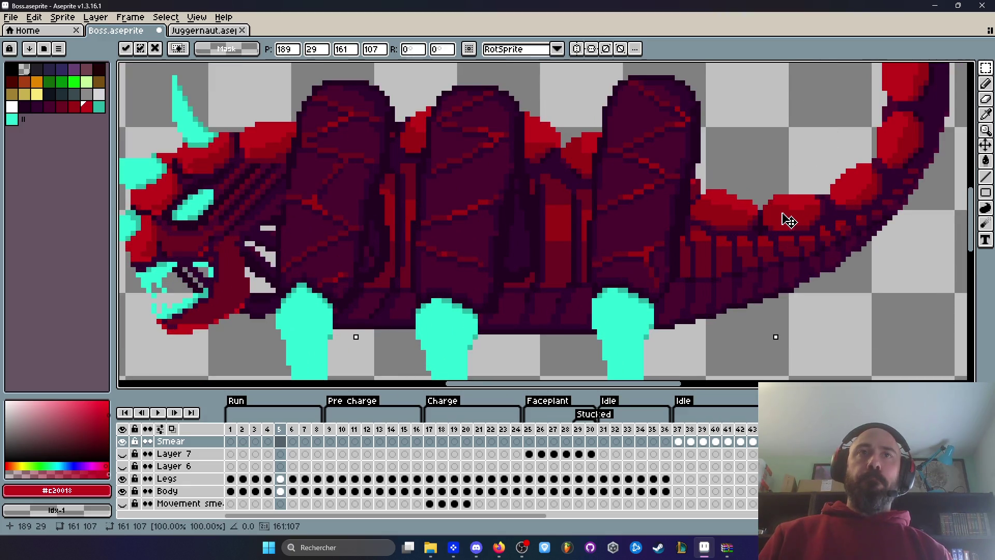
pyautogui.click(283, 493)
pyautogui.click(787, 264)
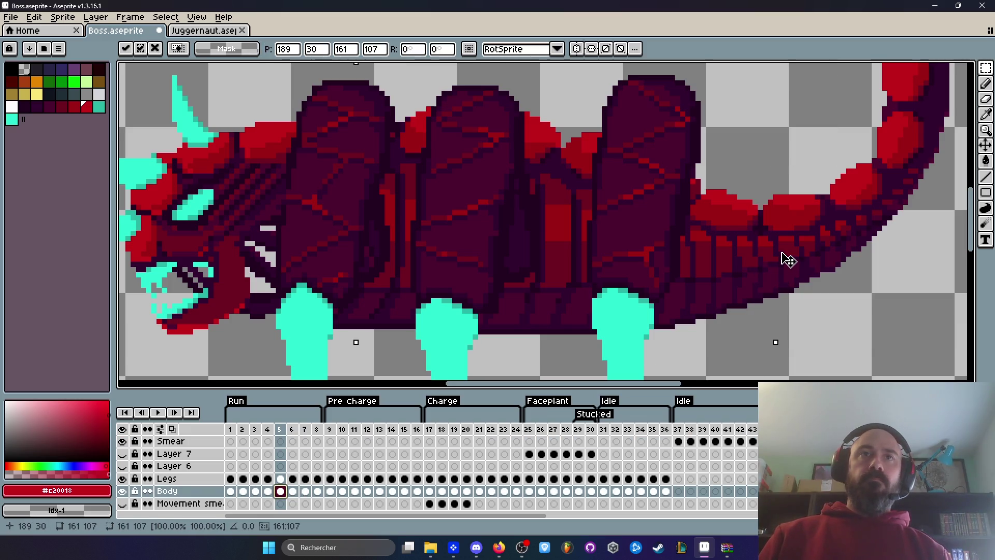
pyautogui.scroll(-2, 787, 255)
pyautogui.click(548, 196)
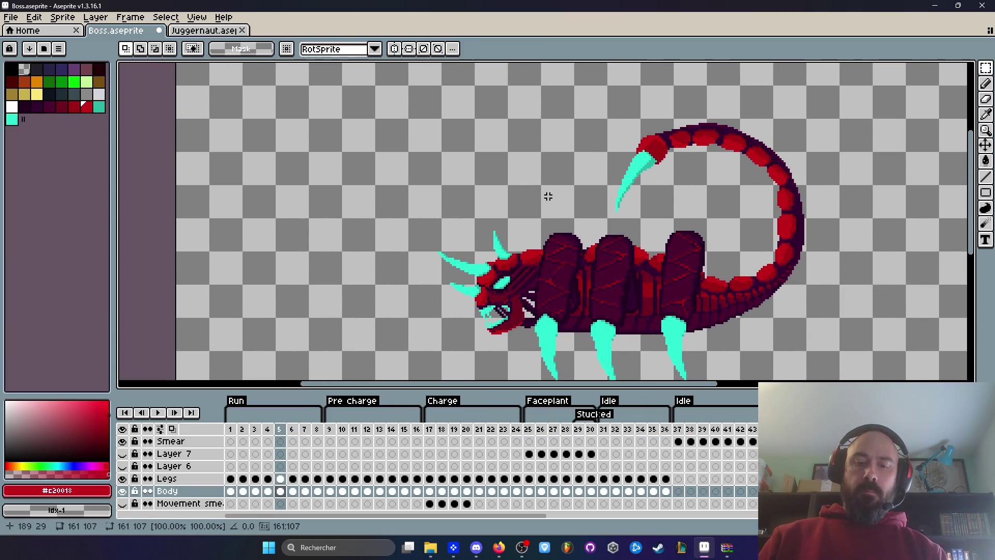
pyautogui.press('Return')
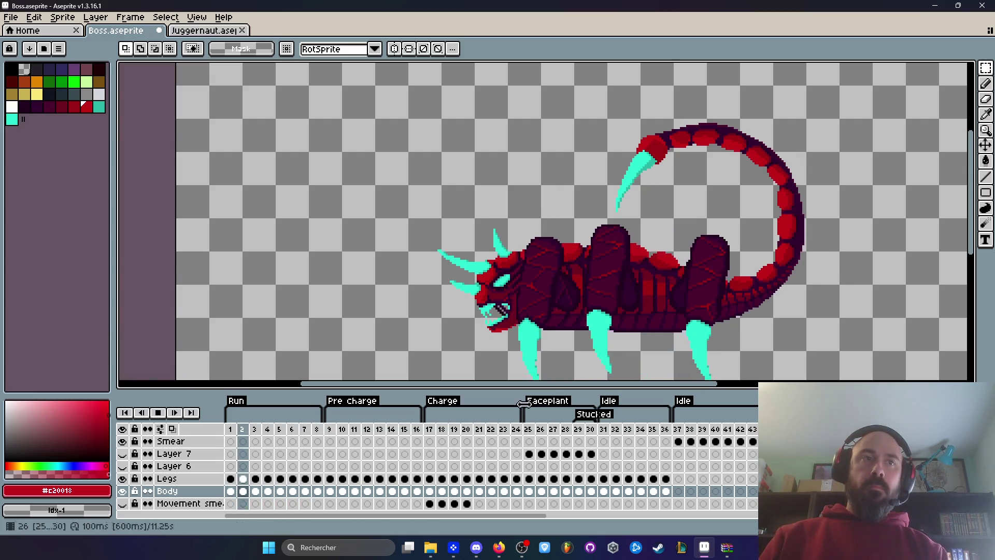
pyautogui.press('Return')
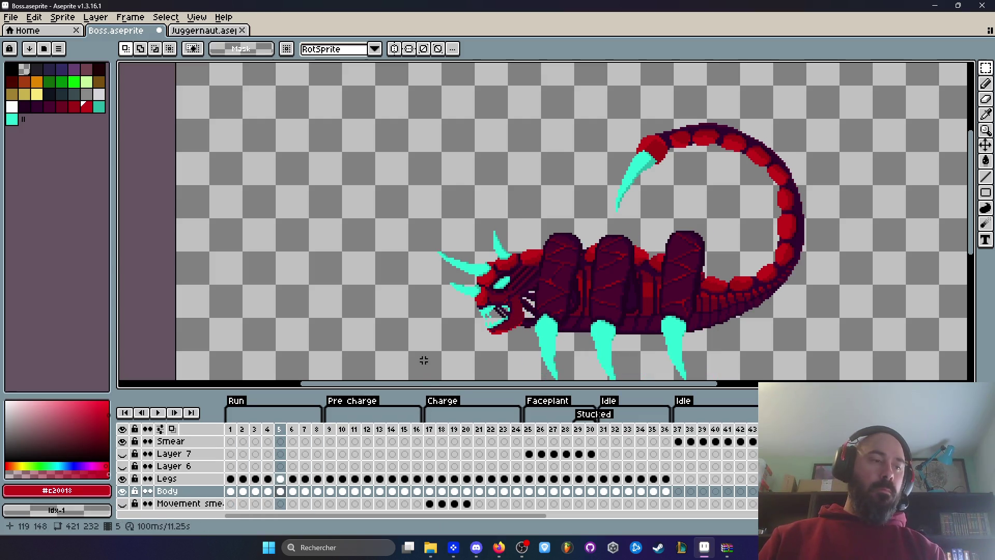
# Compare the tail poses across run frames 8, 7, 5, 4 and 1
pyautogui.click(319, 429)
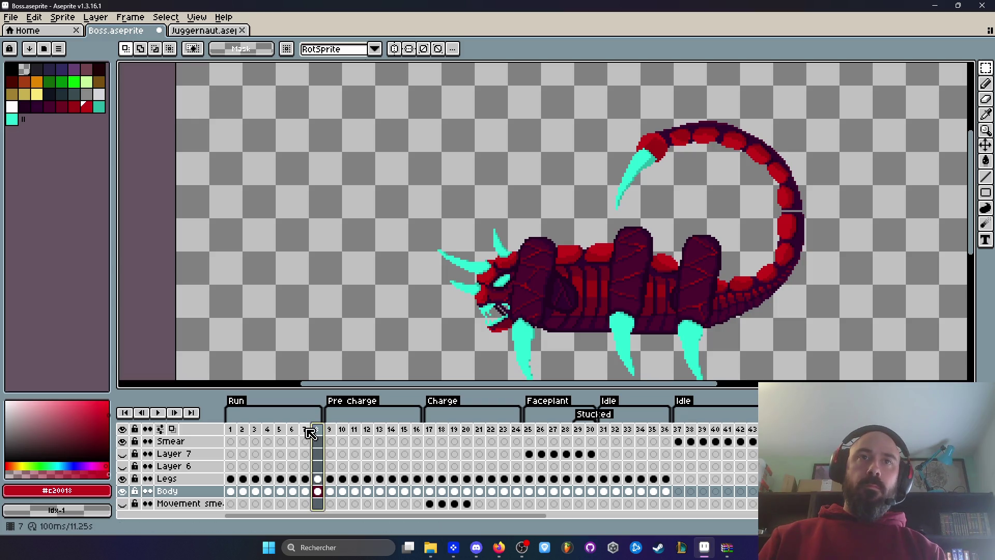
pyautogui.click(309, 433)
pyautogui.moveTo(292, 437)
pyautogui.mouseDown()
pyautogui.moveTo(268, 438)
pyautogui.moveTo(283, 439)
pyautogui.mouseUp()
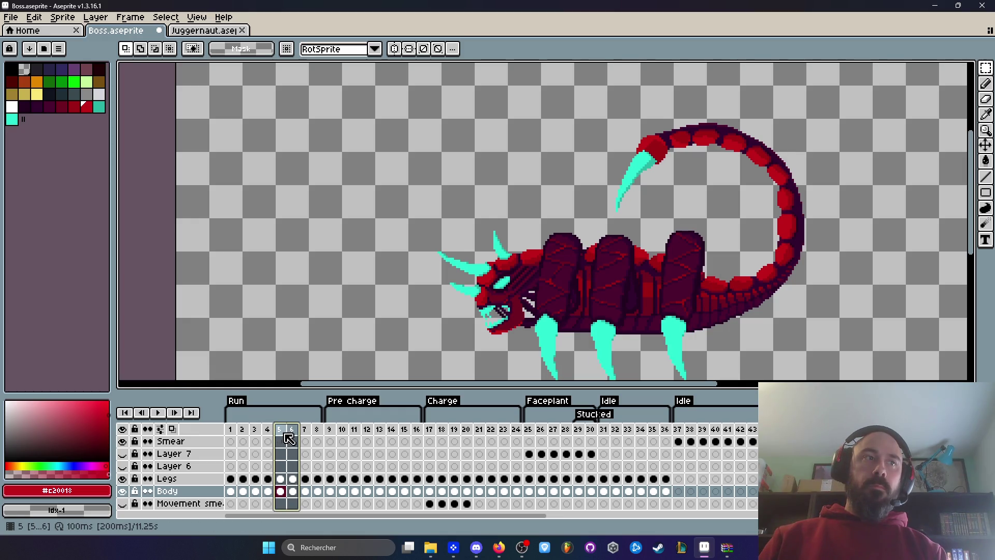
pyautogui.click(274, 435)
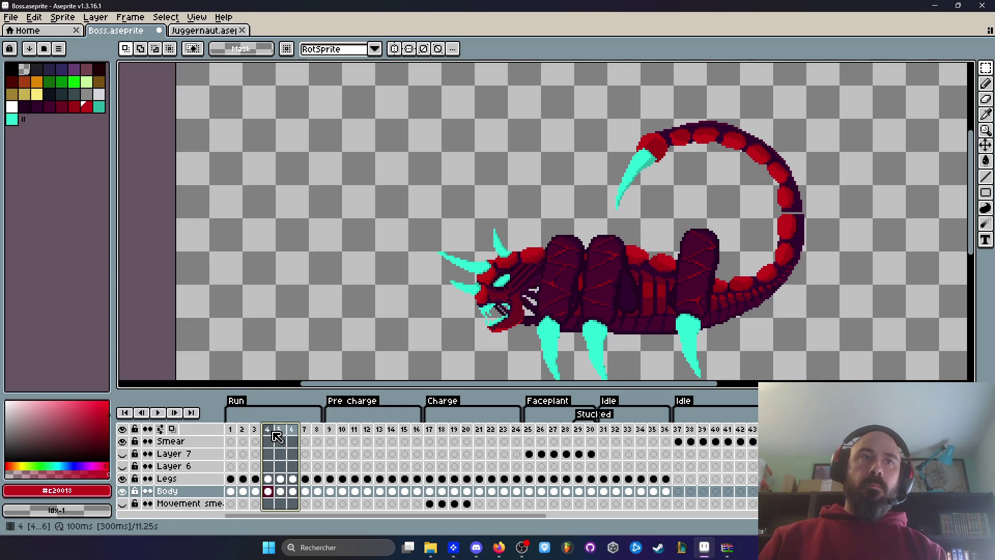
pyautogui.click(283, 436)
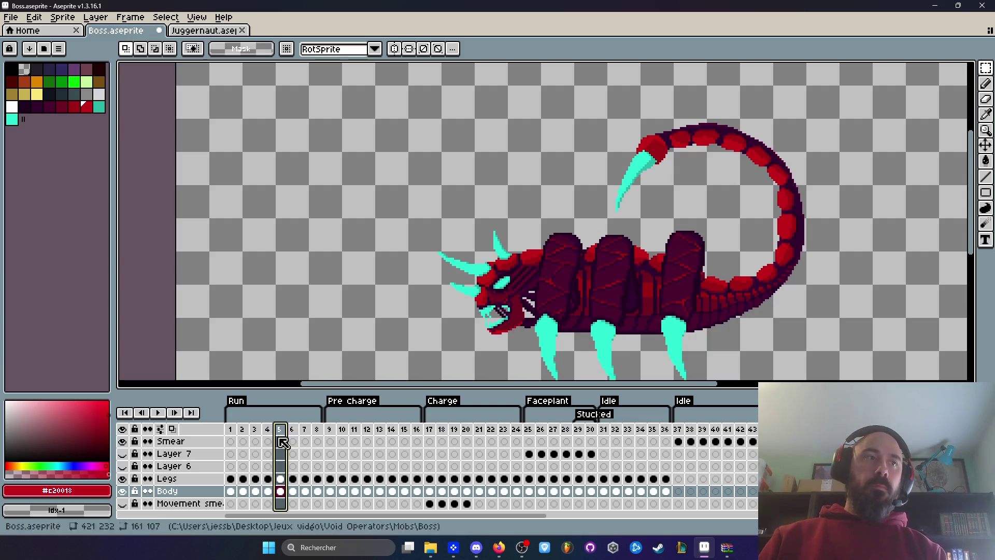
pyautogui.click(232, 435)
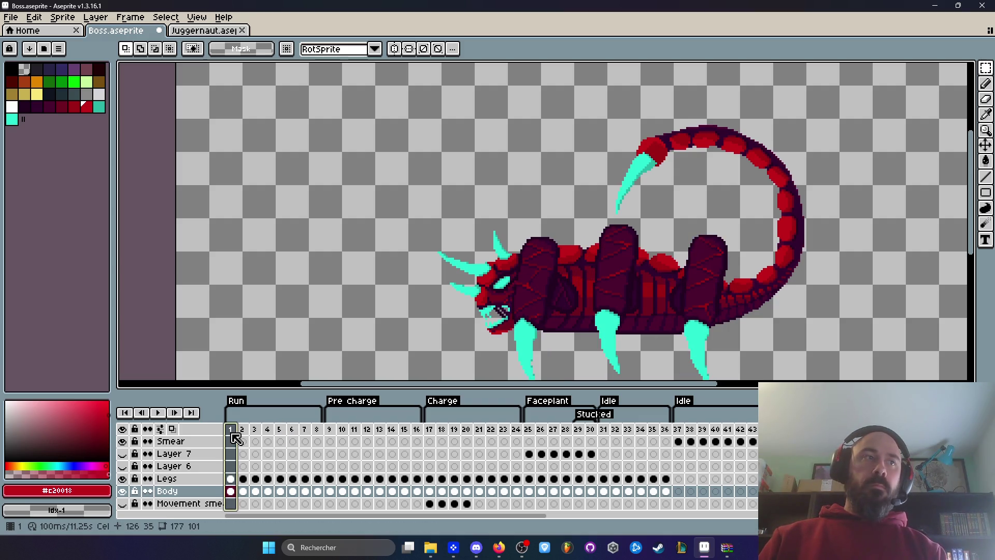
pyautogui.click(323, 434)
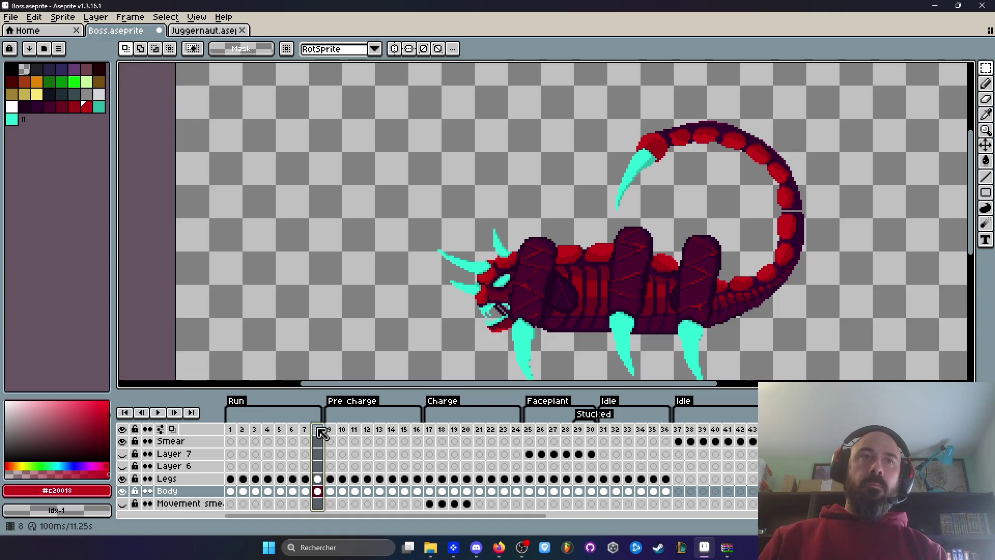
pyautogui.click(231, 441)
# Marquee the tail base, middle and upper tail with stinger on run frame 1
pyautogui.scroll(1, 753, 246)
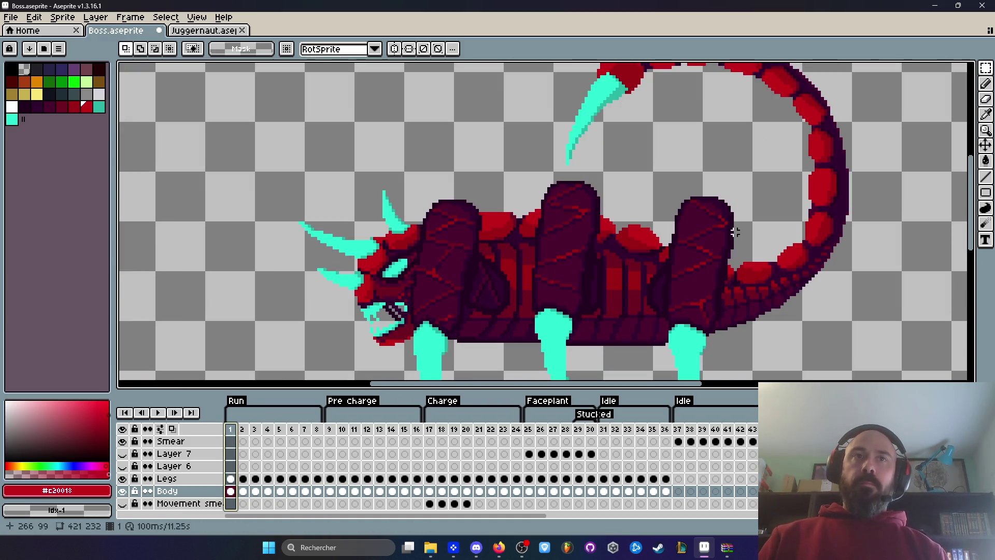
pyautogui.moveTo(758, 285); pyautogui.dragTo(926, 379)
pyautogui.scroll(-2, 906, 258)
pyautogui.moveTo(871, 106)
pyautogui.keyDown('shift'); pyautogui.mouseDown()
pyautogui.moveTo(821, 199)
pyautogui.moveTo(813, 269)
pyautogui.mouseUp(); pyautogui.keyUp('shift')
pyautogui.keyDown('shift'); pyautogui.moveTo(634, 75); pyautogui.dragTo(872, 180); pyautogui.keyUp('shift')
pyautogui.scroll(2, 835, 286)
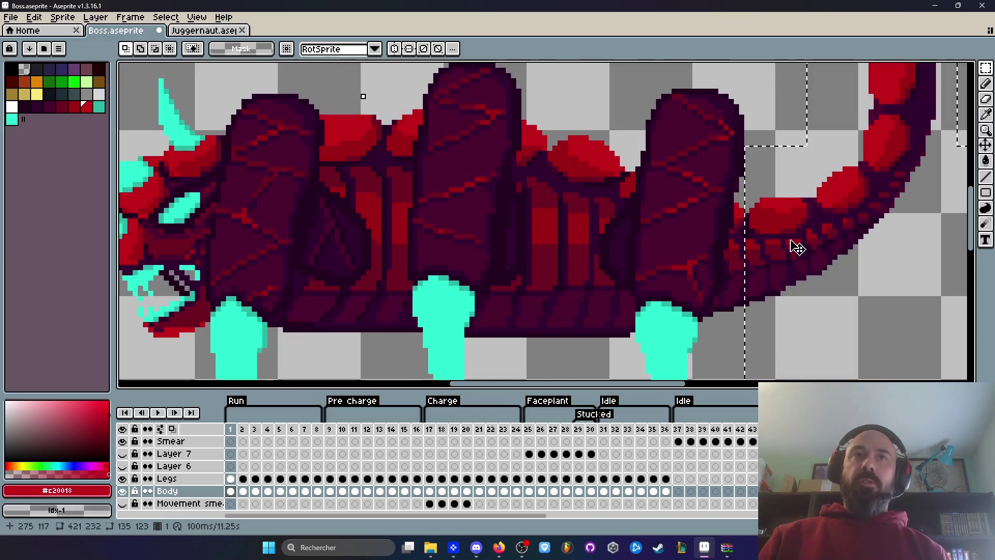
pyautogui.scroll(-3, 770, 243)
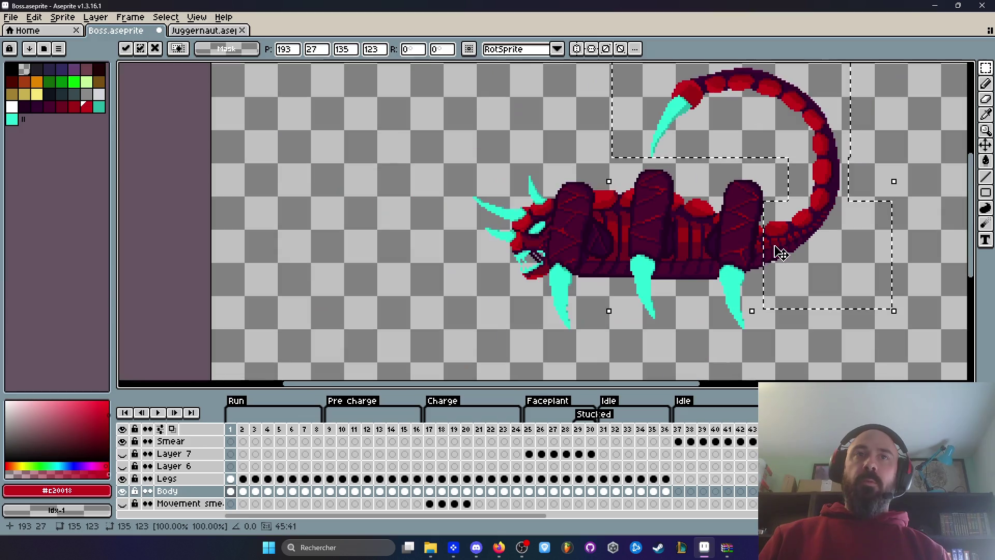
pyautogui.moveTo(719, 245); pyautogui.dragTo(698, 256)
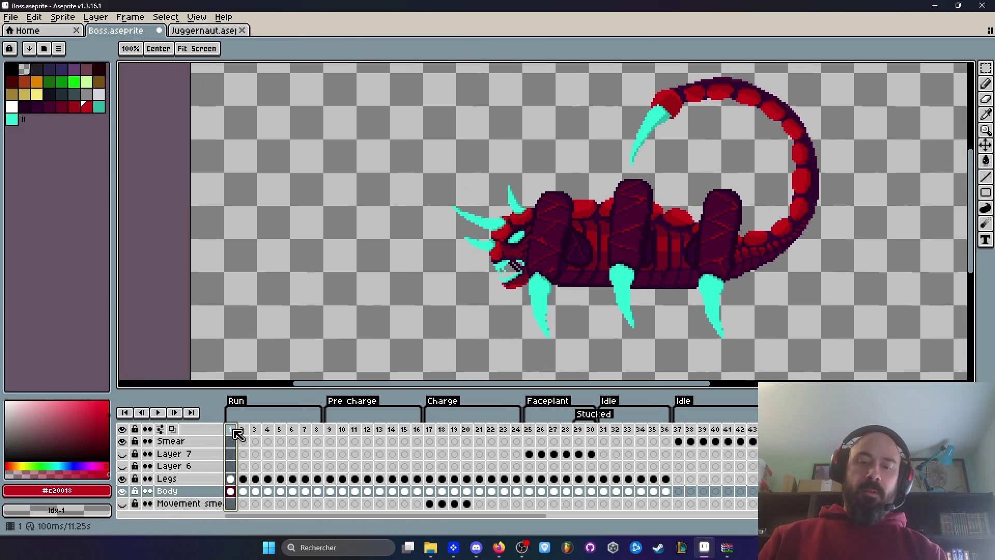
# Start the run animation looping to watch the tail and stinger
pyautogui.press('Return')
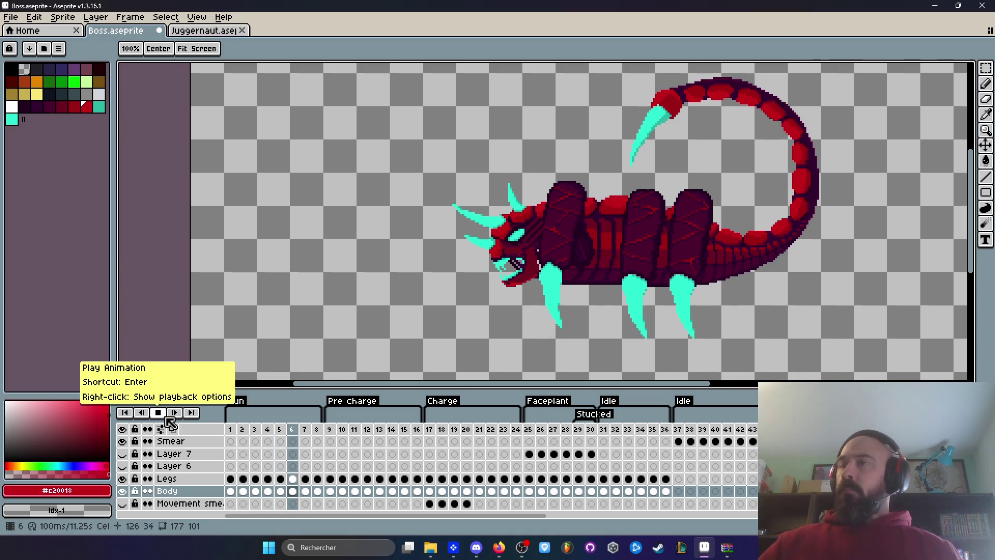
# Stop and replay the run animation from frame 1, restoring the tail selection
pyautogui.click(158, 413)
pyautogui.hotkey('ctrl', 'z')
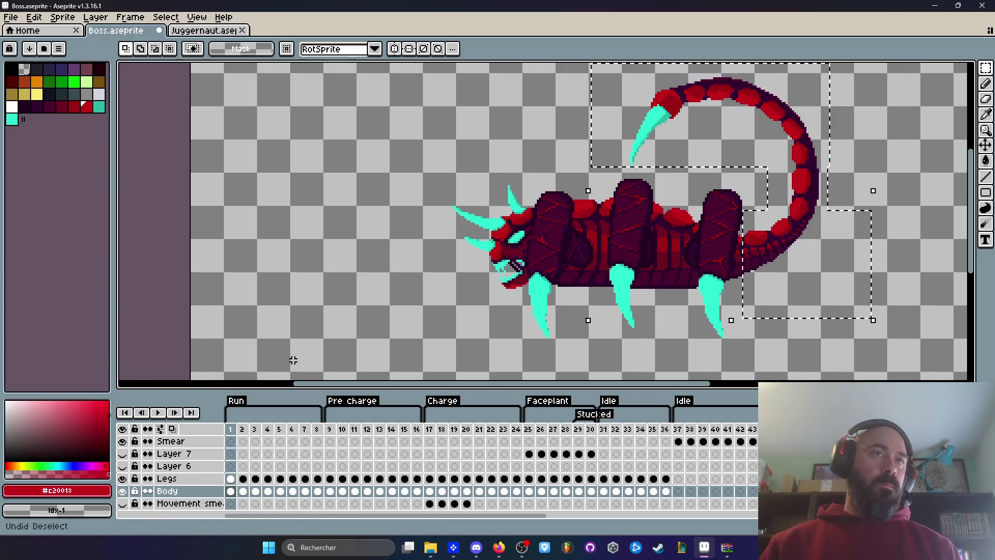
pyautogui.hotkey('ctrl', 'd')
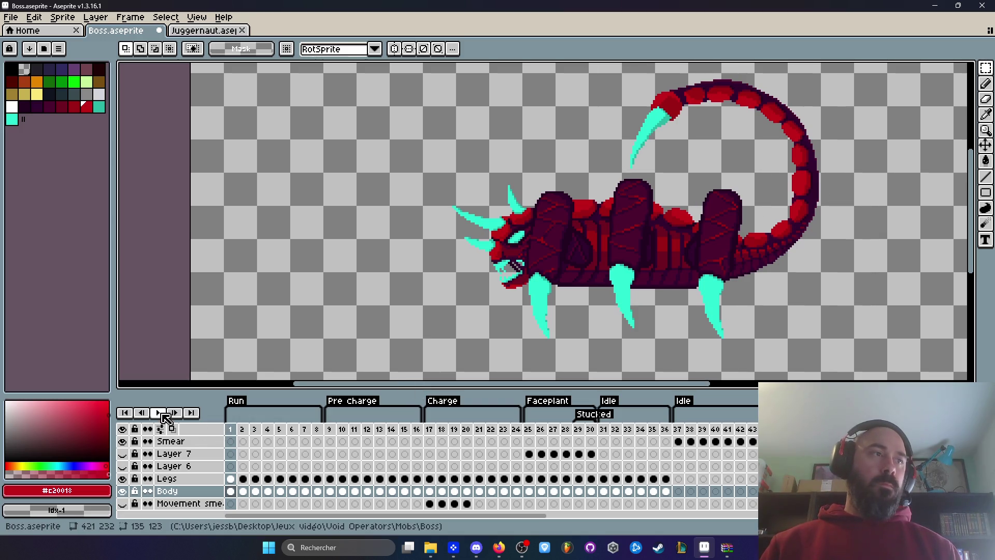
pyautogui.click(160, 413)
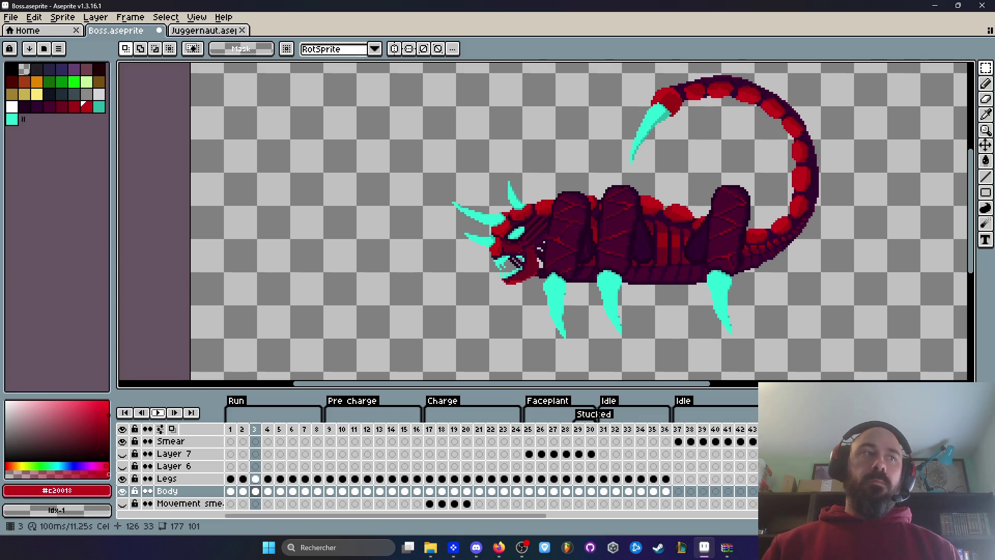
pyautogui.hotkey('ctrl', 'z')
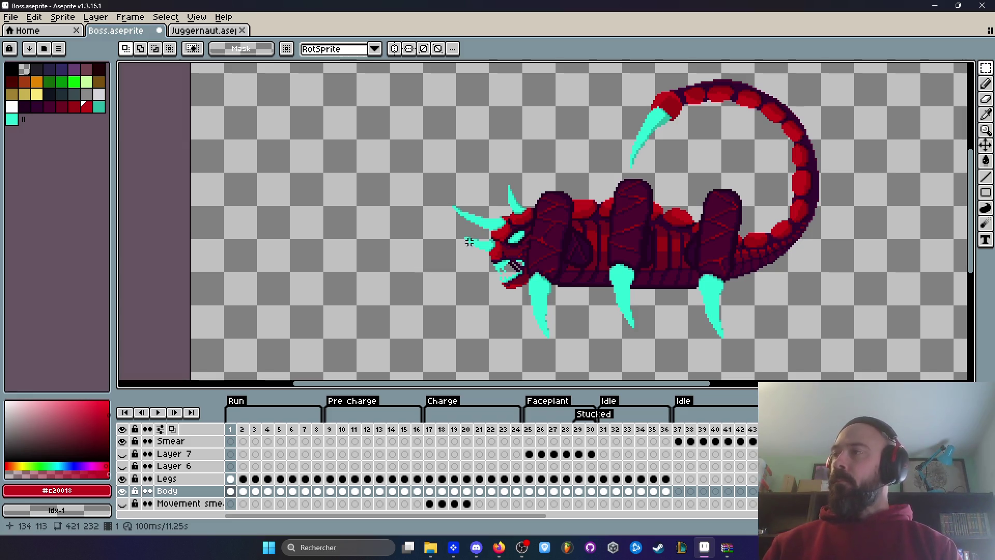
pyautogui.click(236, 430)
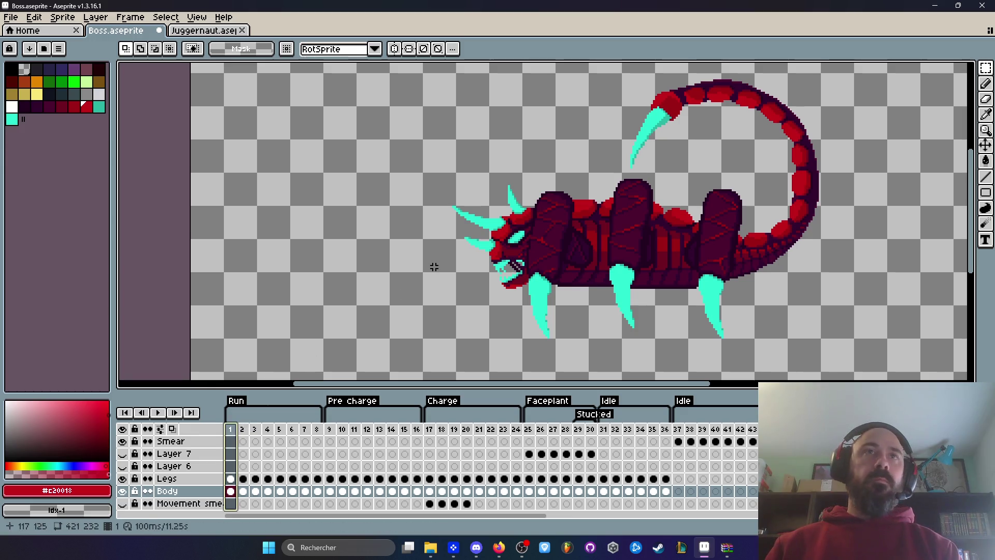
pyautogui.press('Return')
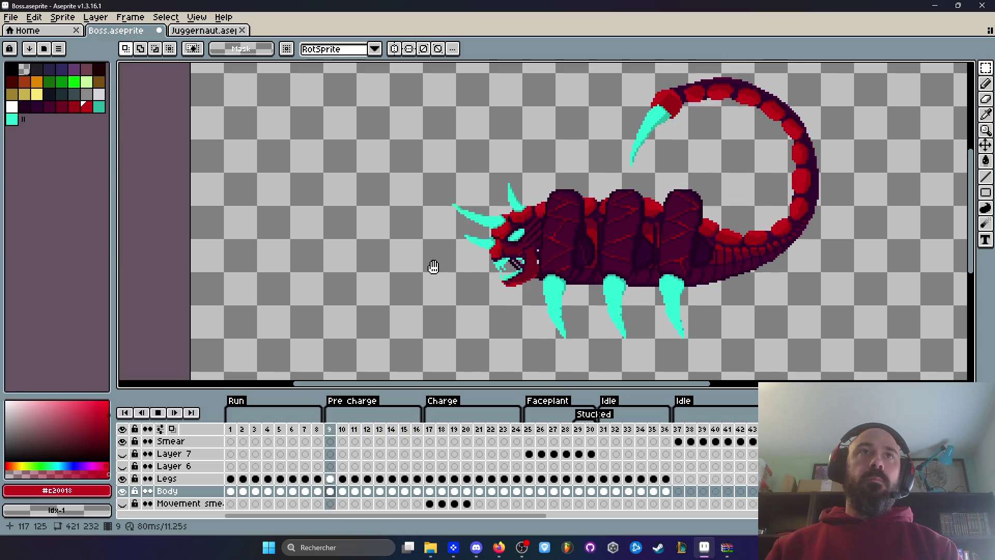
pyautogui.click(236, 430)
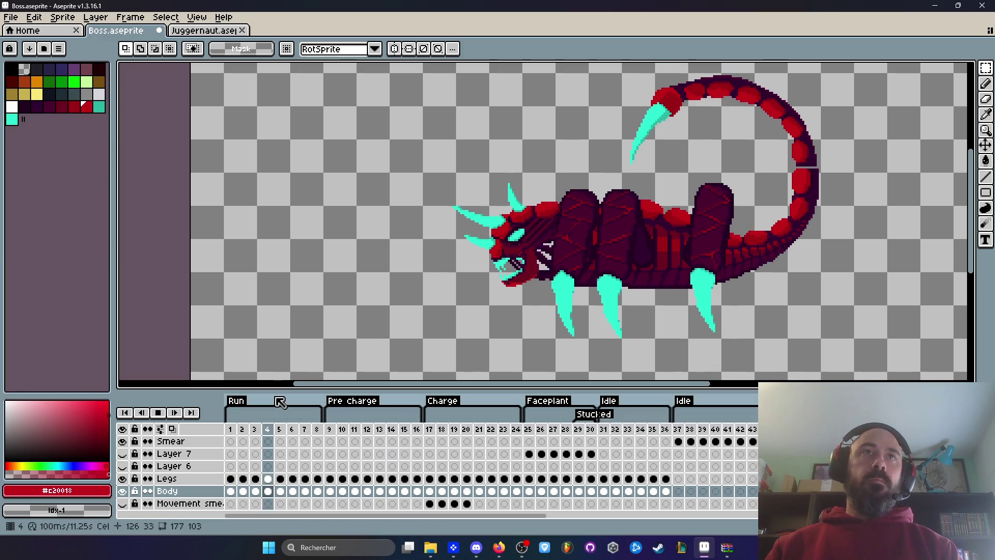
pyautogui.press('Return')
pyautogui.press('Return')
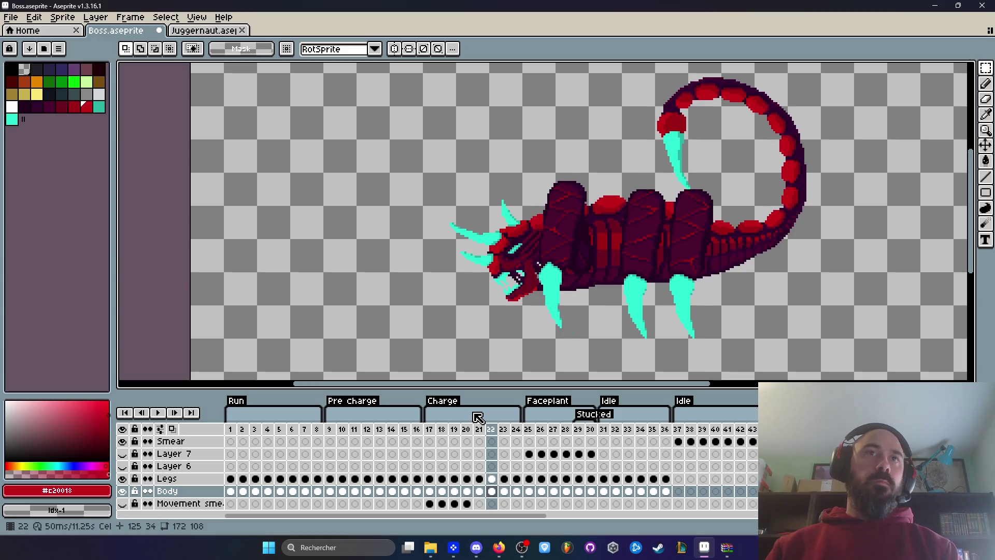
# Check Charge frame 17 and frame 9, then return to run frame 1
pyautogui.press('Right')
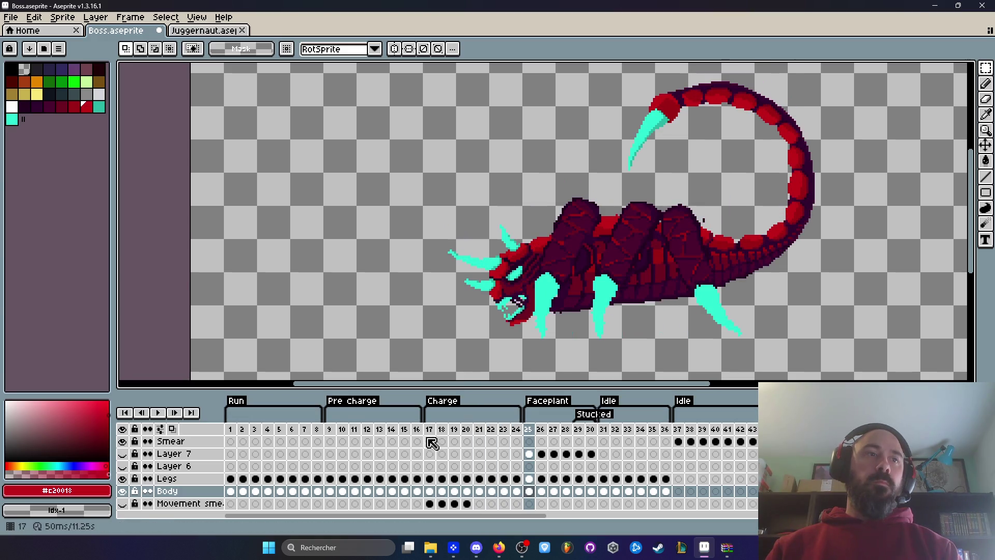
pyautogui.click(431, 442)
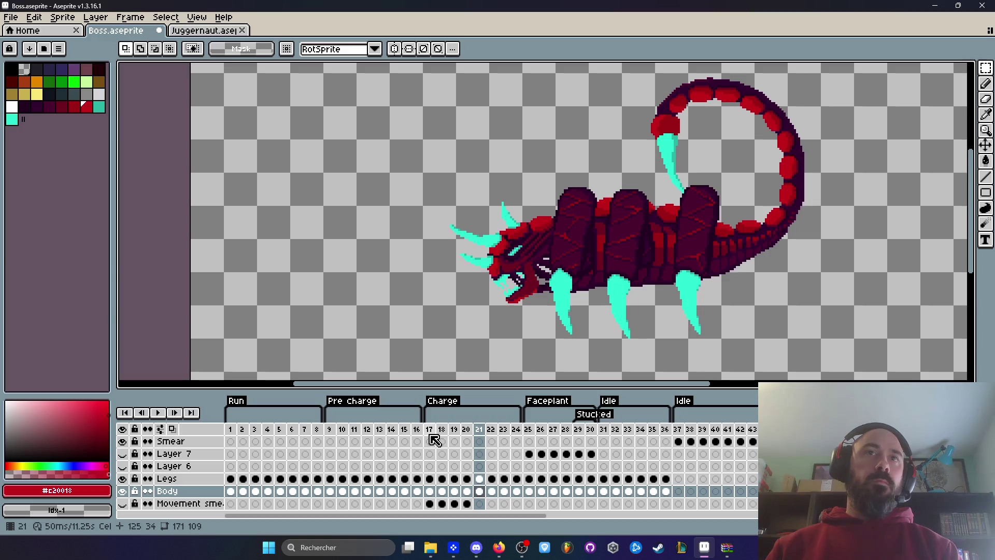
pyautogui.click(330, 436)
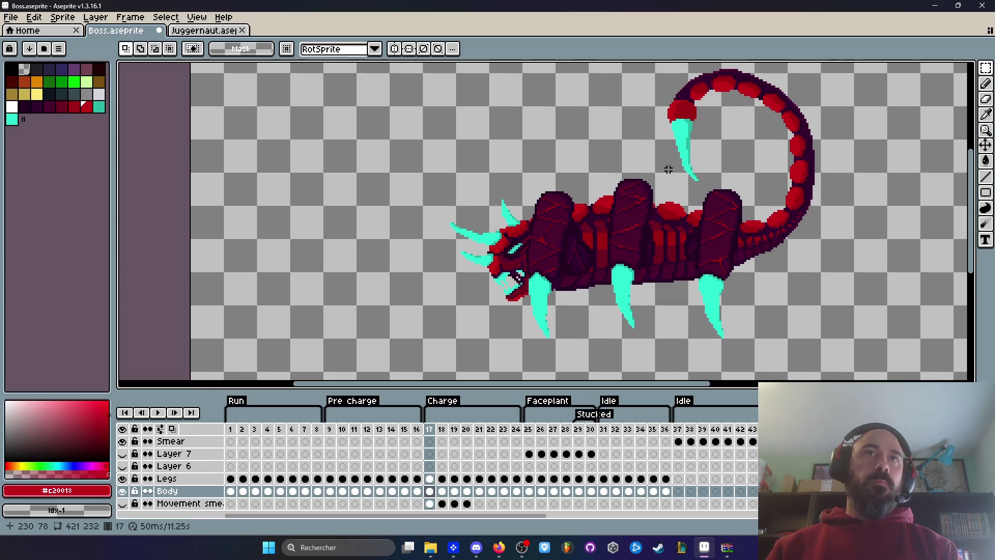
pyautogui.click(243, 440)
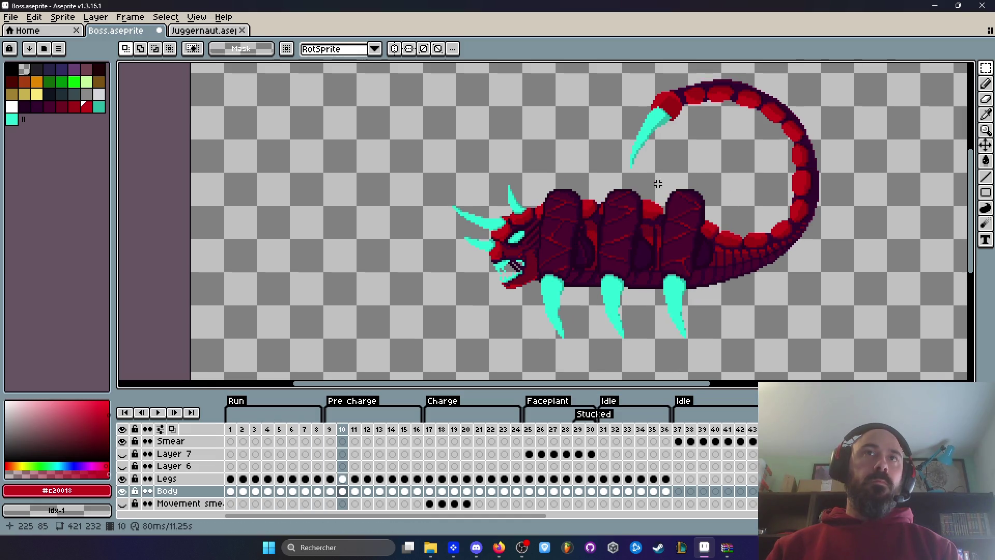
pyautogui.click(231, 441)
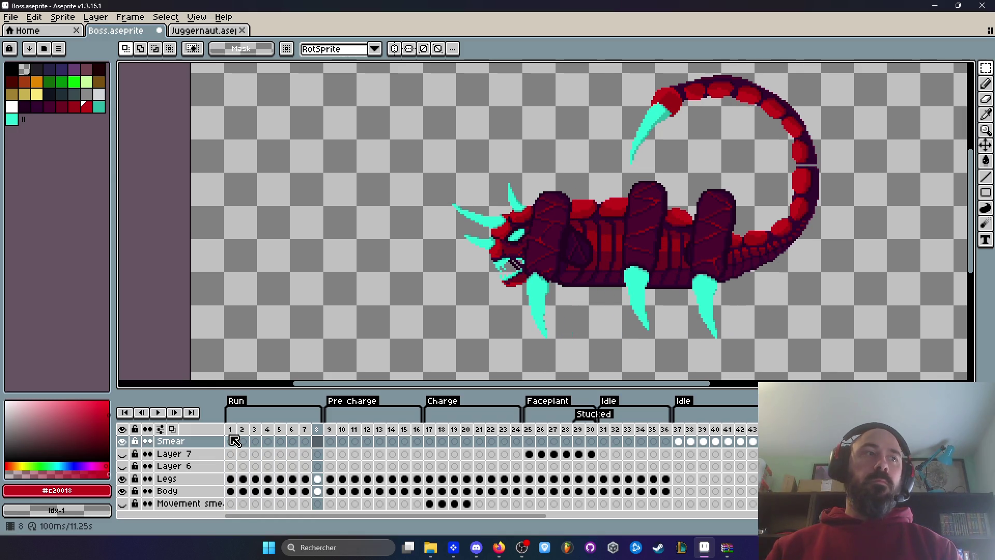
# Replay and stop the run animation, then compare the tail pose on frames 1 and 5
pyautogui.press('Return')
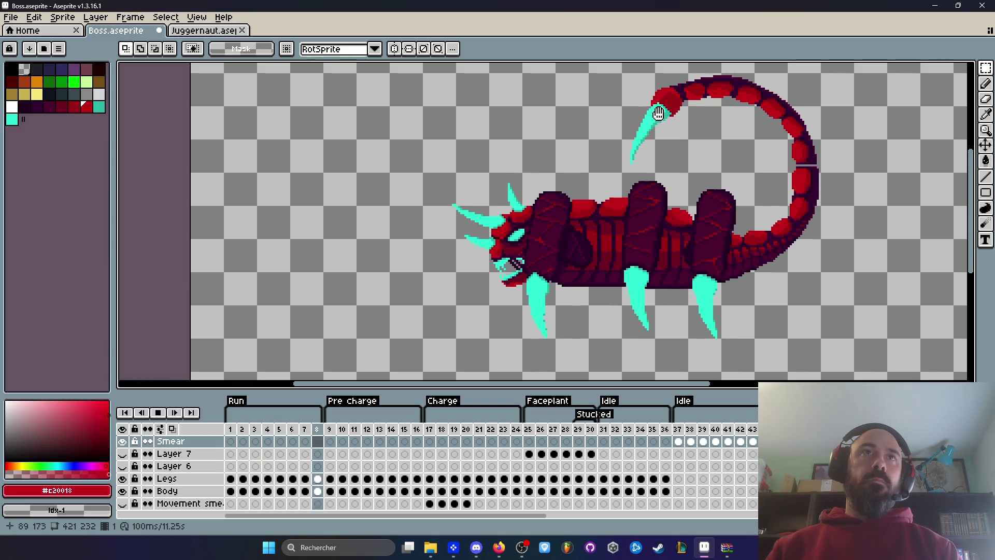
pyautogui.press('Return')
pyautogui.hotkey('ctrl', 'Tab')
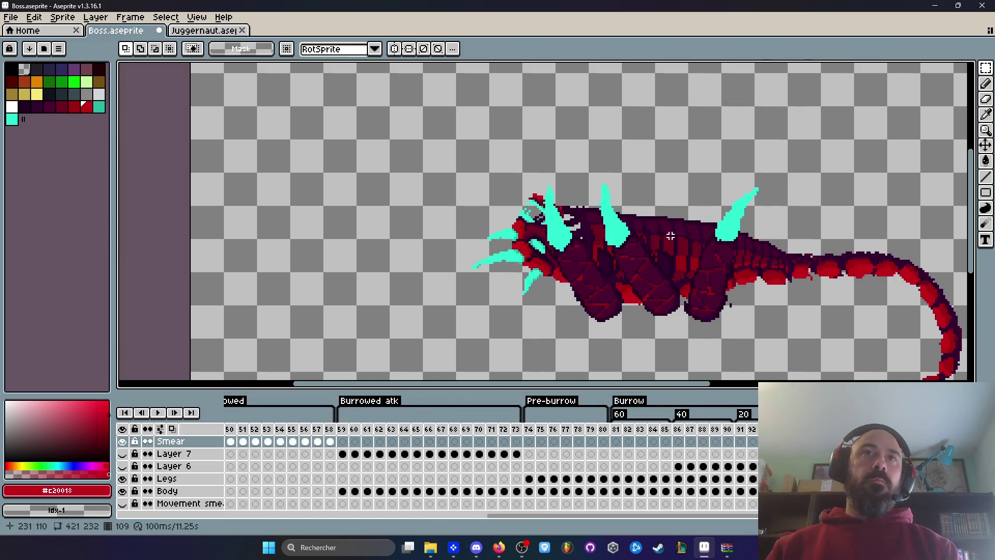
pyautogui.hotkey('ctrl', 'shift', 'Tab')
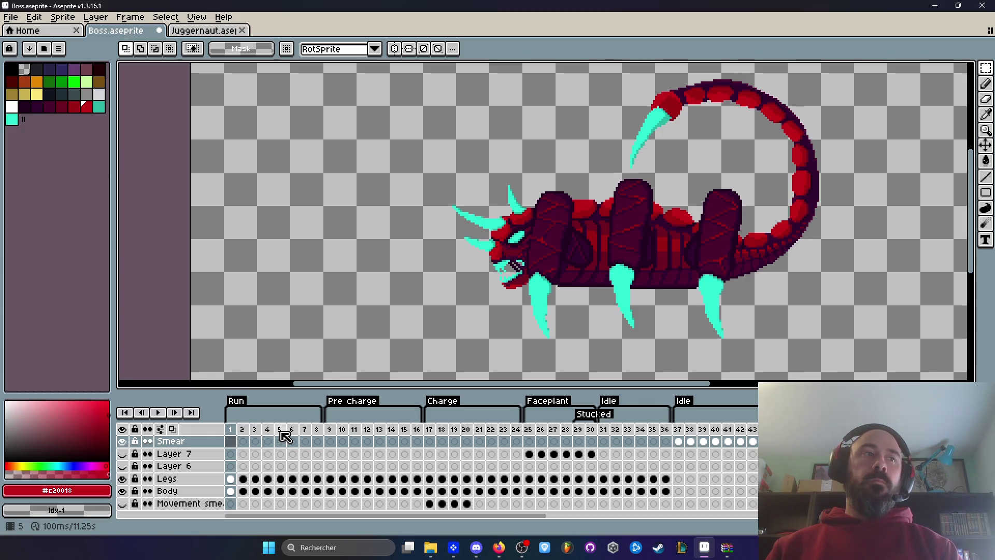
pyautogui.click(281, 434)
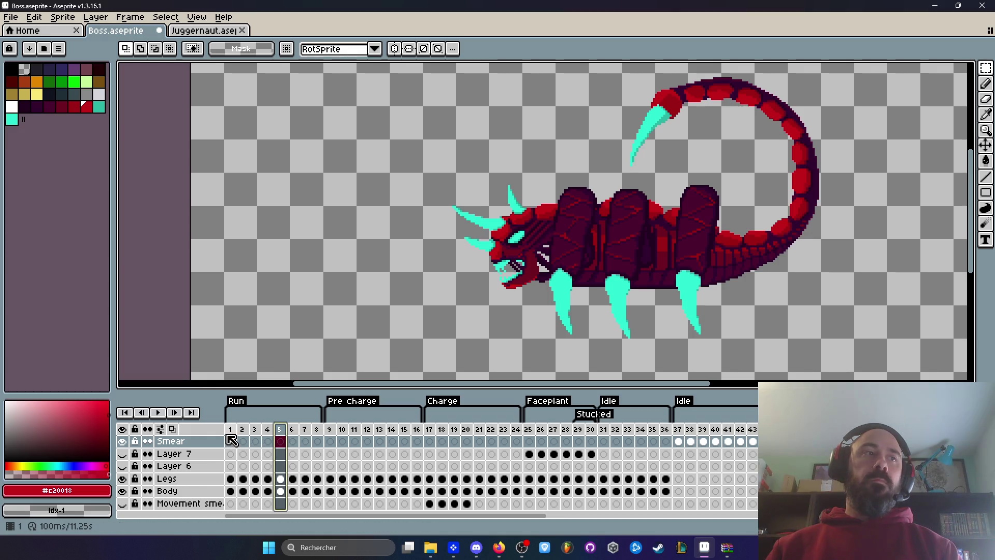
pyautogui.click(231, 440)
pyautogui.click(282, 440)
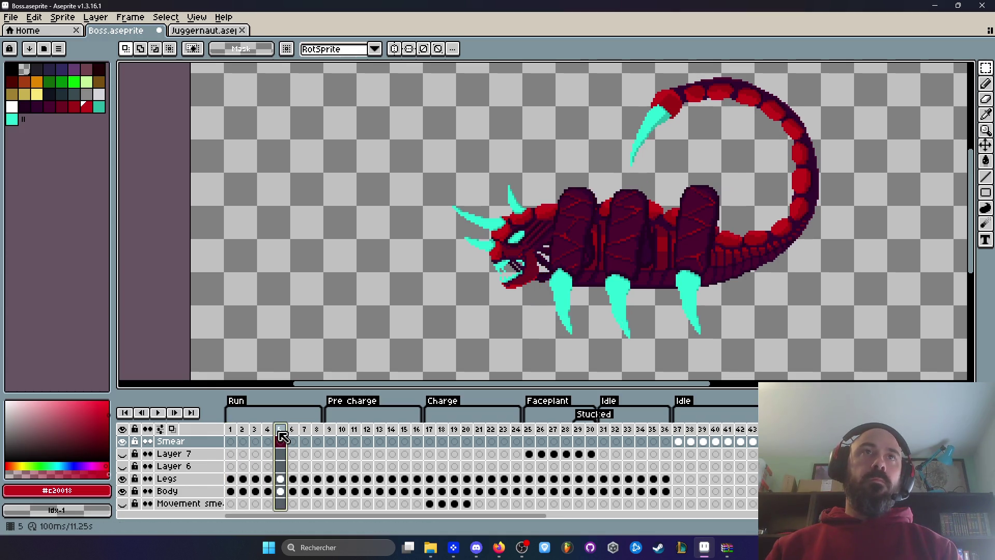
pyautogui.click(232, 440)
pyautogui.scroll(1, 738, 248)
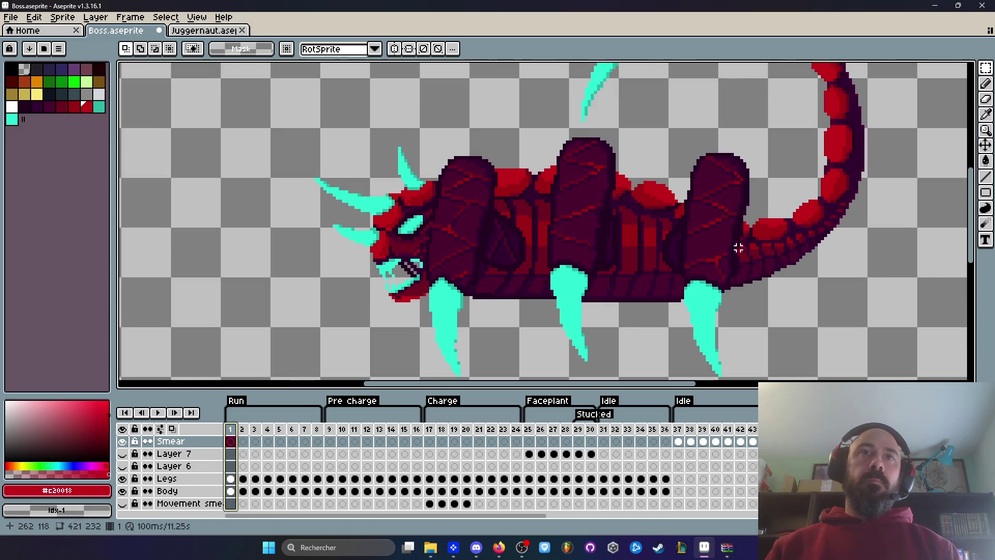
# Marquee the curled tail on run frame 1, shift it into place, and commit on the Body layer
pyautogui.scroll(1, 778, 216)
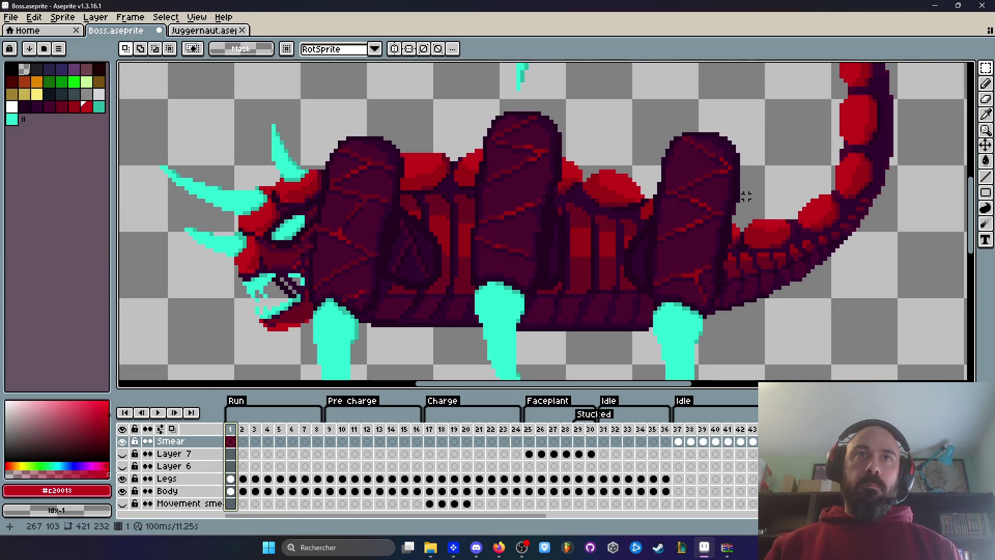
pyautogui.click(762, 203)
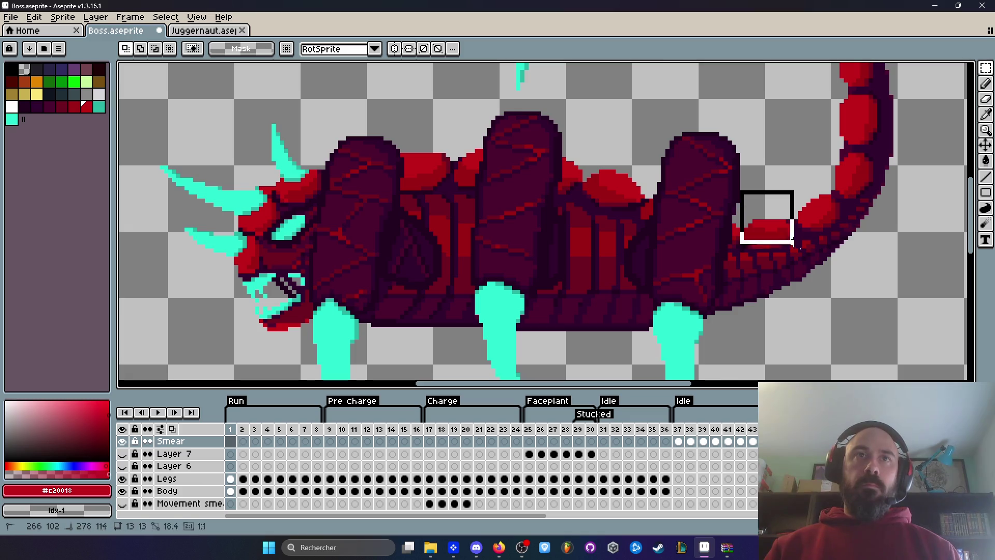
pyautogui.moveTo(793, 241); pyautogui.dragTo(881, 306)
pyautogui.scroll(-3, 884, 305)
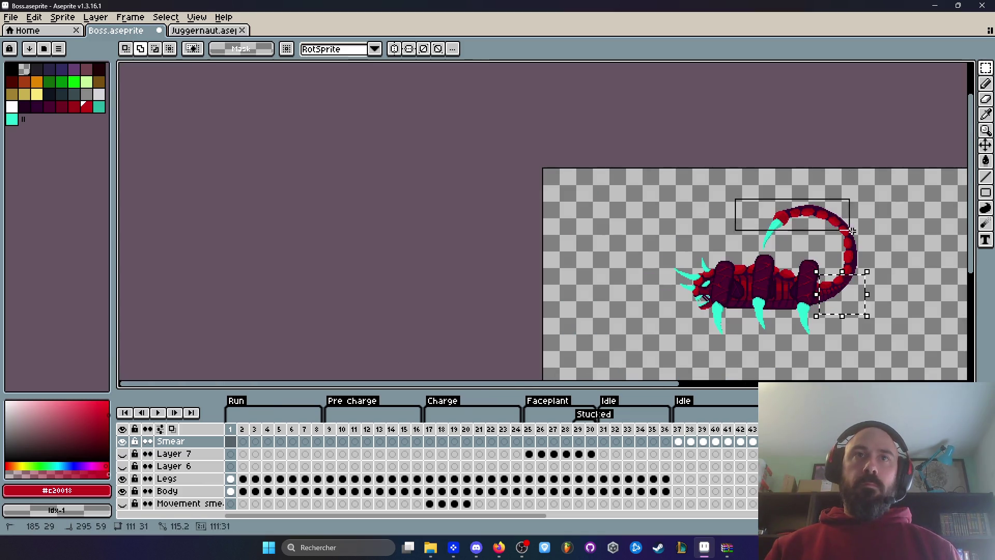
pyautogui.moveTo(832, 301); pyautogui.dragTo(831, 300)
pyautogui.scroll(8, 789, 300)
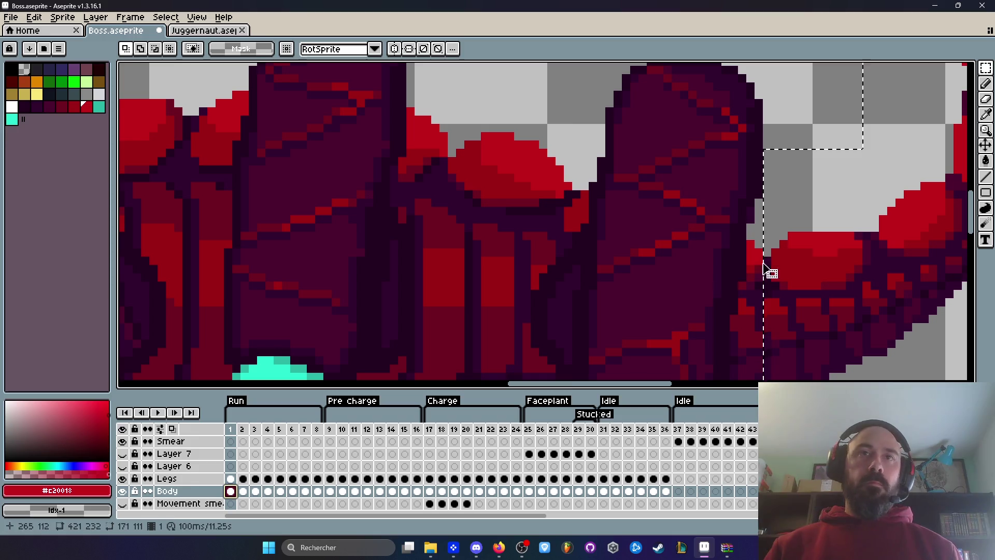
pyautogui.moveTo(771, 271); pyautogui.dragTo(810, 248)
pyautogui.scroll(-3, 813, 254)
pyautogui.click(388, 487)
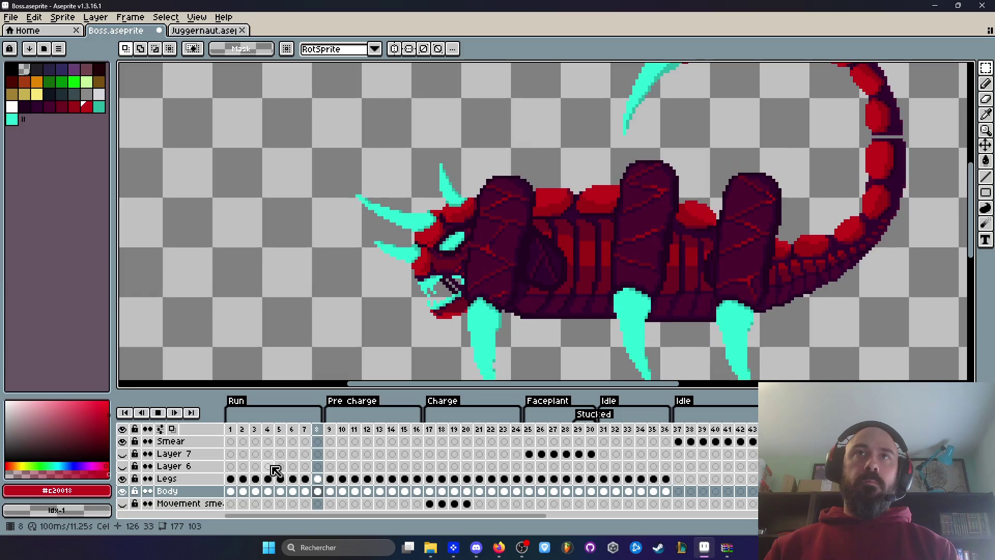
pyautogui.scroll(-2, 489, 354)
pyautogui.scroll(2, 637, 193)
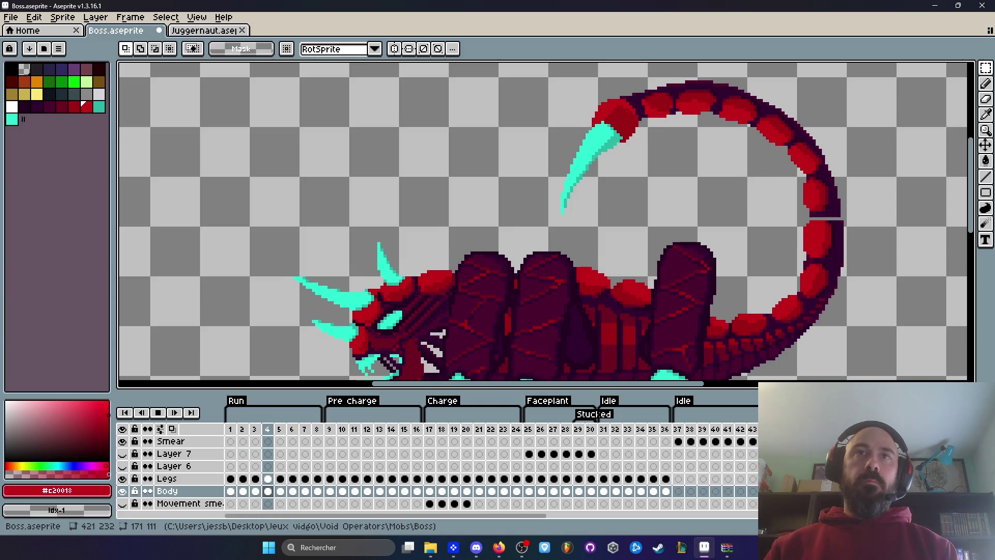
# Pick the dark outline #32002F and pencil the tail gap on frame 4, then play to frame 8
pyautogui.scroll(1, 838, 215)
pyautogui.scroll(2, 838, 215)
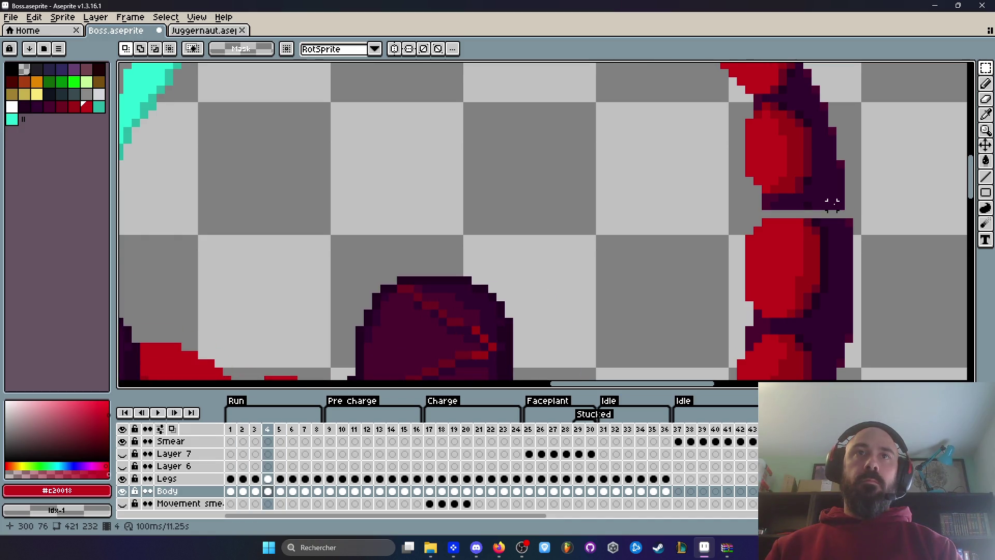
pyautogui.scroll(1, 832, 205)
pyautogui.scroll(1, 832, 206)
pyautogui.press('i')
pyautogui.click(815, 198)
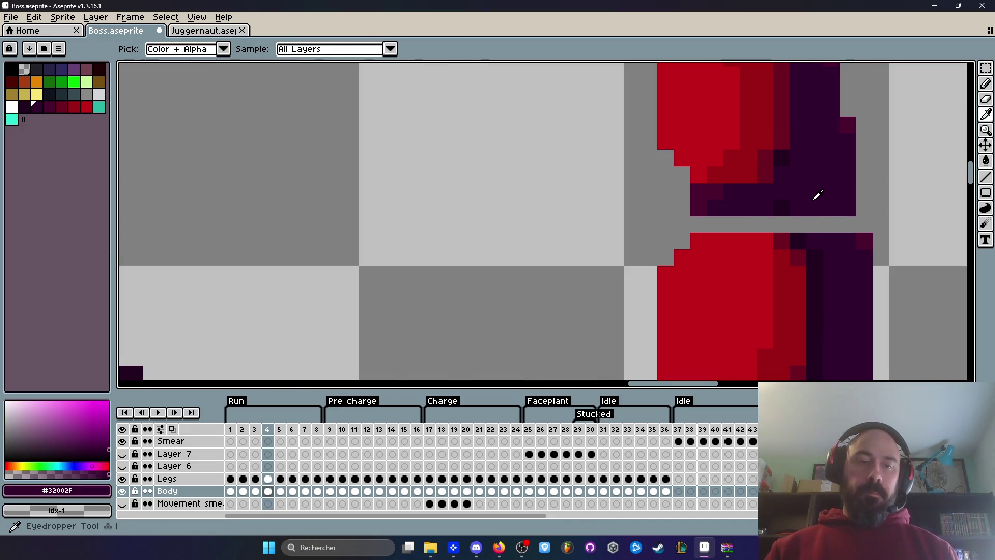
pyautogui.press('b')
pyautogui.click(698, 228)
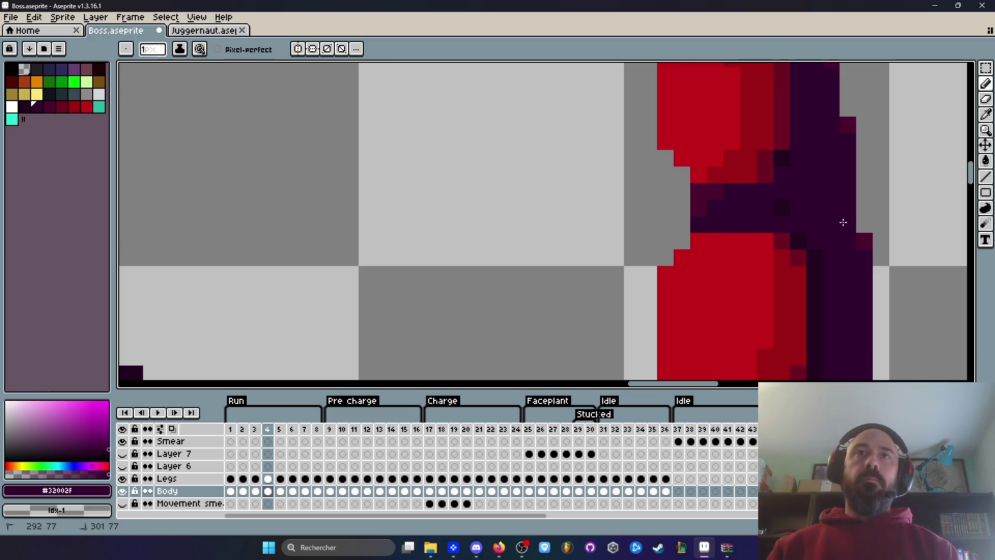
pyautogui.scroll(-3, 843, 222)
pyautogui.press('Return')
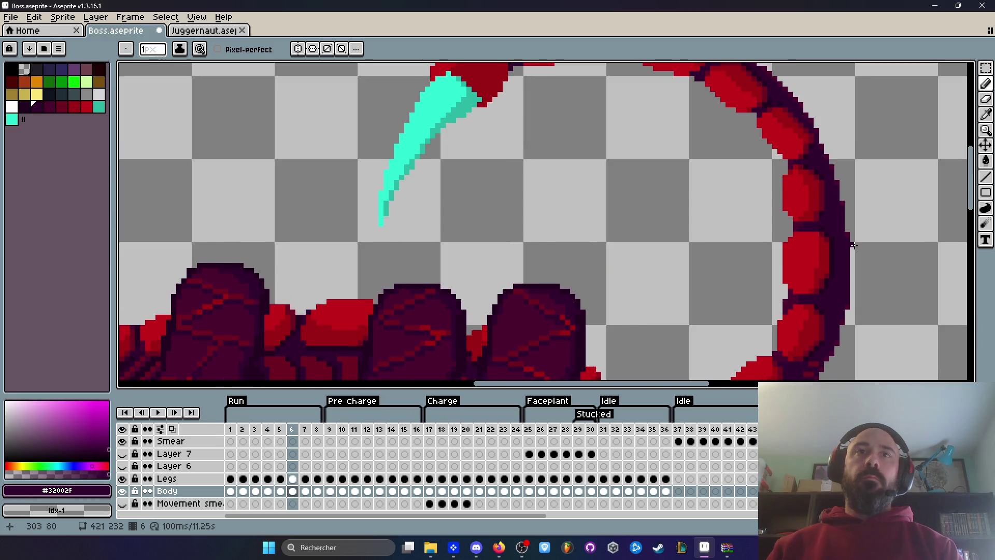
pyautogui.press('Return')
# On frame 8, raise the 11x1 outline strip one pixel and pencil the remaining gap
pyautogui.scroll(4, 824, 228)
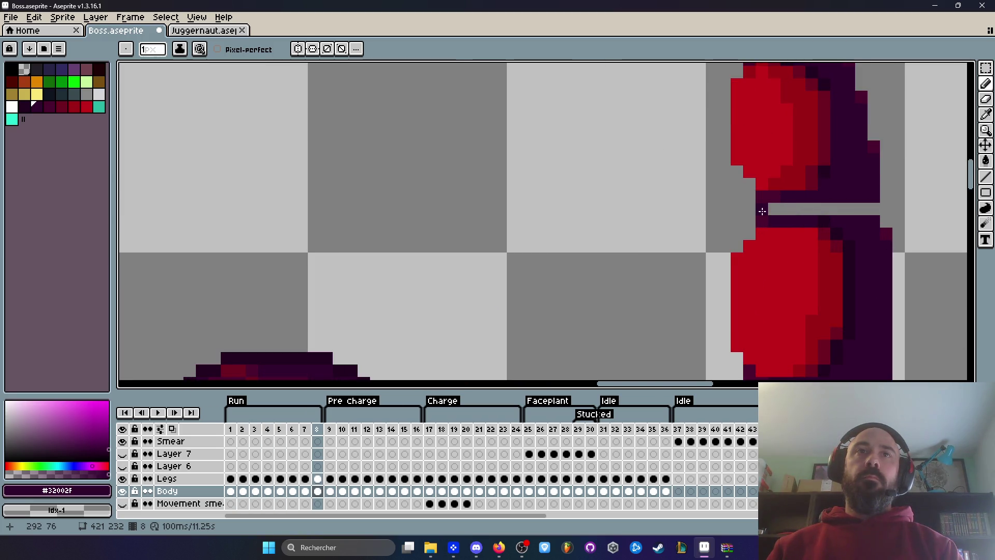
pyautogui.press('m')
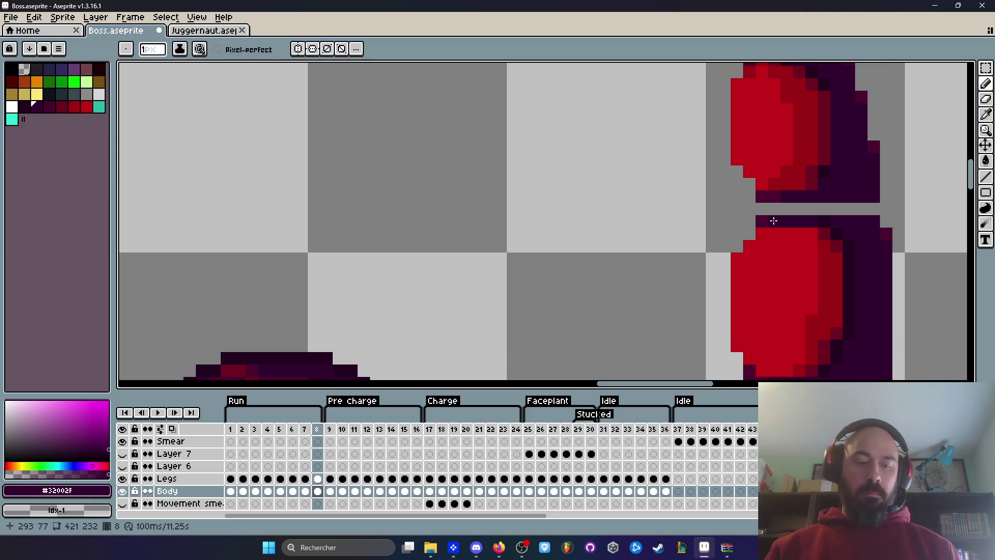
pyautogui.scroll(2, 773, 221)
pyautogui.moveTo(692, 216)
pyautogui.mouseDown()
pyautogui.moveTo(952, 228)
pyautogui.moveTo(933, 202)
pyautogui.mouseUp()
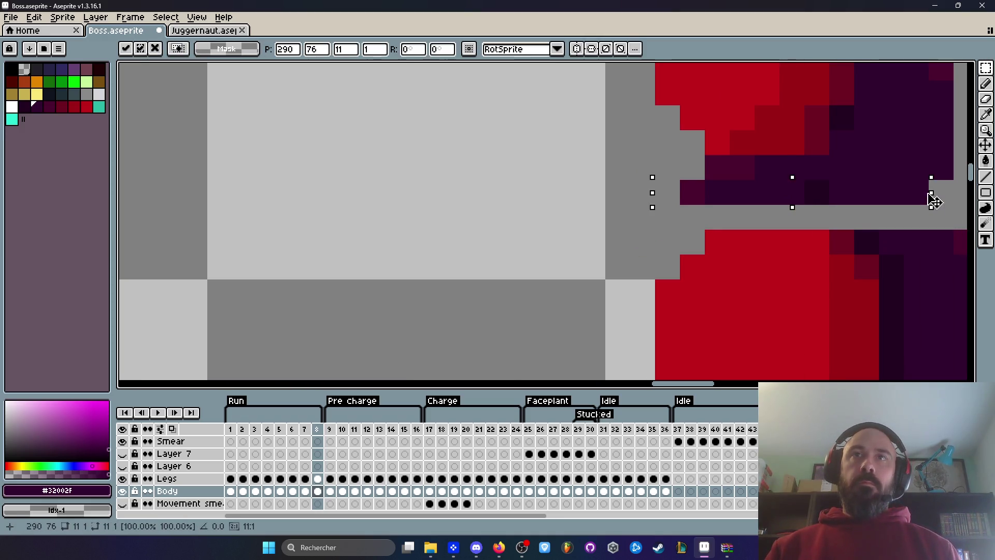
pyautogui.moveTo(866, 217); pyautogui.dragTo(849, 200)
pyautogui.hotkey('ctrl', 'd')
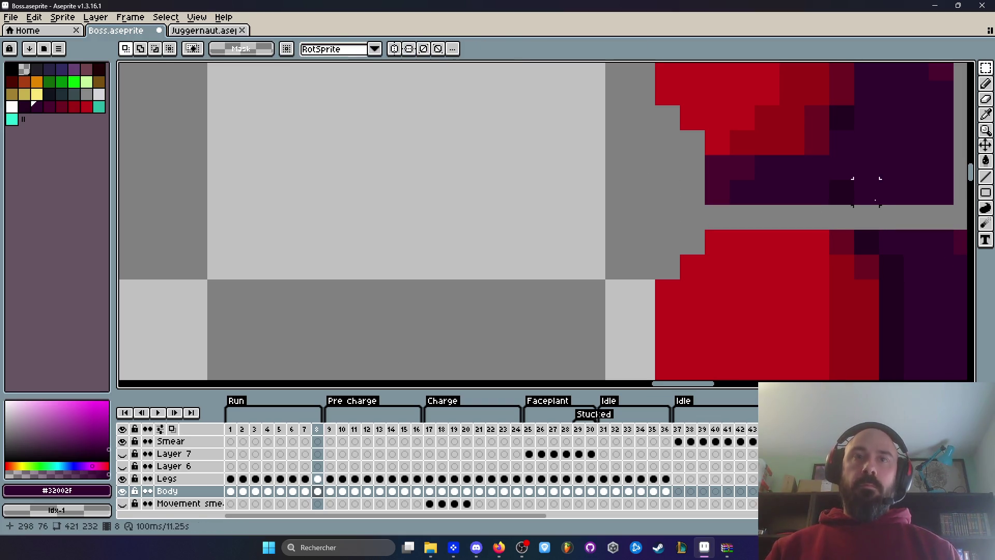
pyautogui.press('i')
pyautogui.press('b')
pyautogui.moveTo(718, 217); pyautogui.dragTo(948, 217)
pyautogui.scroll(-2, 864, 245)
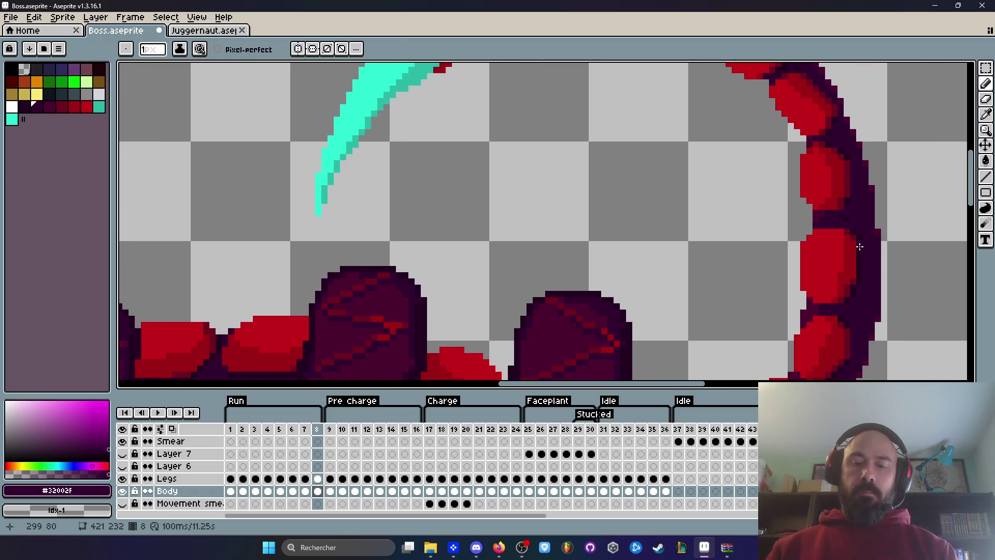
pyautogui.scroll(-1, 859, 246)
pyautogui.press('Return')
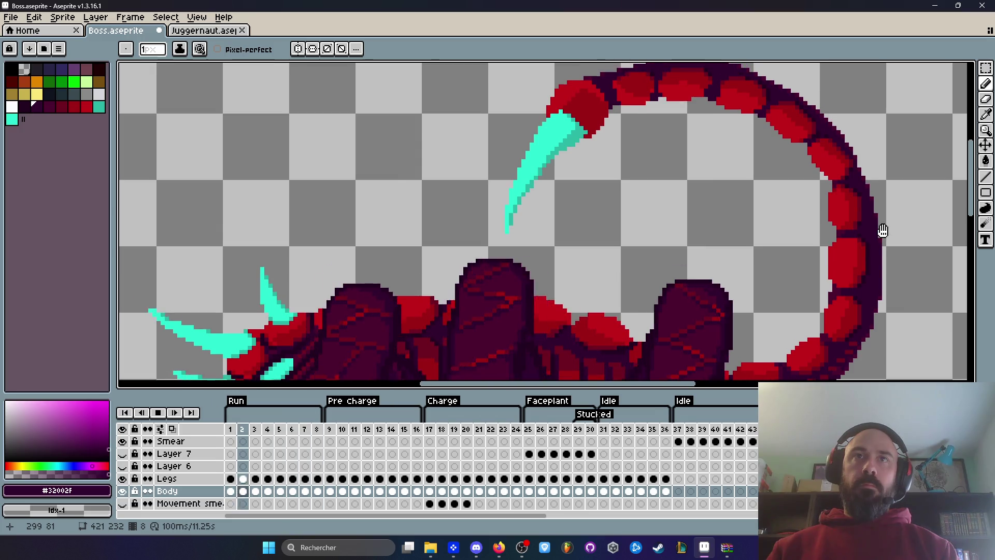
pyautogui.scroll(-1, 880, 228)
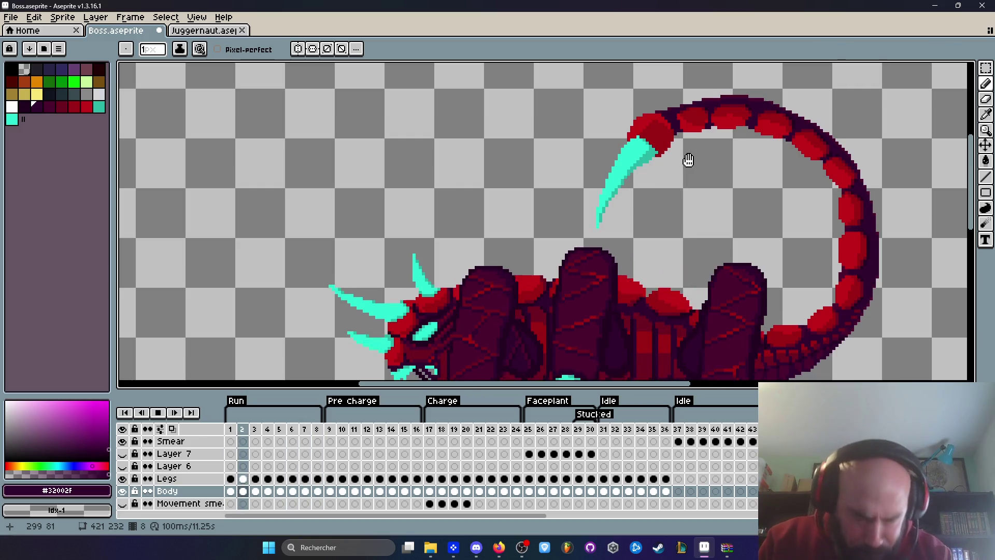
pyautogui.press('Return')
pyautogui.press('End')
pyautogui.press('Home')
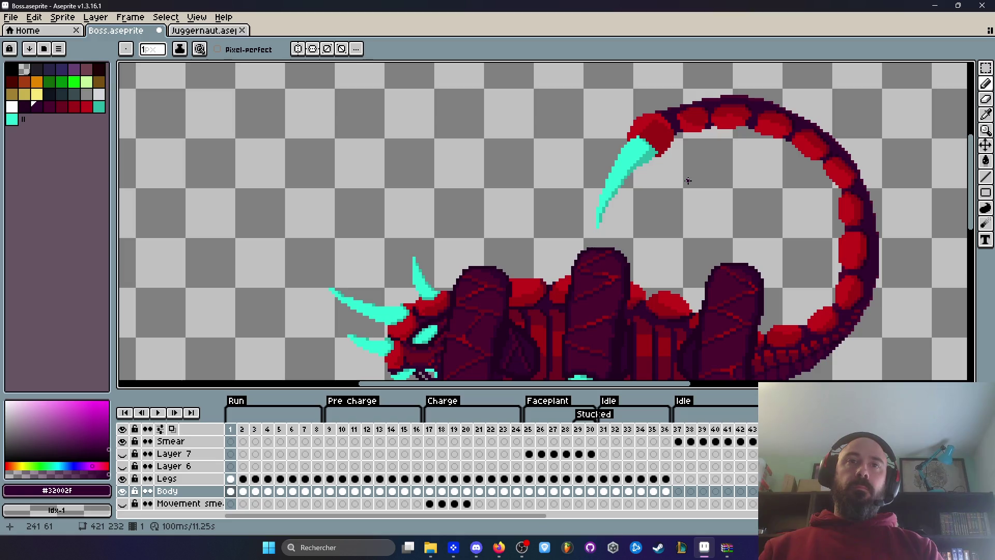
pyautogui.press('Right')
pyautogui.press('Right')
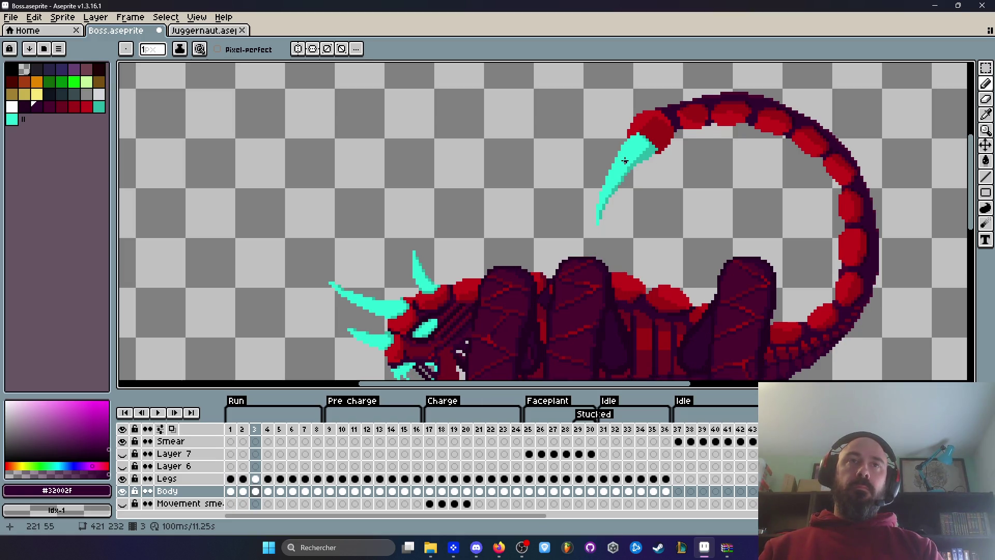
pyautogui.press('Right')
pyautogui.press('Right')
pyautogui.press('Left')
pyautogui.press('Left')
pyautogui.press('Left')
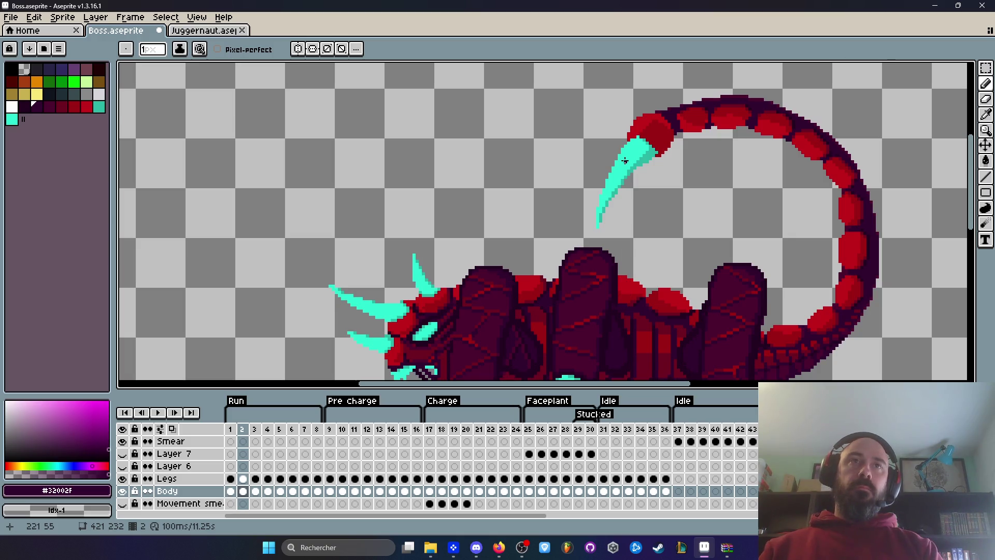
pyautogui.press('q')
pyautogui.scroll(1, 748, 96)
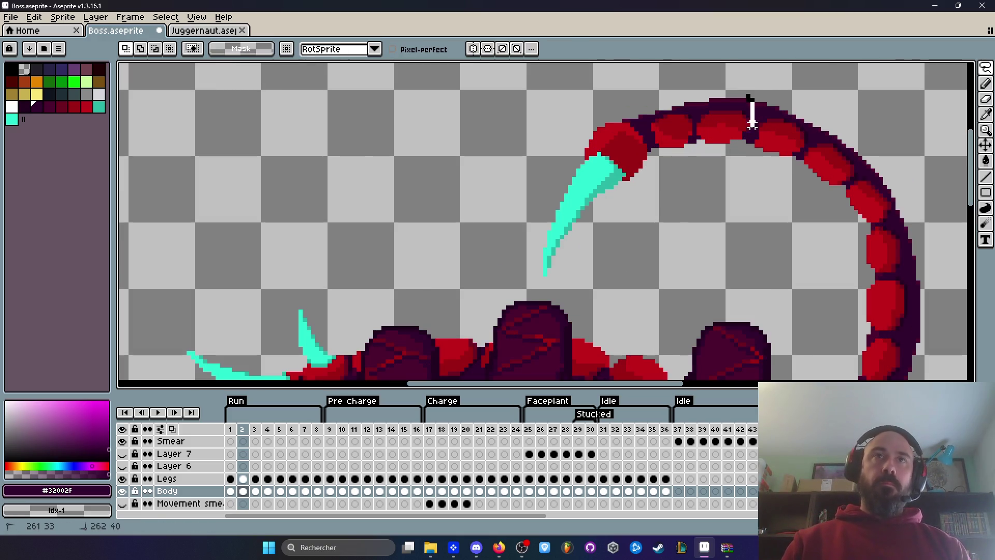
# Lasso the stinger and tail tip on run frame 2 and preview the animation
pyautogui.moveTo(525, 279); pyautogui.dragTo(683, 65)
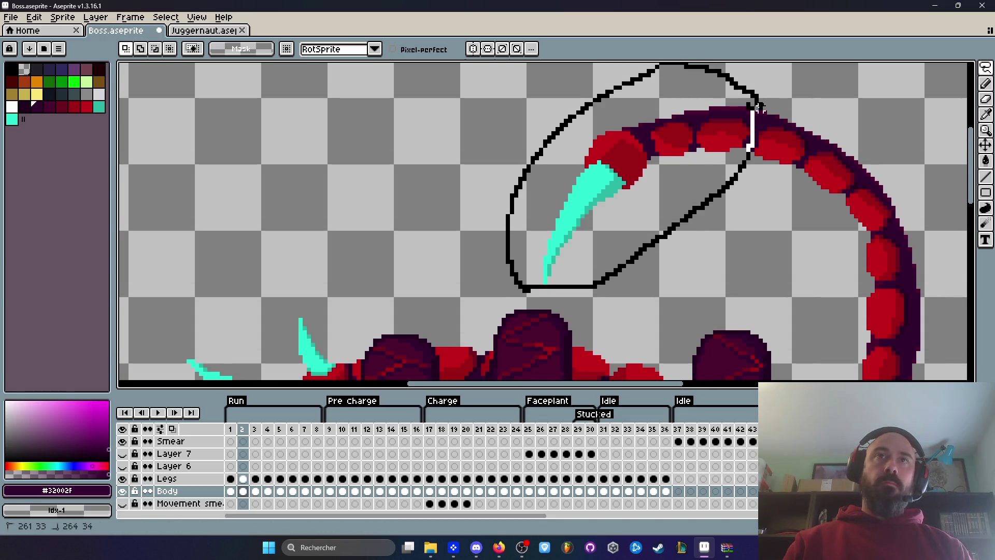
pyautogui.moveTo(758, 106); pyautogui.dragTo(756, 108)
pyautogui.scroll(1, 729, 128)
pyautogui.click(731, 132)
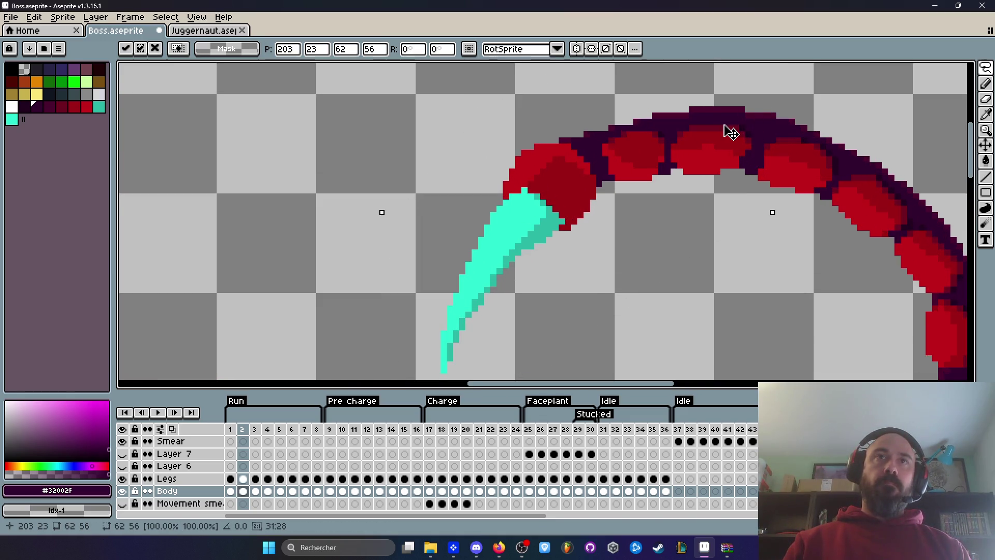
pyautogui.scroll(-2, 723, 138)
pyautogui.press('Return')
pyautogui.press('Return')
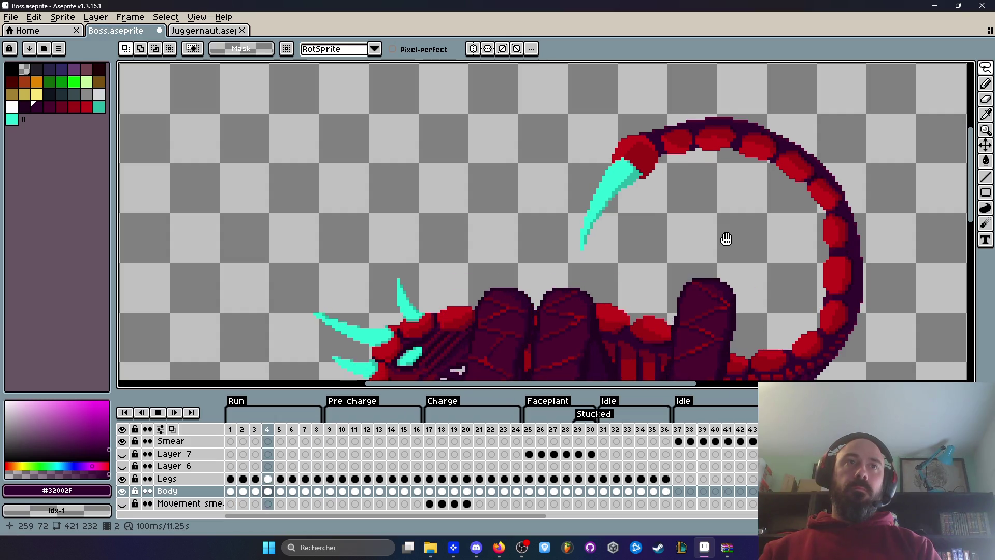
# Drag the lassoed stinger into its new spot, then replay and stop the run animation
pyautogui.scroll(-1, 726, 238)
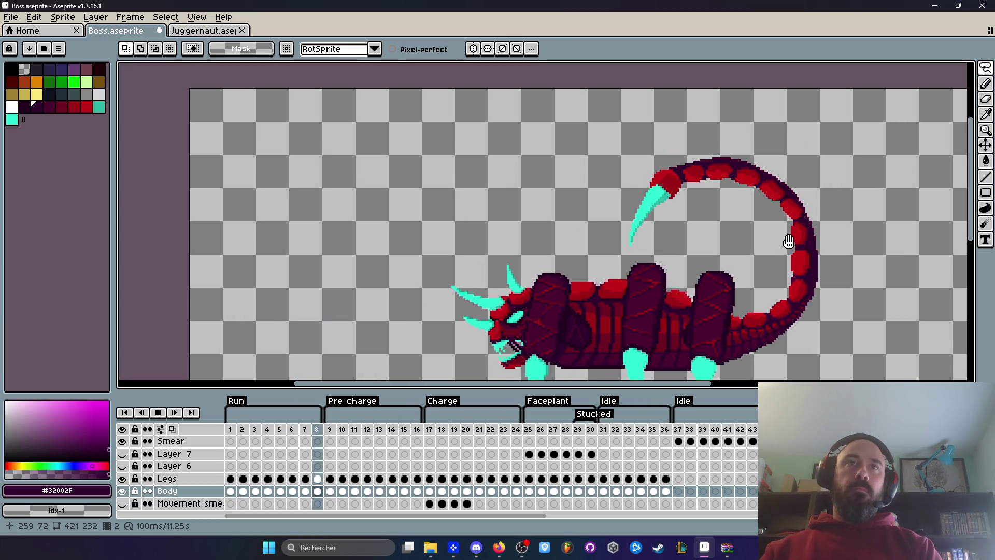
pyautogui.scroll(1, 748, 197)
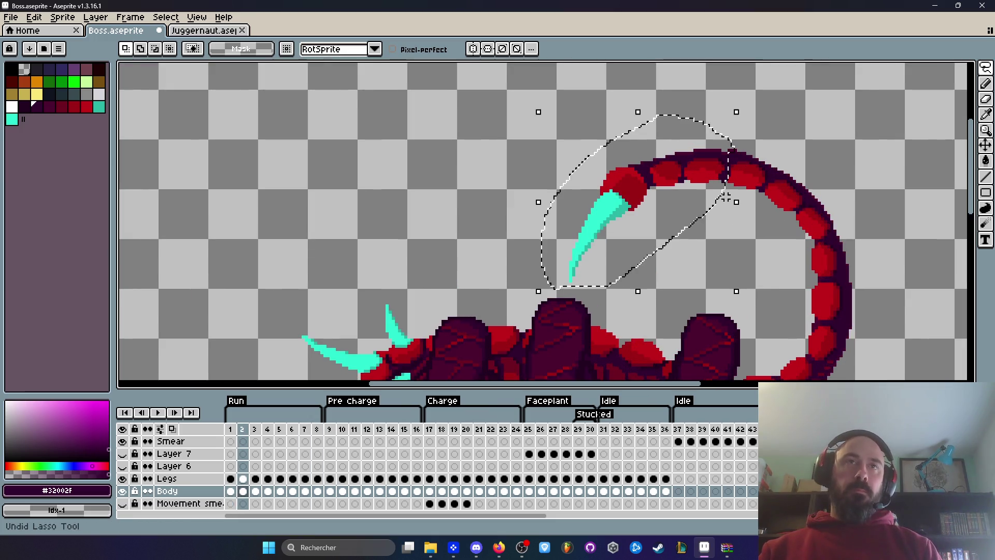
pyautogui.scroll(1, 726, 197)
pyautogui.click(695, 135)
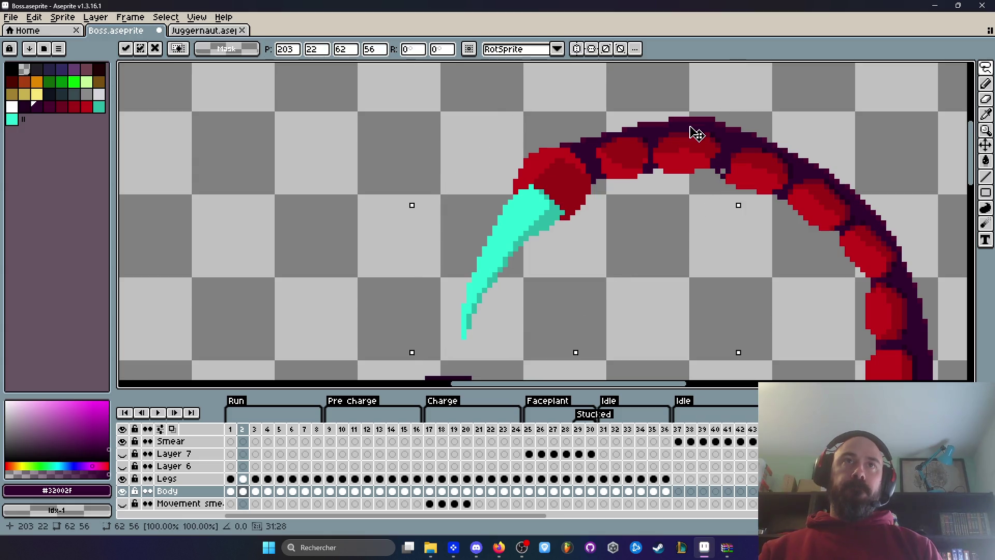
pyautogui.click(780, 291)
pyautogui.press('Return')
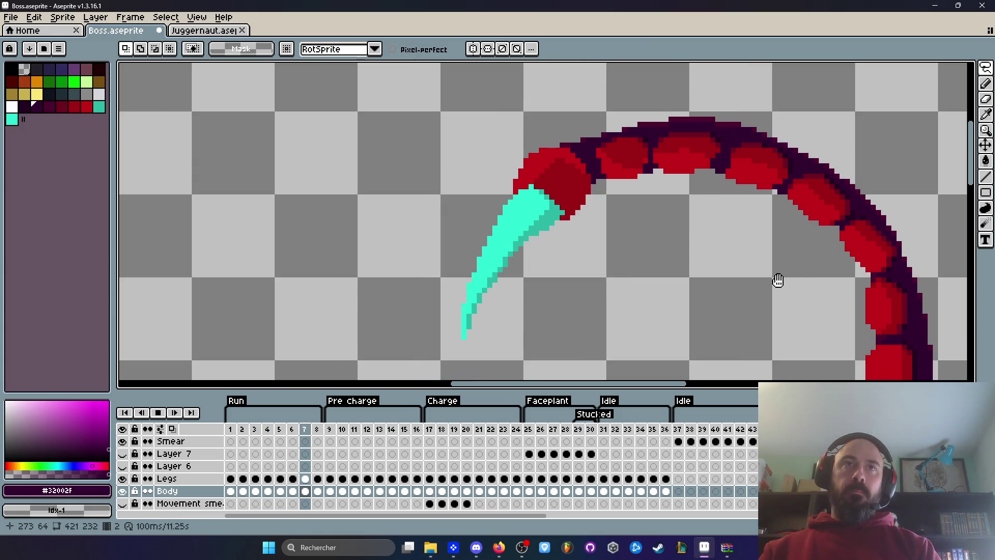
pyautogui.press('Return')
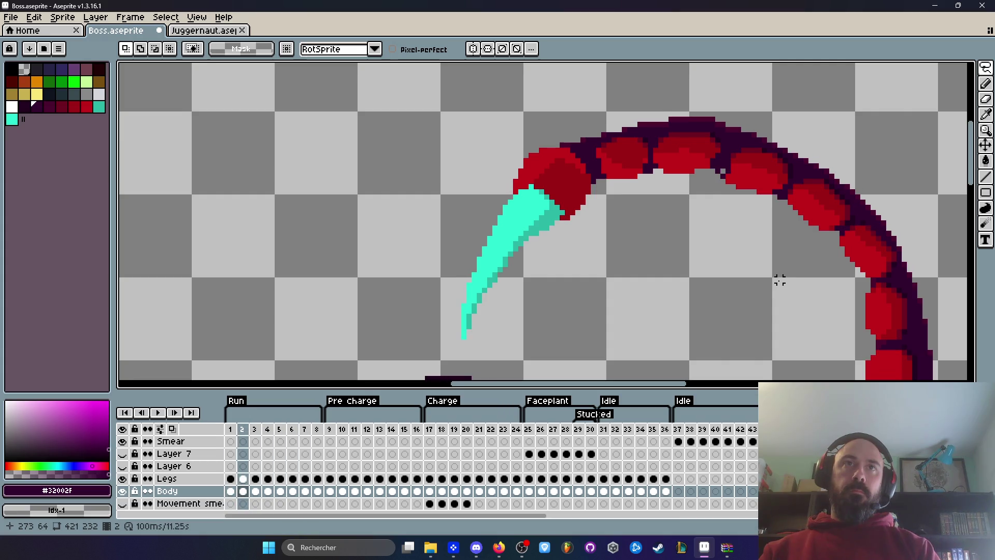
# Undo the stinger move, then flip between run frames 1 and 2 to compare them
pyautogui.hotkey('ctrl', 'z')
pyautogui.hotkey('ctrl', 'z')
pyautogui.press(',')
pyautogui.press(',')
pyautogui.press('.')
pyautogui.press(',')
pyautogui.press('.')
pyautogui.press('.')
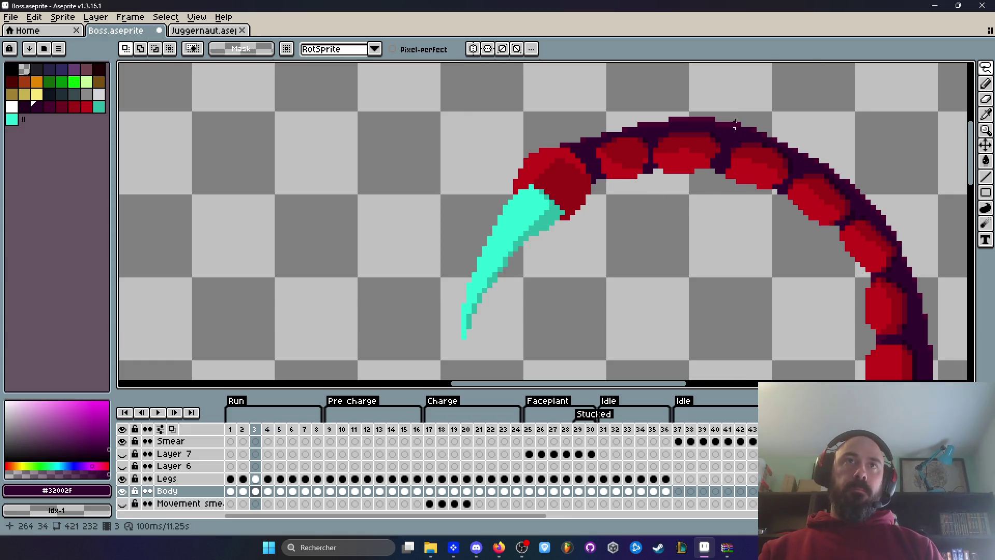
# Lasso the arching top of the tail on frame 3 and lower it slightly
pyautogui.moveTo(406, 203)
pyautogui.mouseDown()
pyautogui.moveTo(741, 166)
pyautogui.moveTo(736, 151)
pyautogui.mouseUp()
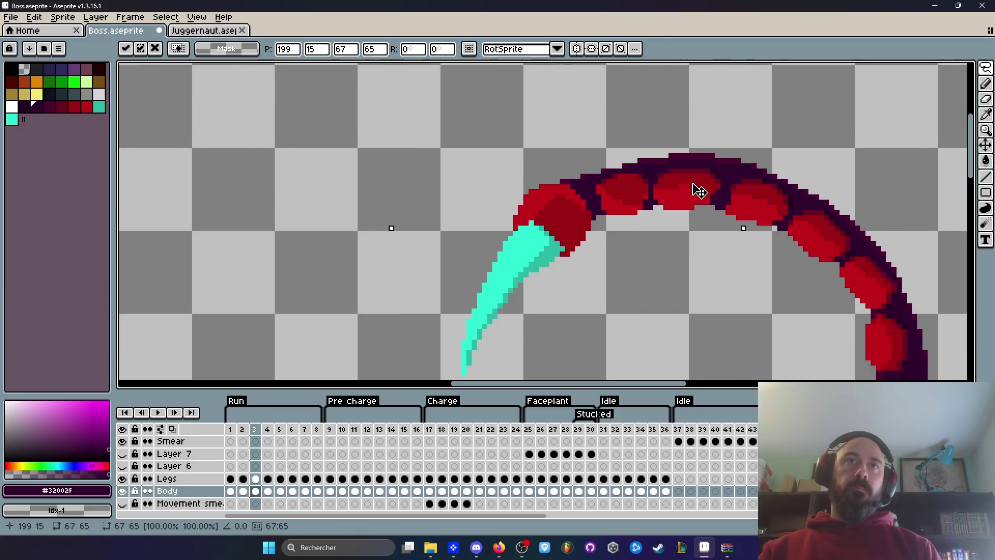
pyautogui.moveTo(700, 190); pyautogui.dragTo(695, 196)
pyautogui.click(769, 301)
# Preview the run animation with the whole creature in view, then undo the frame 3 tail move
pyautogui.press('Return')
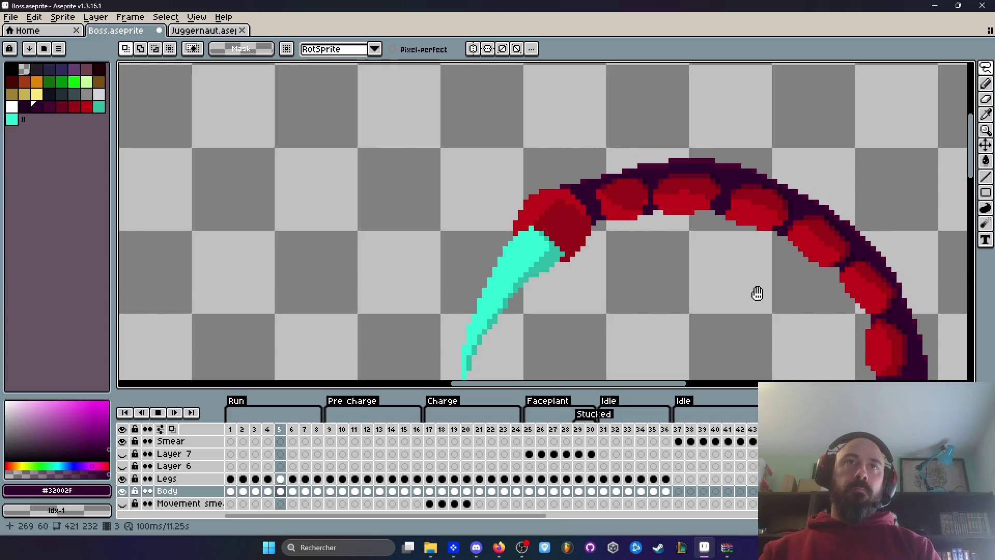
pyautogui.scroll(-2, 788, 306)
pyautogui.scroll(-2, 794, 316)
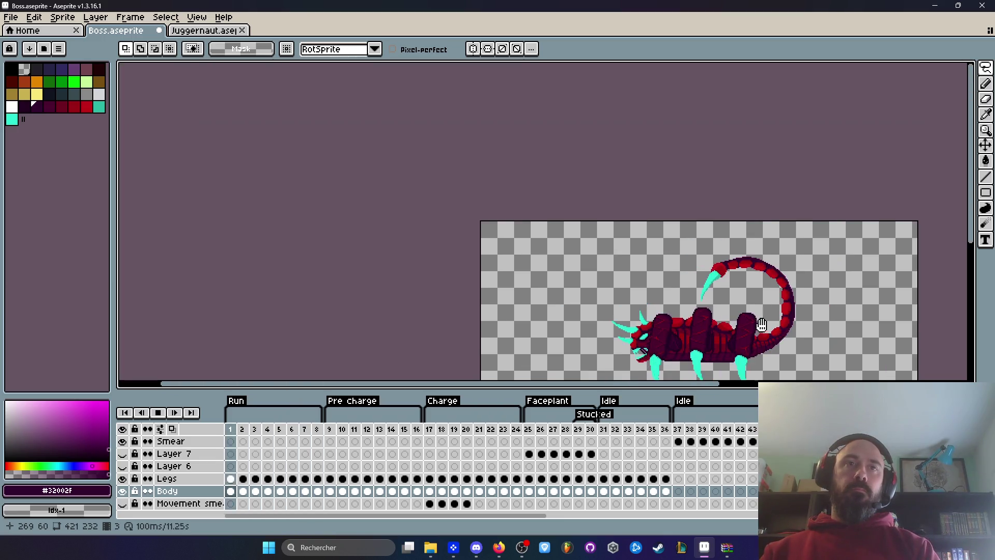
pyautogui.moveTo(757, 313); pyautogui.dragTo(741, 271)
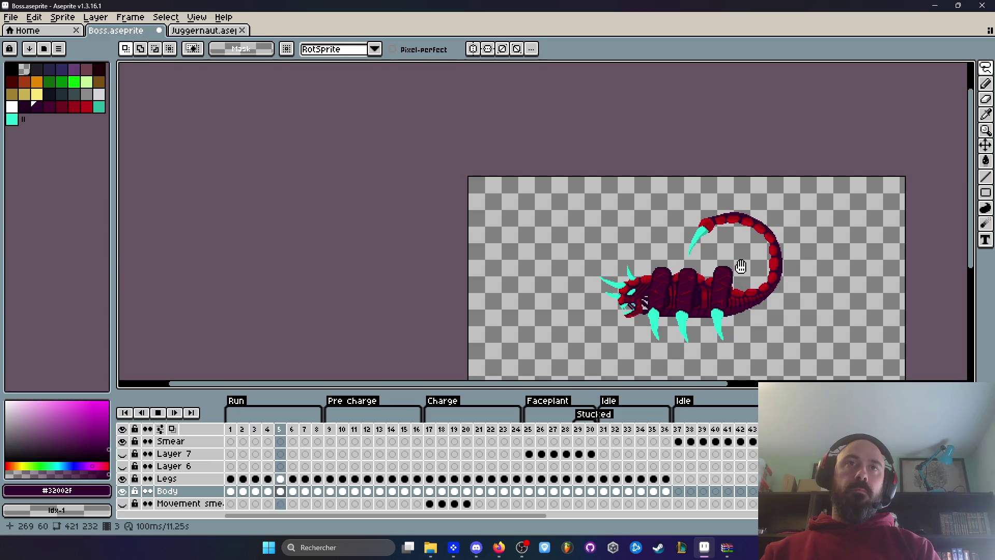
pyautogui.scroll(3, 732, 251)
pyautogui.press('Return')
pyautogui.press('Left')
pyautogui.press('Left')
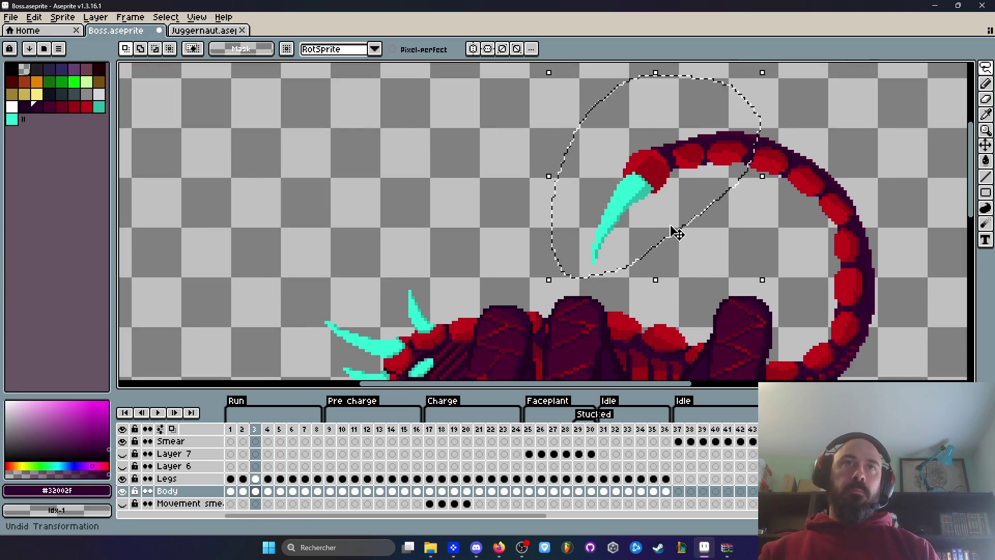
# Lower the frame 3 stinger by one pixel and preview the run animation
pyautogui.scroll(2, 672, 228)
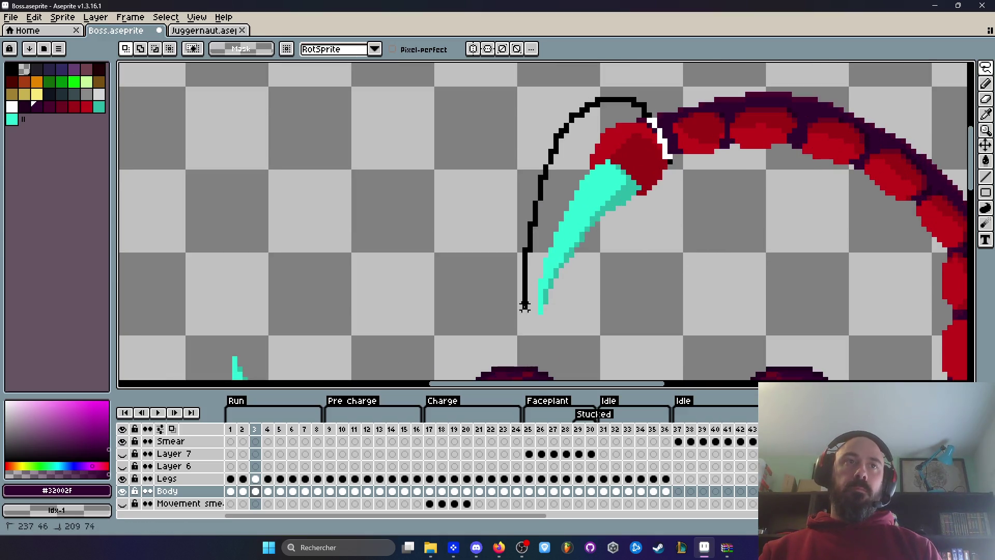
pyautogui.moveTo(675, 214); pyautogui.dragTo(667, 167)
pyautogui.press('Down')
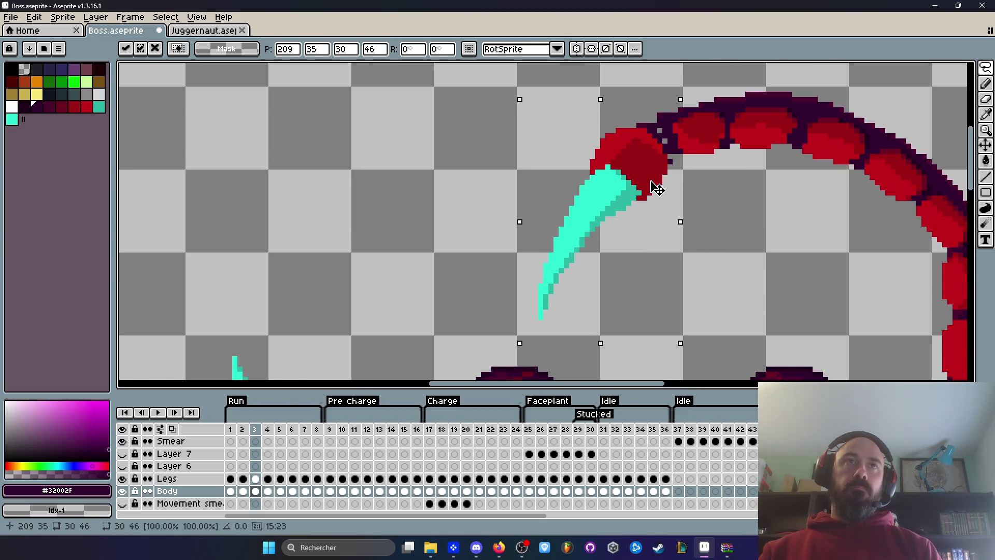
pyautogui.click(747, 229)
pyautogui.press('Return')
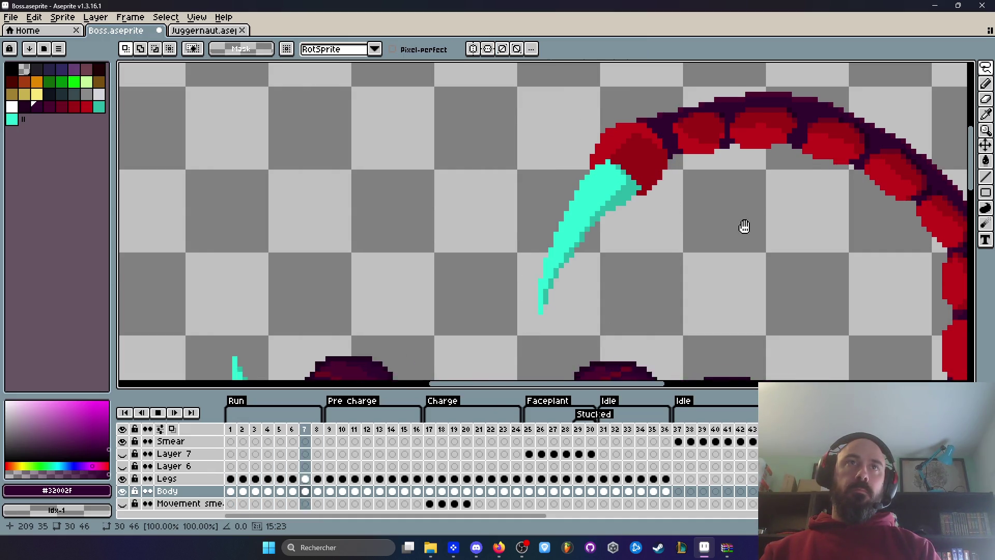
pyautogui.press('Return')
pyautogui.press('Down')
# Compare frame 5 against frame 4, then nudge the frame 5 stinger down one pixel
pyautogui.press('Right')
pyautogui.press('Right')
pyautogui.press('Right')
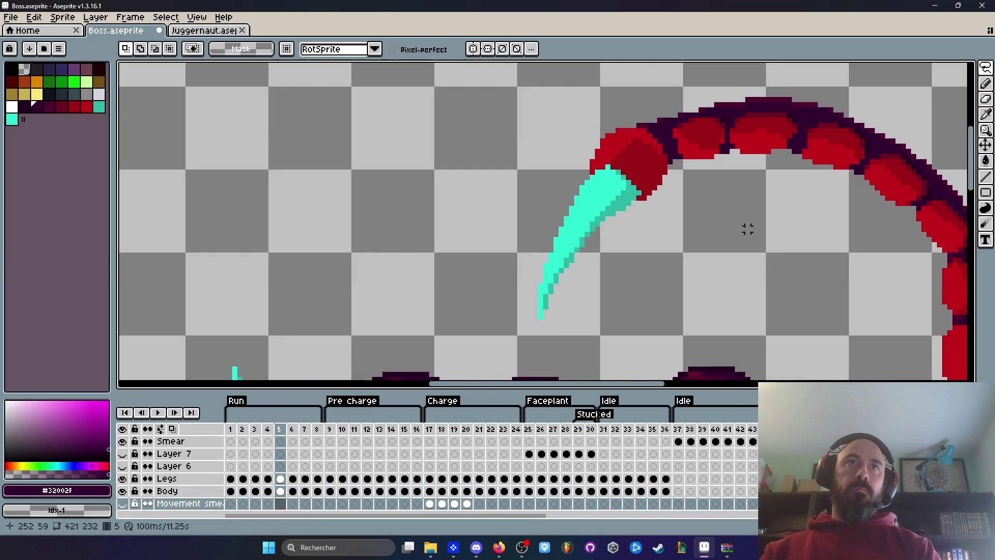
pyautogui.press('Left')
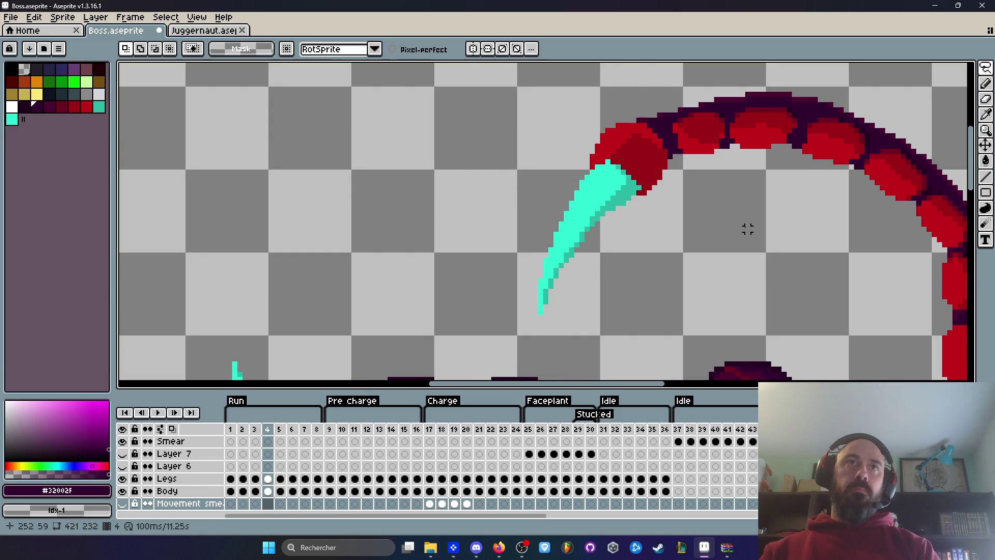
pyautogui.press('Right')
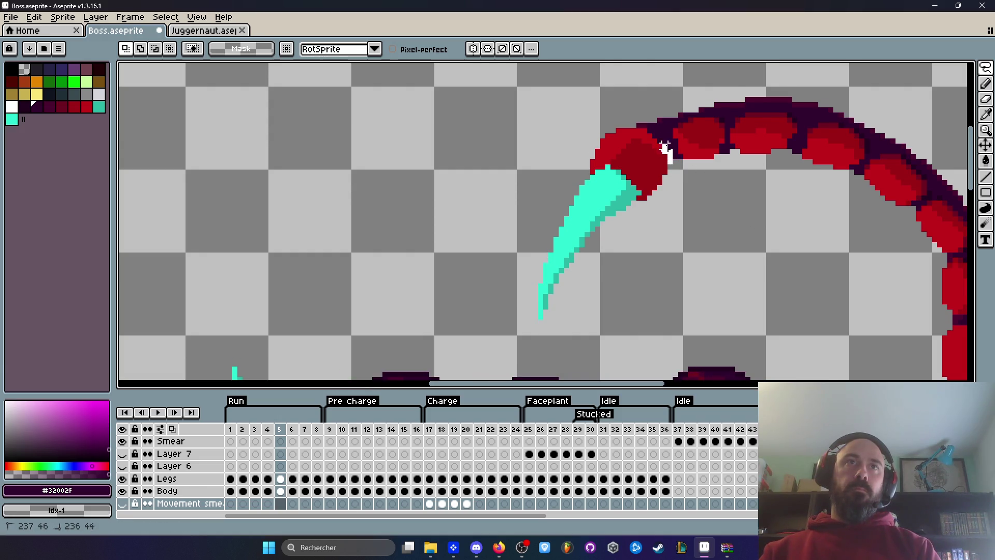
pyautogui.moveTo(675, 174); pyautogui.dragTo(652, 156)
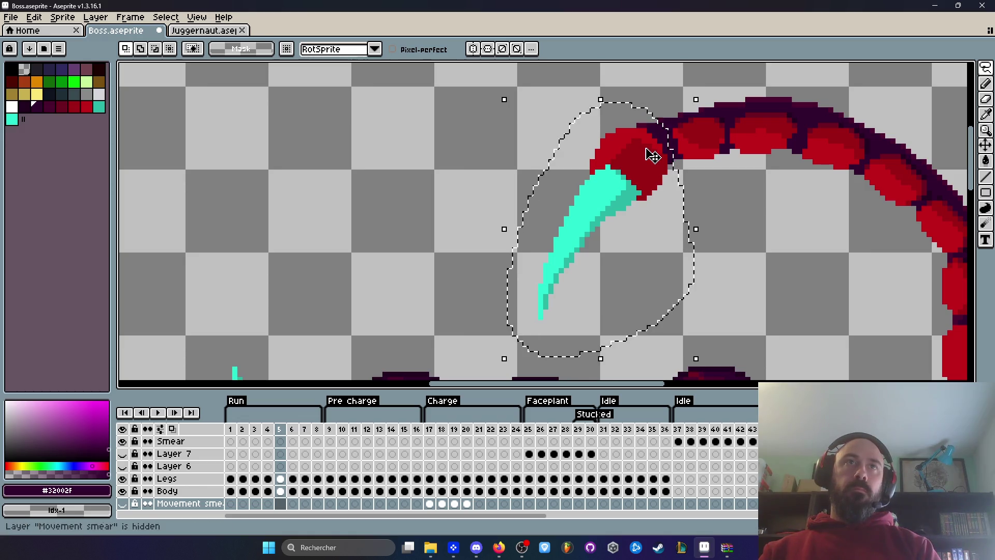
pyautogui.press('Up')
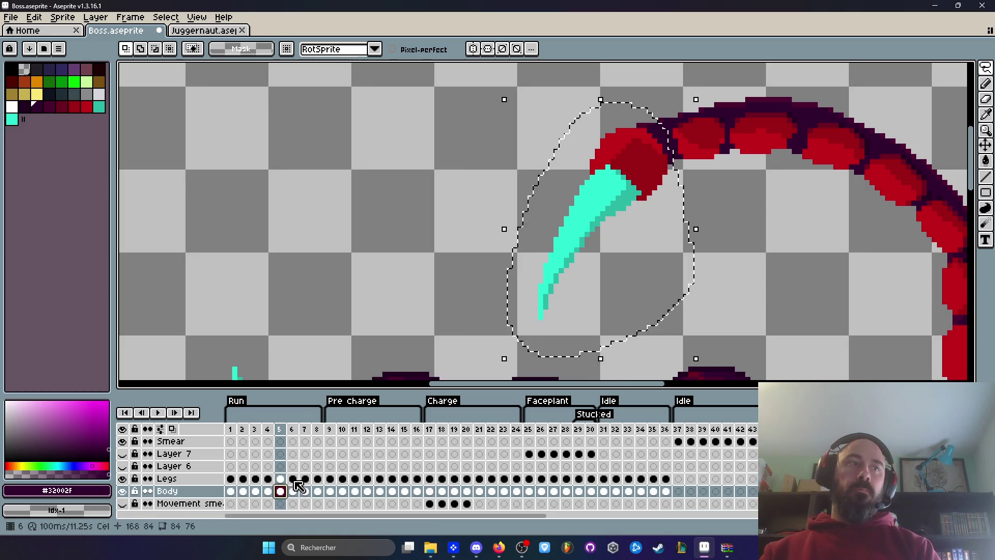
pyautogui.press('Up')
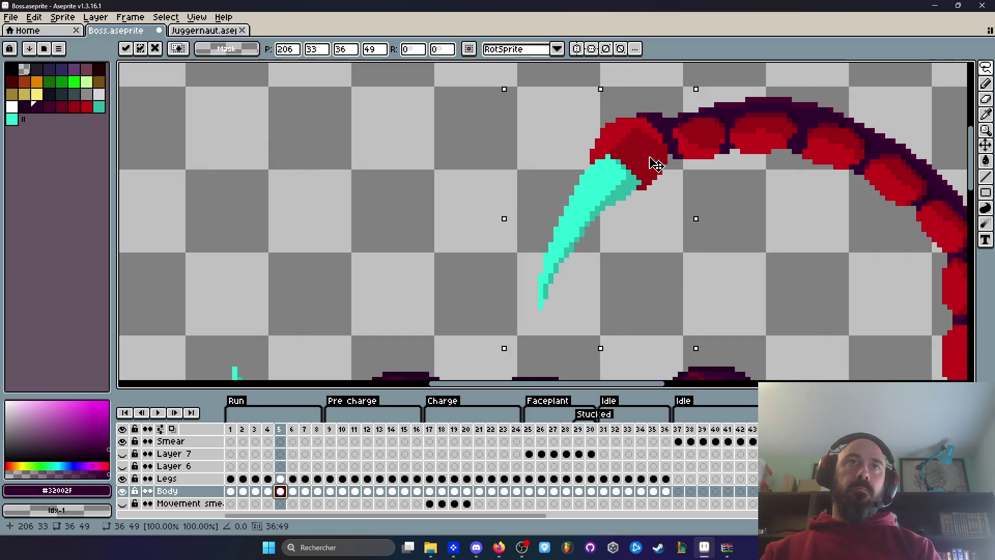
pyautogui.press('Down')
pyautogui.press('Up')
pyautogui.press('Down')
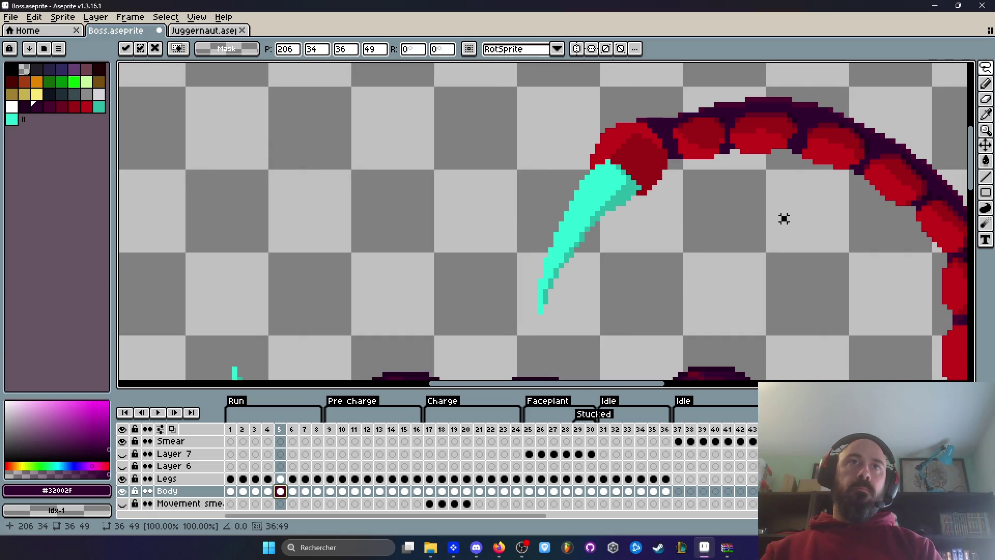
pyautogui.press('Return')
pyautogui.press('Return')
# Replay the run animation to check the stinger, then step ahead to frame 7
pyautogui.scroll(-2, 790, 219)
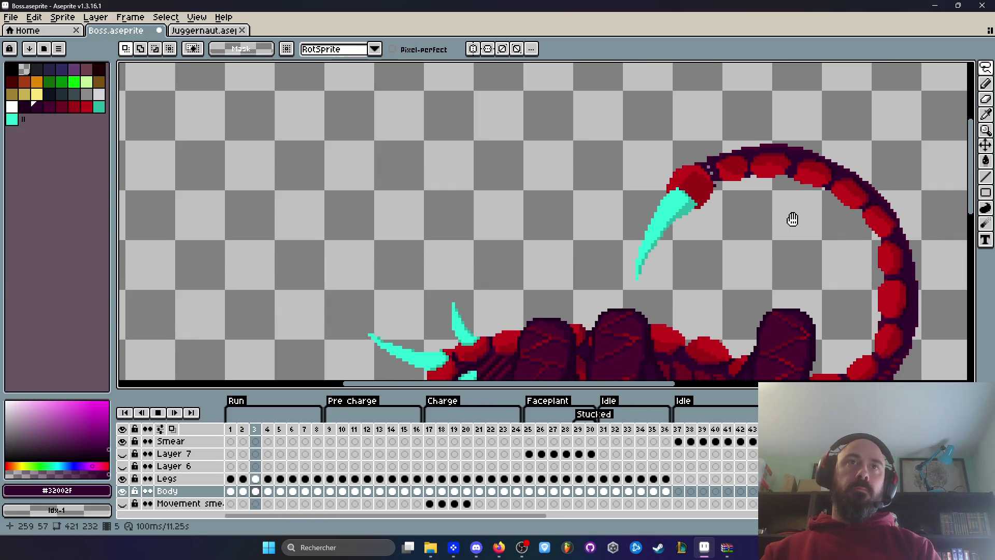
pyautogui.press('Return')
pyautogui.press('Right')
pyautogui.press('Right')
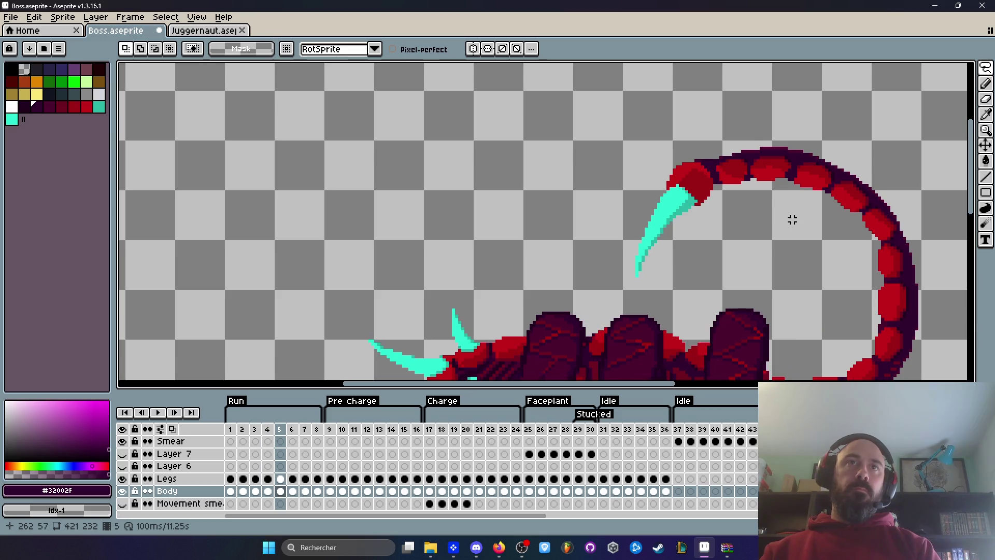
pyautogui.press('Return')
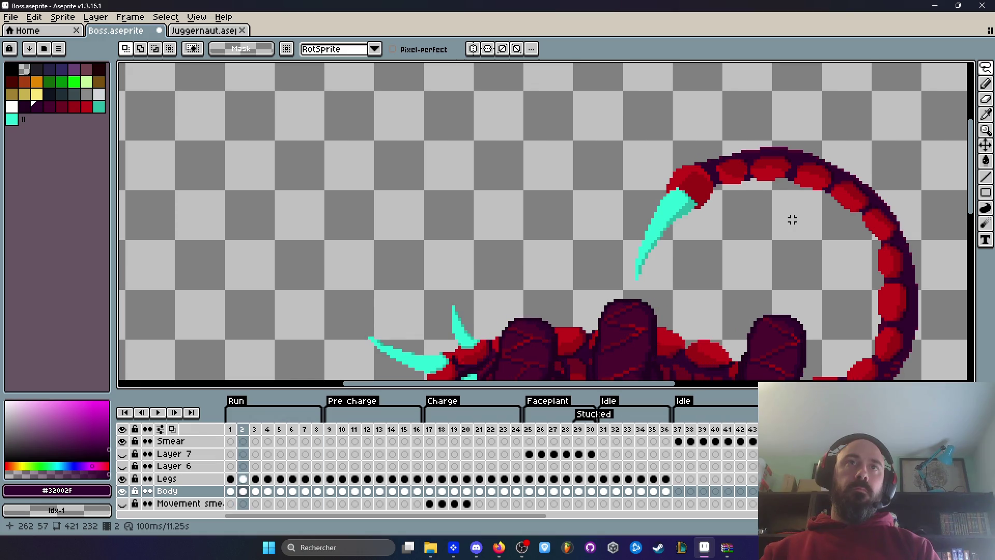
pyautogui.press('Return')
pyautogui.scroll(2, 719, 189)
pyautogui.press('Right')
pyautogui.press('Right')
pyautogui.press('Right')
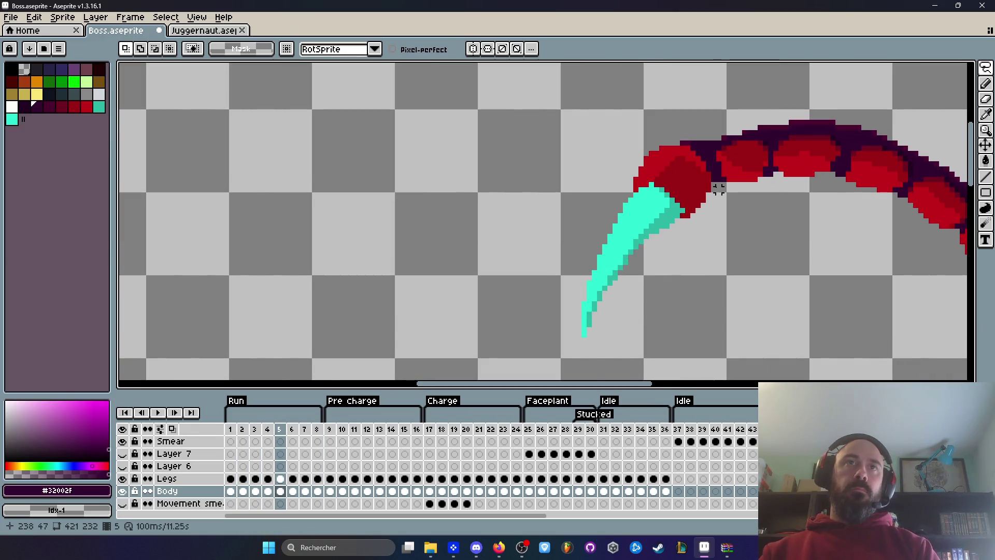
pyautogui.press('Right')
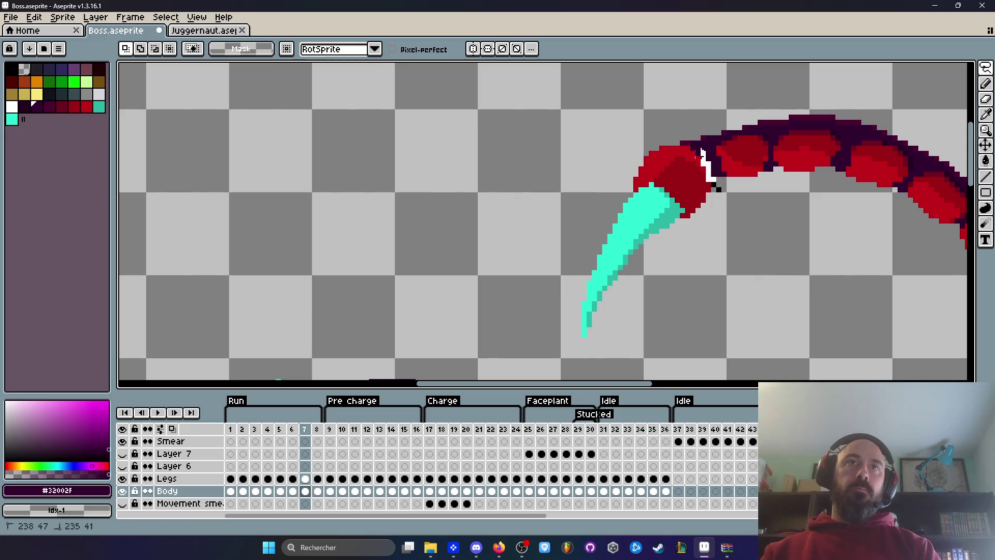
# Lower the stinger one pixel on frame 7 and reposition the stinger on frame 9
pyautogui.moveTo(723, 247); pyautogui.dragTo(725, 230)
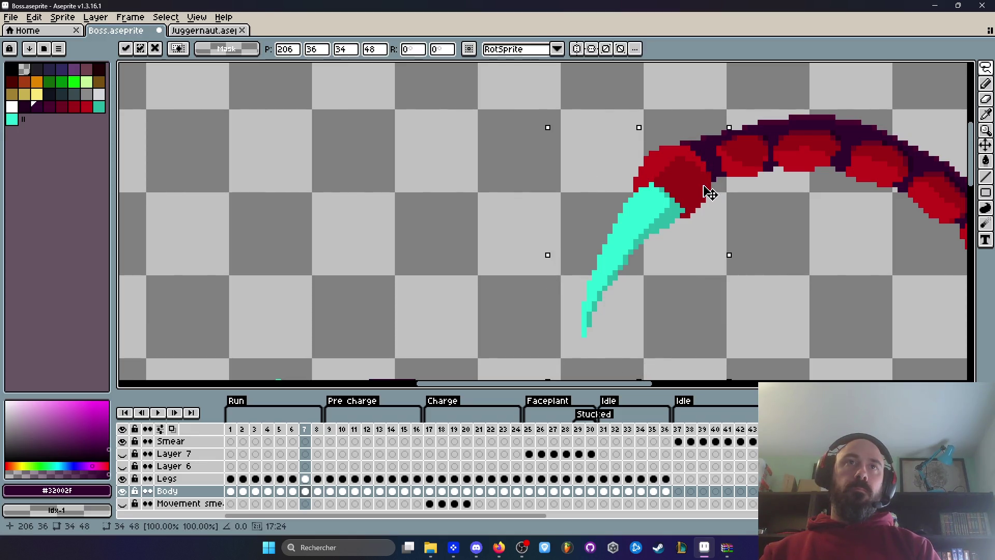
pyautogui.moveTo(707, 193); pyautogui.dragTo(708, 197)
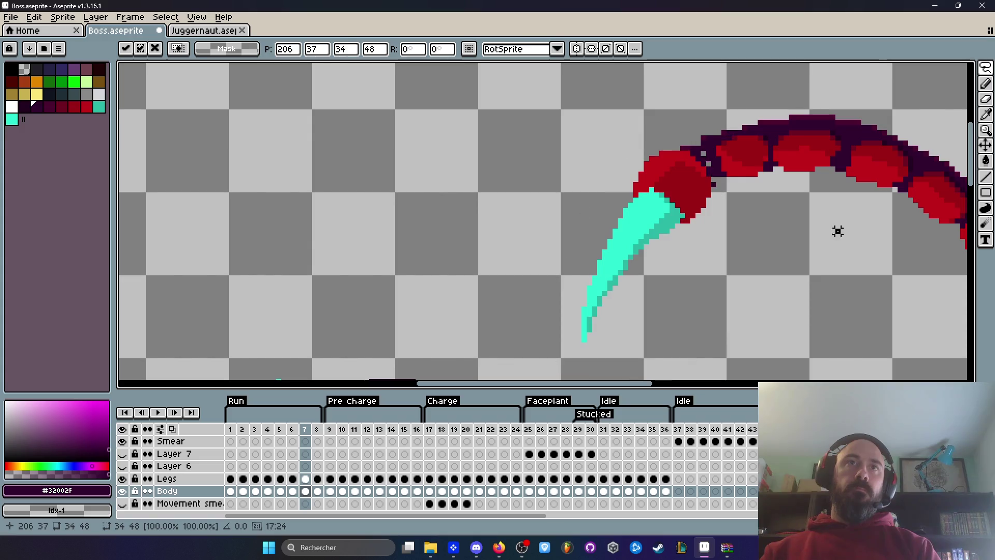
pyautogui.press('Right')
pyautogui.press('Right')
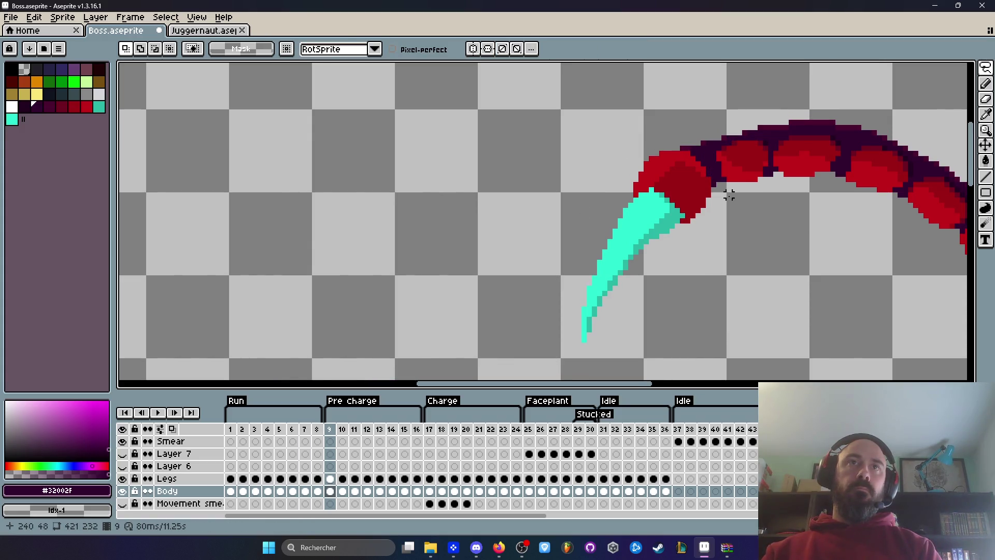
pyautogui.moveTo(718, 196); pyautogui.dragTo(700, 178)
pyautogui.click(804, 200)
pyautogui.press('Right')
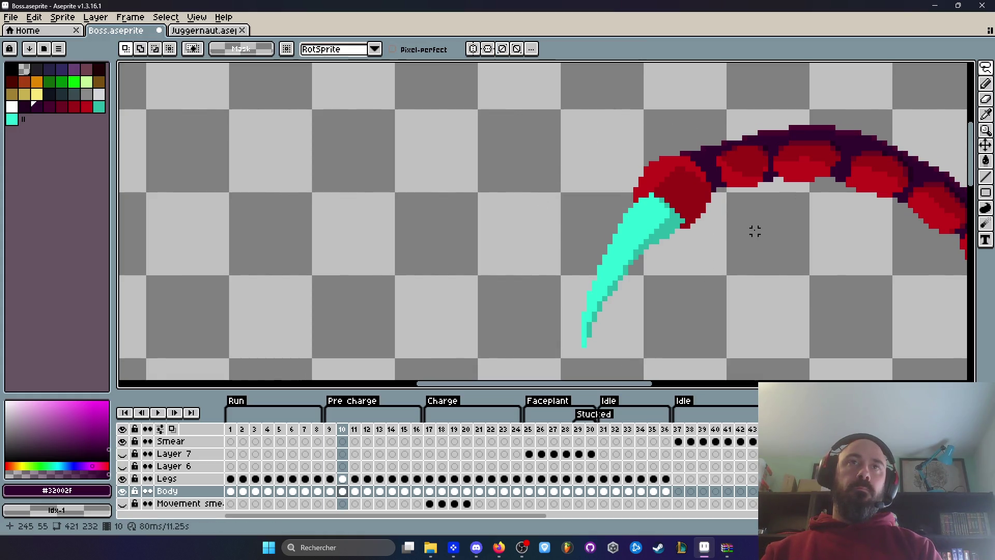
# Play the animation looping over the Run tag frames with the creature's body in view
pyautogui.press('Return')
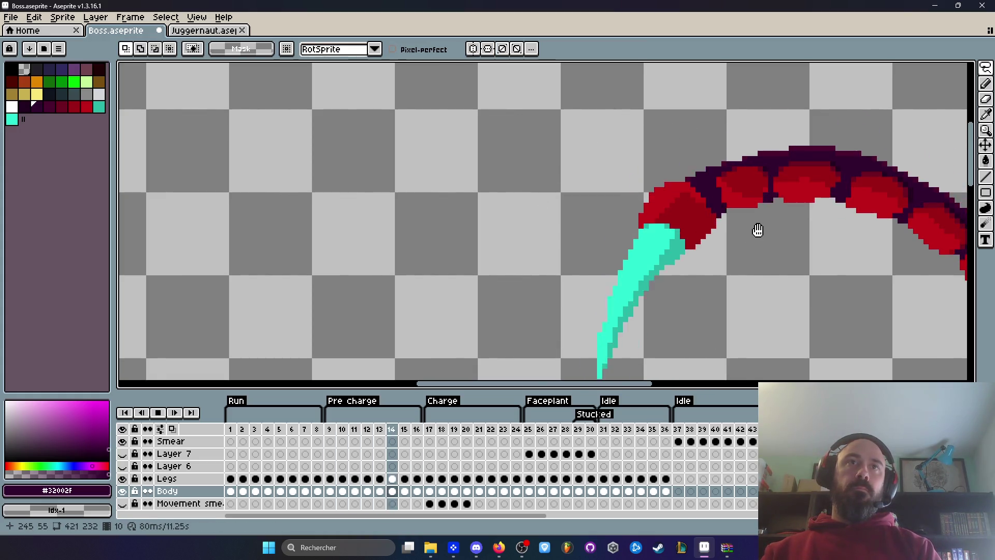
pyautogui.click(241, 433)
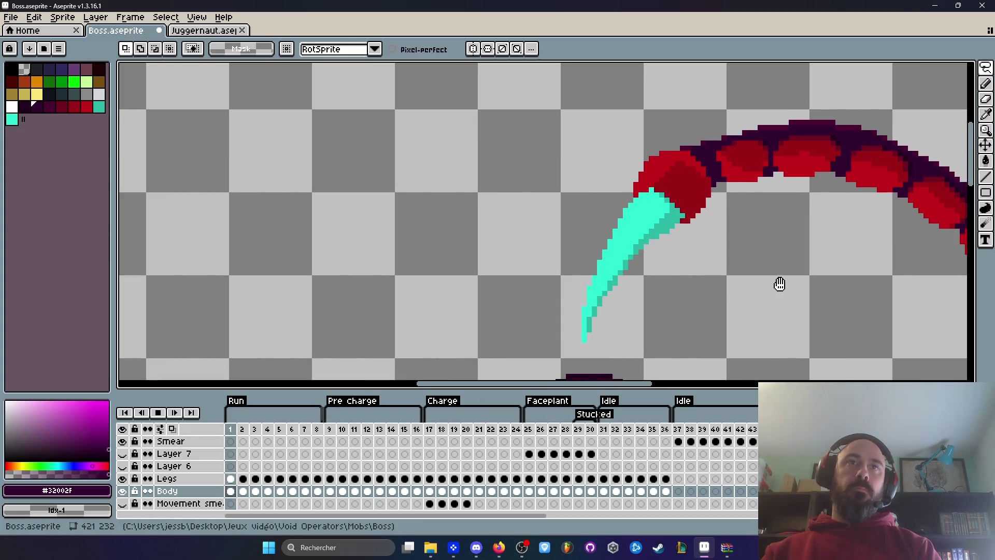
pyautogui.scroll(-2, 777, 281)
pyautogui.moveTo(808, 296); pyautogui.dragTo(766, 180)
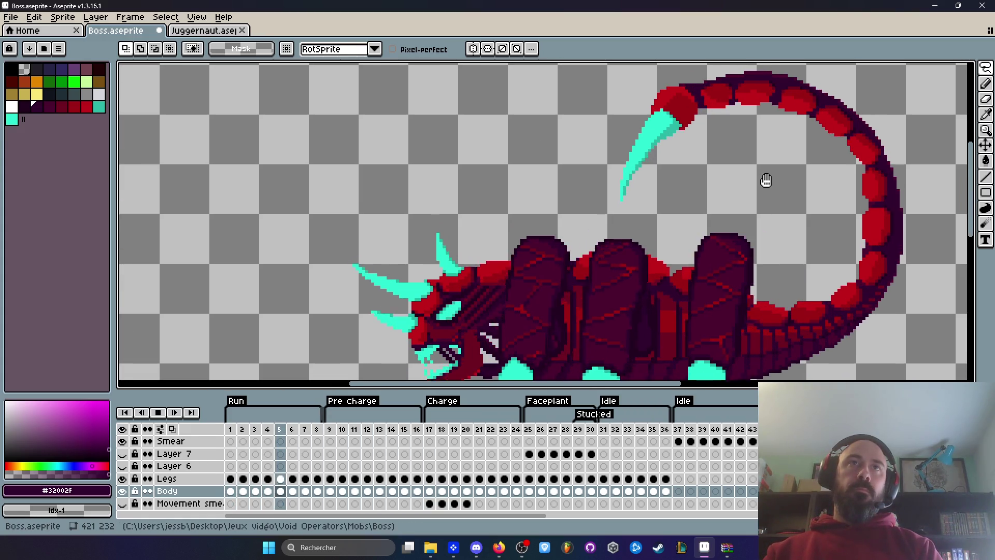
# Undo the last stinger transform and loop-play Run frames 1–8 centred on the creature
pyautogui.press('Return')
pyautogui.hotkey('ctrl', 'z')
pyautogui.hotkey('ctrl', 'z')
pyautogui.hotkey('ctrl', 'z')
pyautogui.hotkey('ctrl', 'z')
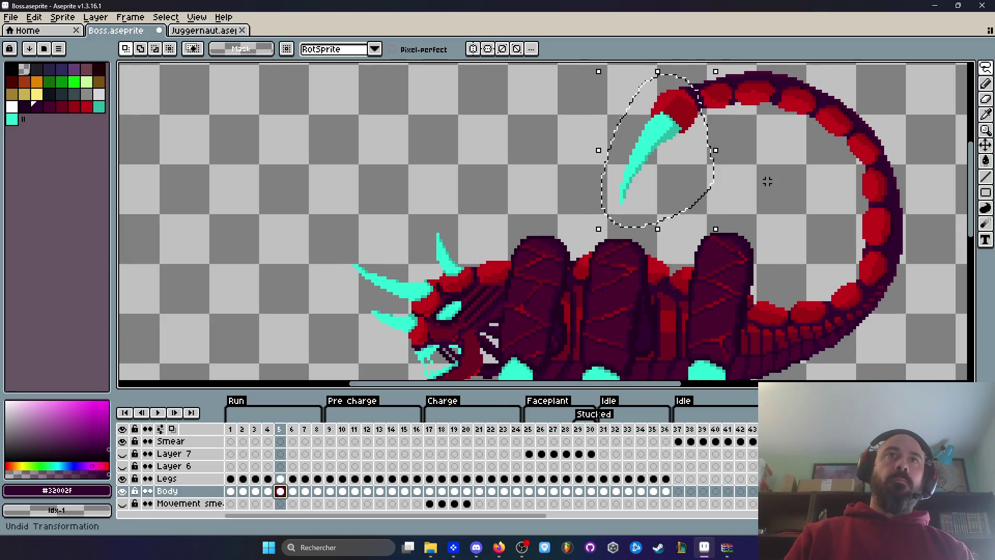
pyautogui.moveTo(230, 431)
pyautogui.mouseDown()
pyautogui.moveTo(313, 441)
pyautogui.moveTo(238, 431)
pyautogui.mouseUp()
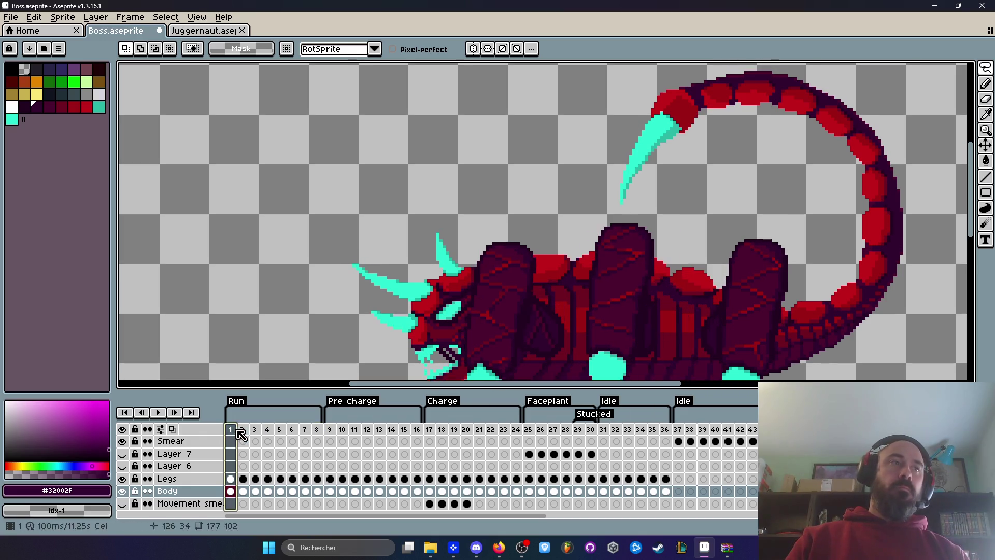
pyautogui.click(161, 417)
pyautogui.scroll(-1, 884, 133)
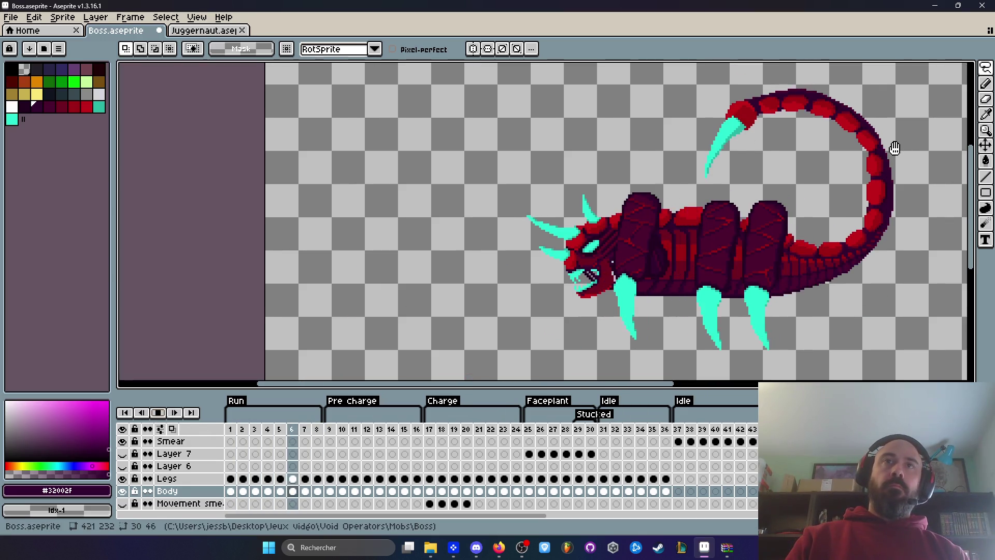
pyautogui.moveTo(928, 124); pyautogui.dragTo(841, 136)
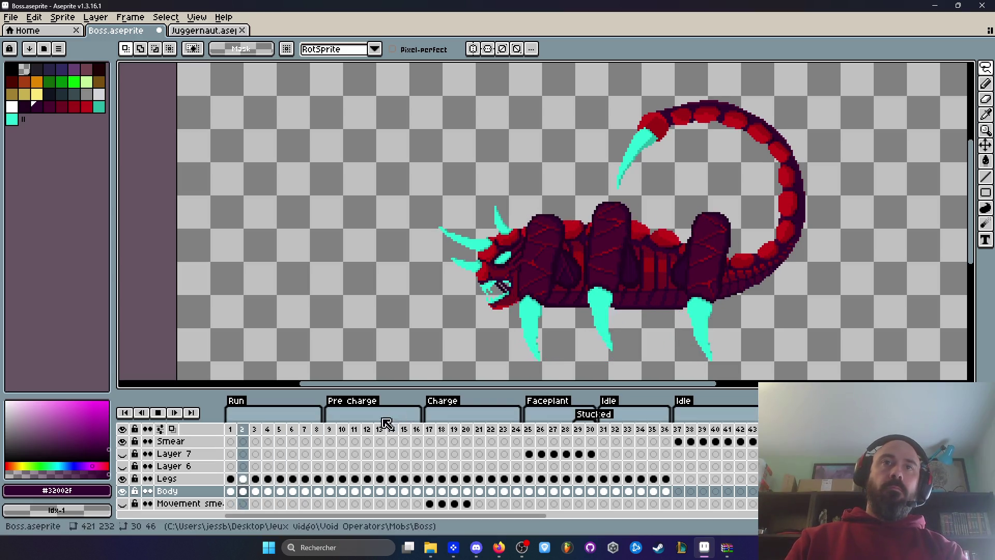
# Stop playback and step through the run frames to Run frame 4
pyautogui.click(230, 441)
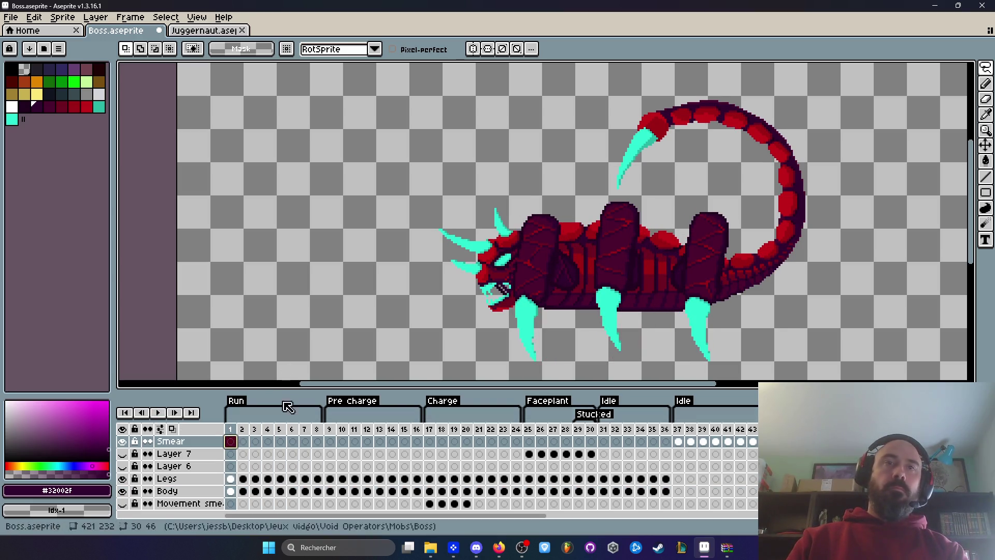
pyautogui.click(241, 430)
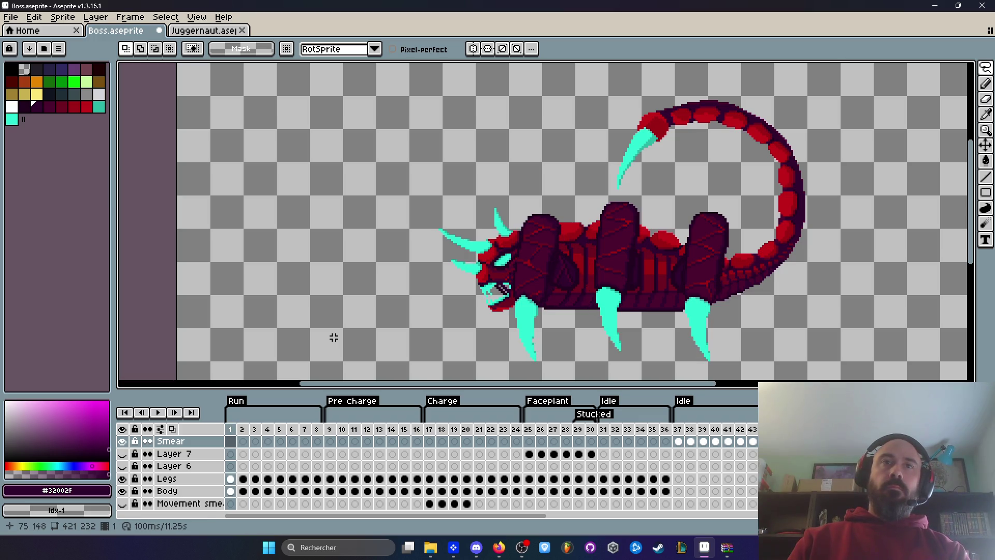
pyautogui.press('Right')
pyautogui.press('Right')
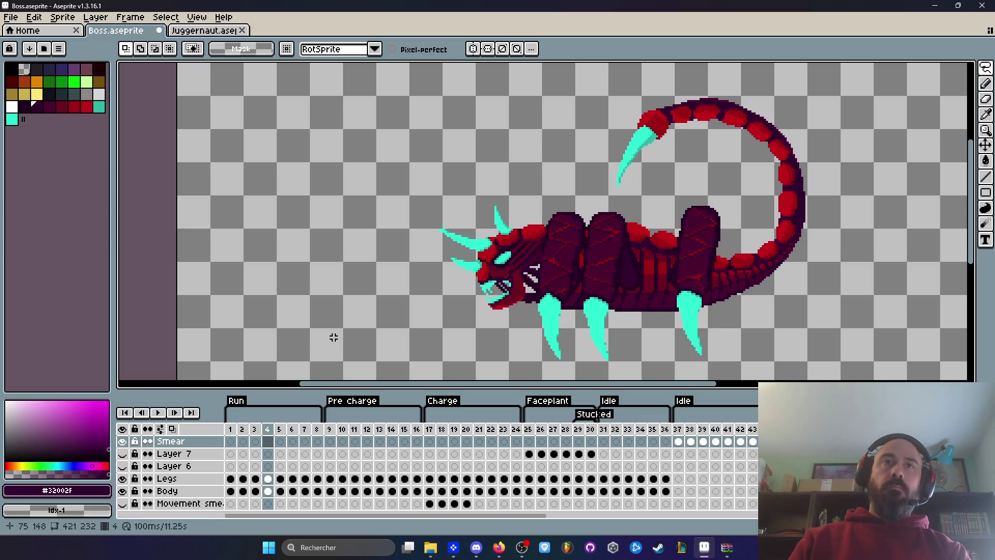
pyautogui.press('Right')
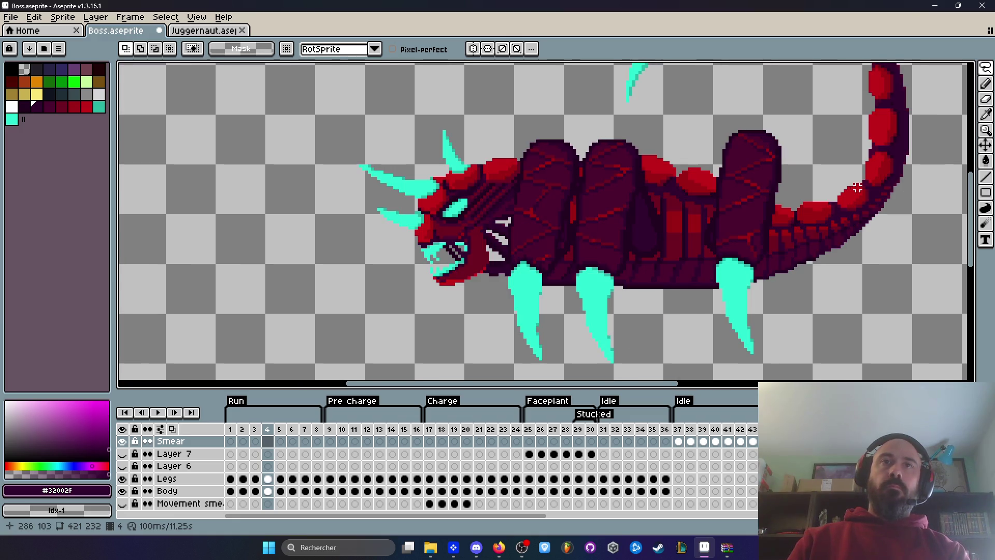
pyautogui.hscroll(3, 798, 193)
pyautogui.scroll(1, 798, 193)
# Rectangle-select the tail's lower curve on Run frame 4 and move it to a new position
pyautogui.press('m')
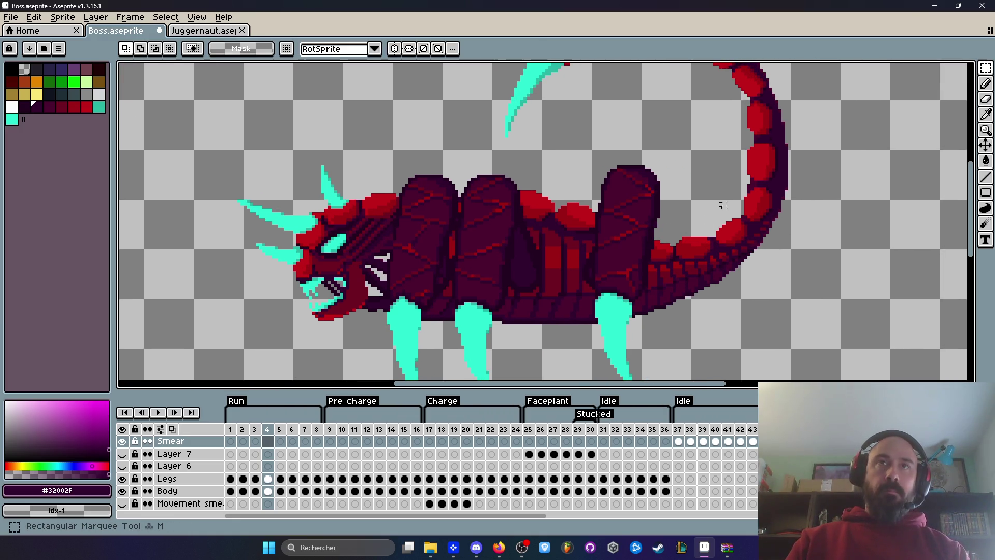
pyautogui.moveTo(670, 136)
pyautogui.mouseDown()
pyautogui.moveTo(778, 240)
pyautogui.moveTo(800, 279)
pyautogui.mouseUp()
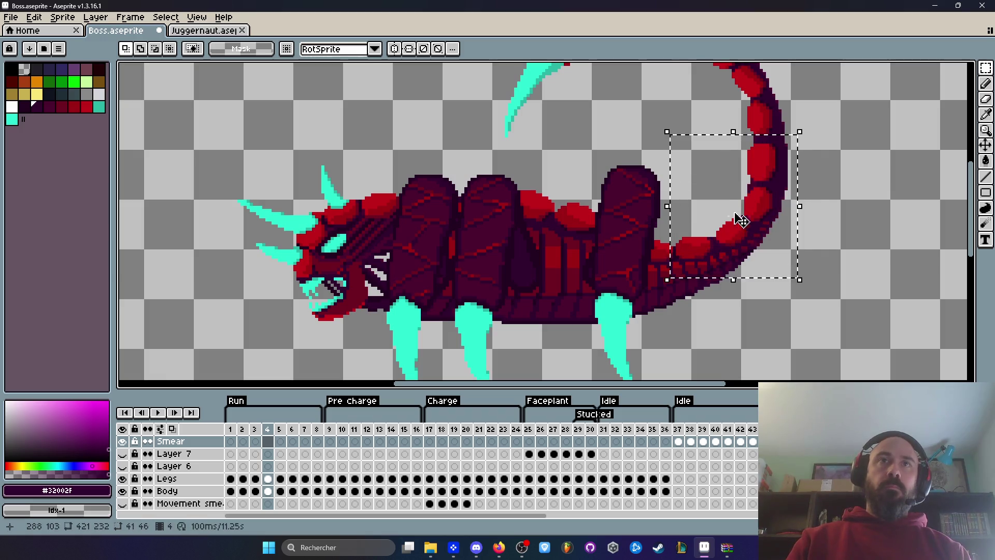
pyautogui.moveTo(671, 139)
pyautogui.mouseDown()
pyautogui.moveTo(807, 238)
pyautogui.moveTo(829, 304)
pyautogui.mouseUp()
pyautogui.click(686, 192)
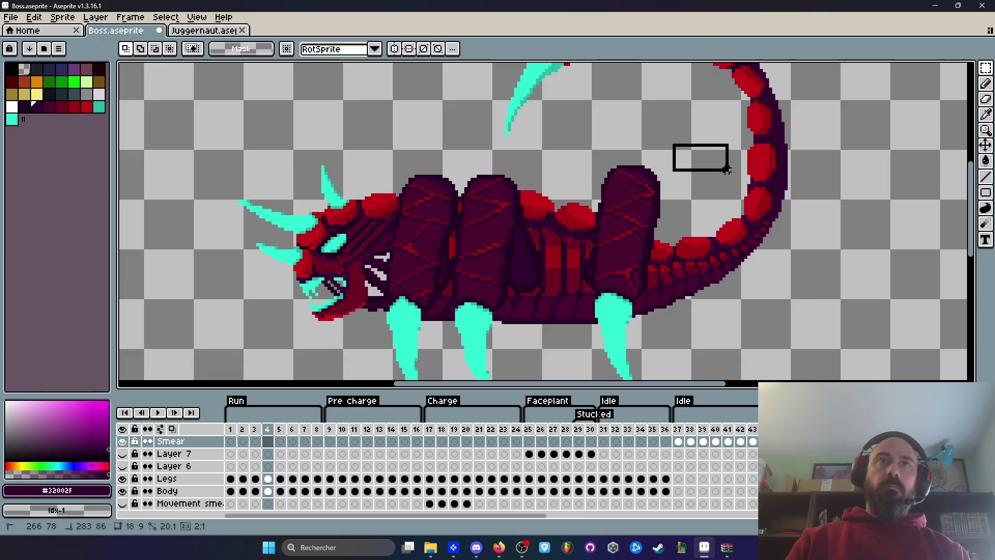
pyautogui.moveTo(771, 166); pyautogui.dragTo(677, 274)
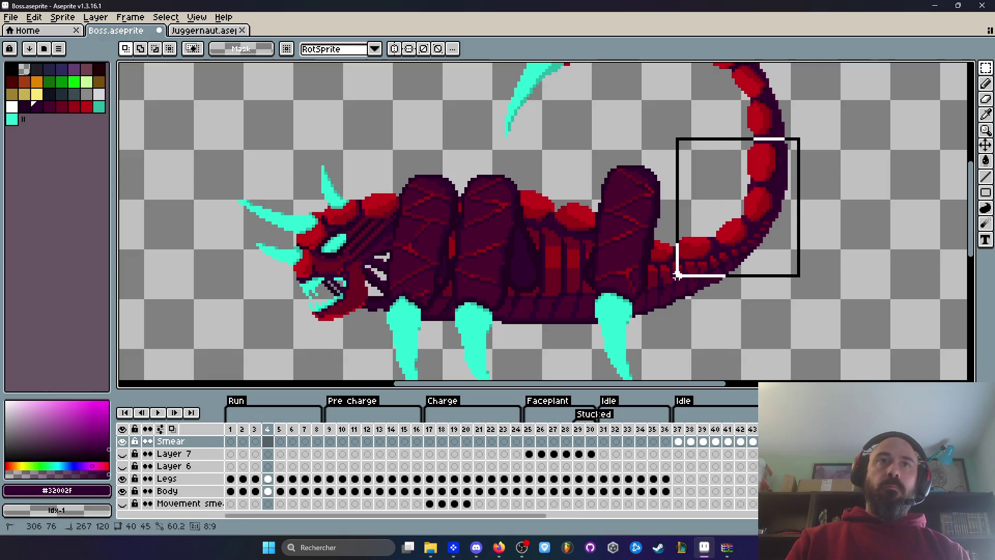
pyautogui.moveTo(688, 309); pyautogui.dragTo(688, 309)
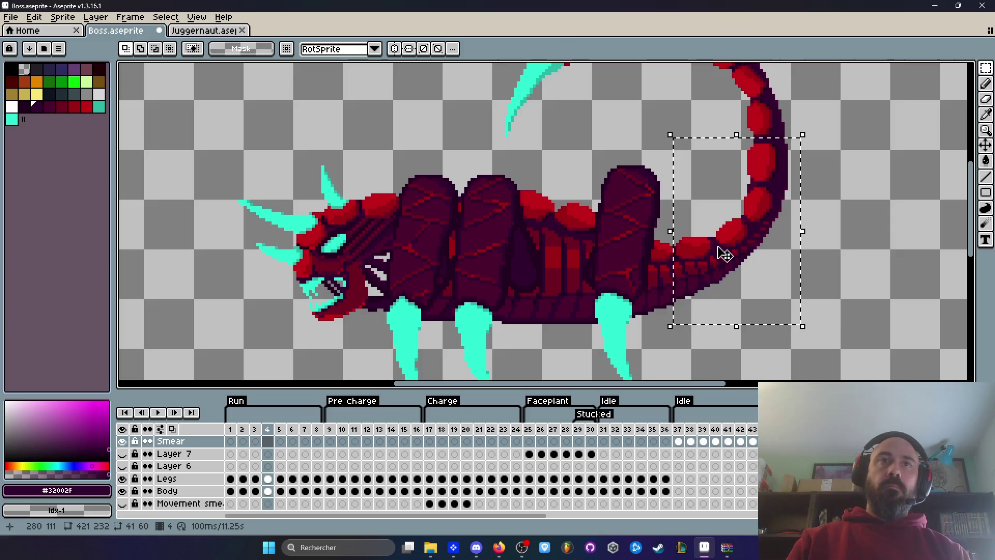
pyautogui.click(718, 248)
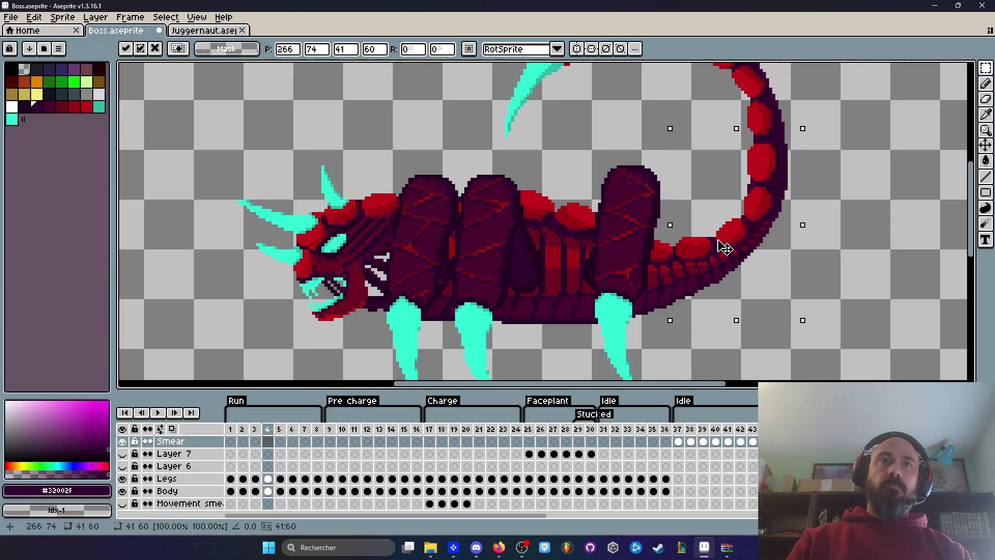
pyautogui.click(270, 492)
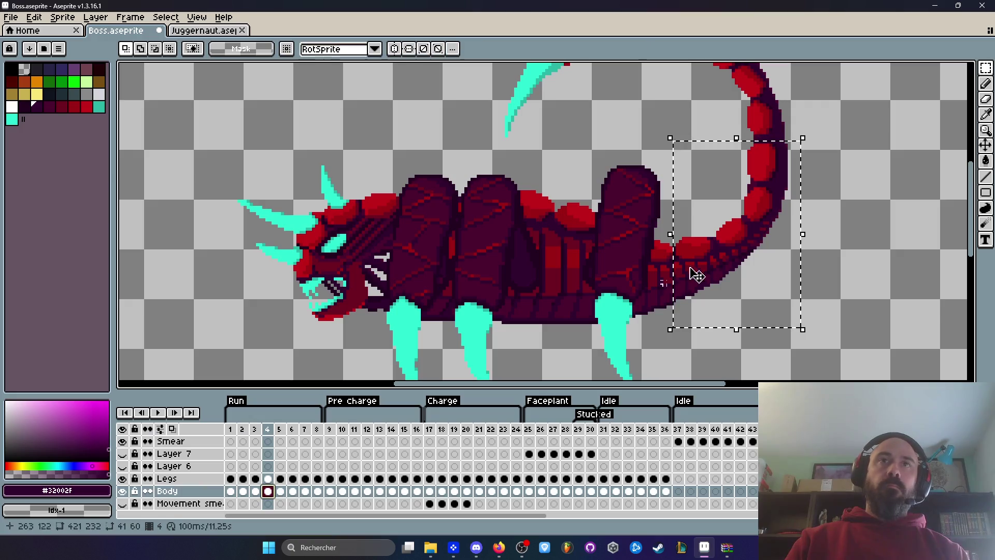
pyautogui.click(725, 249)
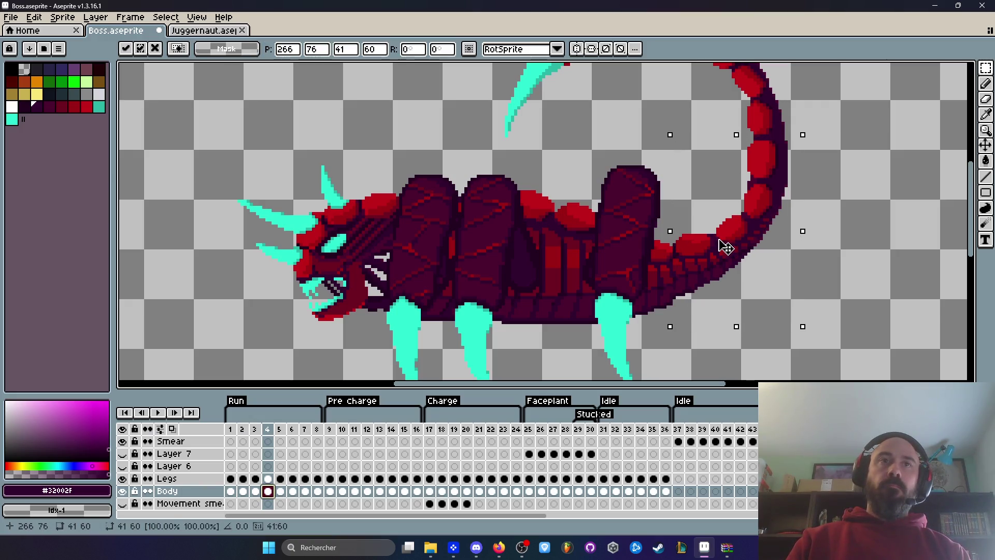
pyautogui.click(845, 238)
# Preview the run, undo the tail repositioning, and replay the run loop
pyautogui.press('Return')
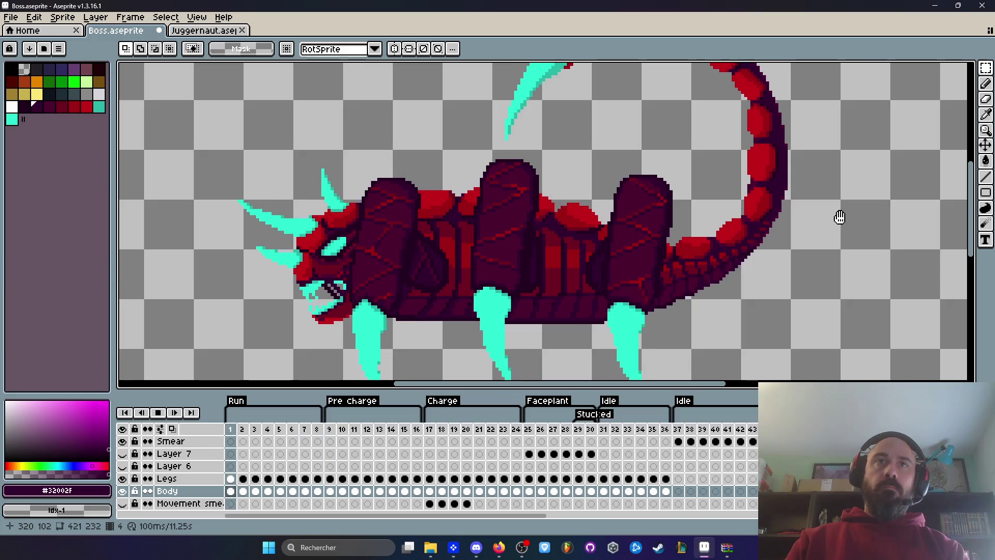
pyautogui.press('Return')
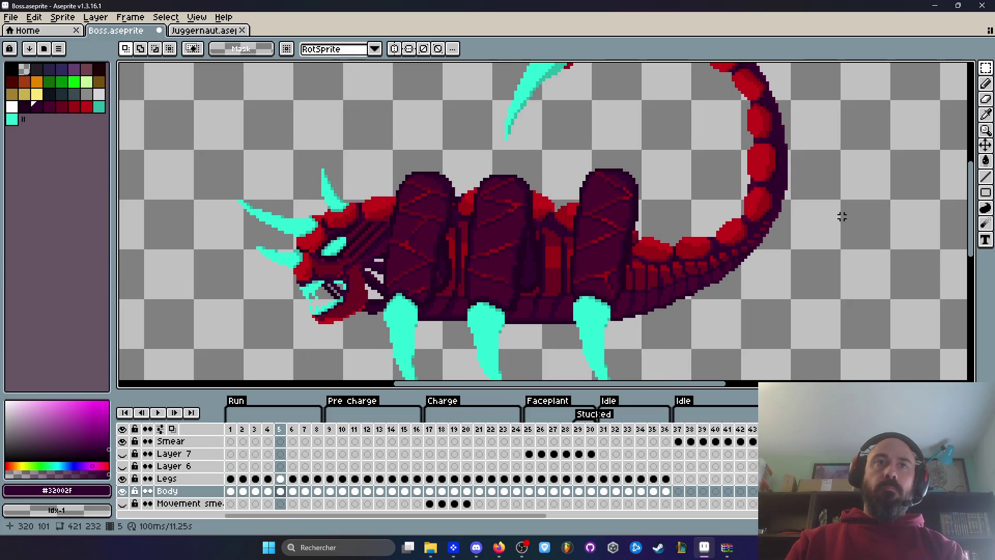
pyautogui.hotkey('ctrl', 'z')
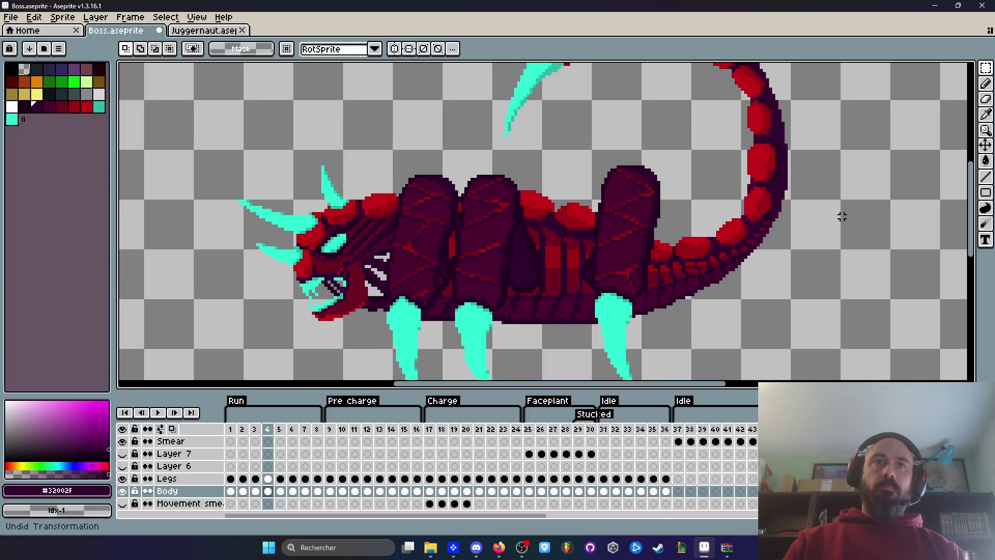
pyautogui.press('Left')
pyautogui.press('Right')
pyautogui.press('Left')
pyautogui.press('Right')
pyautogui.press('Left')
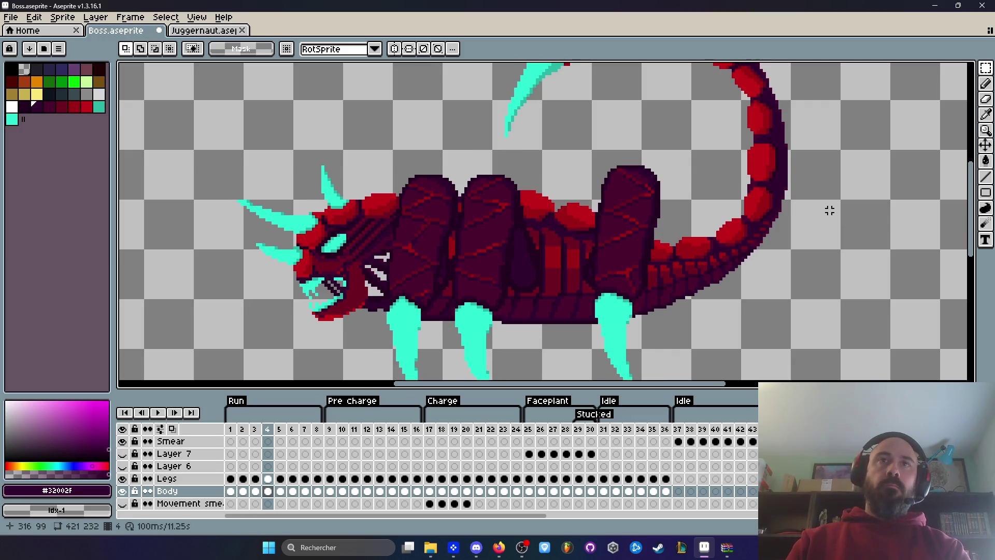
pyautogui.press('Return')
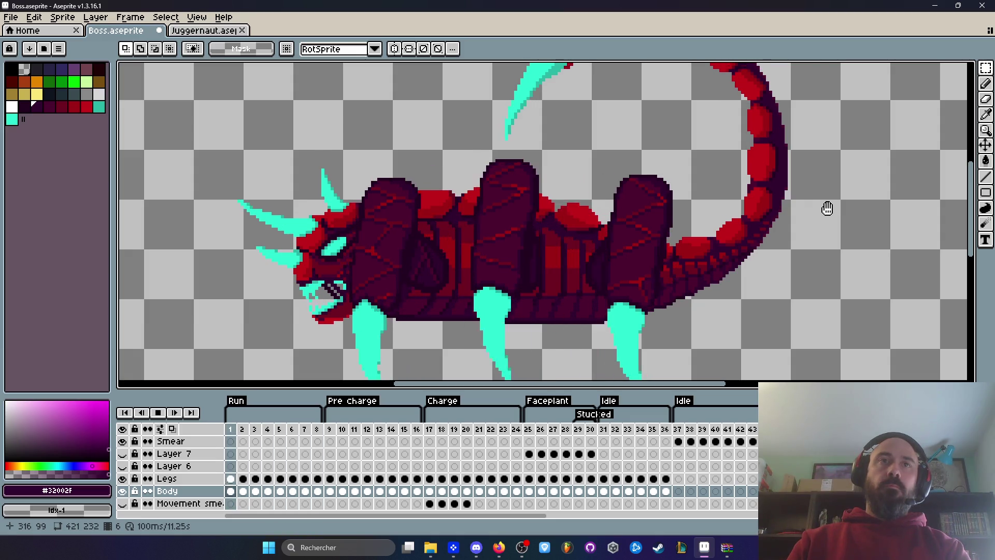
pyautogui.scroll(-1, 827, 209)
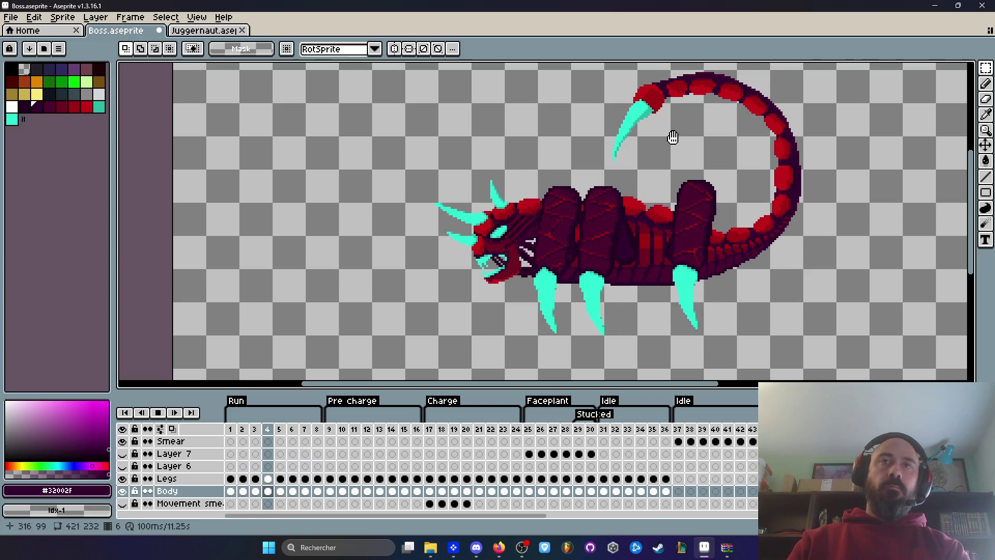
# Review the Run animation from frame 1, stepping through the frames and playing the cycle once
pyautogui.press('Return')
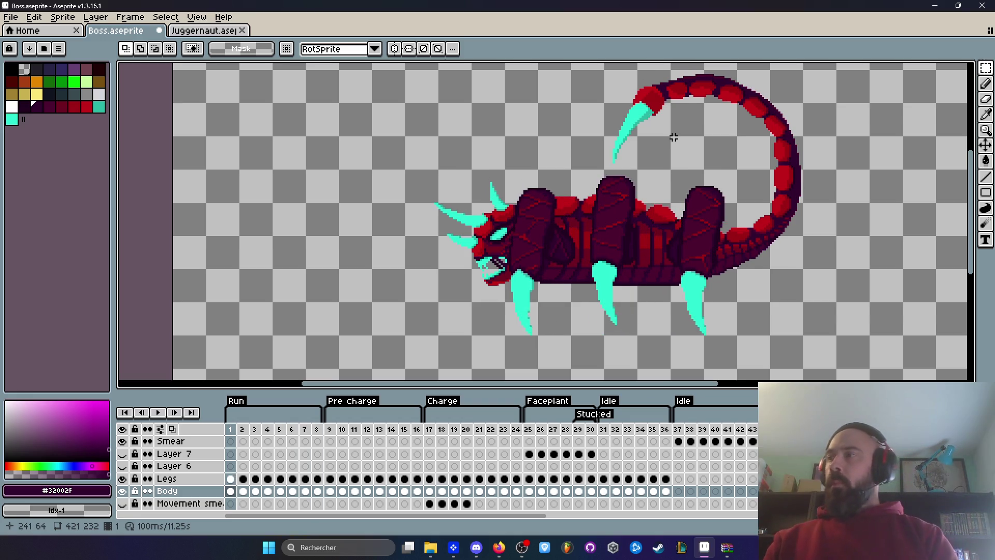
pyautogui.press('End')
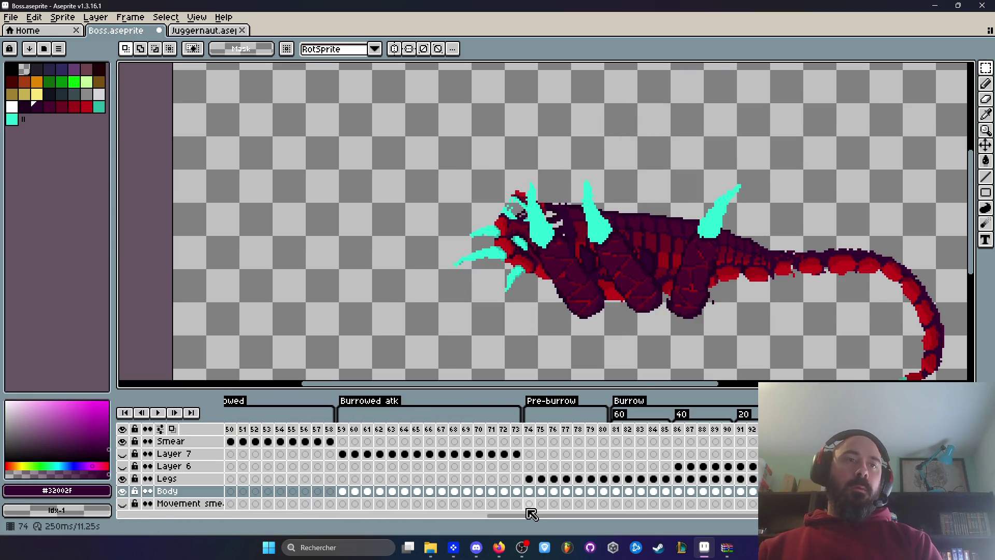
pyautogui.moveTo(529, 516); pyautogui.dragTo(248, 534)
pyautogui.click(229, 433)
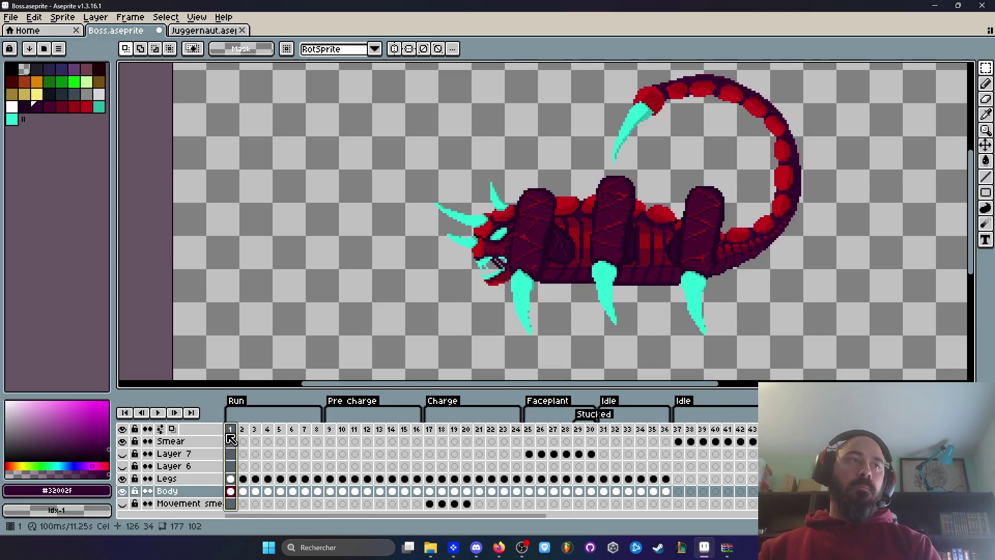
pyautogui.press('Right')
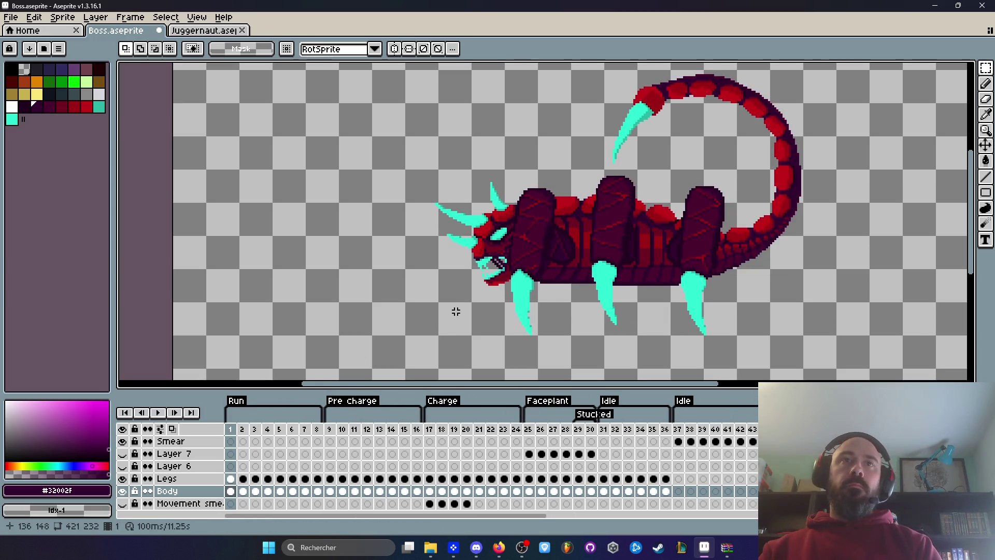
pyautogui.press('Right')
pyautogui.press('Right')
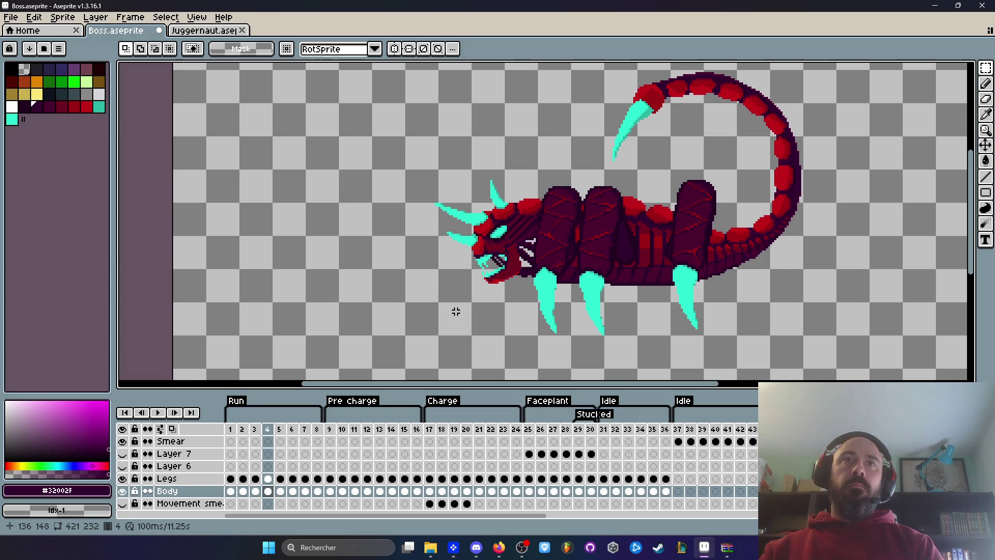
pyautogui.press('Right')
pyautogui.press('Right')
pyautogui.press('Right')
pyautogui.press('Return')
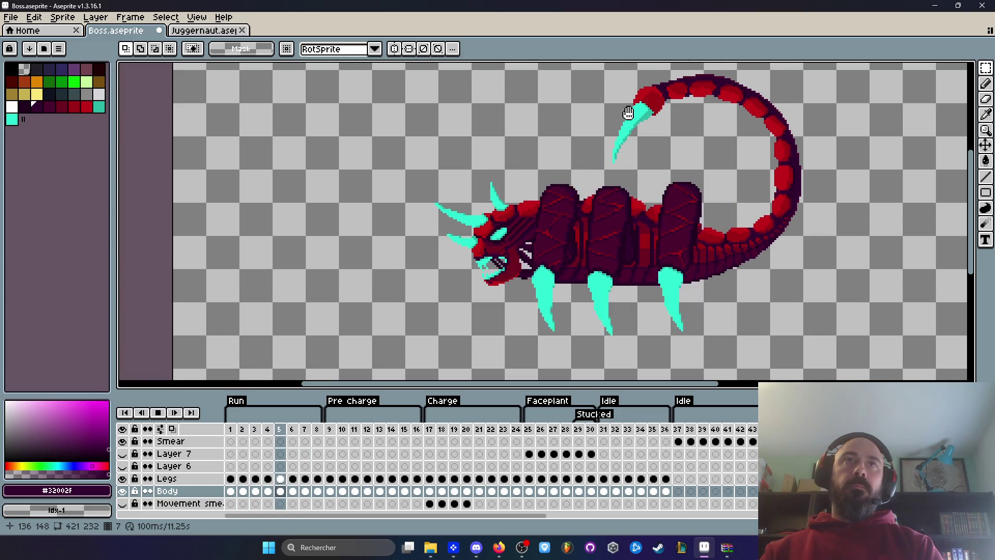
pyautogui.press('Return')
# Advance to Run frame 5 and marquee-select the curled tail claw
pyautogui.press('Left')
pyautogui.press('Right')
pyautogui.press('Right')
pyautogui.press('Right')
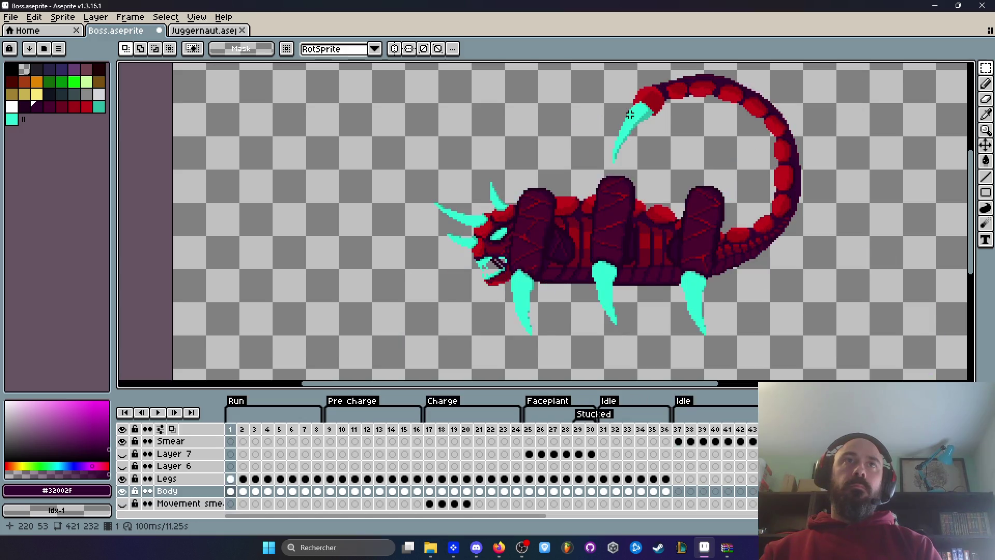
pyautogui.press('Right')
pyautogui.scroll(1, 660, 85)
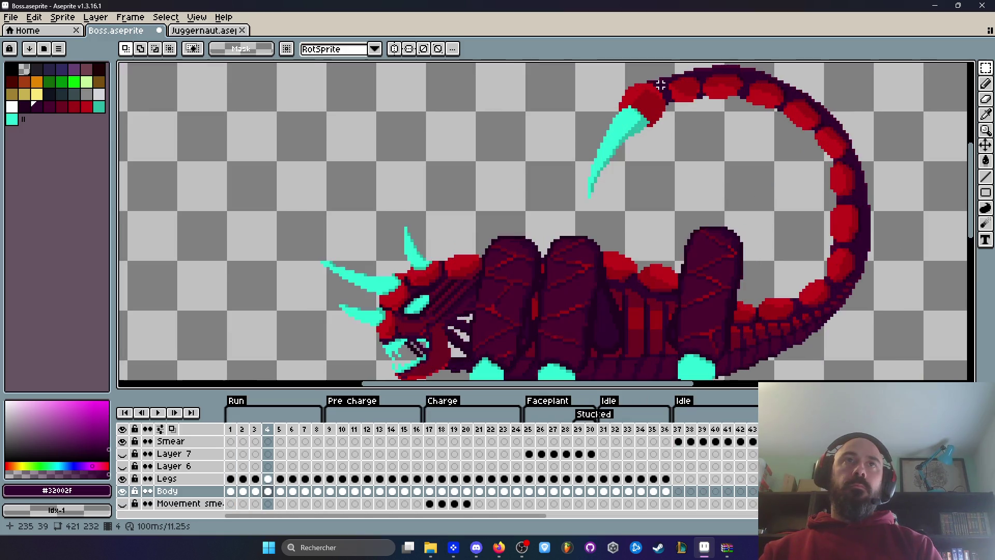
pyautogui.press('Right')
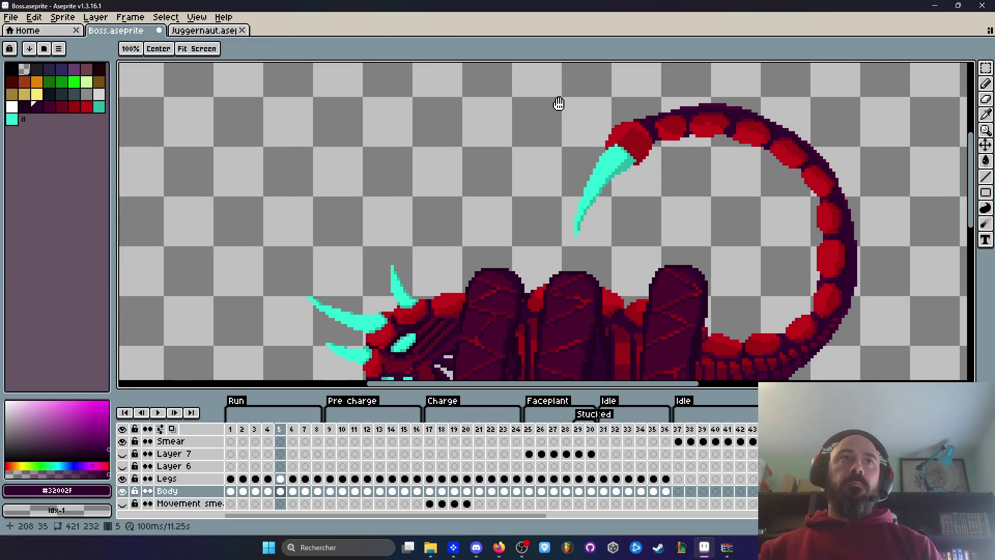
pyautogui.moveTo(548, 95)
pyautogui.mouseDown()
pyautogui.moveTo(679, 203)
pyautogui.moveTo(728, 212)
pyautogui.moveTo(734, 235)
pyautogui.mouseUp()
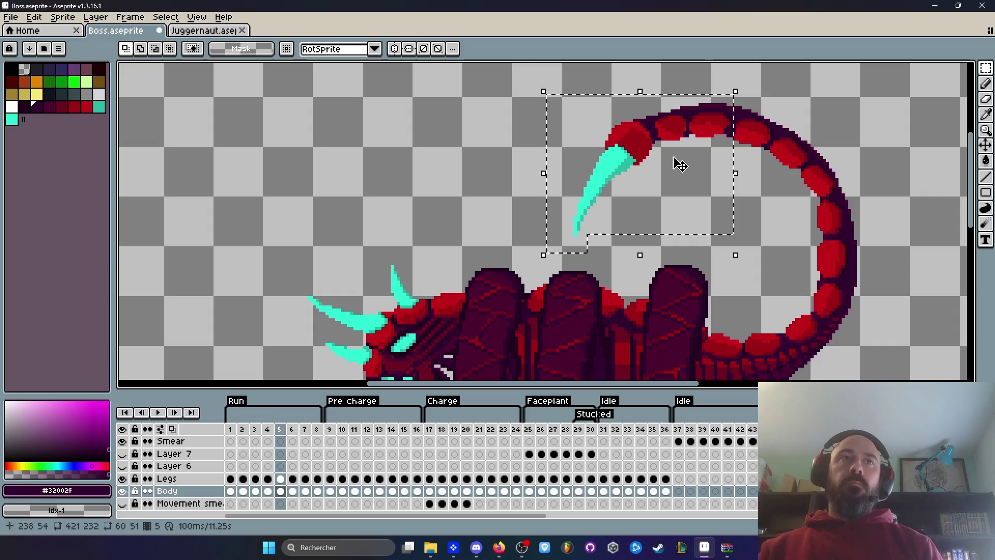
# Try nudging the tail claw on frame 5, preview the animation, then undo the change
pyautogui.scroll(2, 678, 162)
pyautogui.moveTo(725, 114); pyautogui.dragTo(719, 123)
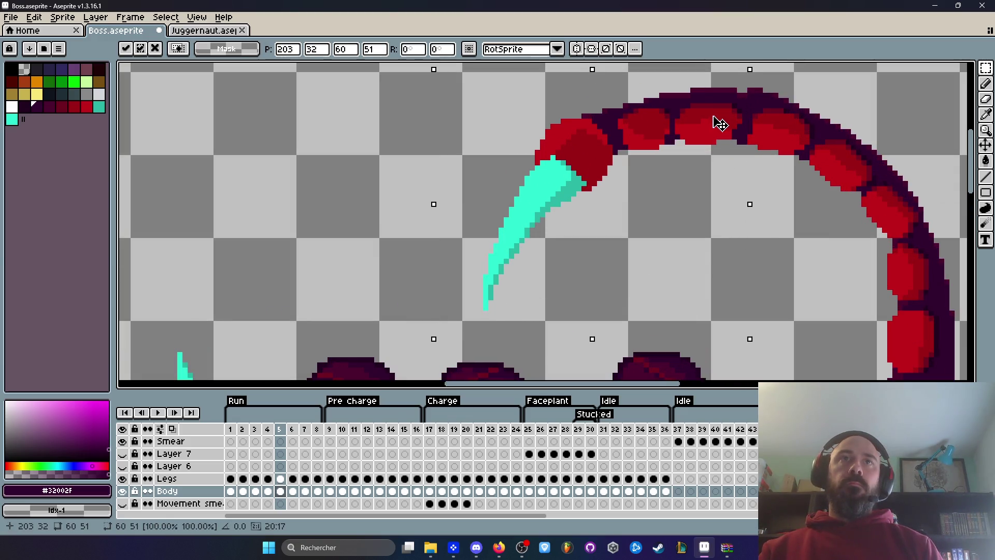
pyautogui.click(809, 264)
pyautogui.scroll(-1, 803, 262)
pyautogui.press('Return')
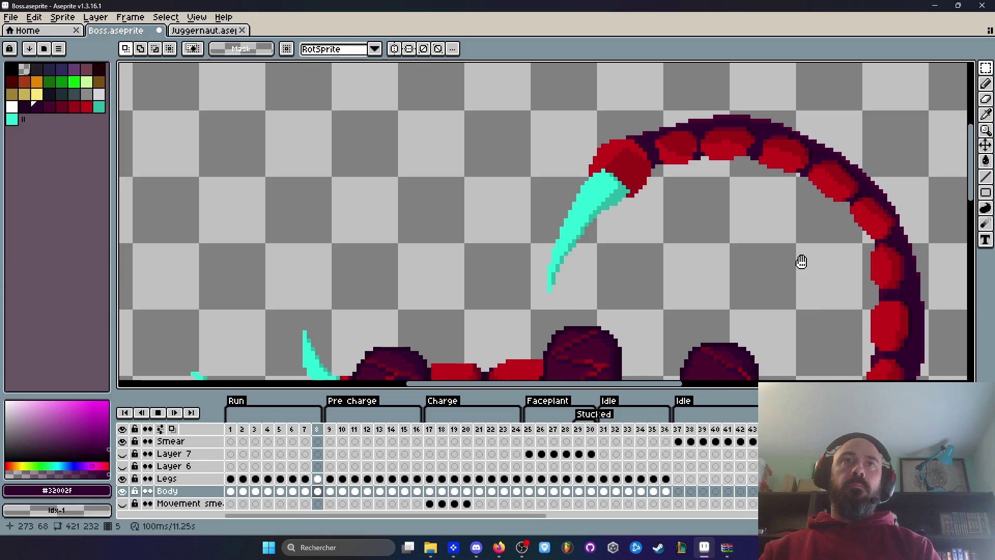
pyautogui.scroll(-1, 800, 261)
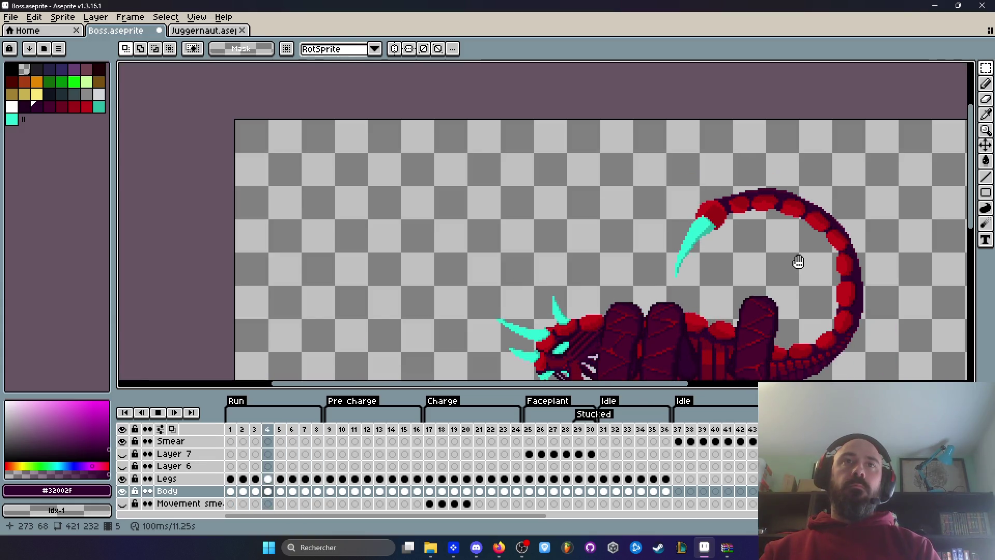
pyautogui.press('Return')
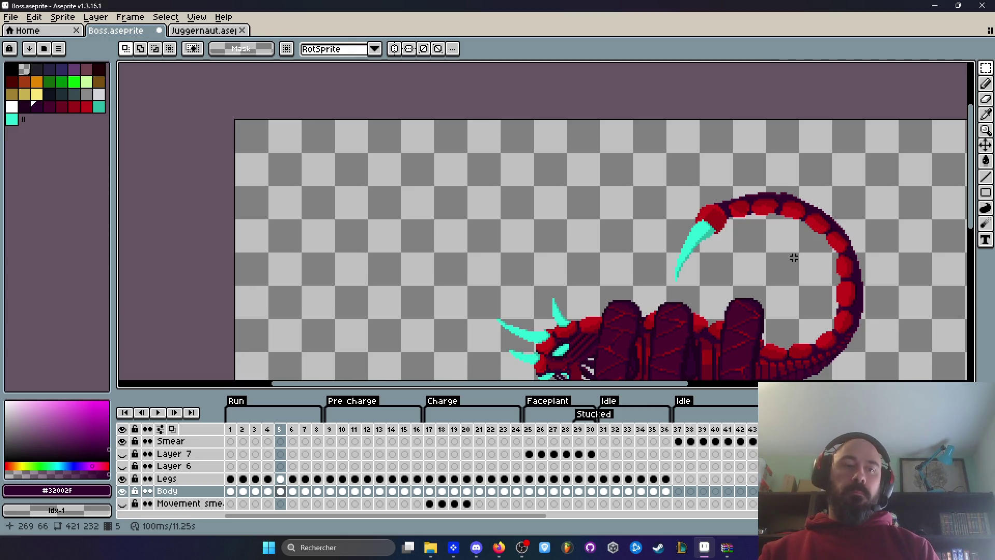
pyautogui.hotkey('ctrl', 'z')
# Compare frames 4 and 5, select the whole curled tail, and cancel a trial move
pyautogui.press('Left')
pyautogui.press('Right')
pyautogui.press('Right')
pyautogui.press('Left')
pyautogui.press('Left')
pyautogui.press('Left')
pyautogui.press('Right')
pyautogui.press('Right')
pyautogui.moveTo(753, 226); pyautogui.dragTo(871, 284)
pyautogui.scroll(2, 850, 267)
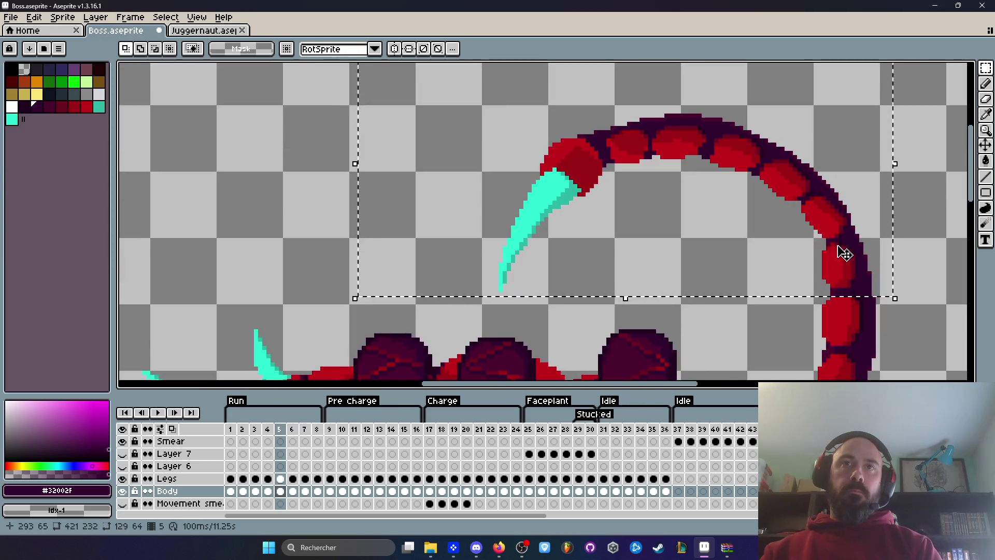
pyautogui.moveTo(430, 164)
pyautogui.mouseDown()
pyautogui.moveTo(590, 137)
pyautogui.moveTo(693, 170)
pyautogui.mouseUp()
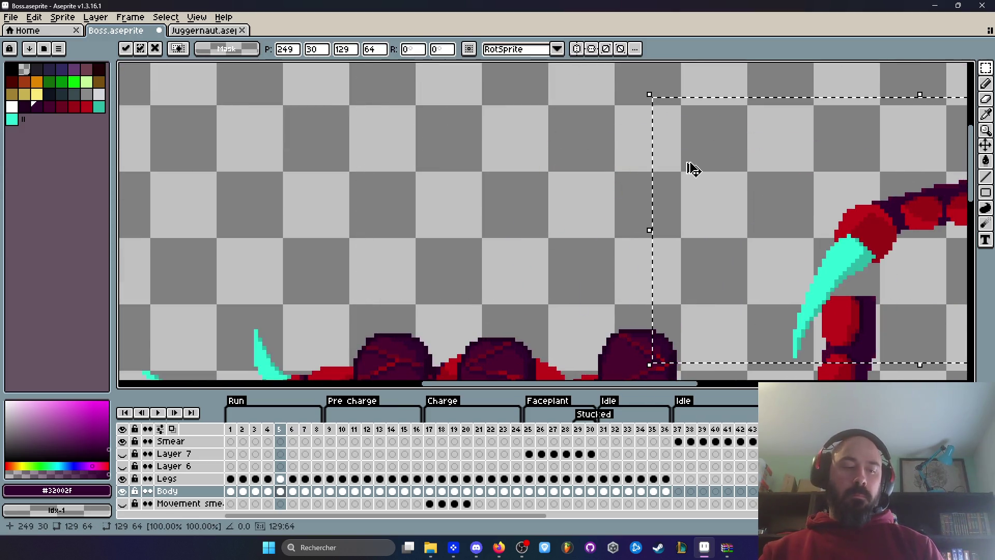
pyautogui.press('Escape')
# Reselect the curled tail on frame 5 and lower it by one pixel
pyautogui.moveTo(396, 65)
pyautogui.mouseDown()
pyautogui.moveTo(811, 275)
pyautogui.moveTo(876, 291)
pyautogui.mouseUp()
pyautogui.click(839, 254)
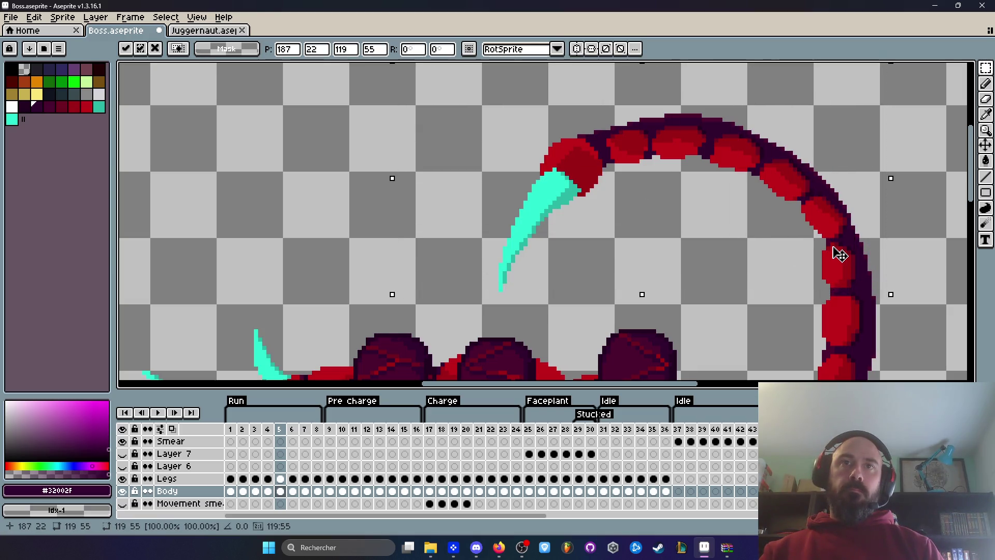
pyautogui.moveTo(839, 257); pyautogui.dragTo(833, 260)
pyautogui.press('Return')
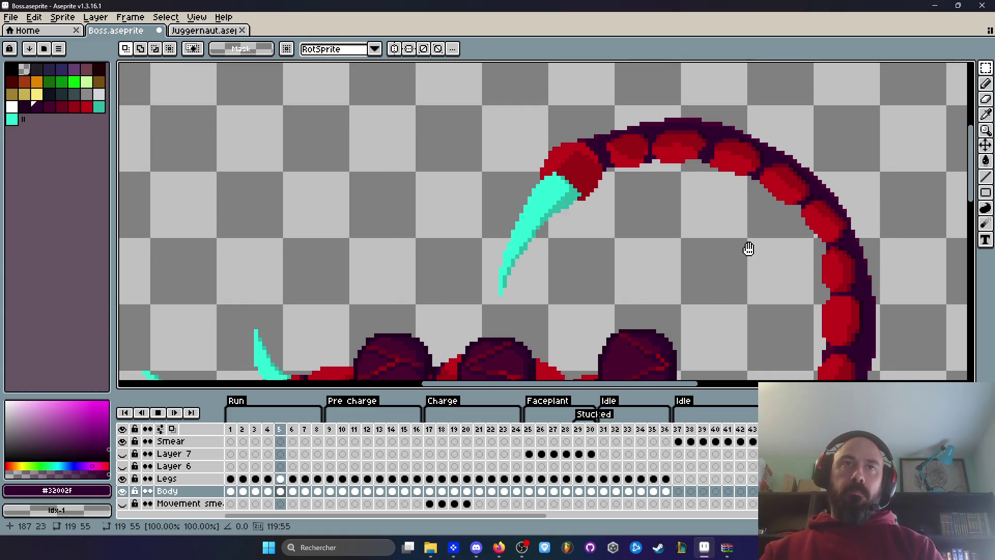
pyautogui.scroll(-4, 788, 259)
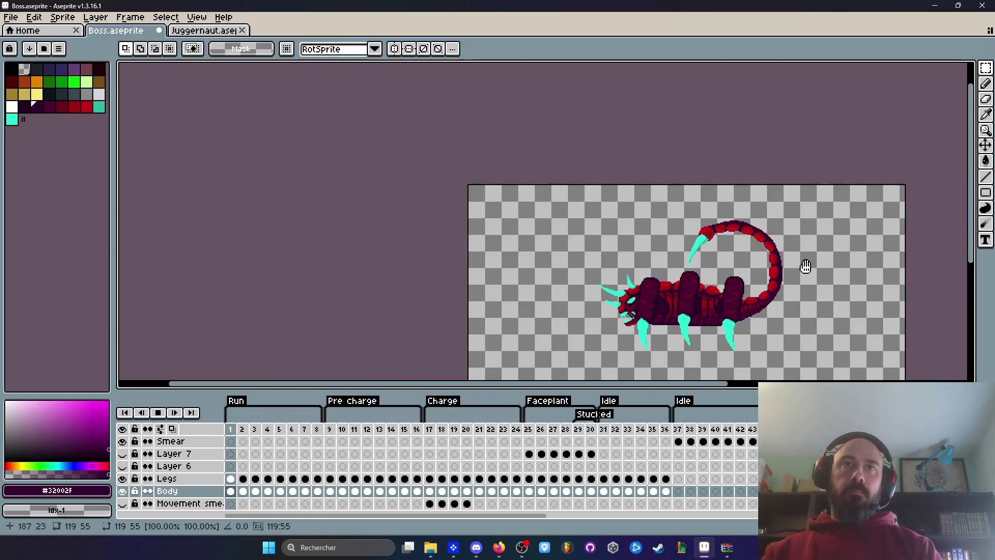
pyautogui.scroll(3, 723, 258)
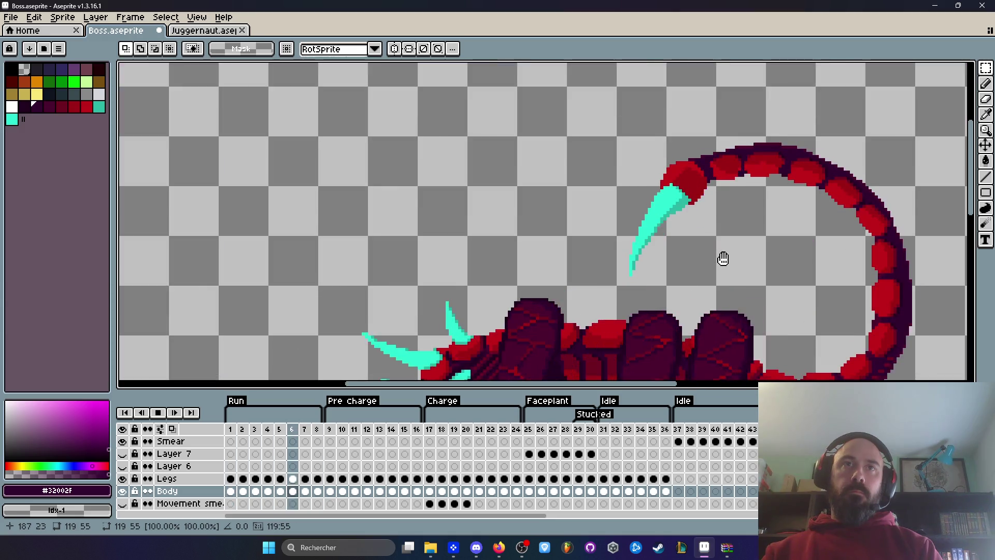
pyautogui.press('Return')
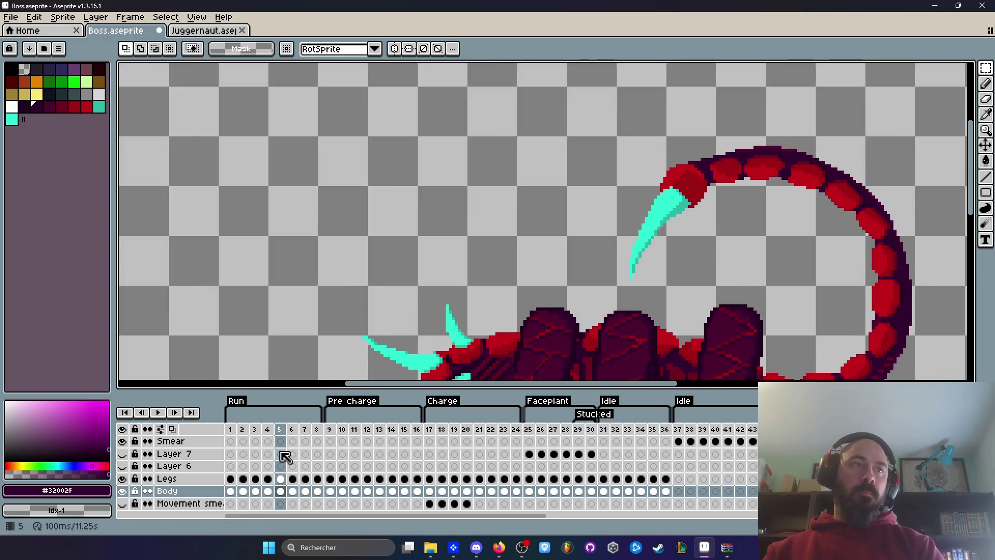
# On frame 1, nudge the curled tail one pixel right and down, then replay the Run cycle
pyautogui.click(231, 430)
pyautogui.moveTo(570, 122)
pyautogui.mouseDown()
pyautogui.moveTo(913, 282)
pyautogui.moveTo(931, 278)
pyautogui.moveTo(881, 263)
pyautogui.mouseUp()
pyautogui.scroll(2, 926, 271)
pyautogui.hotkey('ctrl', 't')
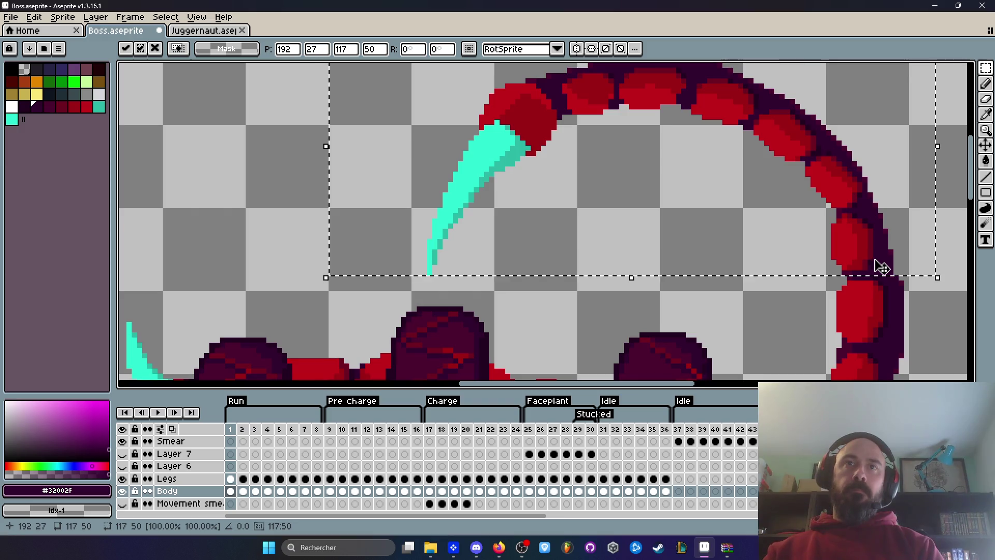
pyautogui.scroll(2, 876, 264)
pyautogui.scroll(-3, 866, 267)
pyautogui.scroll(-1, 429, 216)
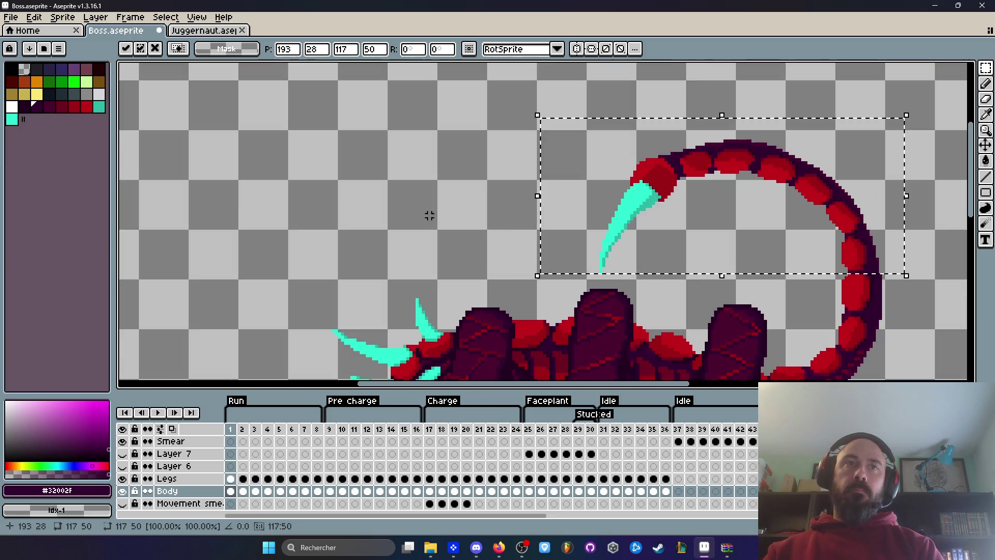
pyautogui.press('Return')
pyautogui.press('Return')
pyautogui.scroll(-1, 517, 222)
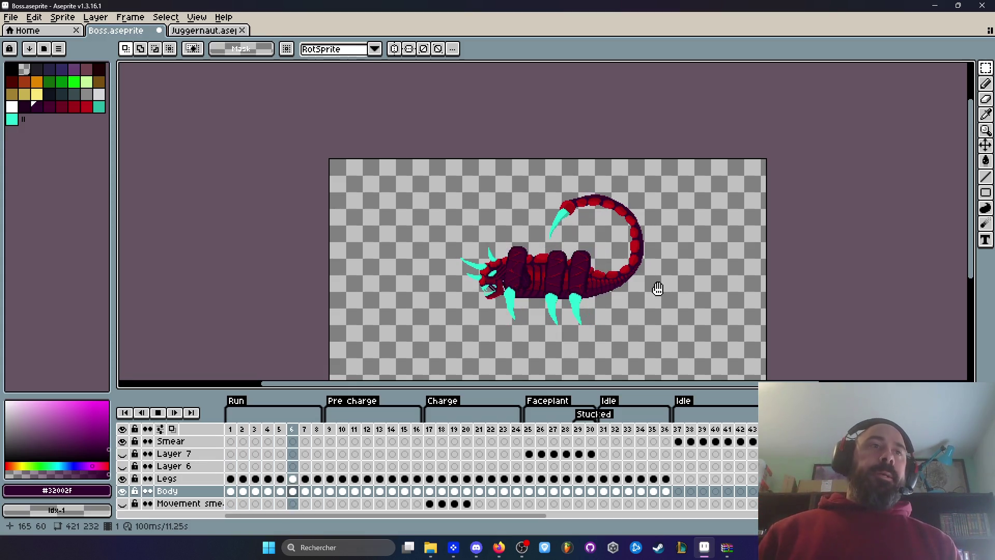
pyautogui.click(158, 412)
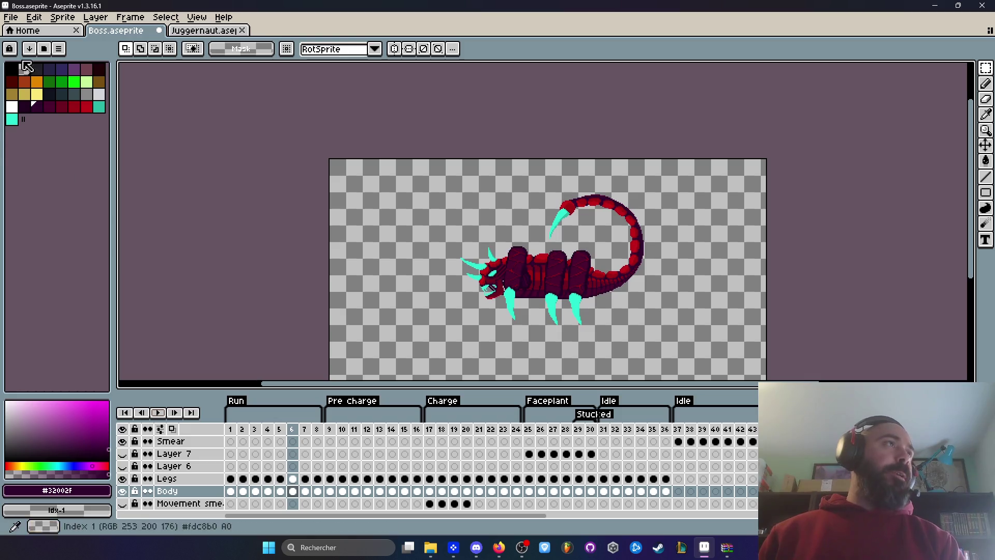
# Save Boss.aseprite and browse the timeline from frame 9 to frame 25
pyautogui.click(10, 17)
pyautogui.click(35, 69)
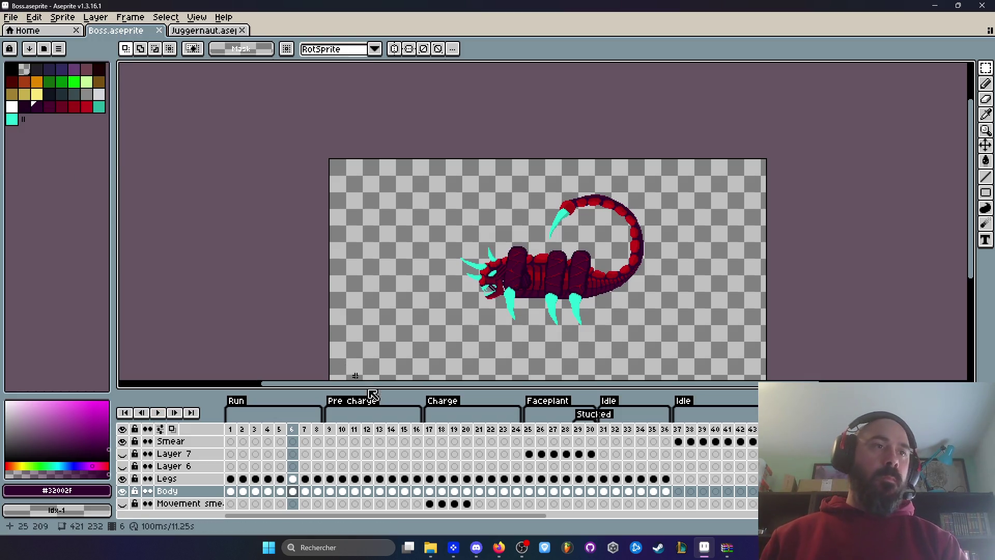
pyautogui.moveTo(331, 430); pyautogui.dragTo(499, 434)
pyautogui.click(535, 431)
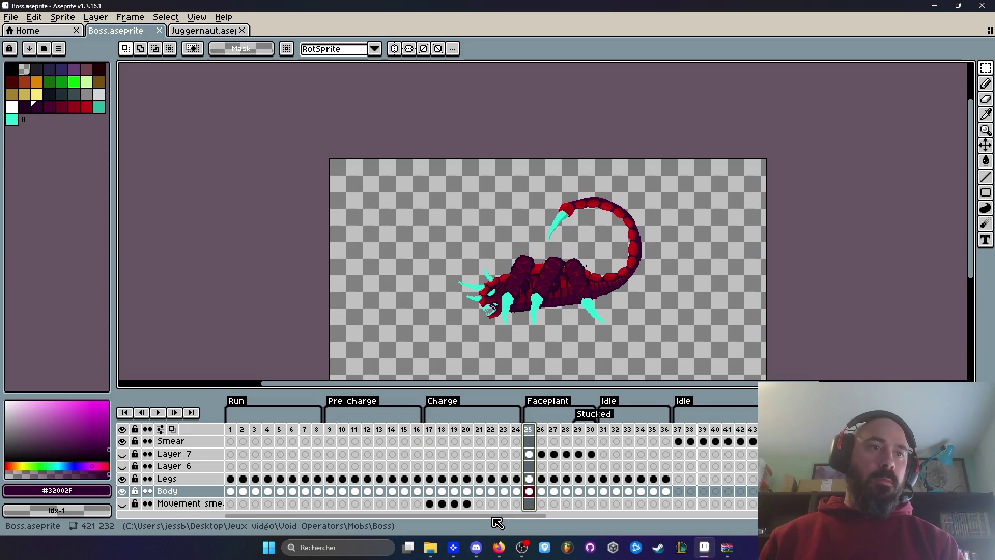
pyautogui.moveTo(493, 518); pyautogui.dragTo(599, 518)
# Go to frame 37 at the start of the Idle tag and select its smear pixels
pyautogui.click(431, 429)
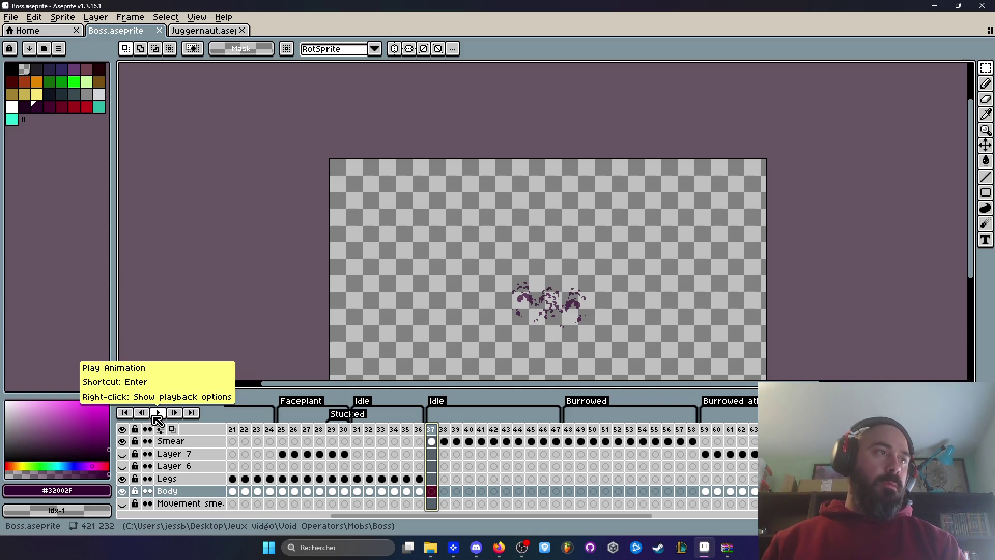
pyautogui.moveTo(364, 434); pyautogui.dragTo(396, 435)
pyautogui.click(432, 436)
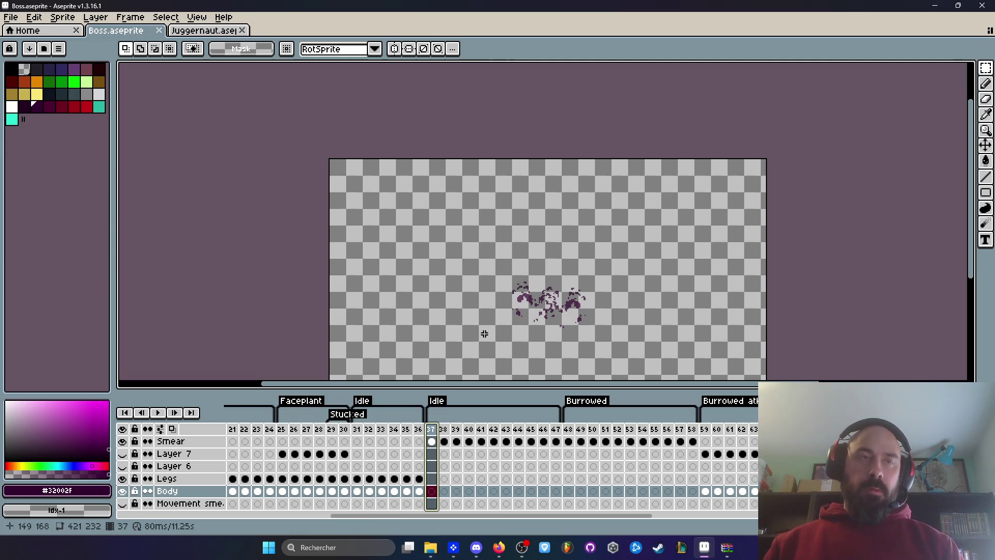
pyautogui.scroll(1, 484, 334)
pyautogui.moveTo(442, 169); pyautogui.dragTo(788, 365)
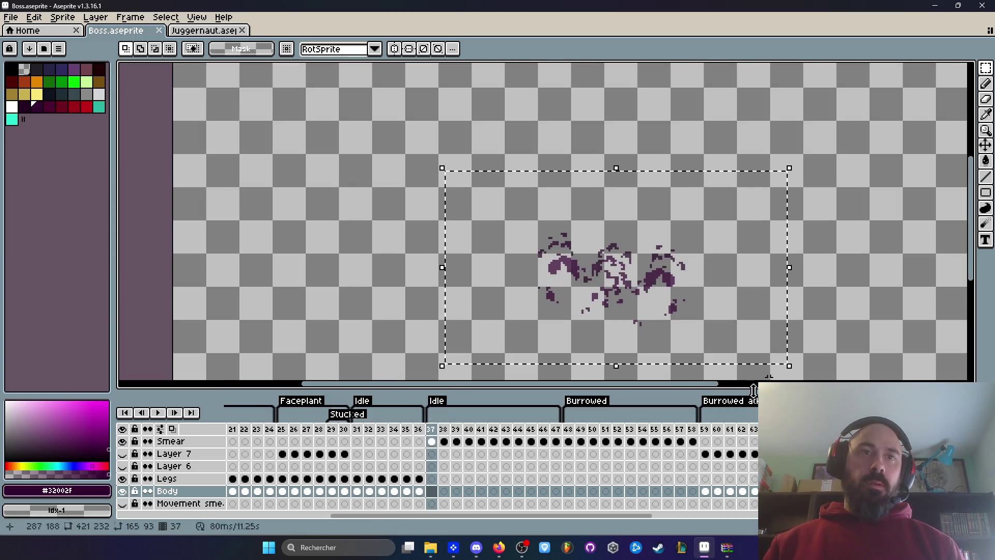
# Shift the selected Idle smear pixels slightly and commit the move
pyautogui.moveTo(556, 441); pyautogui.dragTo(432, 441)
pyautogui.moveTo(658, 285); pyautogui.dragTo(661, 283)
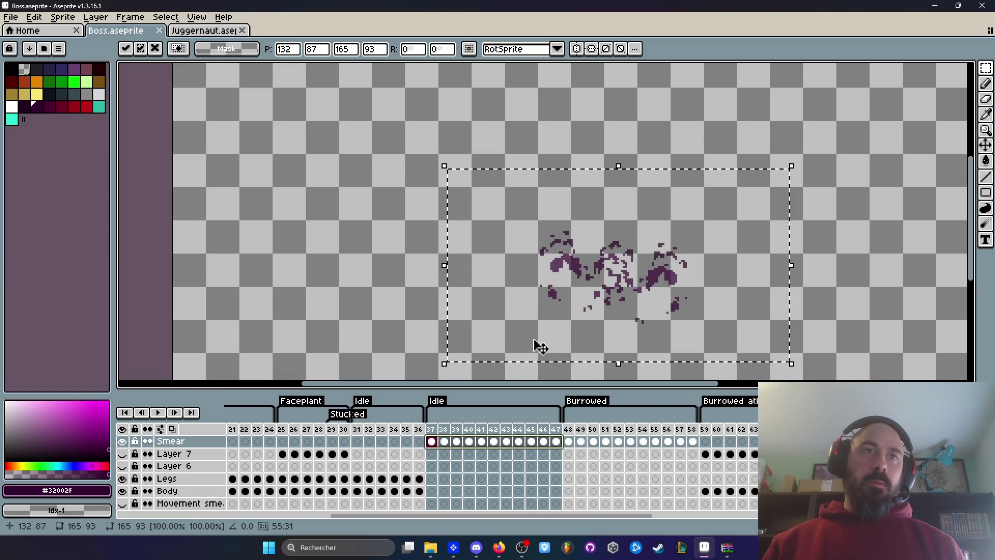
pyautogui.click(383, 342)
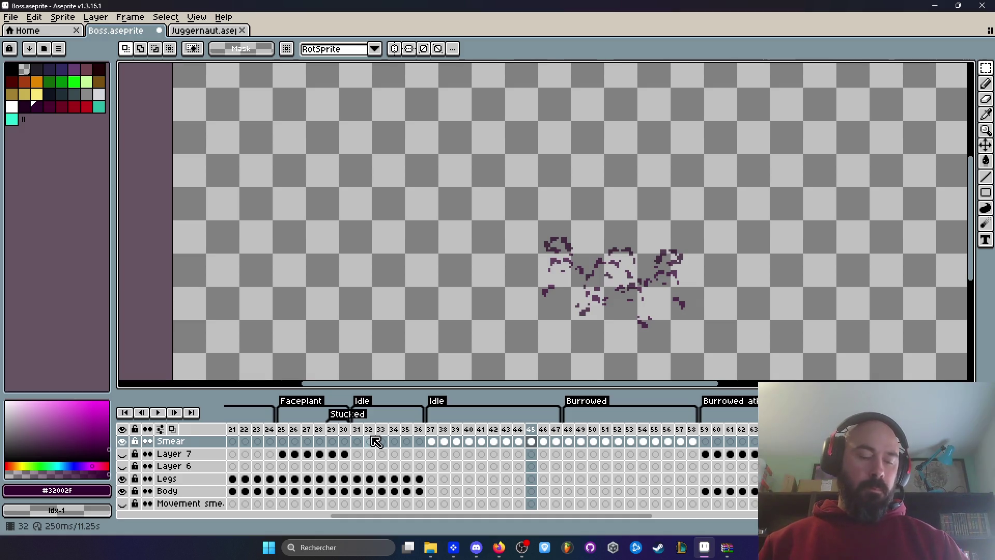
# Add Layer 8 and move the Smear cels for frames 37–47 onto it
pyautogui.hotkey('shift', 'n')
pyautogui.moveTo(438, 456); pyautogui.dragTo(547, 453)
pyautogui.click(544, 444)
pyautogui.moveTo(432, 454)
pyautogui.mouseDown()
pyautogui.moveTo(554, 454)
pyautogui.moveTo(539, 443)
pyautogui.mouseUp()
pyautogui.moveTo(204, 442); pyautogui.dragTo(204, 468)
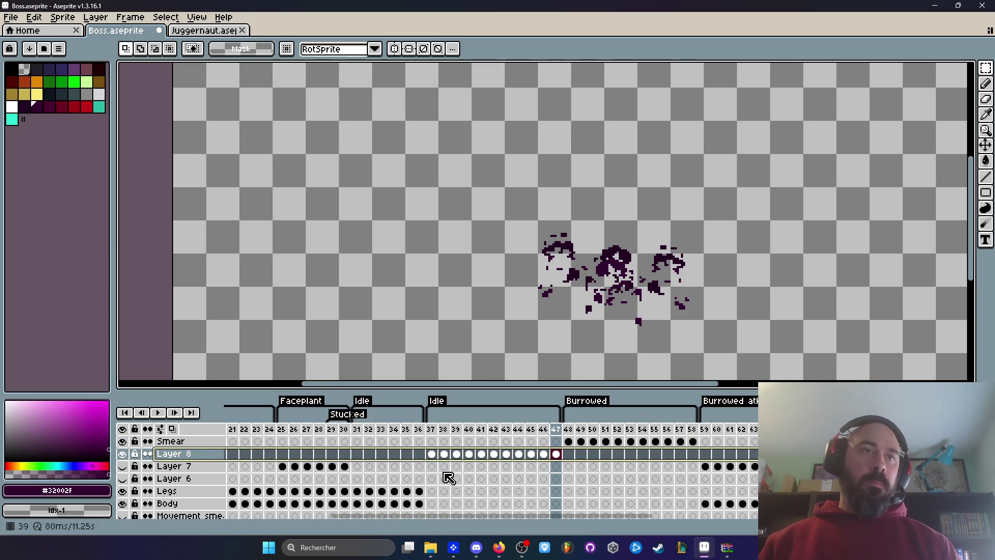
# Preview the smear animation starting from frame 36
pyautogui.click(438, 440)
pyautogui.scroll(3, 635, 240)
pyautogui.press('Left')
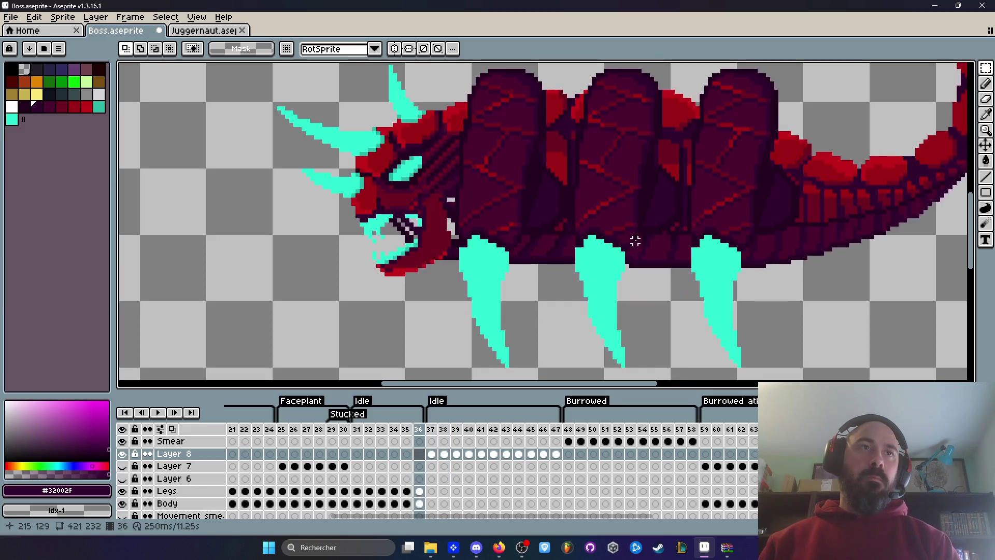
pyautogui.scroll(-2, 635, 241)
pyautogui.press('Return')
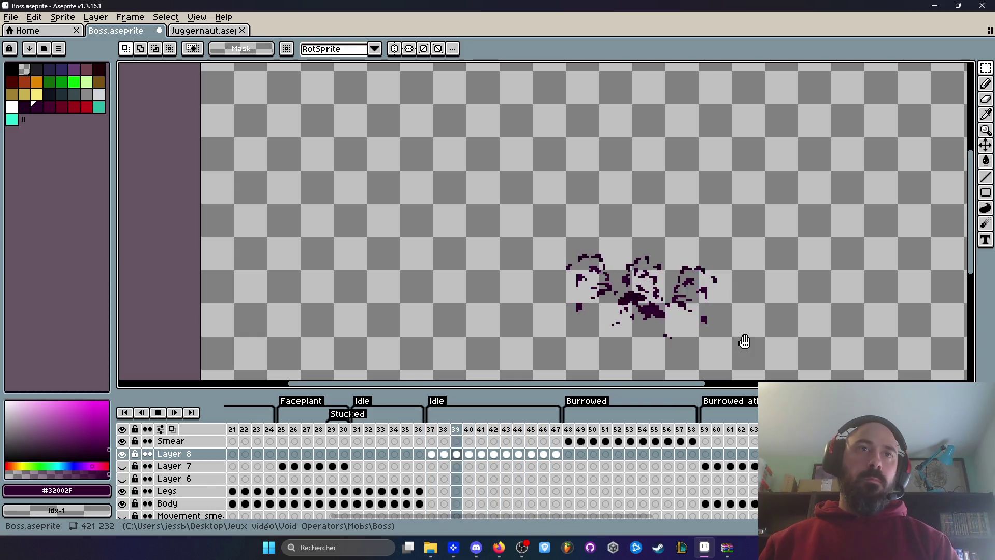
pyautogui.press('Return')
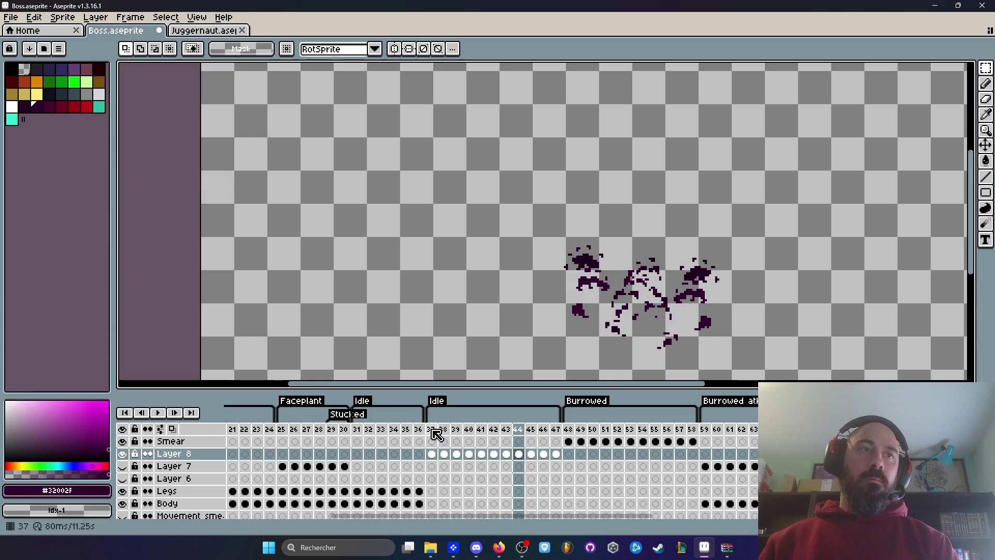
pyautogui.click(438, 431)
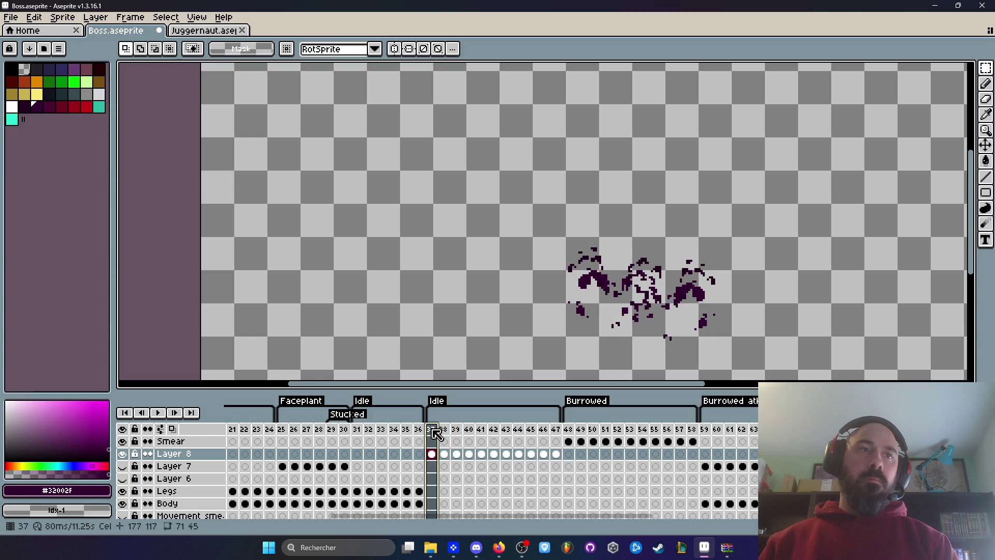
# Move frames 47–48 to the start of Idle, delete extra frames, and replay the loop
pyautogui.moveTo(576, 438); pyautogui.dragTo(565, 436)
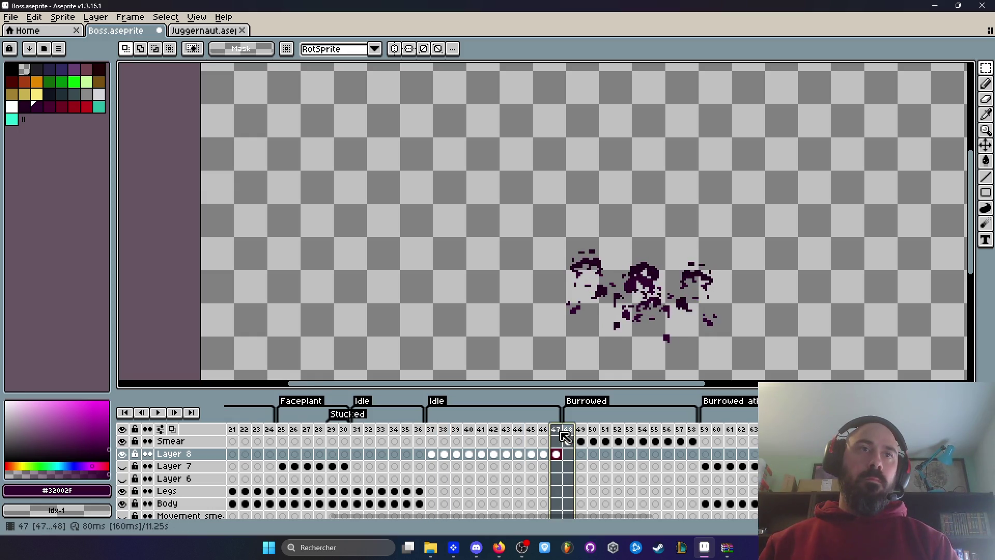
pyautogui.moveTo(451, 437); pyautogui.dragTo(437, 436)
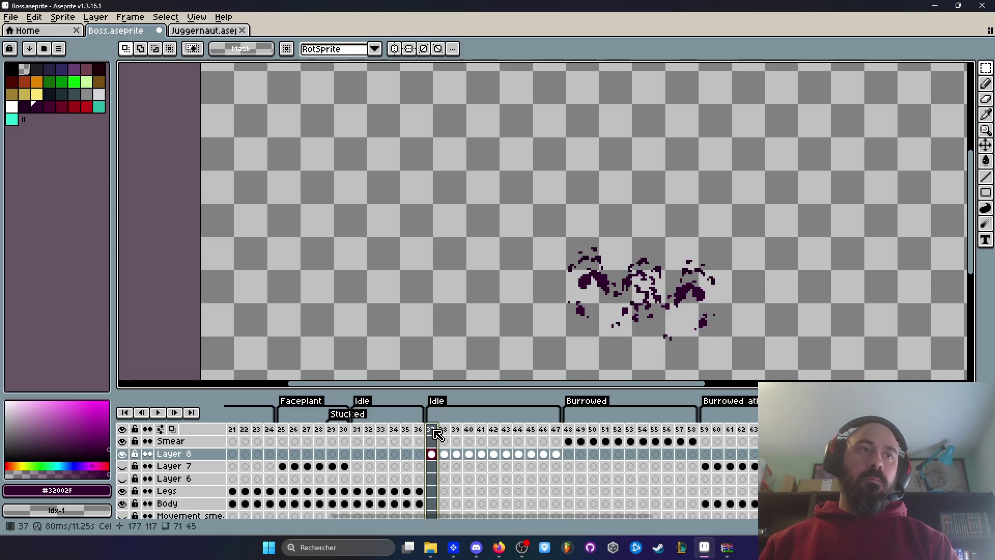
pyautogui.hotkey('alt', 'c')
pyautogui.press('Return')
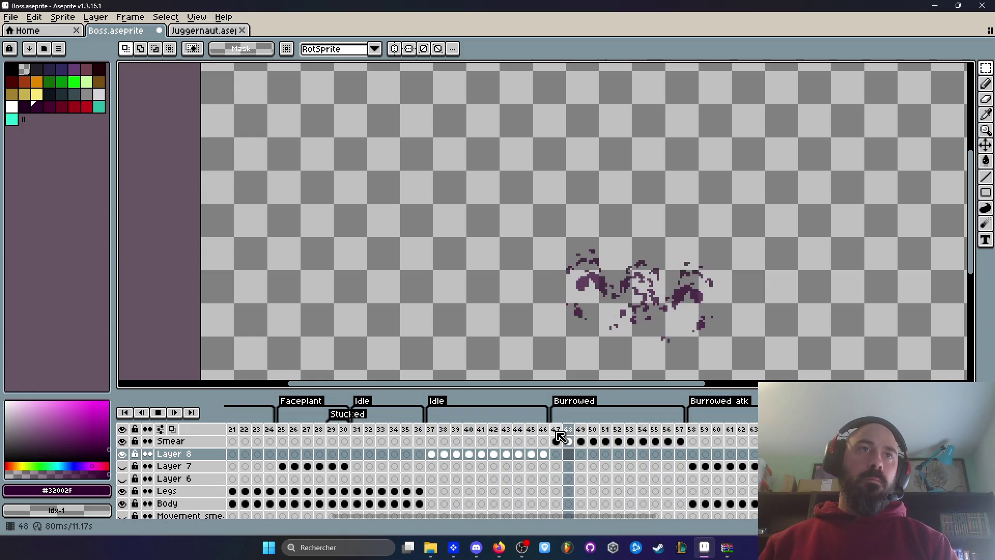
pyautogui.click(557, 432)
pyautogui.press('Delete')
pyautogui.click(430, 429)
pyautogui.press('Return')
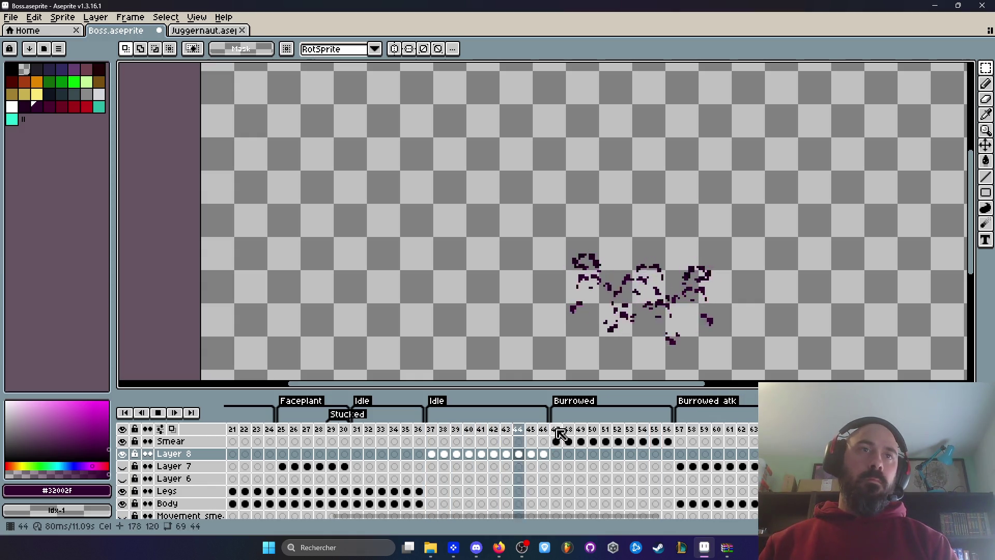
pyautogui.press('Return')
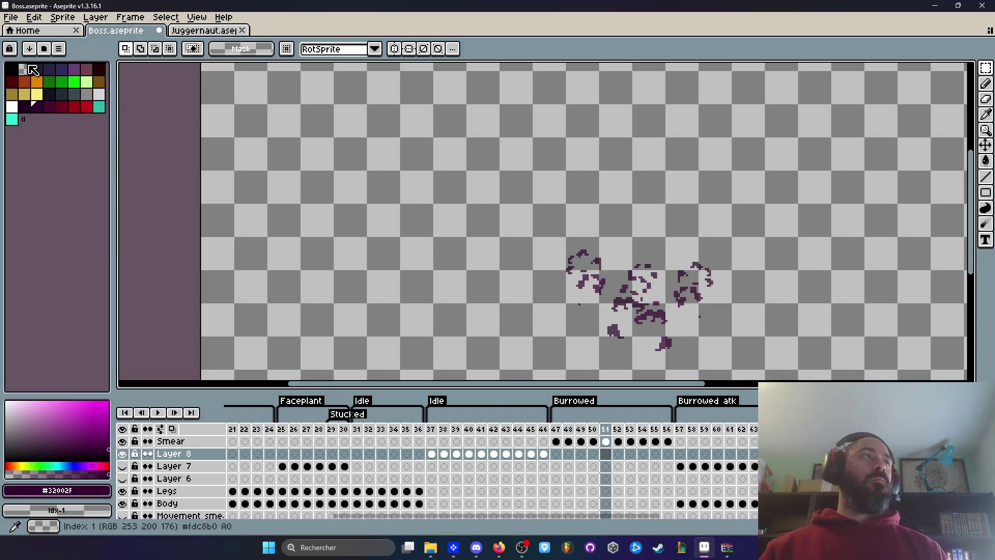
pyautogui.click(17, 21)
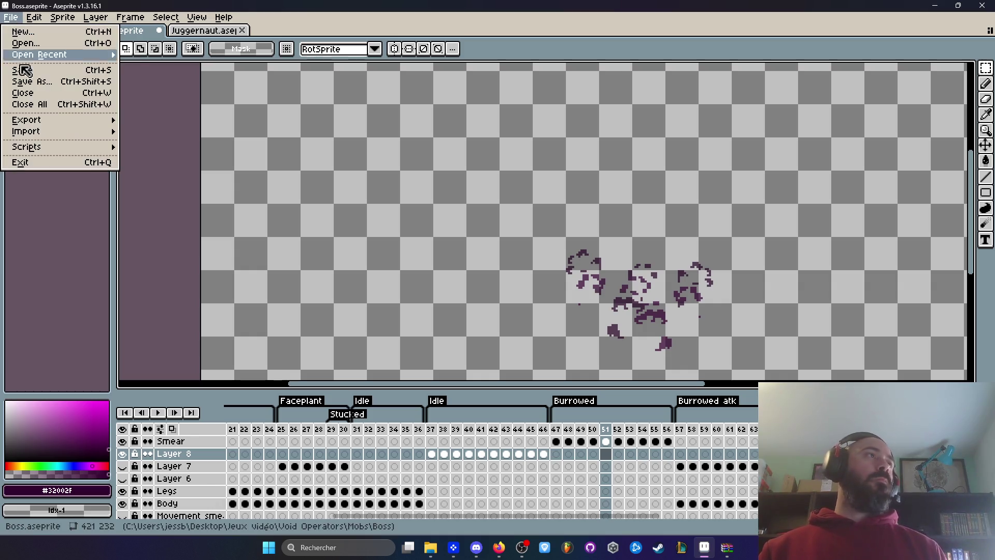
# Save Boss.aseprite and return to frame 37, the first Idle frame
pyautogui.click(324, 315)
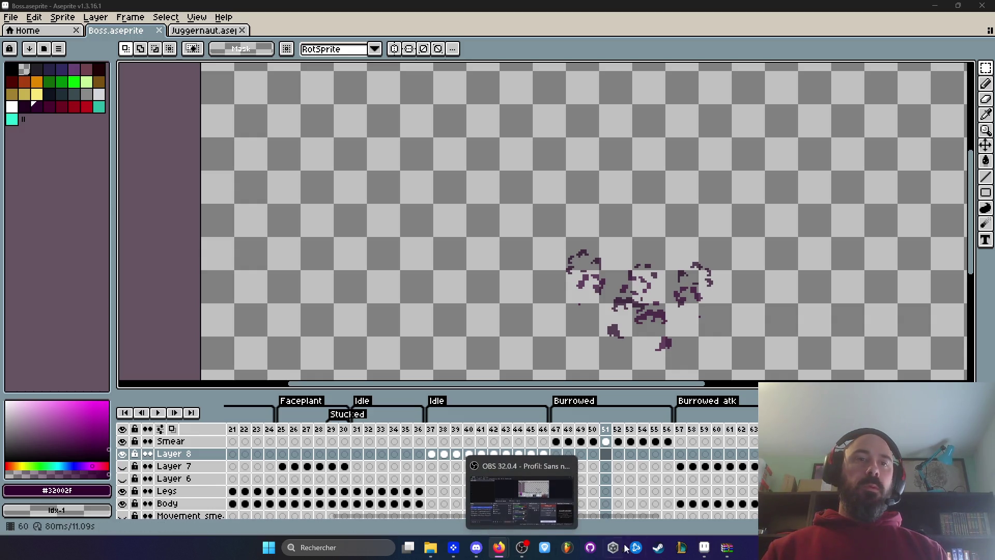
pyautogui.click(704, 547)
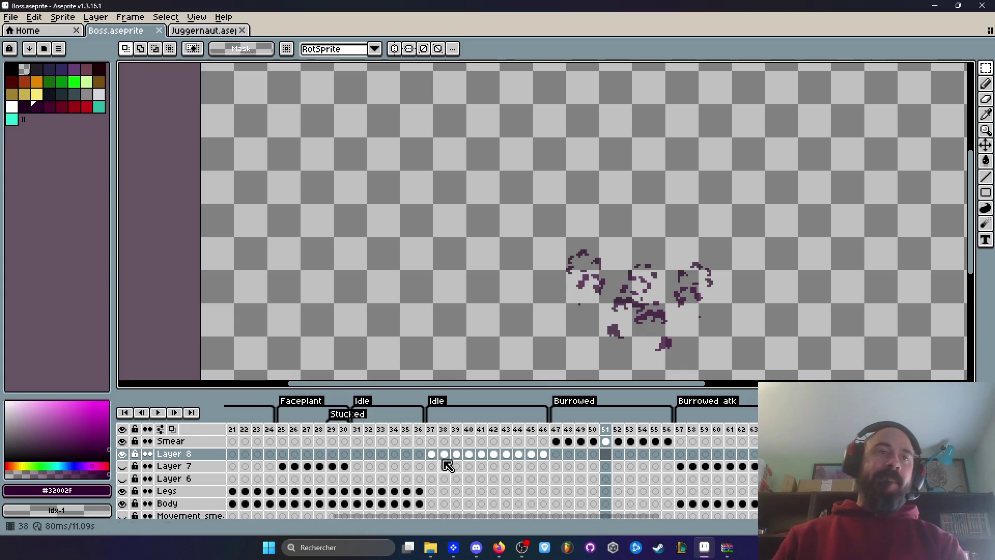
pyautogui.click(431, 429)
pyautogui.scroll(5, 452, 203)
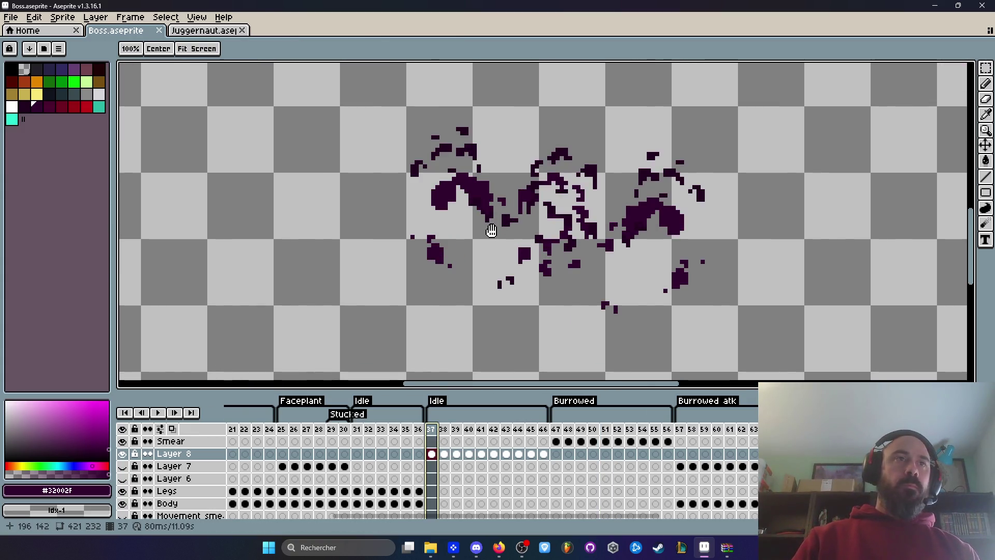
pyautogui.press('i')
pyautogui.scroll(-2, 452, 203)
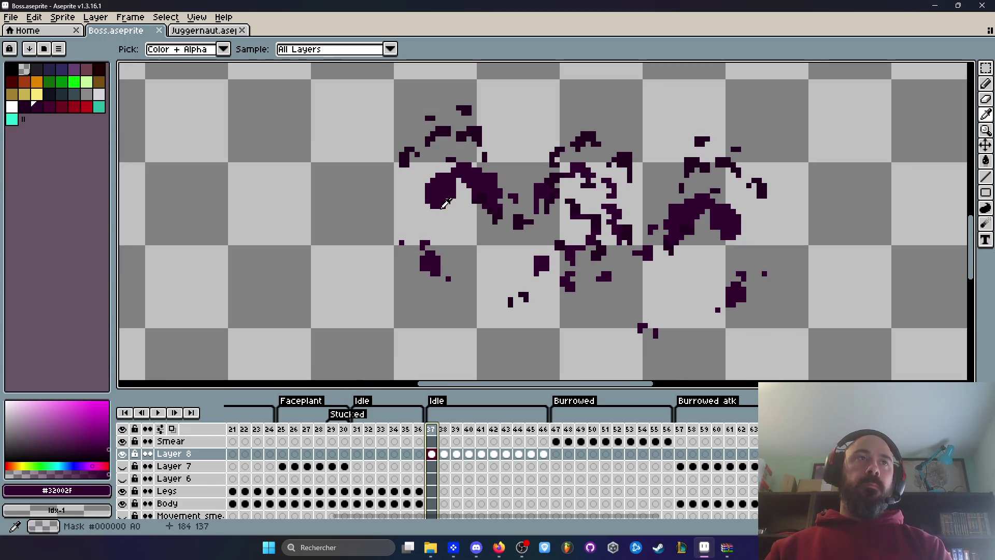
# Play the Idle loop, compare smears on neighbouring frames around 44, and play it again
pyautogui.press('Return')
pyautogui.press('Return')
pyautogui.press('Return')
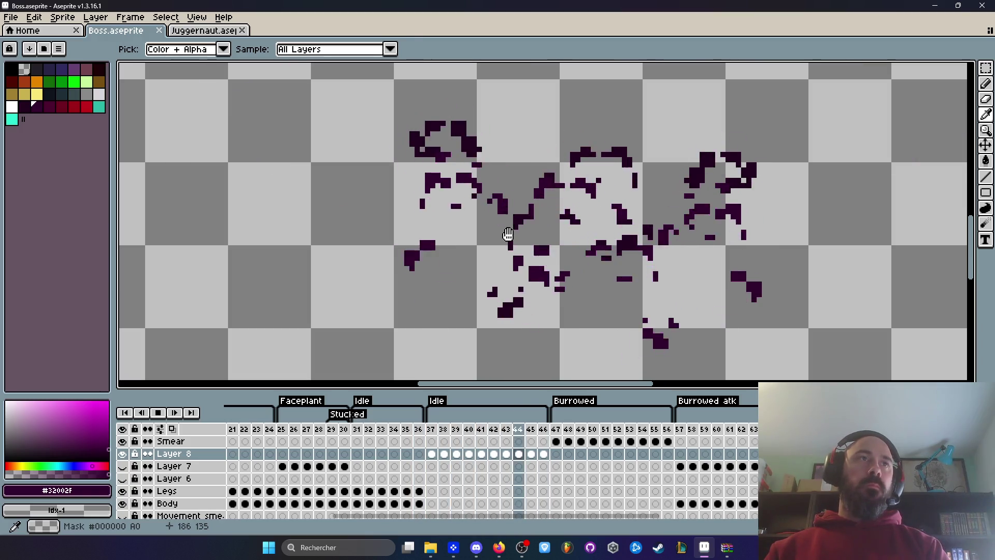
pyautogui.scroll(-5, 578, 217)
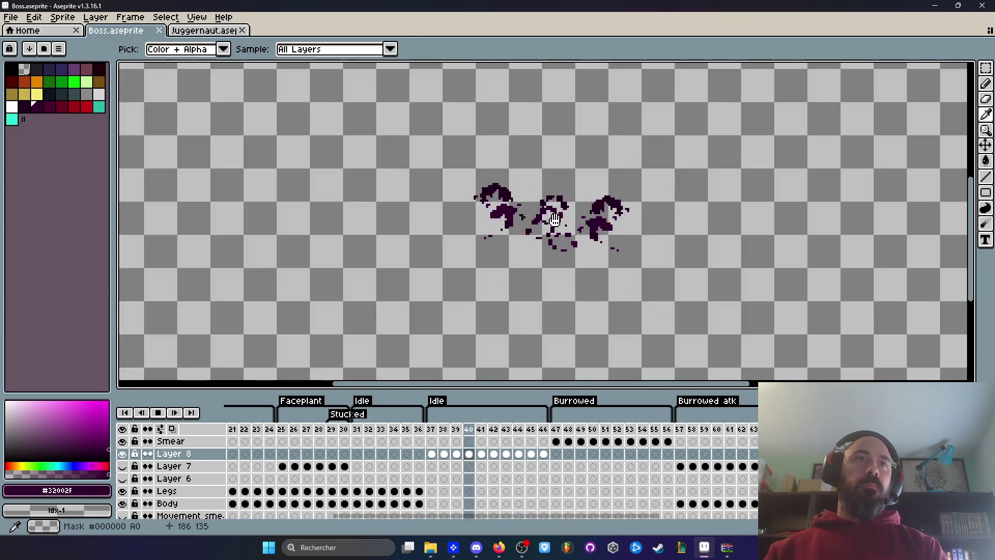
pyautogui.scroll(1, 579, 216)
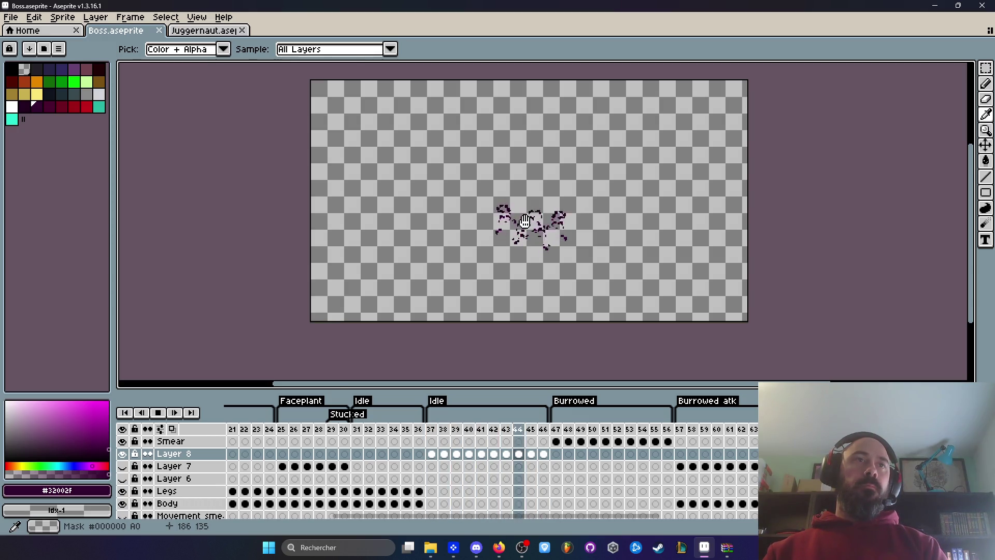
pyautogui.scroll(2, 525, 222)
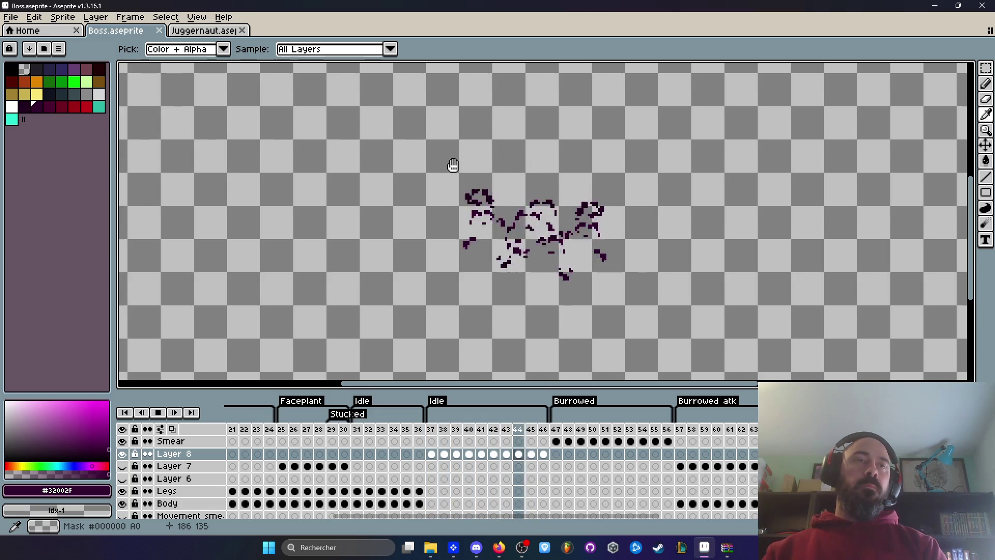
pyautogui.press('Return')
pyautogui.press('Right')
pyautogui.press('Right')
pyautogui.press('Right')
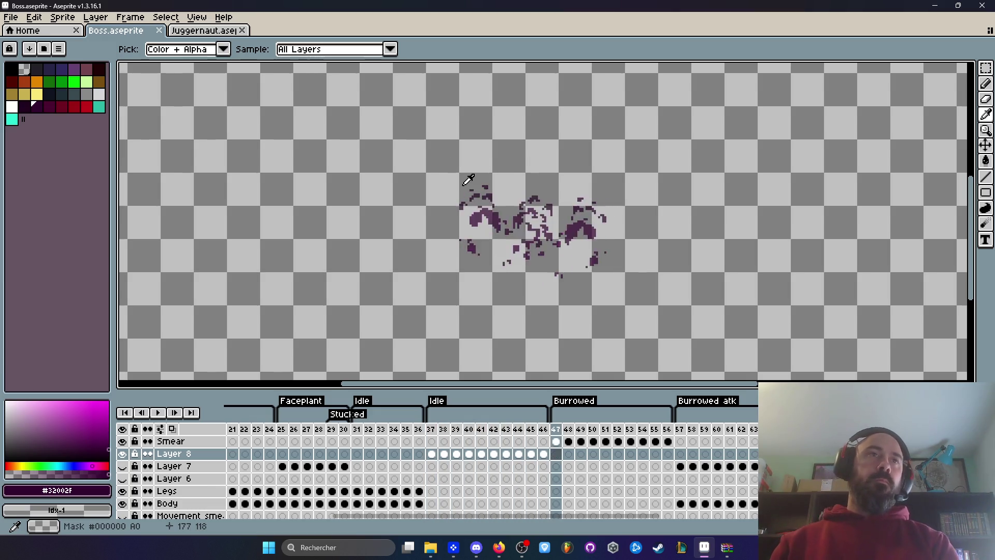
pyautogui.press('Left')
pyautogui.press('Left')
pyautogui.press('Left')
pyautogui.press('Left')
pyautogui.press('Left')
pyautogui.press('Left')
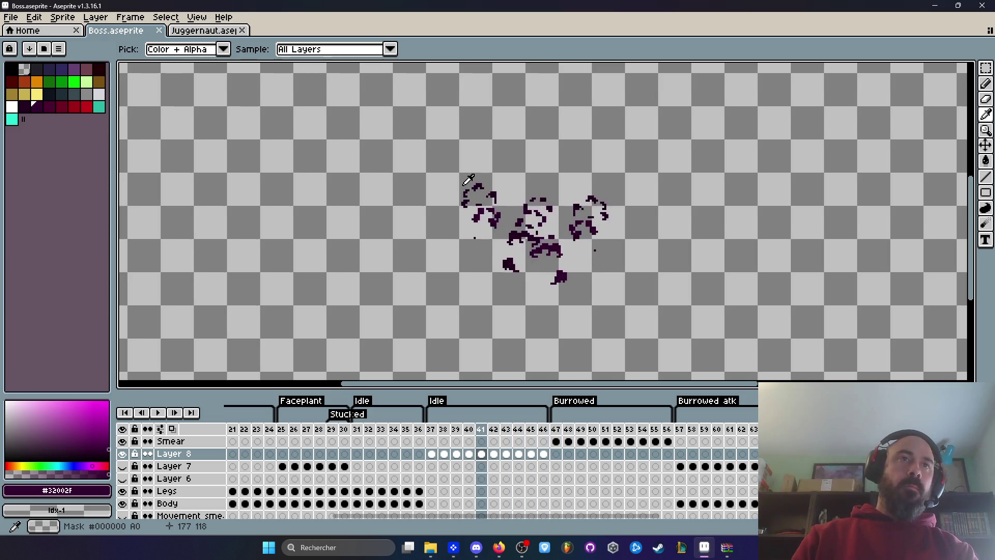
pyautogui.press('Right')
pyautogui.scroll(-3, 468, 179)
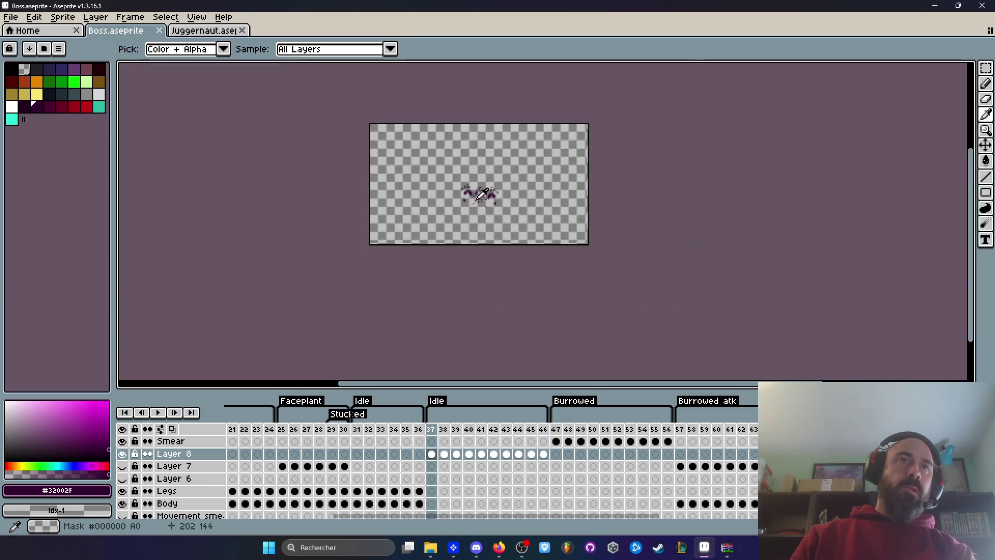
pyautogui.scroll(3, 480, 193)
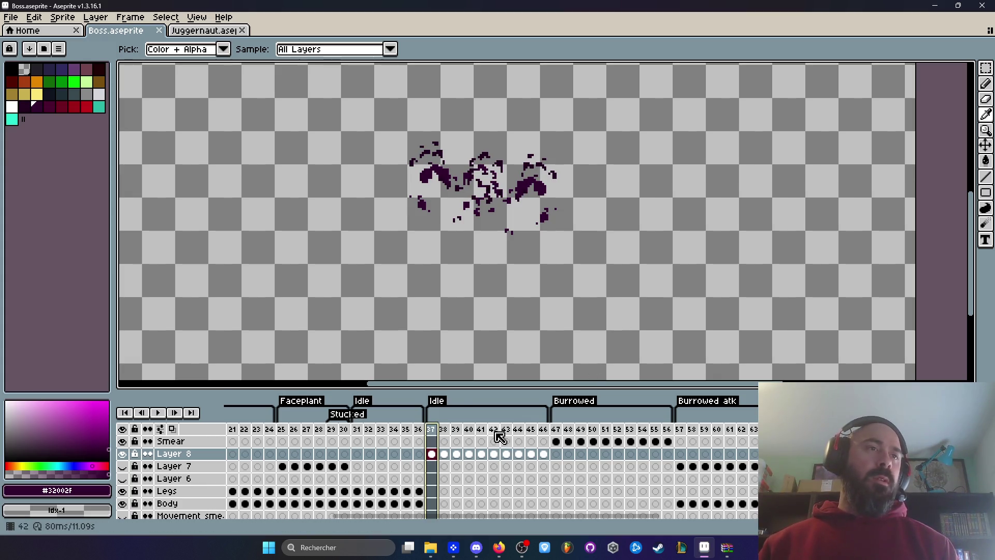
pyautogui.scroll(-2, 477, 210)
pyautogui.press('Return')
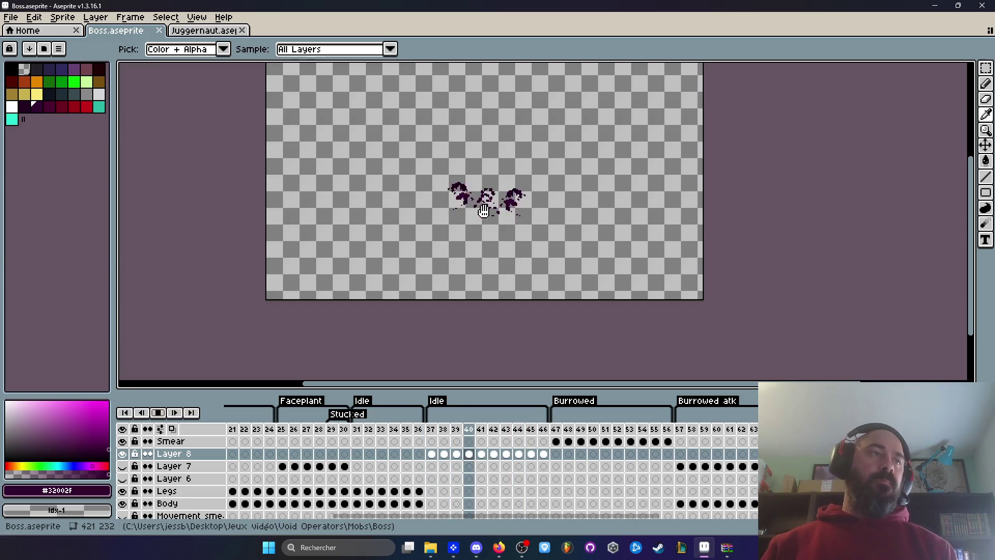
pyautogui.click(691, 434)
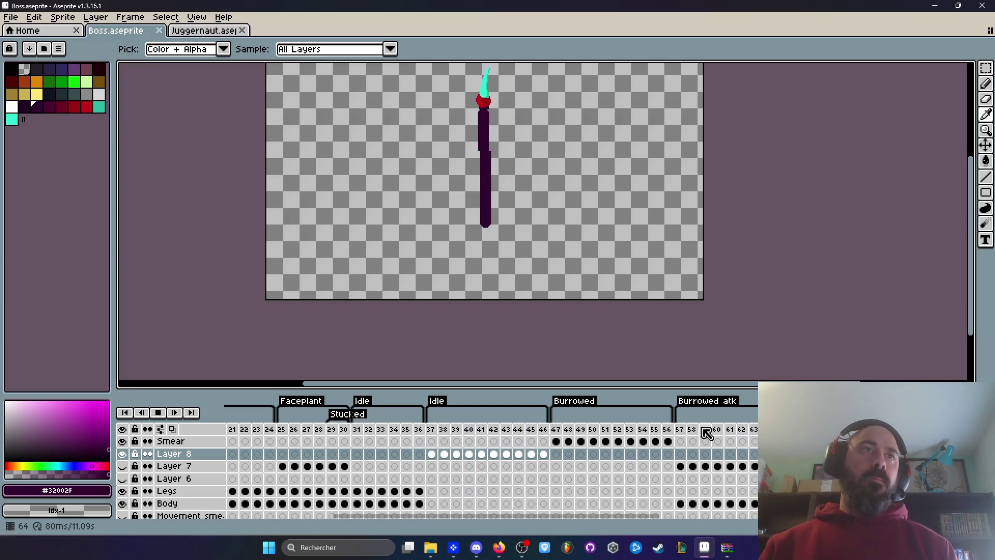
pyautogui.click(162, 417)
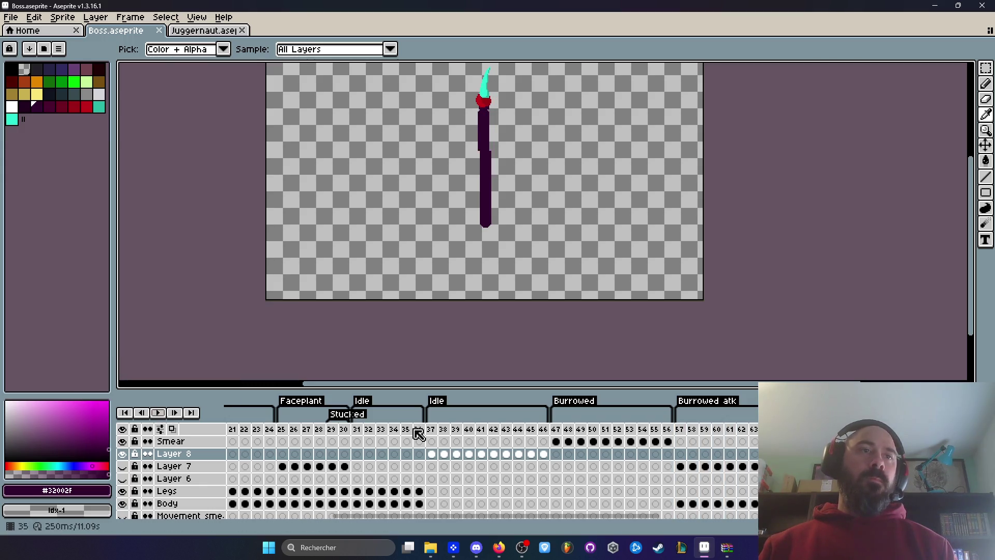
pyautogui.moveTo(435, 430); pyautogui.dragTo(520, 432)
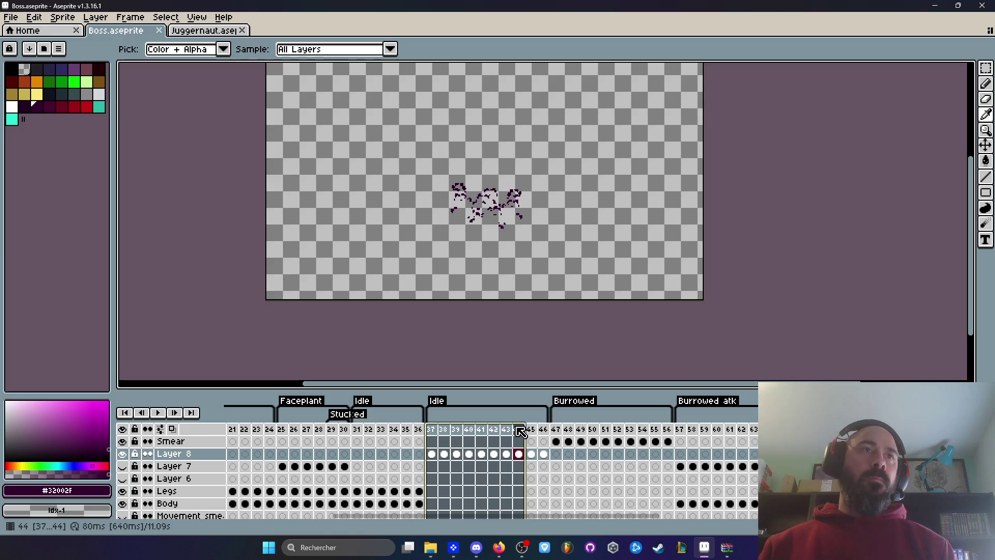
pyautogui.click(284, 429)
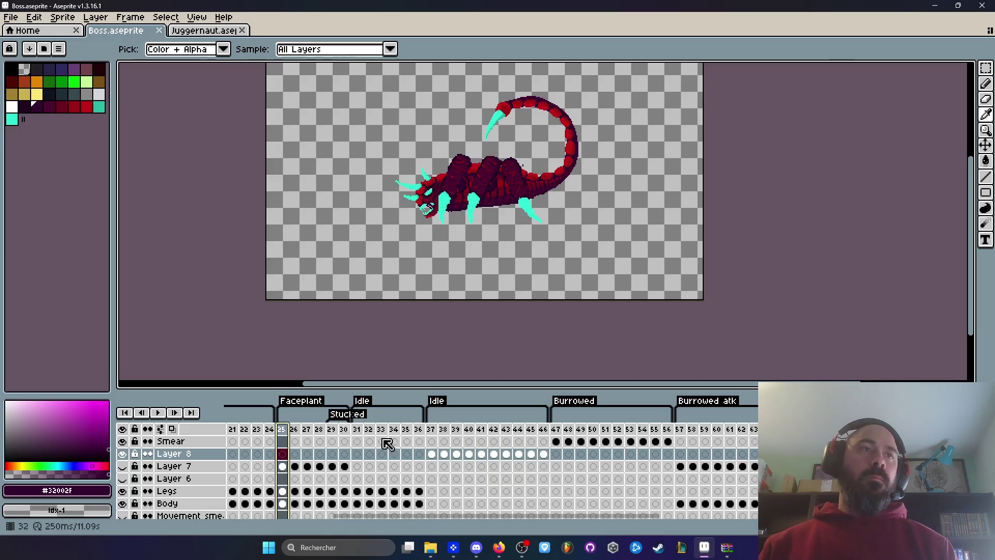
pyautogui.click(433, 430)
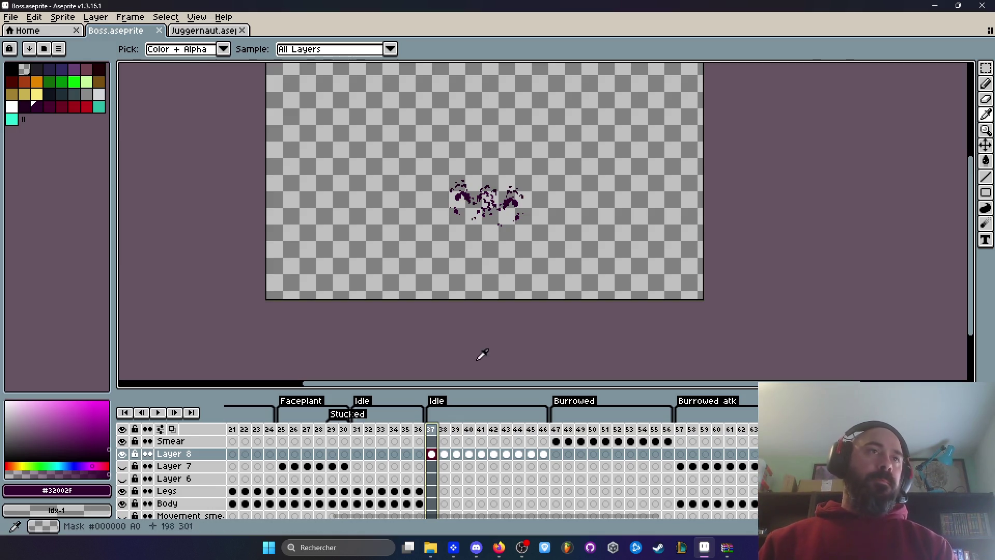
pyautogui.scroll(-2, 487, 248)
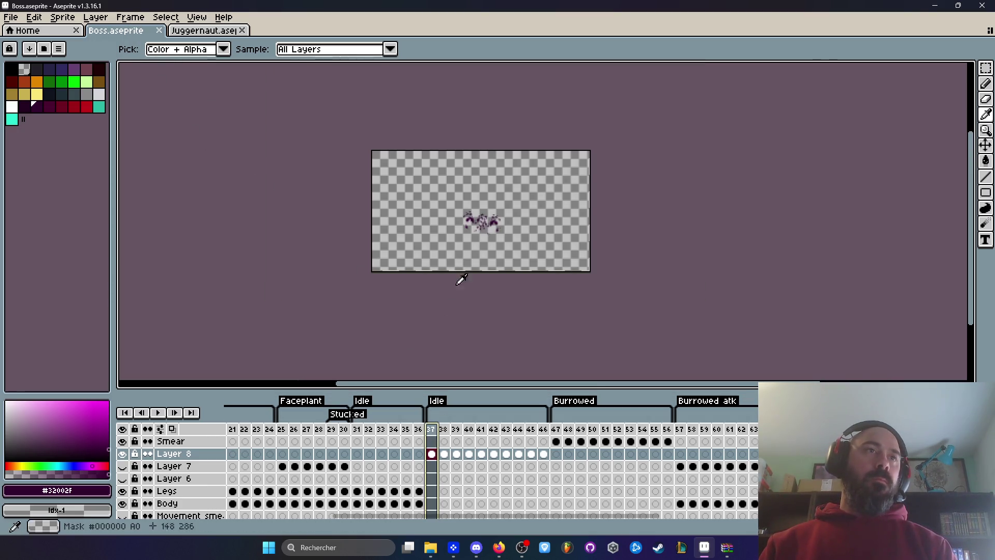
pyautogui.scroll(2, 482, 218)
pyautogui.scroll(4, 484, 224)
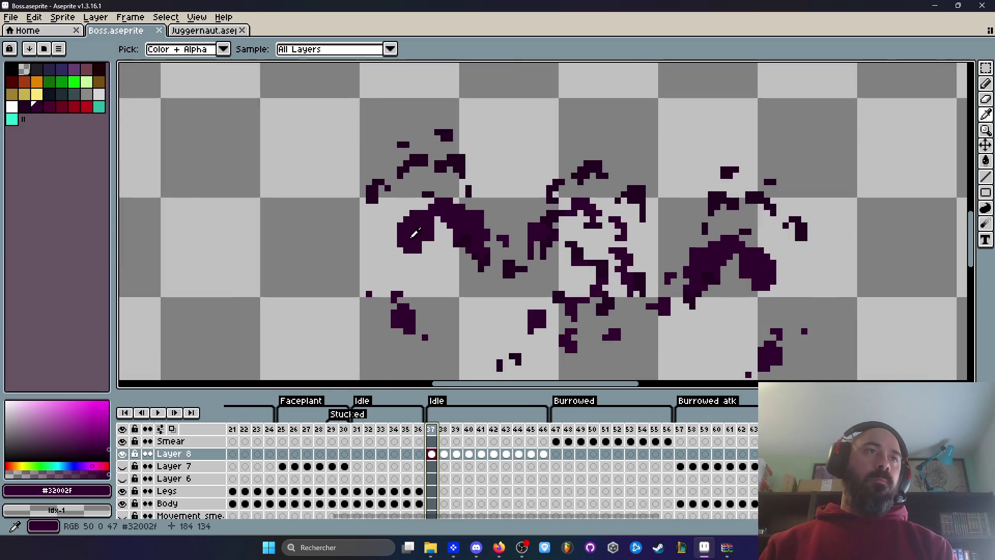
pyautogui.scroll(-2, 422, 234)
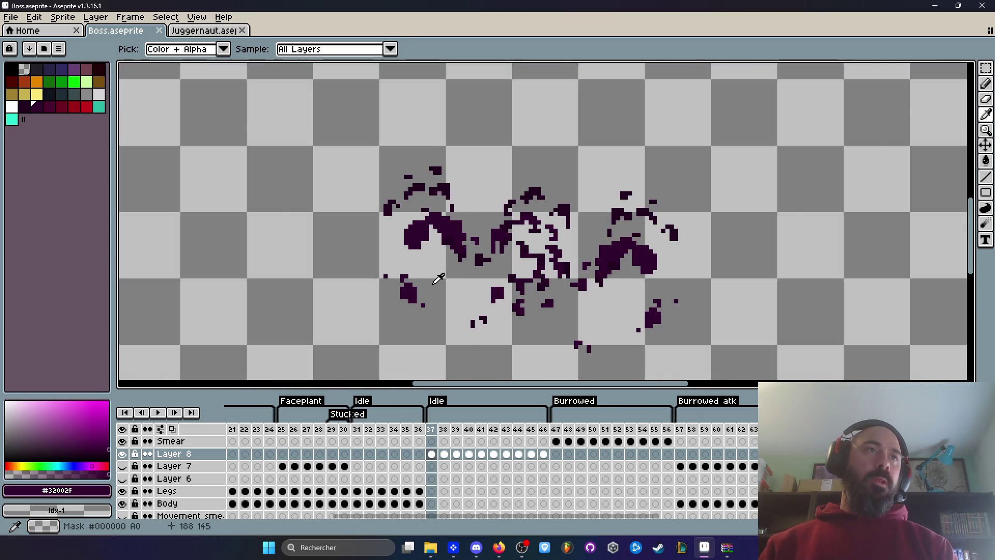
pyautogui.press('Return')
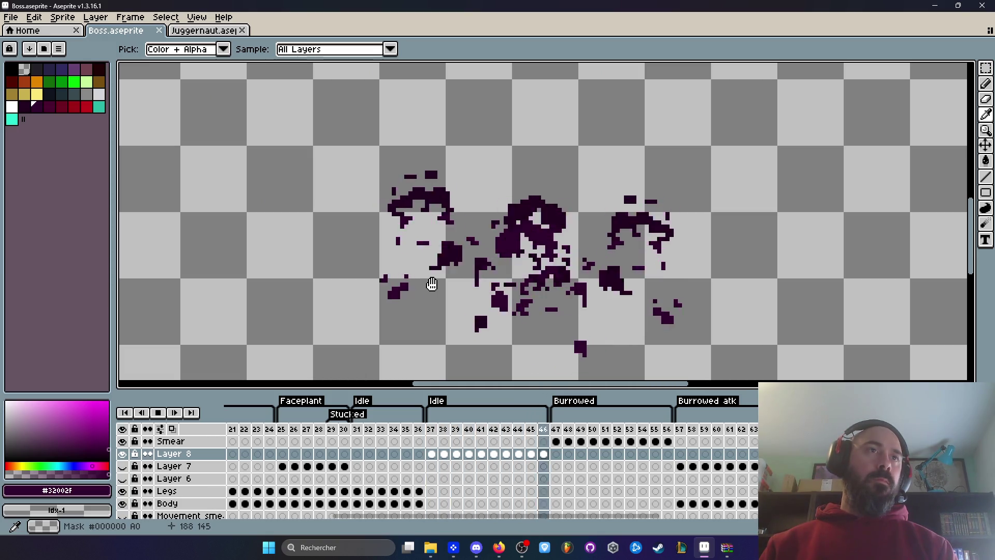
pyautogui.scroll(-1, 441, 284)
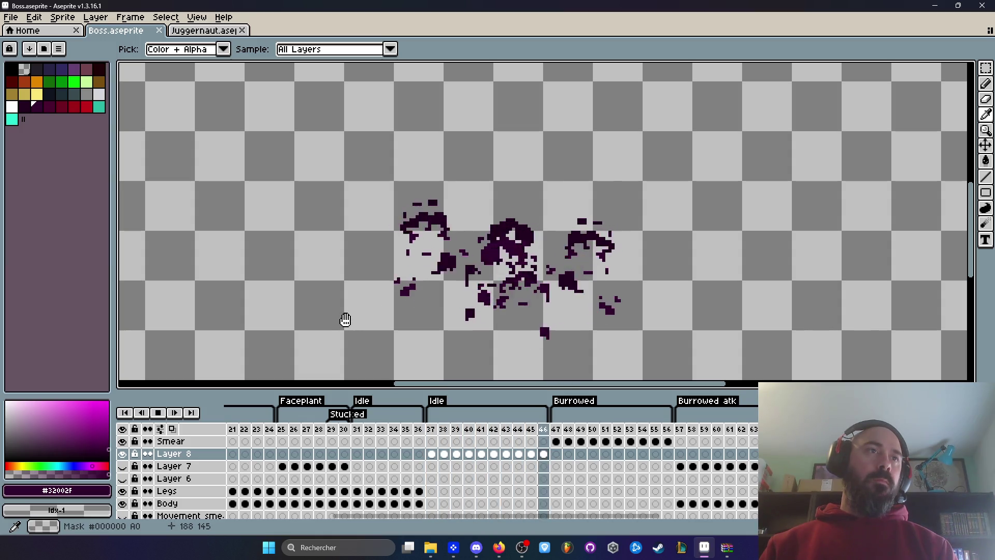
pyautogui.scroll(-1, 404, 311)
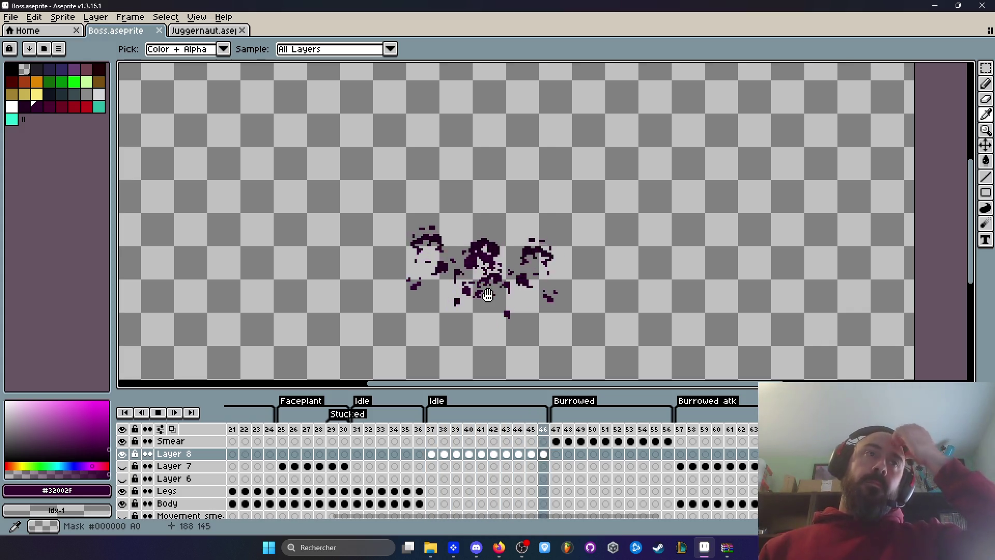
pyautogui.moveTo(500, 310); pyautogui.dragTo(456, 322)
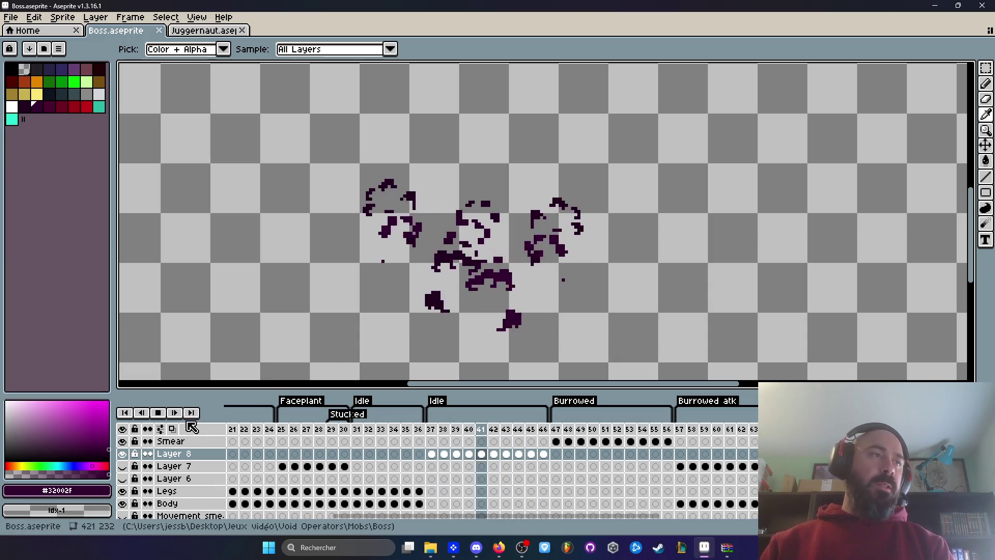
pyautogui.press('Return')
pyautogui.click(418, 429)
pyautogui.click(430, 429)
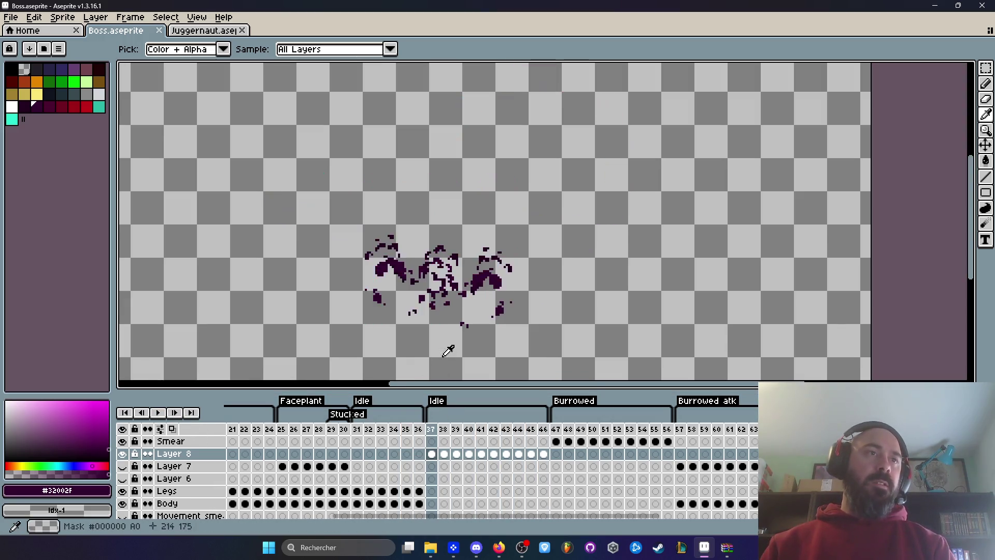
pyautogui.scroll(1, 396, 319)
pyautogui.scroll(1, 331, 310)
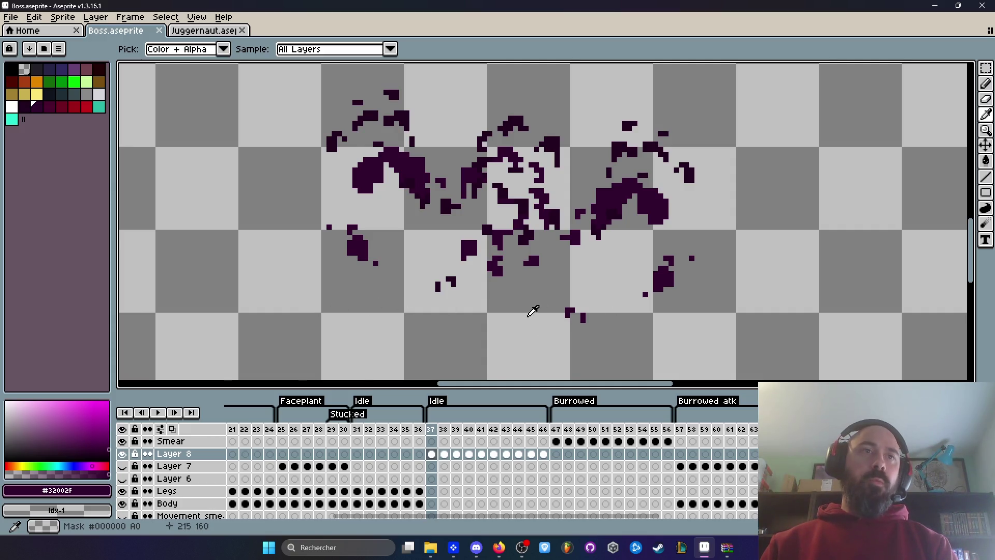
pyautogui.scroll(-1, 534, 310)
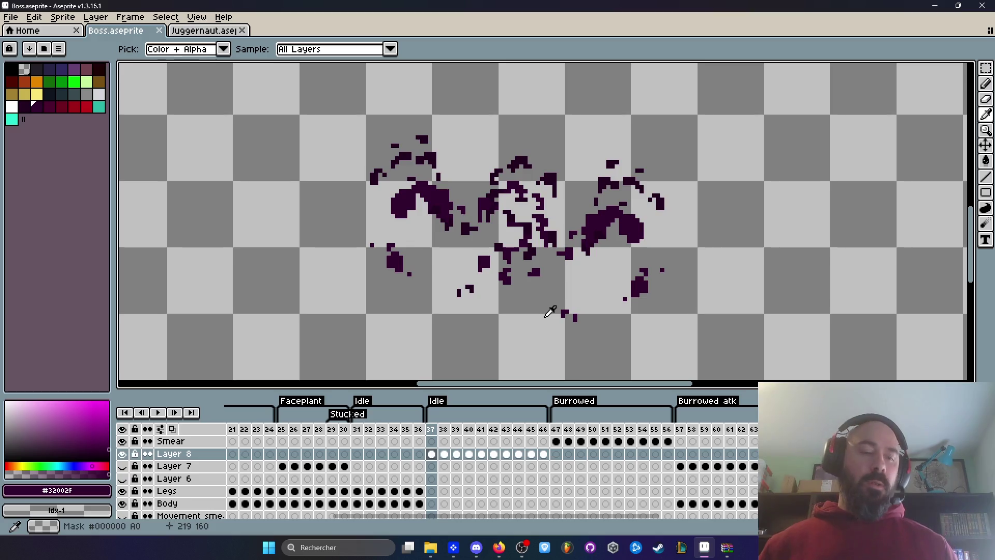
pyautogui.press('m')
pyautogui.scroll(-3, 613, 320)
pyautogui.moveTo(444, 156); pyautogui.dragTo(762, 384)
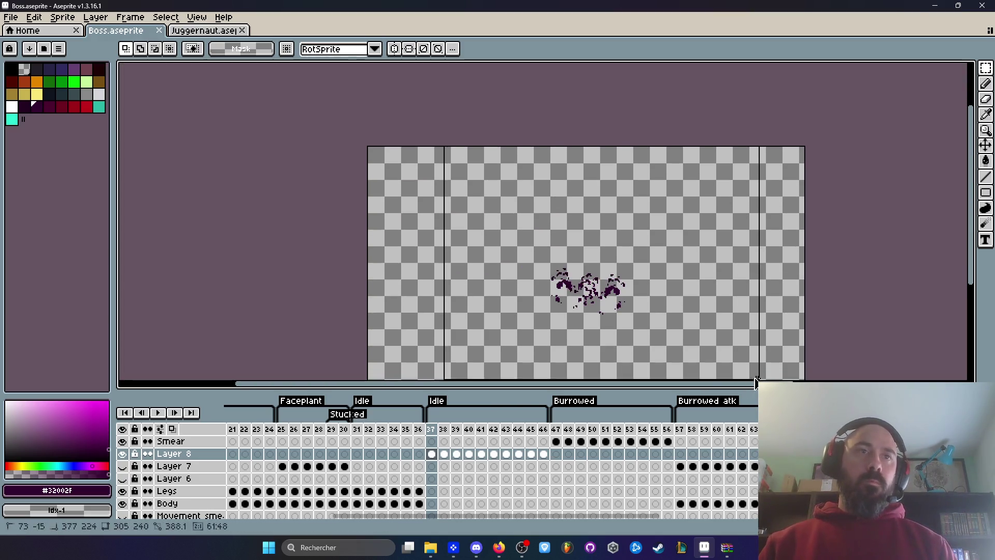
# Drag the Layer 8 smear about 36 px down across frames 37–46 and replay Idle
pyautogui.moveTo(543, 454)
pyautogui.mouseDown()
pyautogui.moveTo(473, 471)
pyautogui.moveTo(434, 468)
pyautogui.moveTo(432, 456)
pyautogui.mouseUp()
pyautogui.scroll(5, 630, 321)
pyautogui.scroll(1, 630, 306)
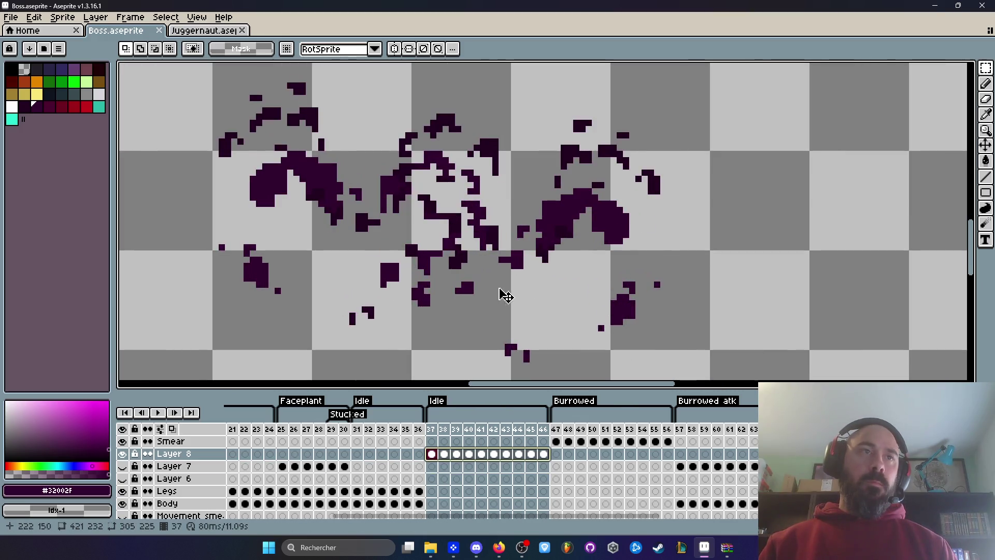
pyautogui.moveTo(468, 292); pyautogui.dragTo(469, 310)
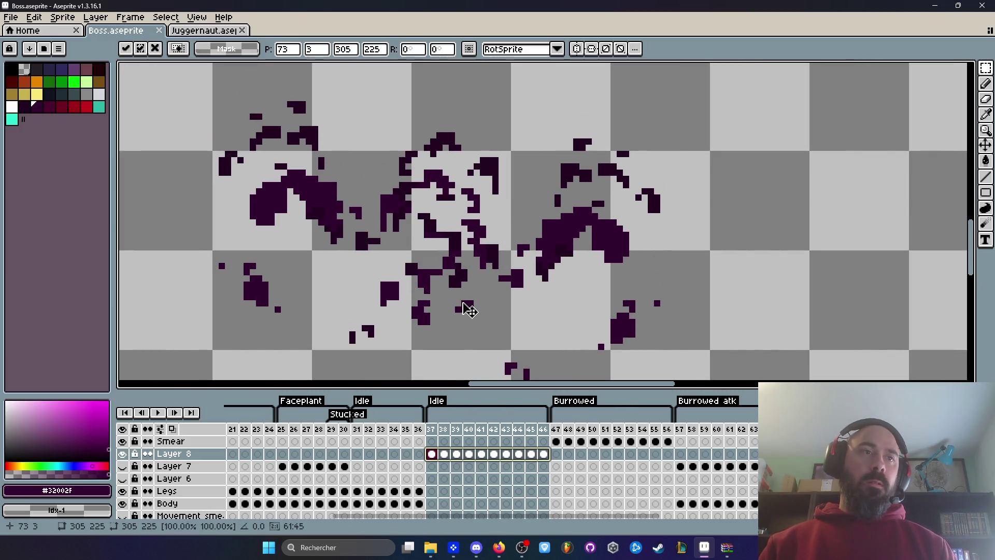
pyautogui.moveTo(431, 429)
pyautogui.mouseDown()
pyautogui.moveTo(554, 438)
pyautogui.moveTo(530, 438)
pyautogui.mouseUp()
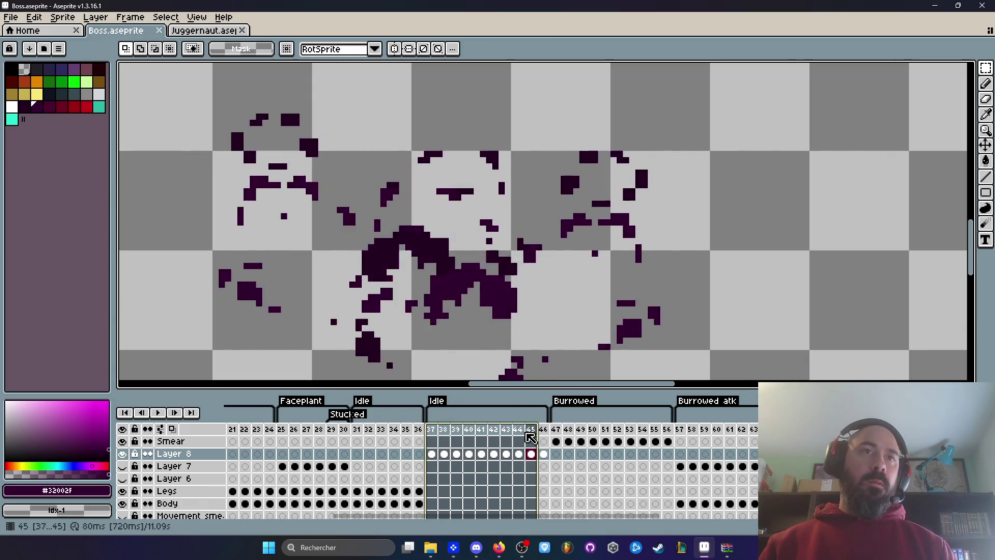
pyautogui.press('Return')
pyautogui.press('Escape')
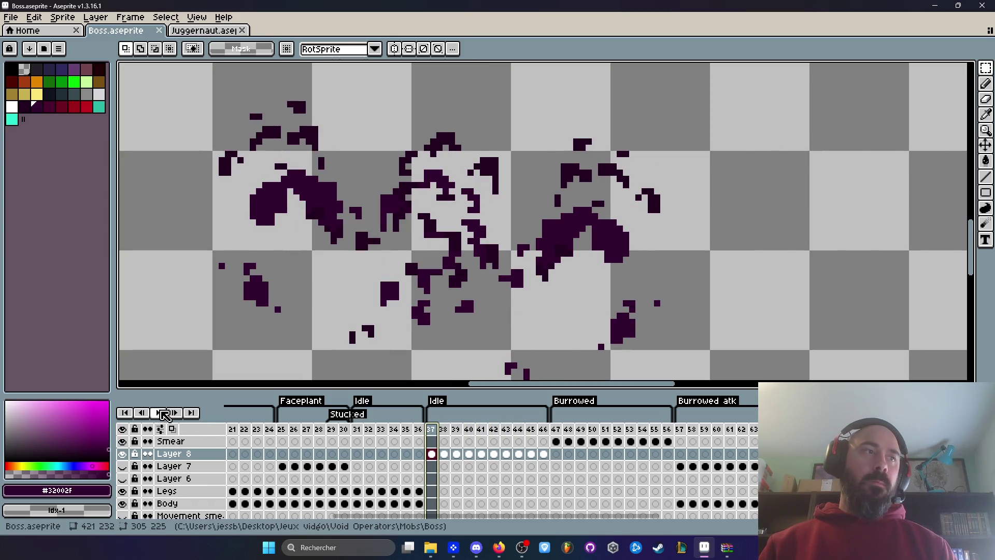
pyautogui.click(161, 413)
pyautogui.scroll(-2, 448, 323)
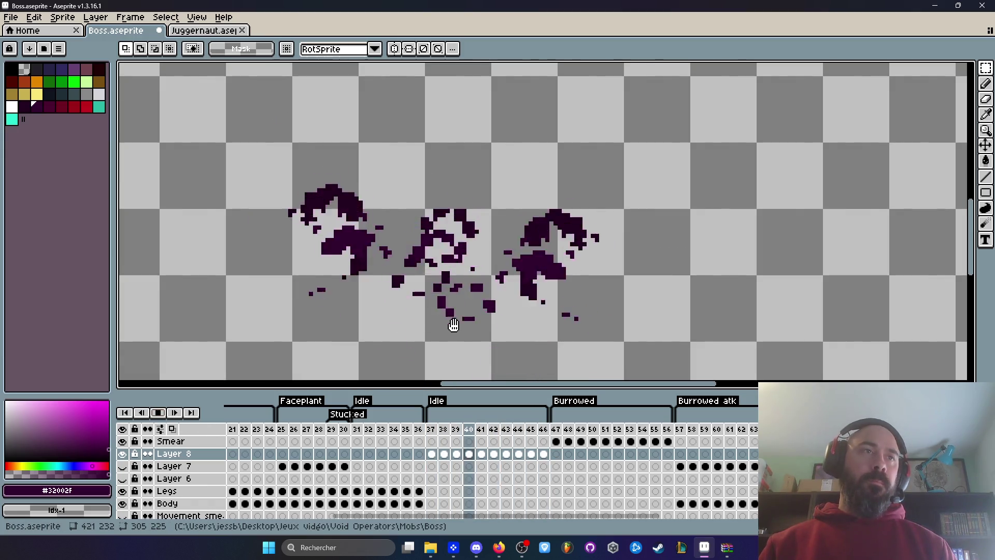
# Stop playback and close Juggernaut.aseprite, cancelling the Close All save warning to keep Boss open
pyautogui.scroll(-1, 453, 324)
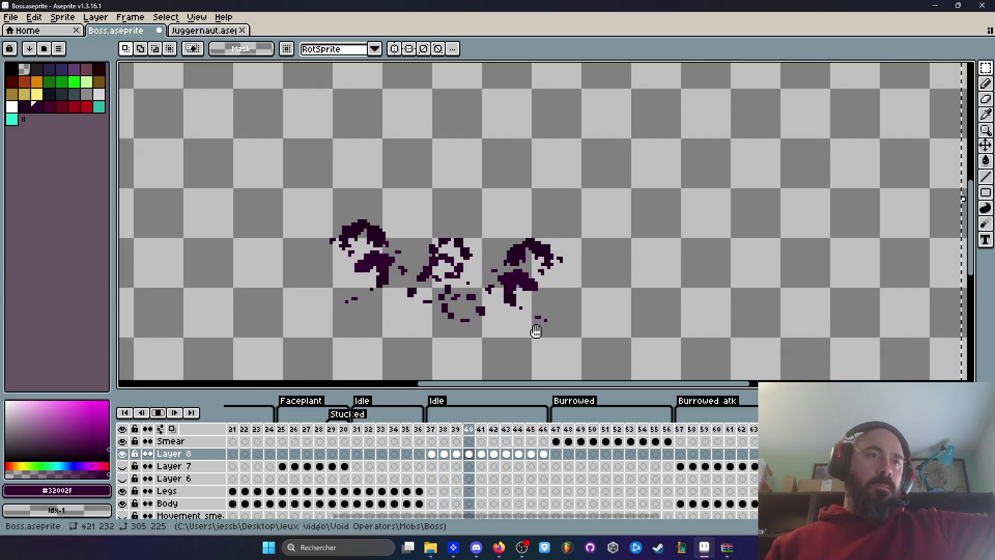
pyautogui.click(158, 413)
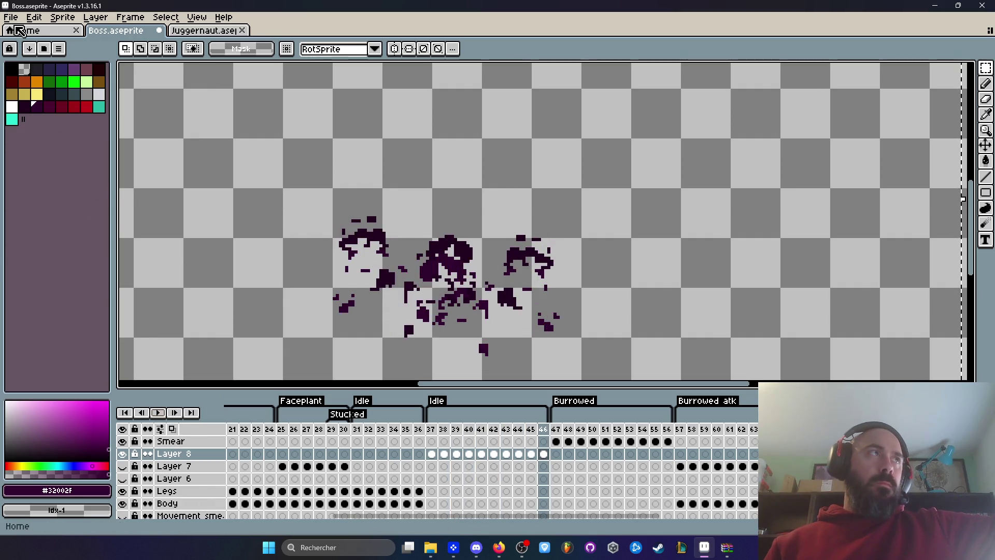
pyautogui.click(19, 31)
pyautogui.click(186, 32)
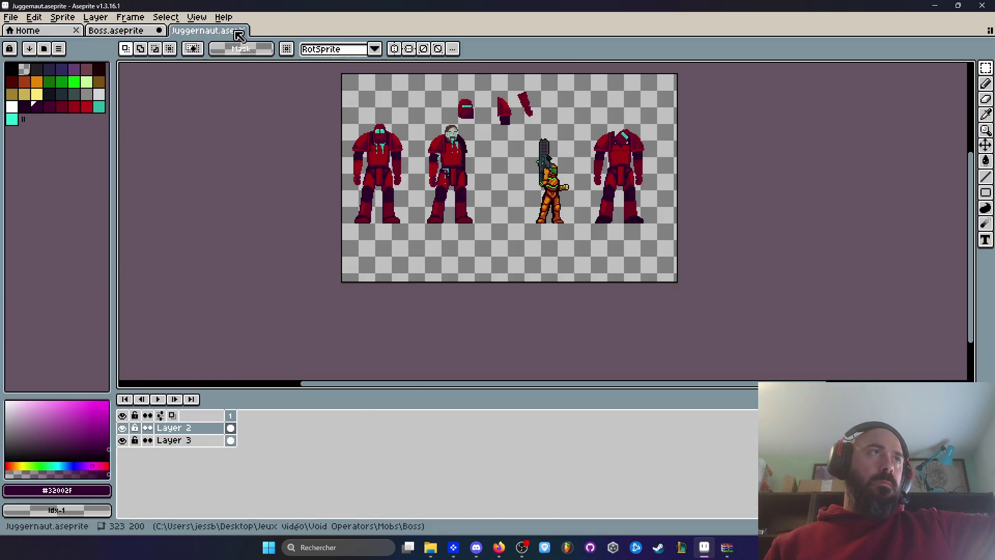
pyautogui.click(240, 32)
pyautogui.click(10, 17)
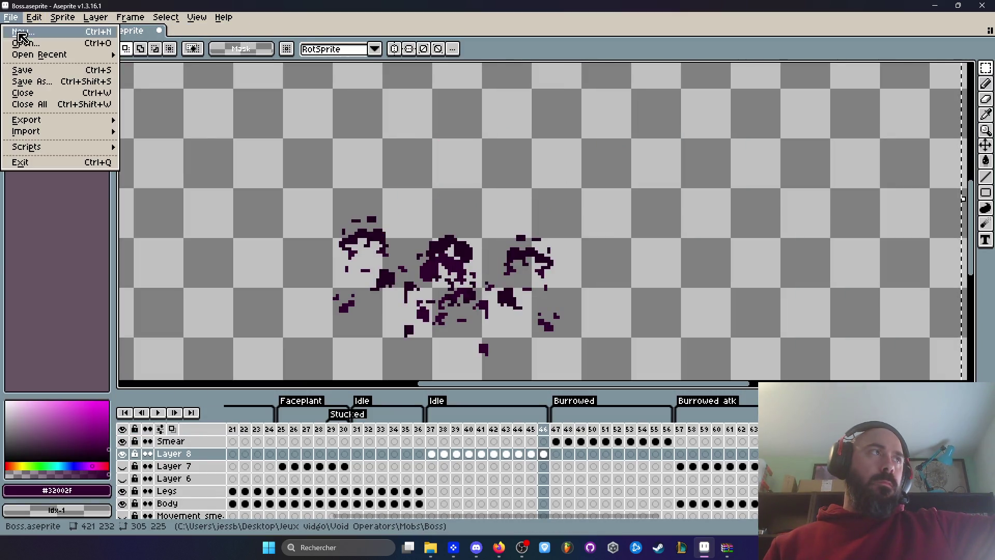
pyautogui.click(45, 106)
pyautogui.click(497, 295)
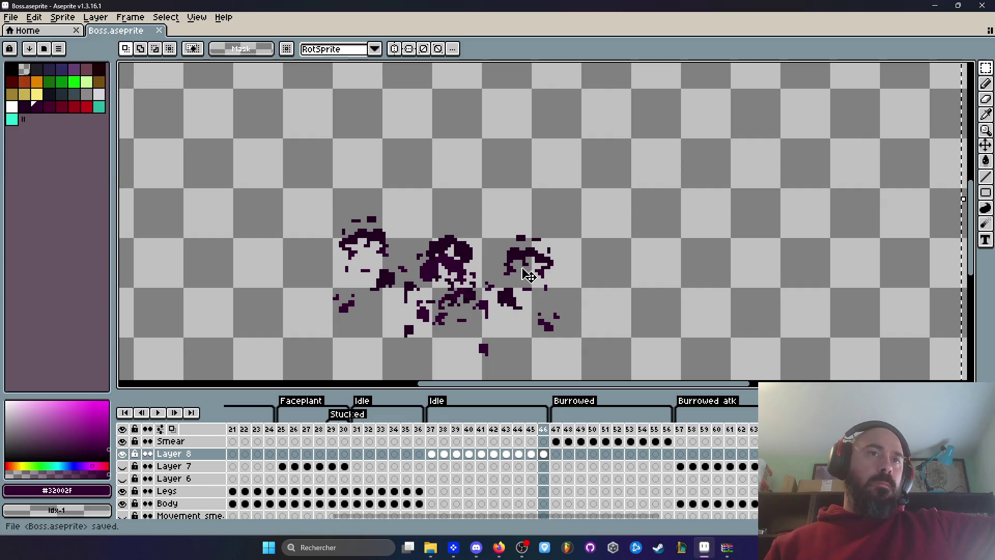
# Go to Burrowed frame 47, then frame 57 at the start of Burrowed atk
pyautogui.click(560, 429)
pyautogui.scroll(-3, 524, 318)
pyautogui.click(679, 429)
# Clear the selection and compare frame 37's smear pixels with frame 57's tail tip
pyautogui.hotkey('ctrl', 'd')
pyautogui.scroll(-1, 593, 351)
pyautogui.scroll(2, 467, 273)
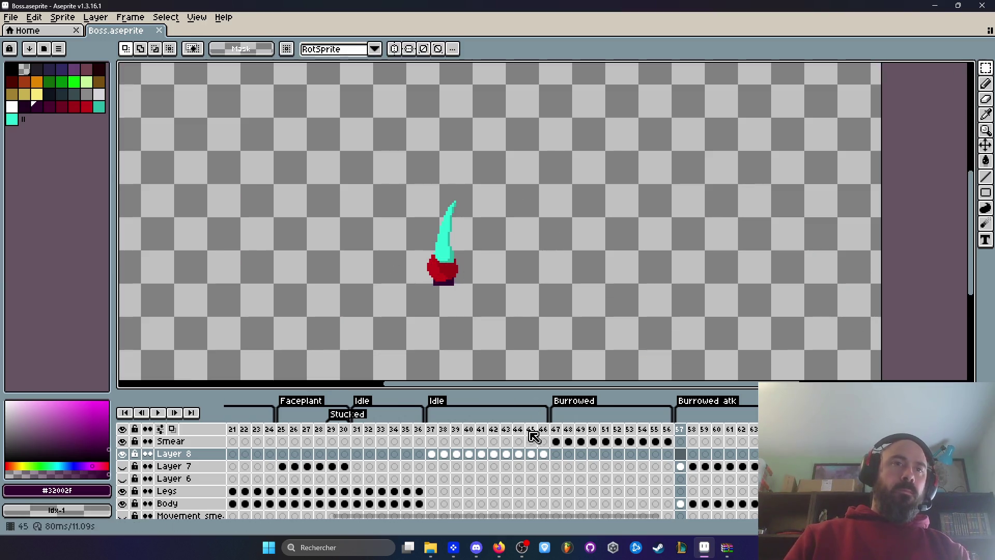
pyautogui.click(433, 430)
pyautogui.click(679, 429)
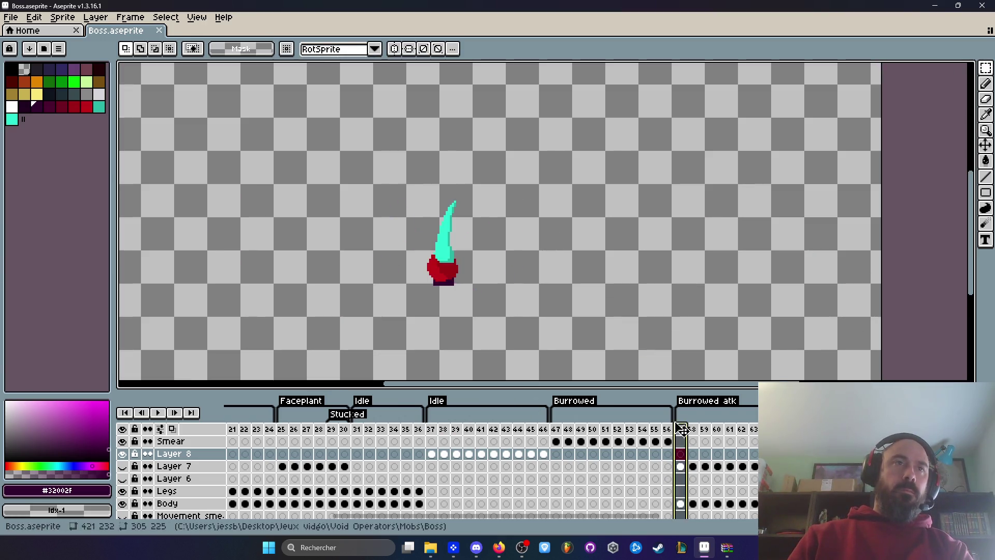
# Select the area around the tail and nudge it slightly on the Body layer at frame 57
pyautogui.moveTo(366, 170); pyautogui.dragTo(517, 309)
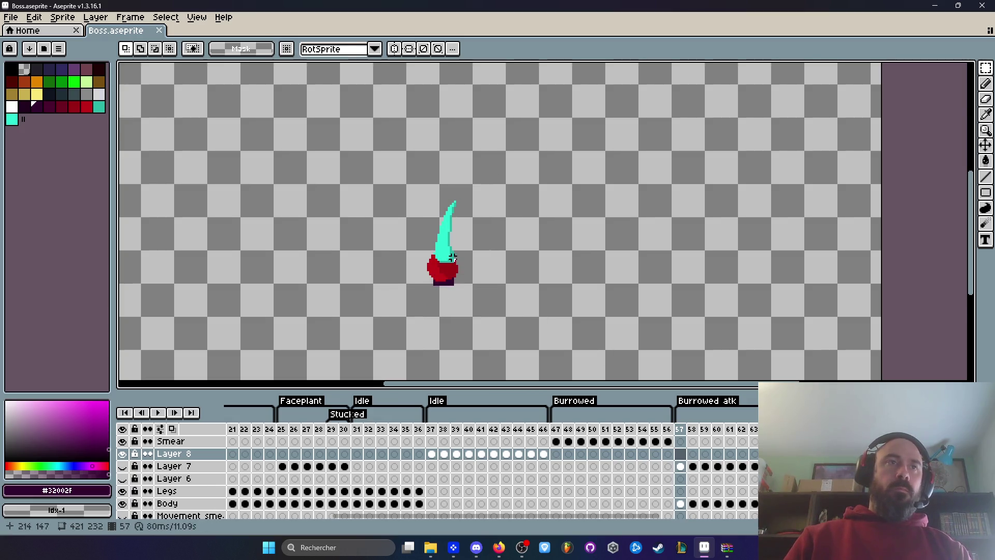
pyautogui.scroll(-5, 452, 257)
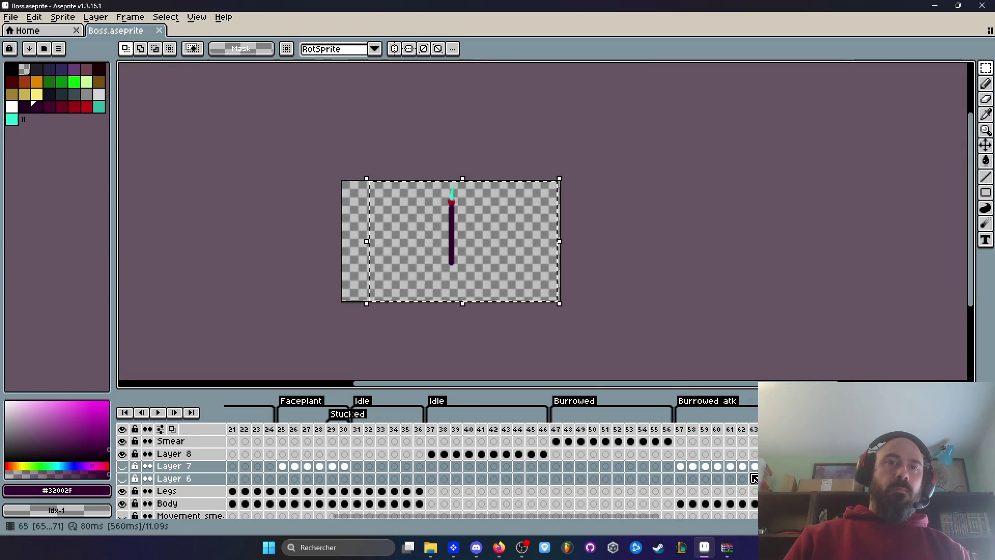
pyautogui.moveTo(681, 469); pyautogui.dragTo(708, 481)
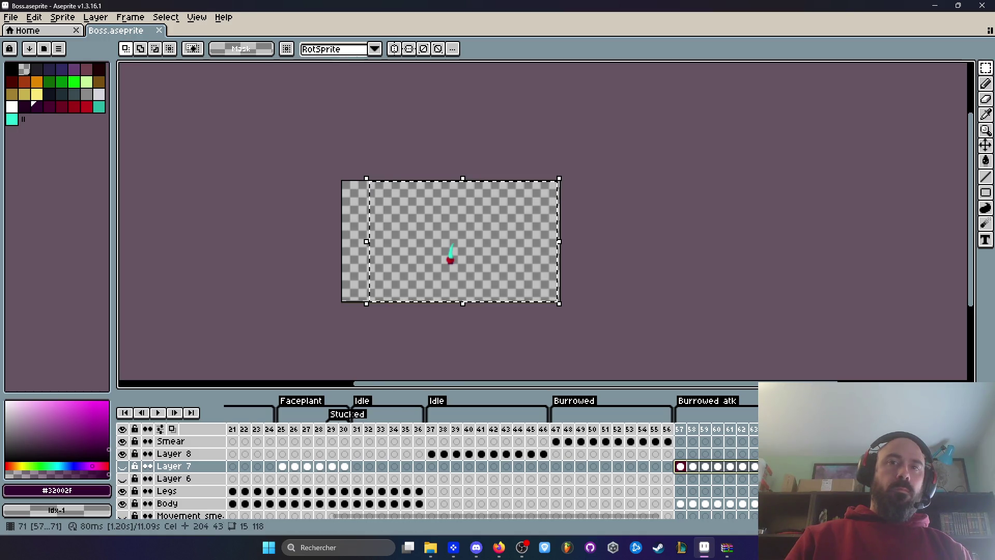
pyautogui.click(680, 506)
pyautogui.scroll(6, 494, 297)
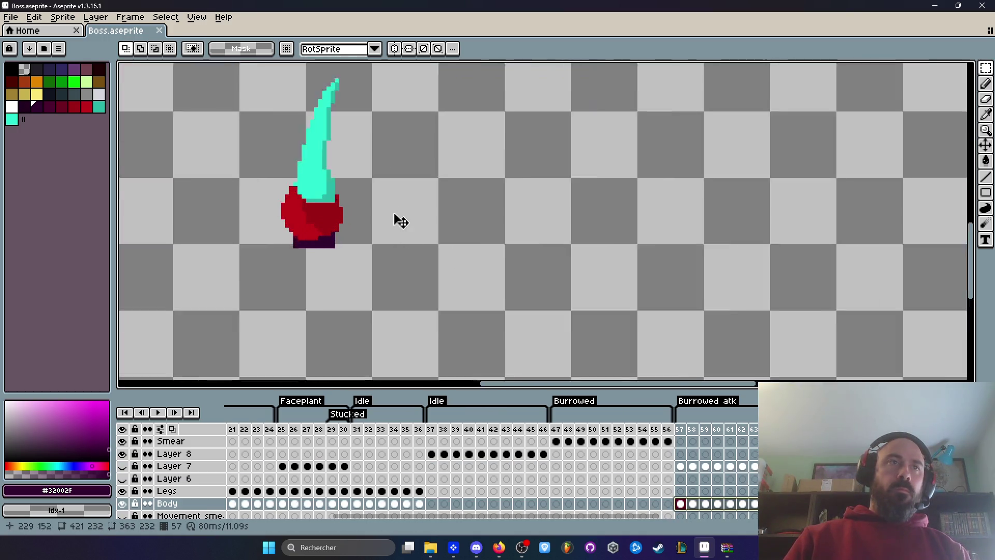
pyautogui.moveTo(328, 244); pyautogui.dragTo(329, 243)
pyautogui.scroll(-6, 330, 243)
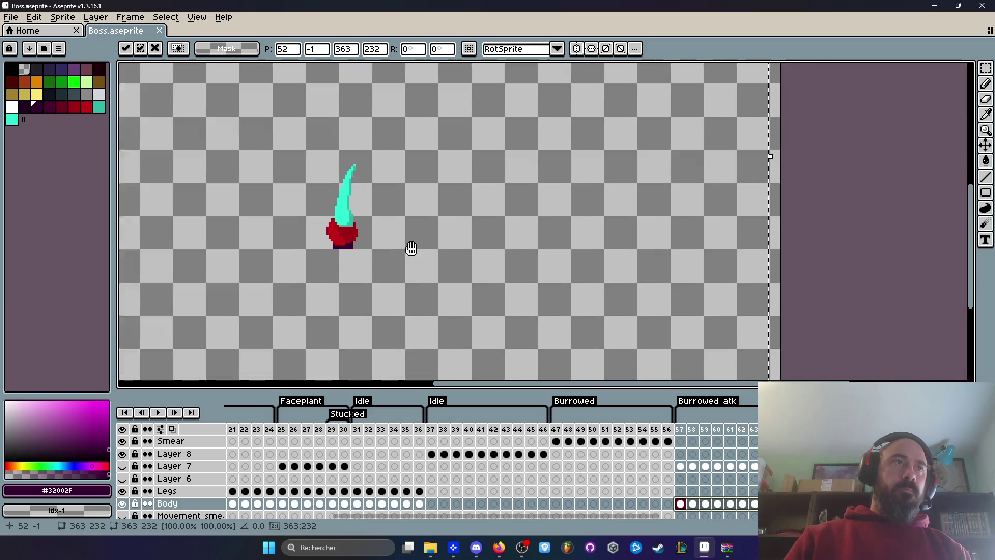
# Check the symmetry reset options, then review Burrowed frames 47 and 57
pyautogui.click(632, 52)
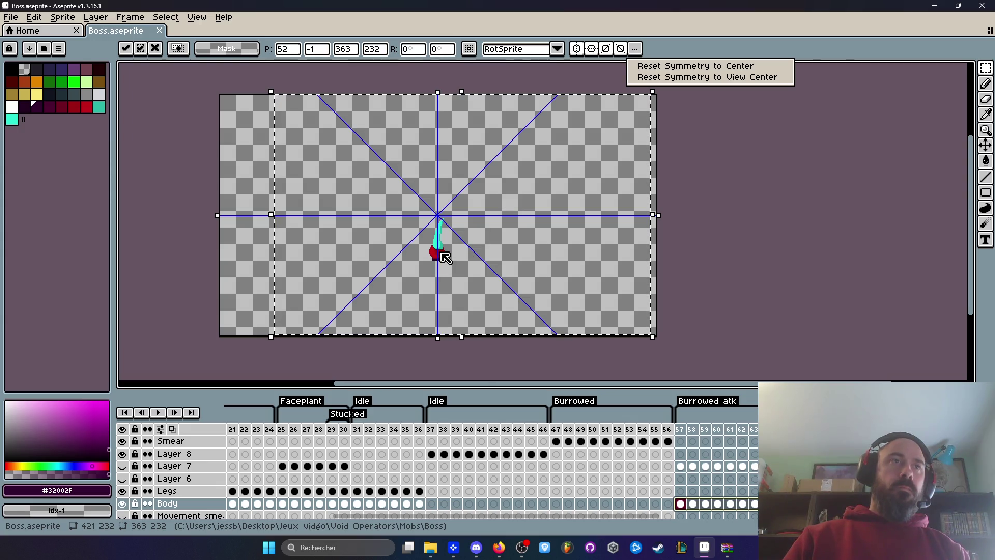
pyautogui.click(651, 119)
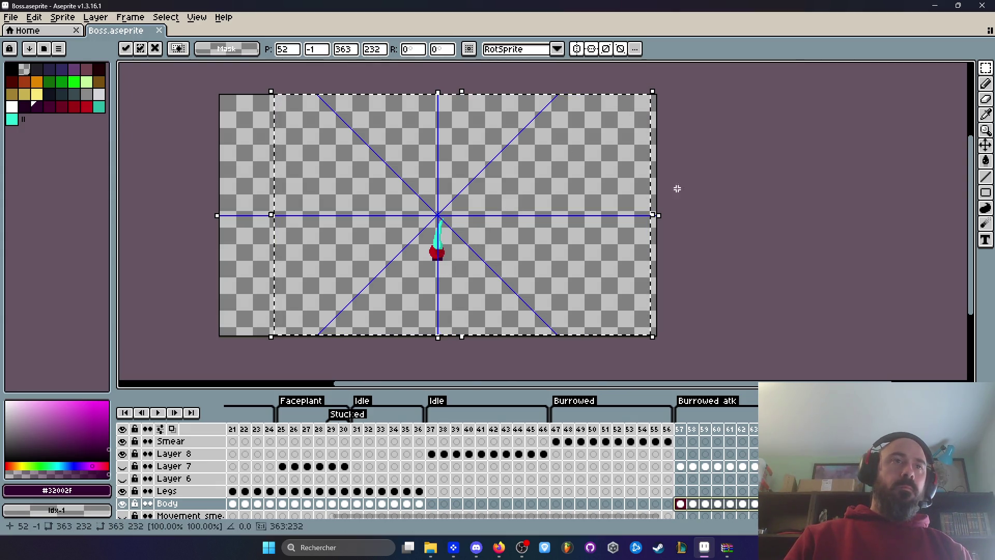
pyautogui.click(560, 428)
pyautogui.click(679, 429)
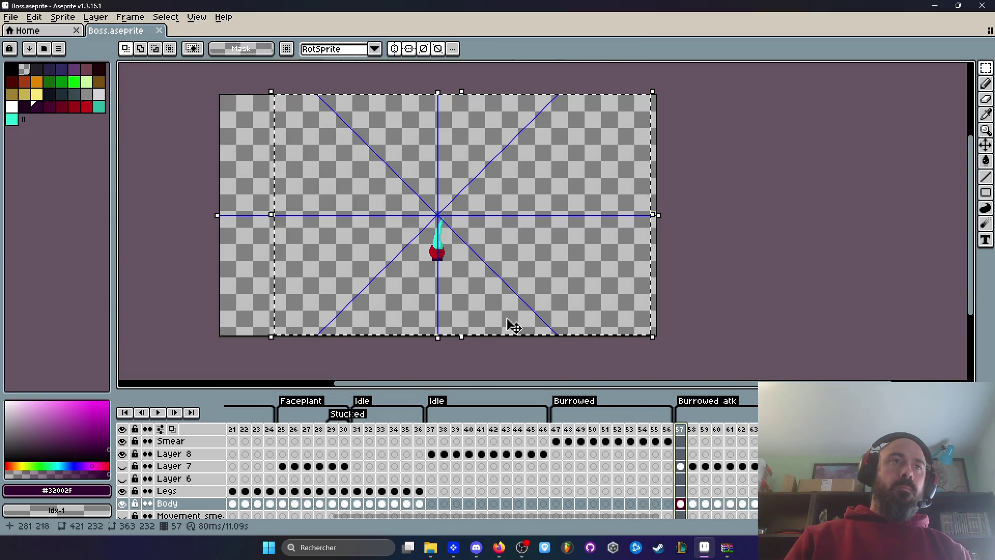
pyautogui.scroll(3, 455, 230)
pyautogui.scroll(-1, 446, 224)
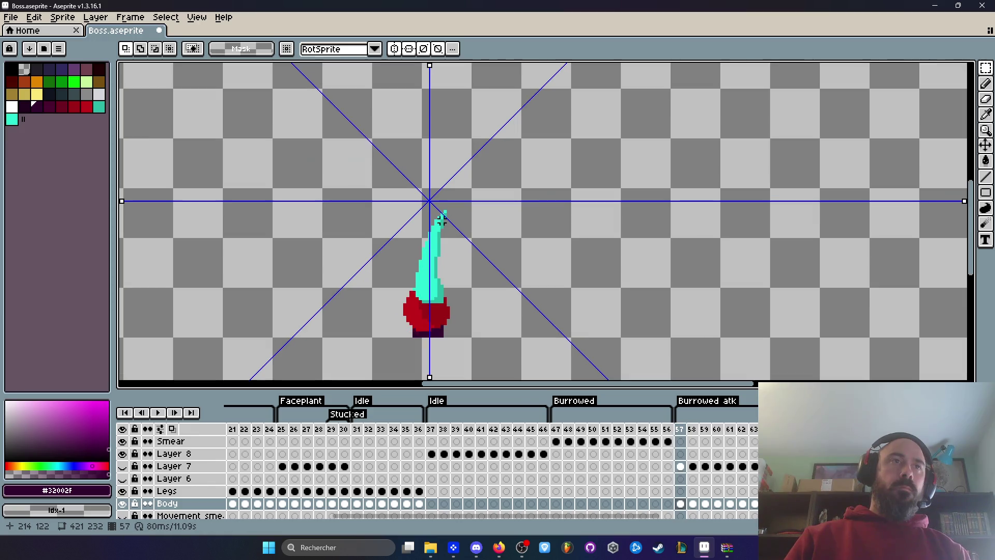
# Turn off the vertical, horizontal and diagonal symmetry axes and show Idle frame 37
pyautogui.click(394, 49)
pyautogui.click(409, 49)
pyautogui.click(423, 49)
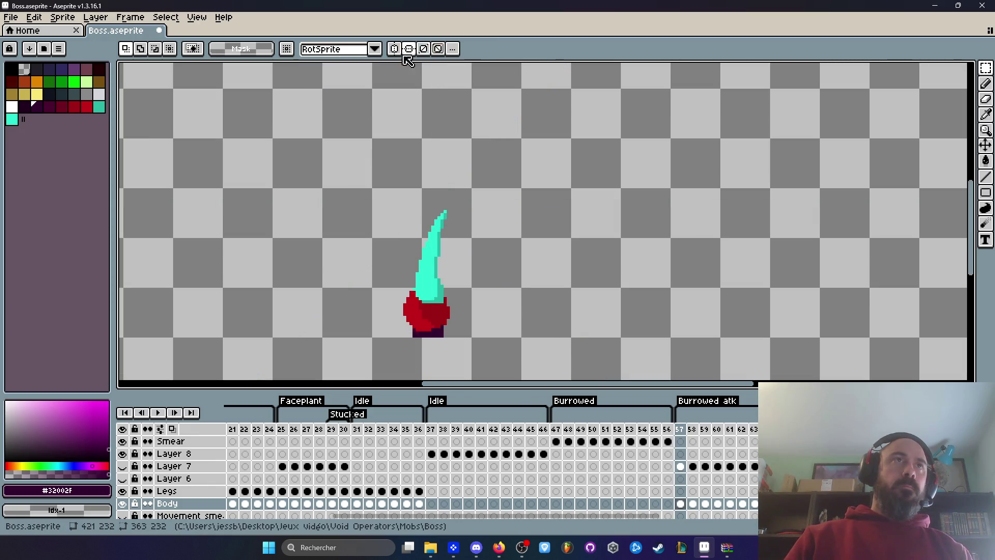
pyautogui.scroll(-3, 440, 208)
pyautogui.scroll(5, 423, 280)
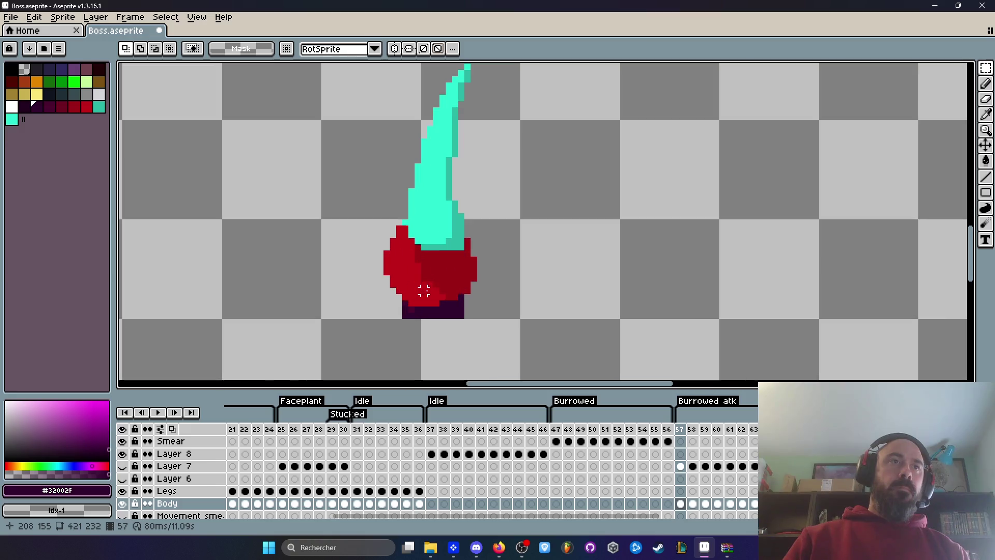
pyautogui.scroll(-3, 424, 291)
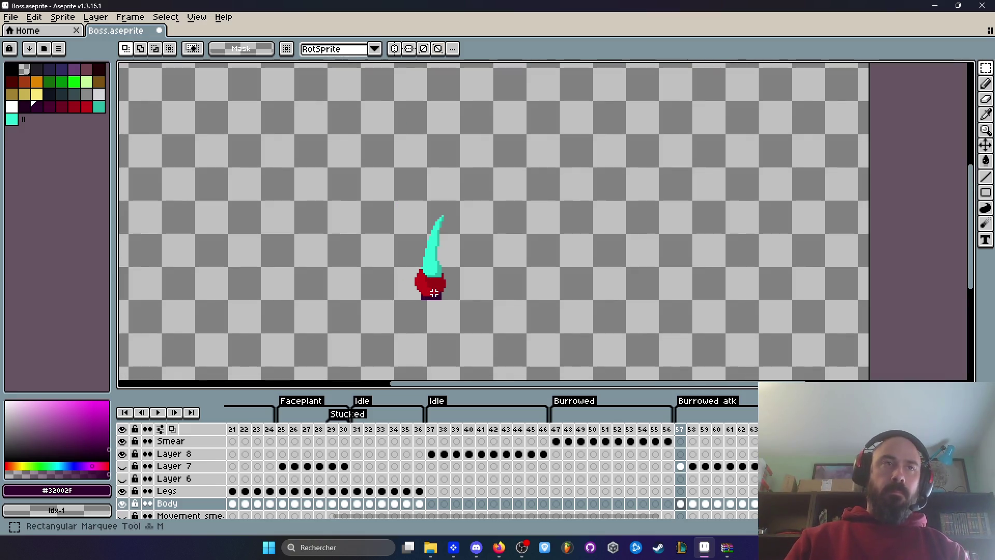
pyautogui.scroll(2, 435, 293)
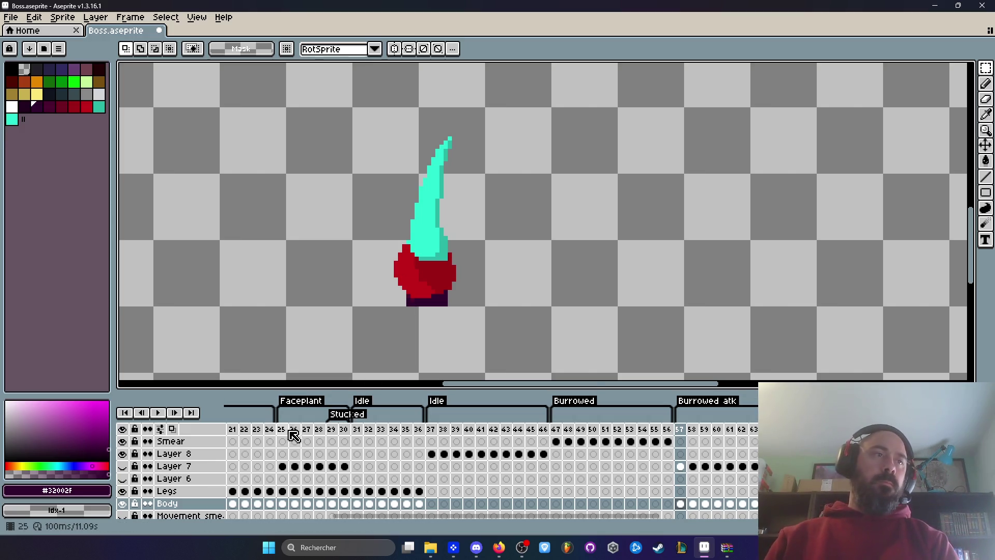
pyautogui.scroll(-1, 454, 343)
pyautogui.click(431, 429)
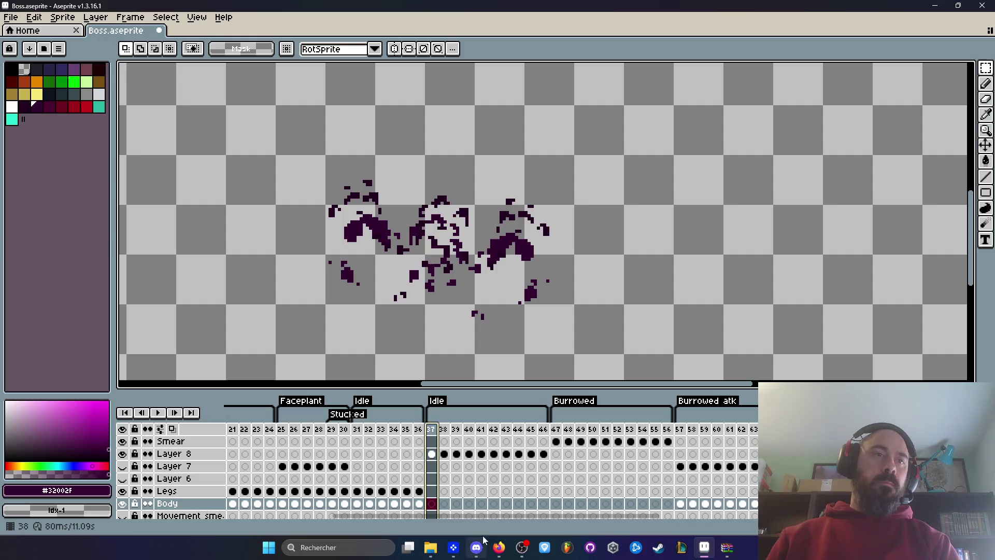
# Go to frame 9, compare it with frame 1, and lasso the curled tail
pyautogui.moveTo(479, 518); pyautogui.dragTo(318, 521)
pyautogui.click(329, 429)
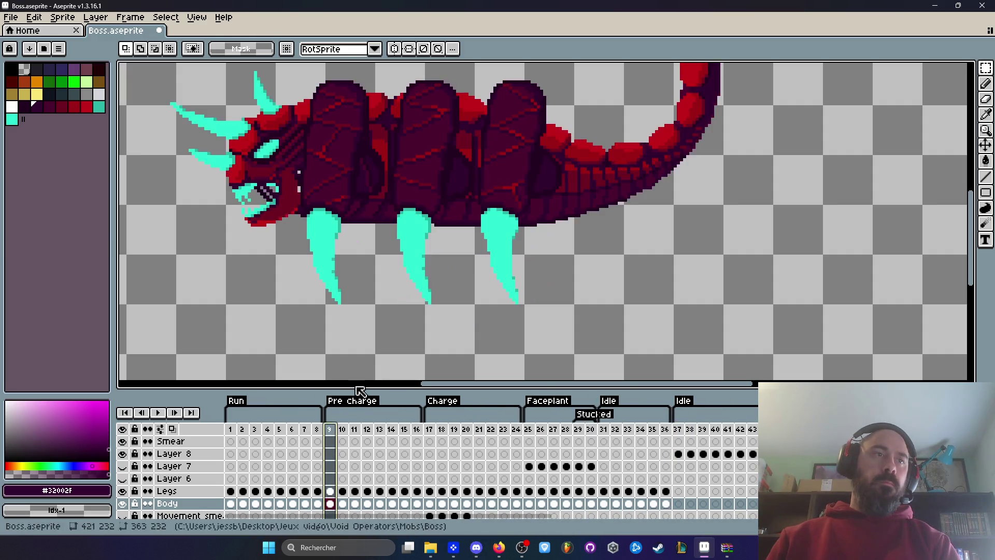
pyautogui.scroll(-4, 429, 255)
pyautogui.scroll(2, 463, 177)
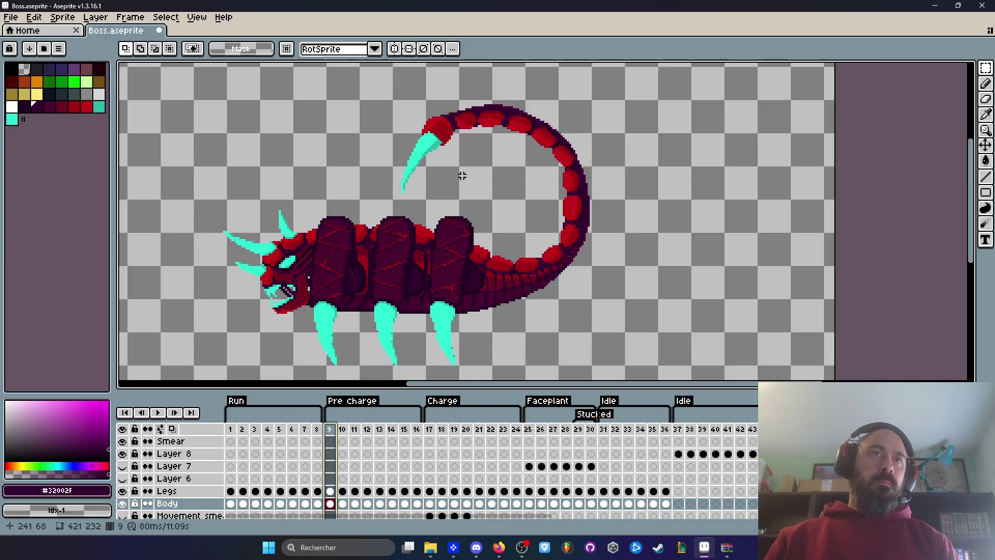
pyautogui.scroll(1, 524, 222)
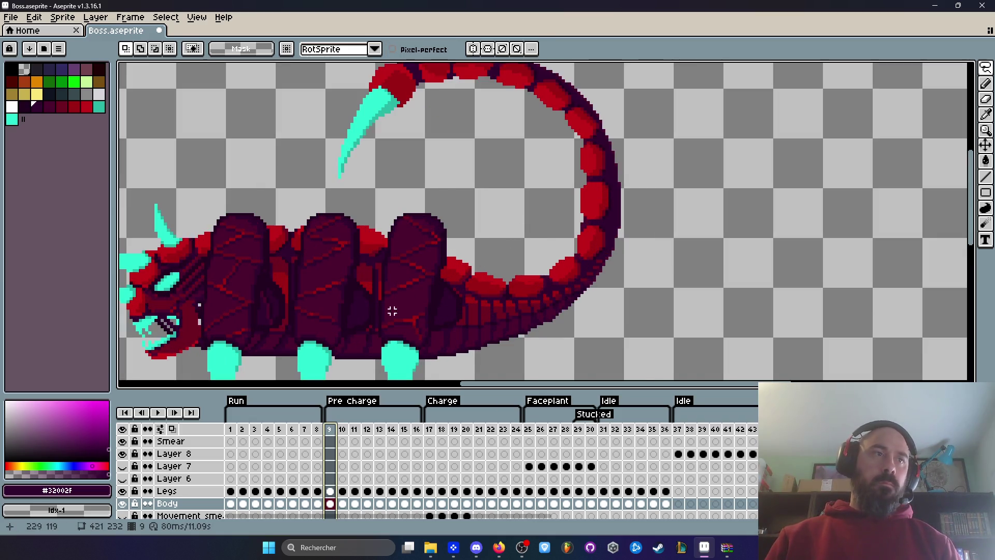
pyautogui.click(230, 430)
pyautogui.click(335, 429)
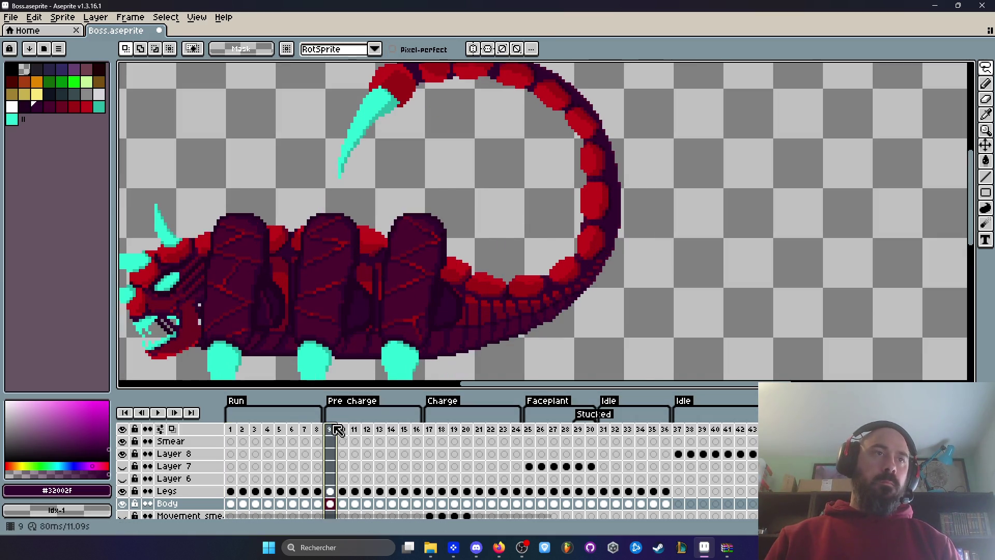
pyautogui.moveTo(558, 352)
pyautogui.mouseDown()
pyautogui.moveTo(595, 67)
pyautogui.moveTo(267, 259)
pyautogui.mouseUp()
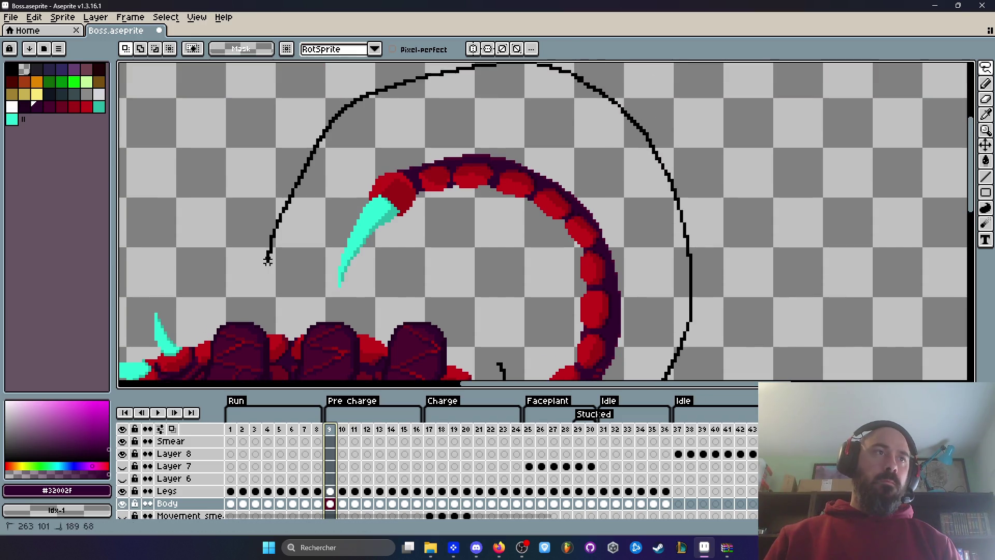
pyautogui.moveTo(481, 294); pyautogui.dragTo(499, 362)
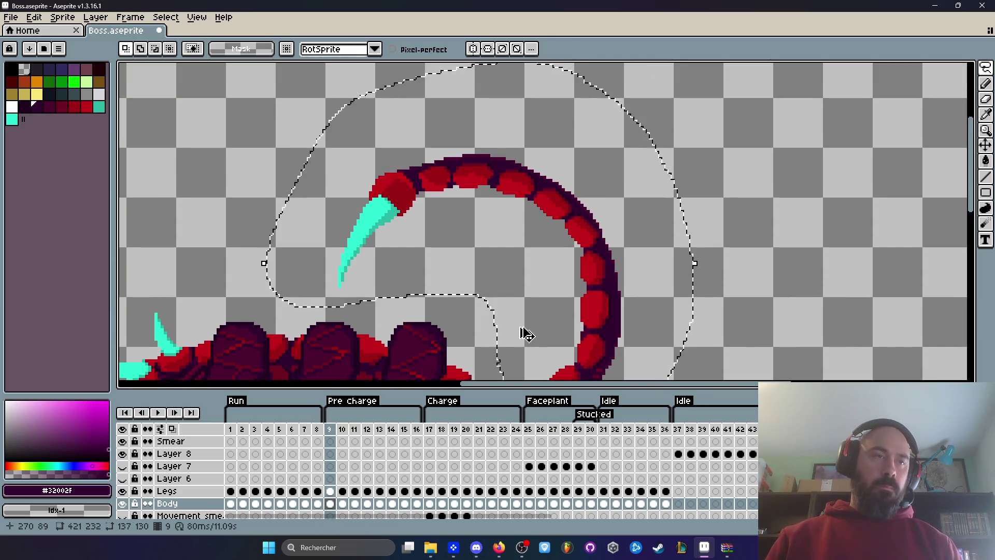
pyautogui.click(339, 122)
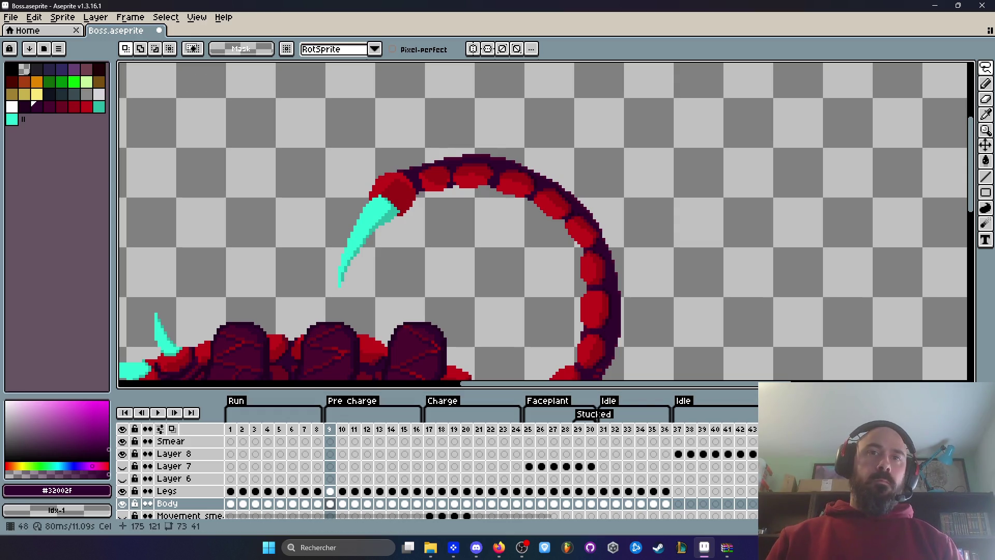
# Select Layer 7 at frame 57 and briefly toggle its purple ground strip's visibility
pyautogui.click(677, 441)
pyautogui.scroll(-1, 613, 282)
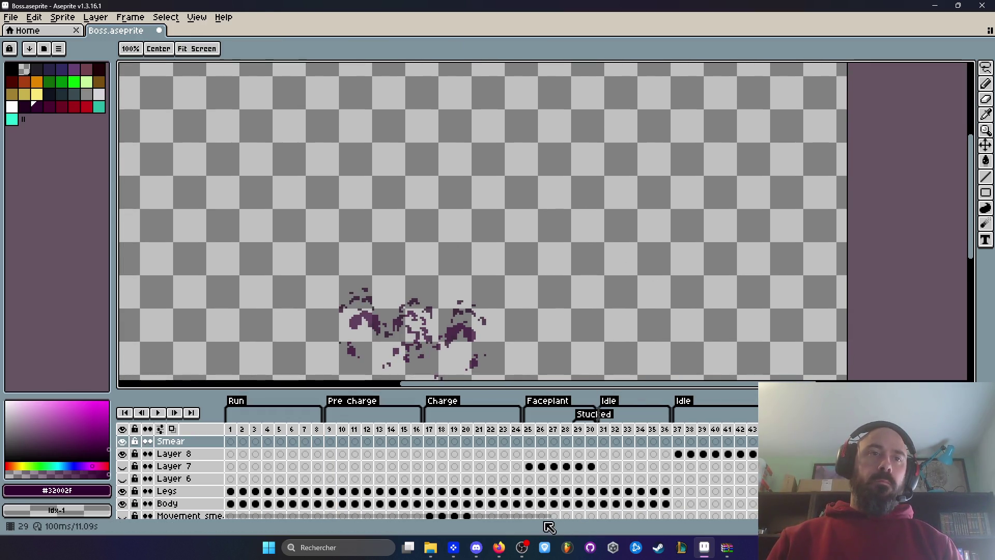
pyautogui.hscroll(10, 539, 521)
pyautogui.click(517, 466)
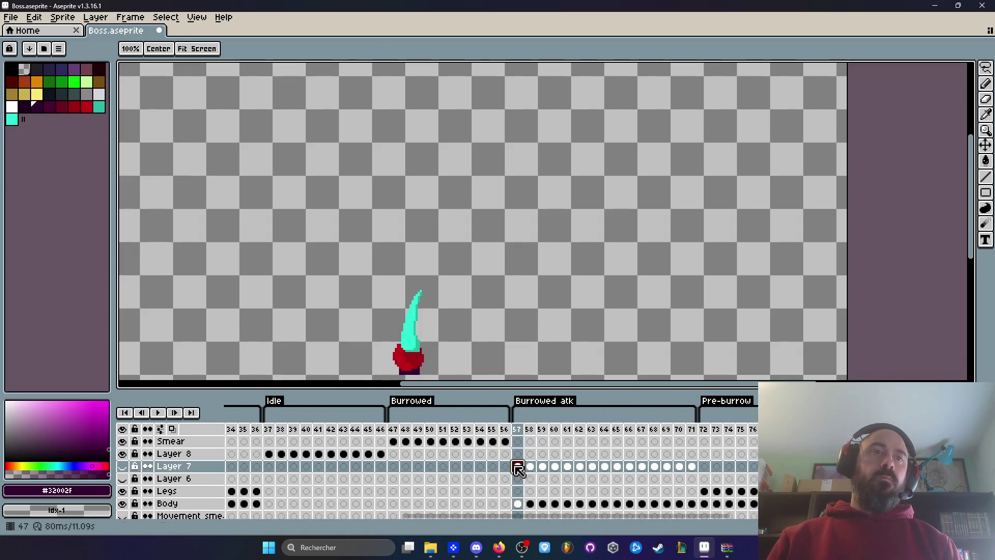
pyautogui.scroll(-1, 499, 278)
pyautogui.scroll(1, 466, 207)
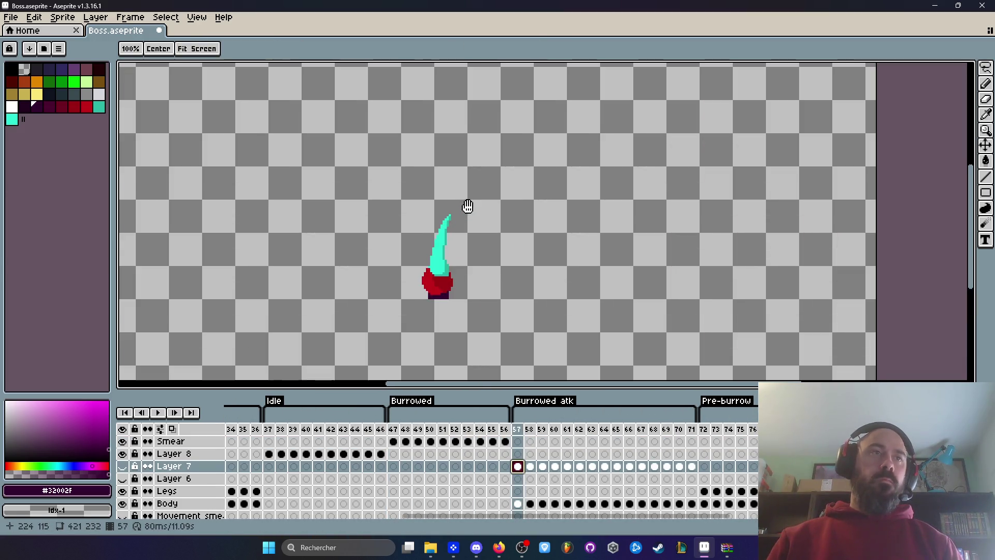
pyautogui.click(122, 466)
pyautogui.click(122, 466)
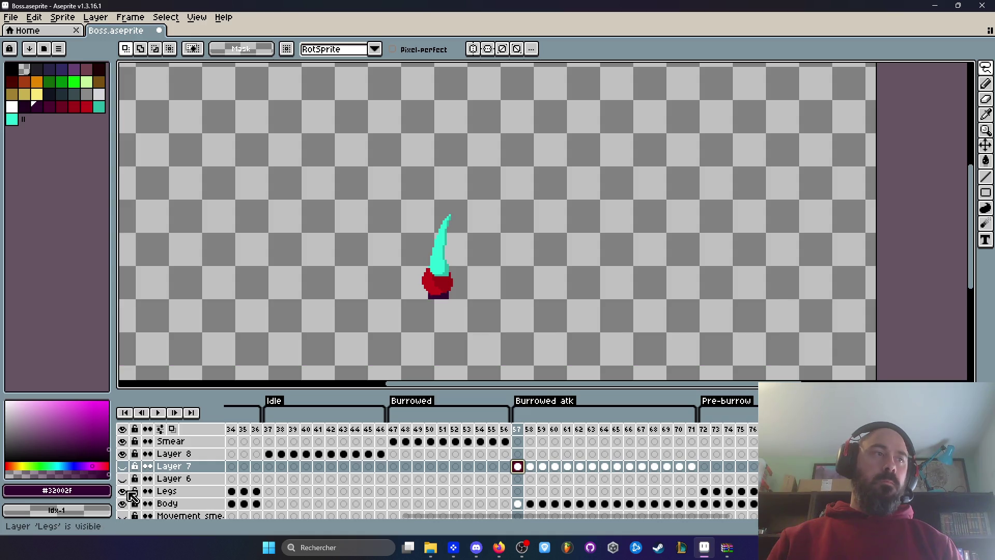
# Paste the curled tail into frame 57's Body cel, placed left of and below the small tail
pyautogui.click(517, 503)
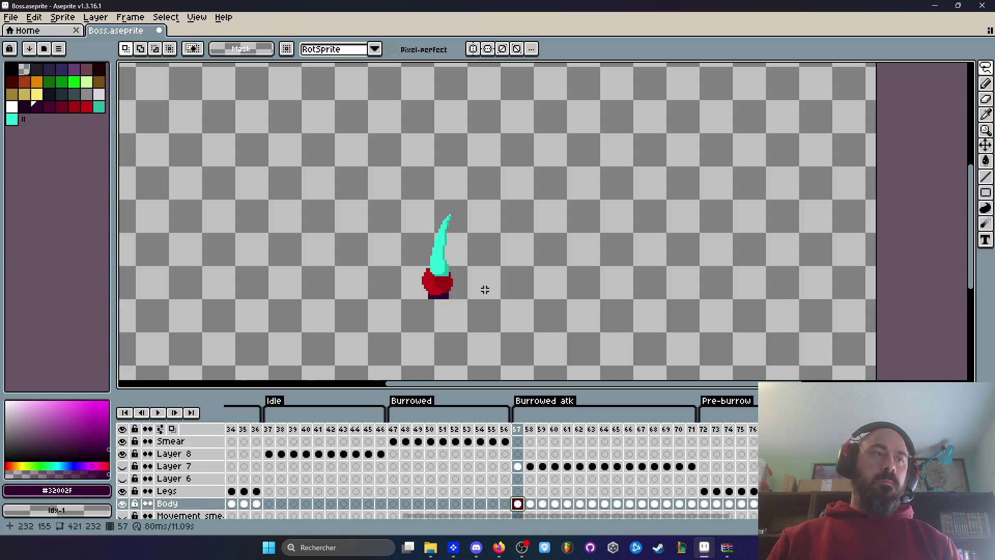
pyautogui.scroll(-2, 487, 280)
pyautogui.hotkey('ctrl', 'v')
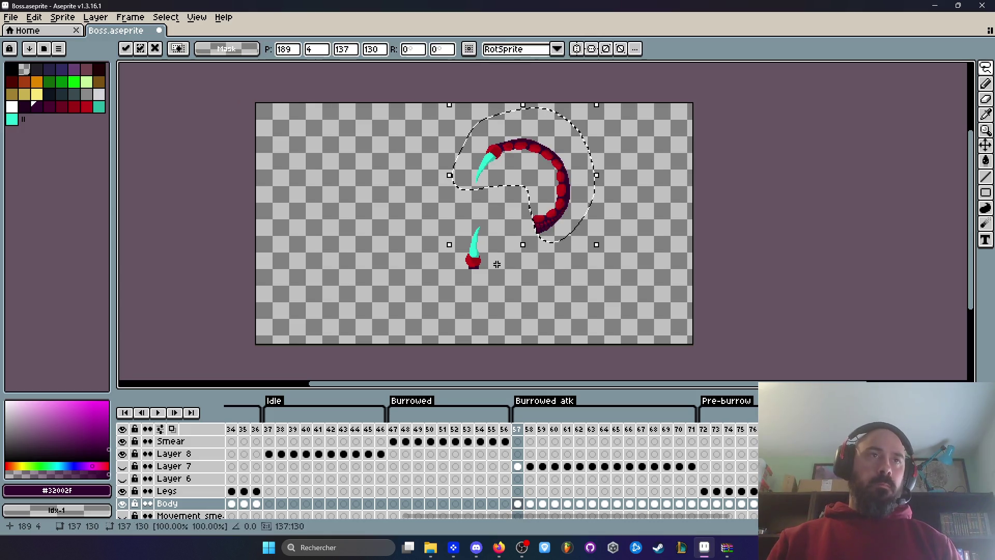
pyautogui.moveTo(534, 229); pyautogui.dragTo(385, 270)
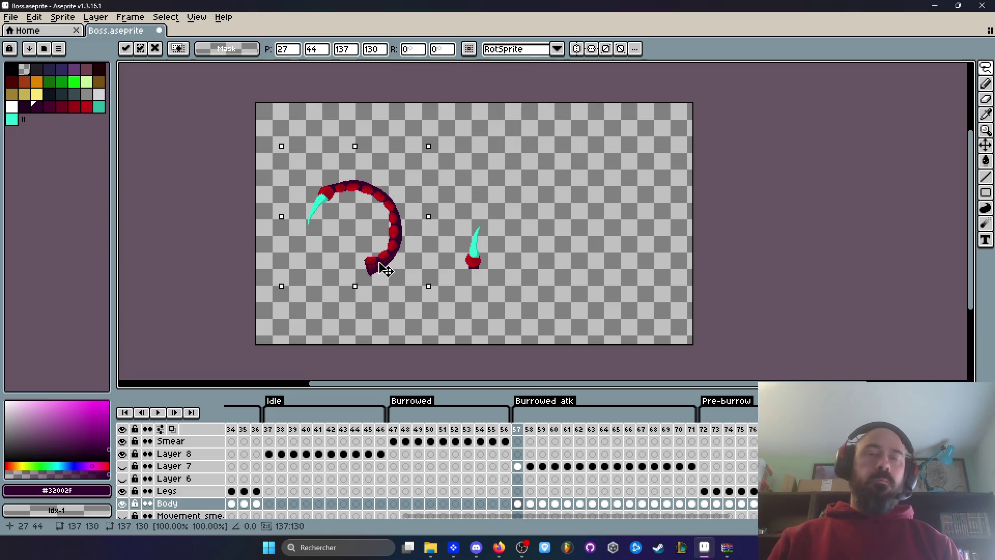
pyautogui.press('Return')
pyautogui.hotkey('alt', 'Tab')
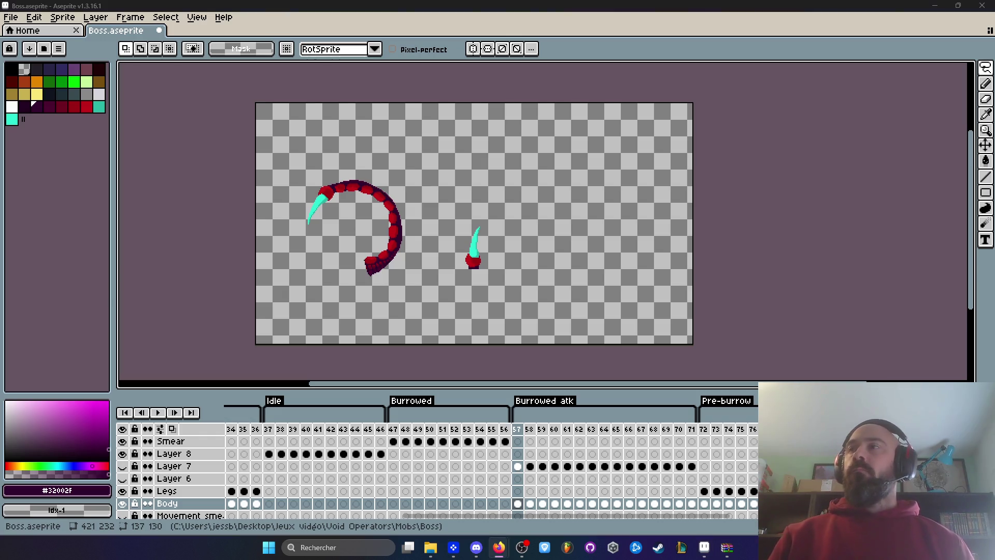